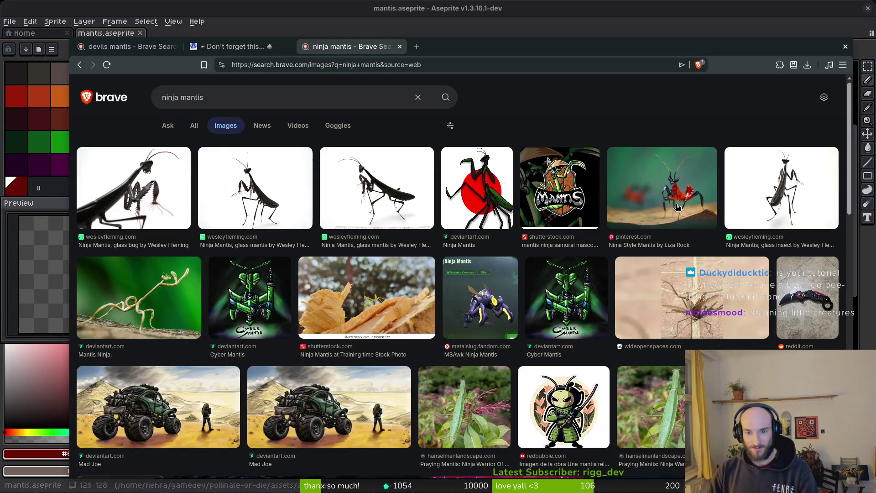
# - Preview the Ninja Style Mantis and Beautiful-Mantis-Photography images, then close the preview
pyautogui.click(683, 207)
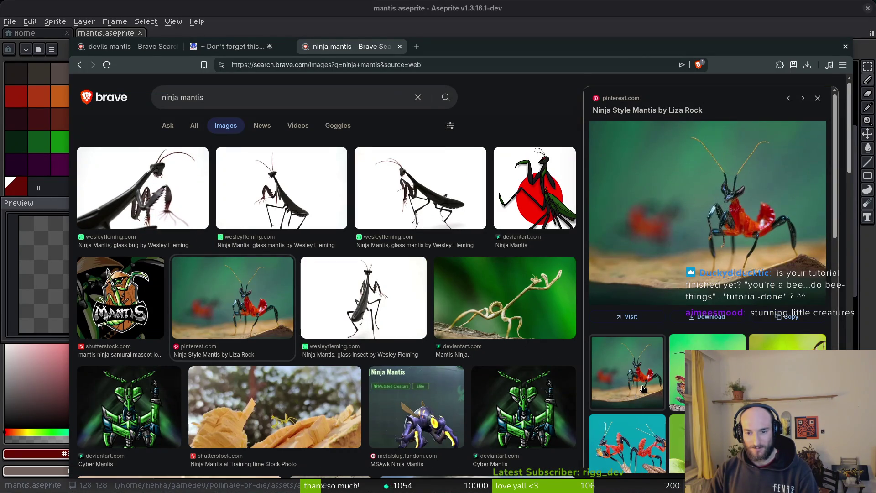
pyautogui.click(632, 446)
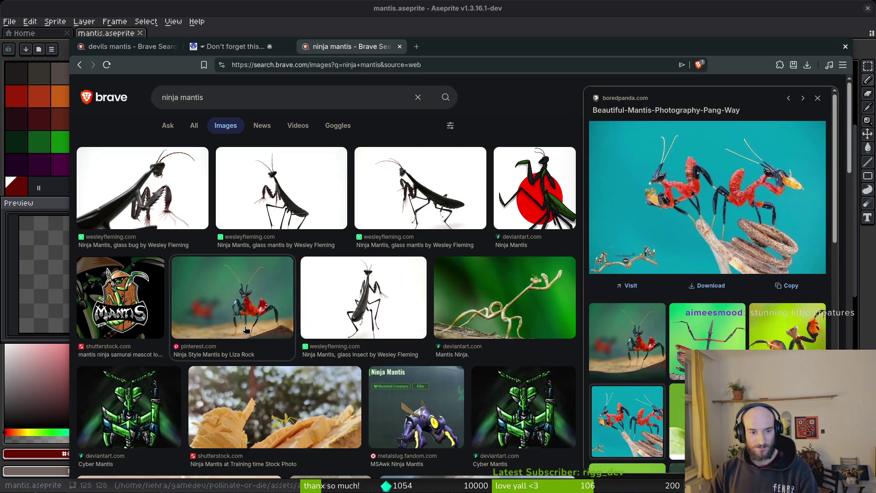
pyautogui.press('Escape')
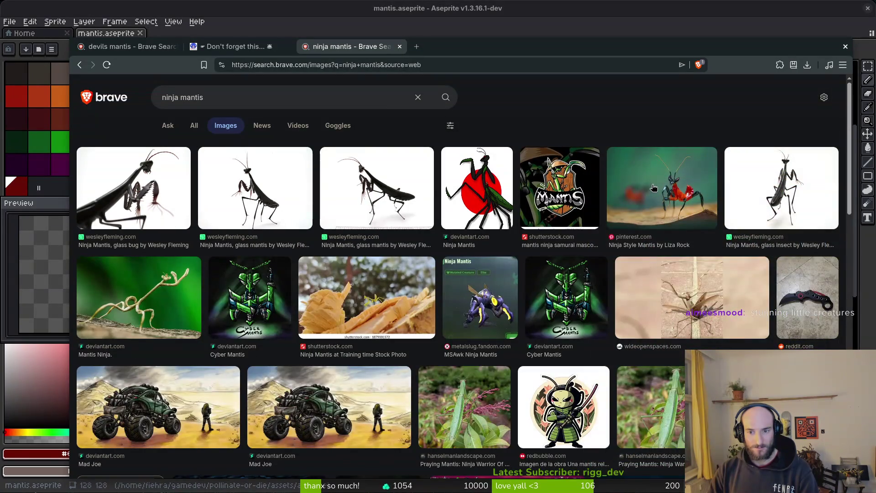
pyautogui.scroll(-15, 654, 187)
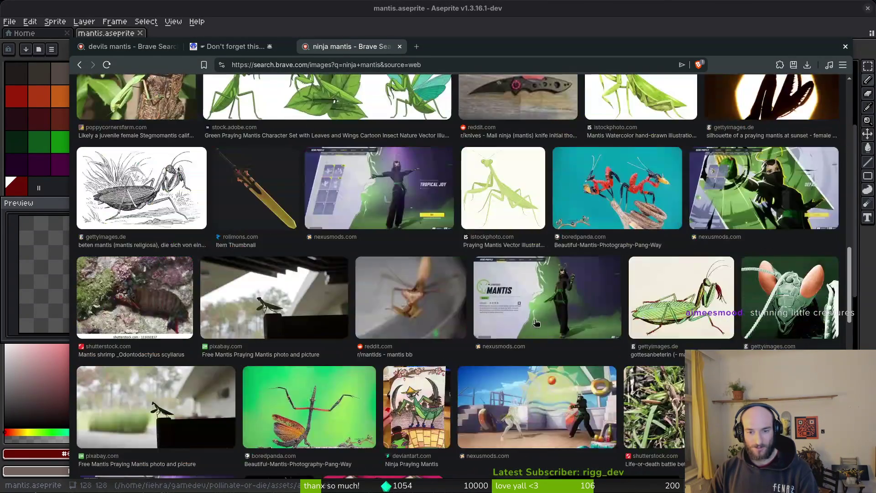
pyautogui.scroll(-12, 536, 323)
pyautogui.scroll(7, 458, 307)
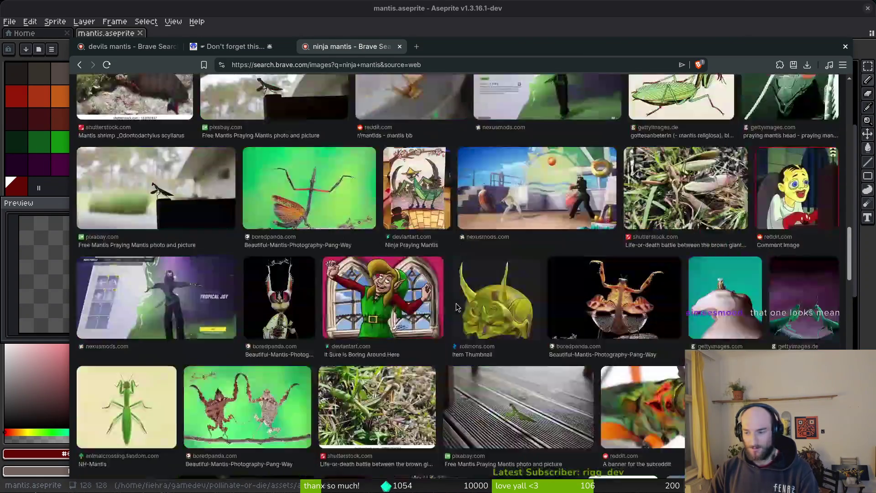
pyautogui.scroll(10, 548, 228)
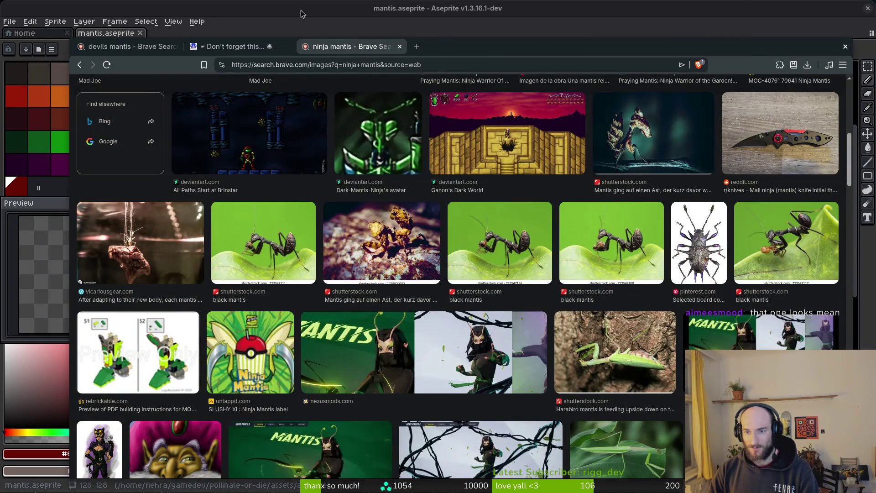
pyautogui.scroll(10, 543, 146)
# - Search YouTube for 'kung fu mantis' in a new browser tab
pyautogui.hotkey('ctrl', 't')
pyautogui.write('y')
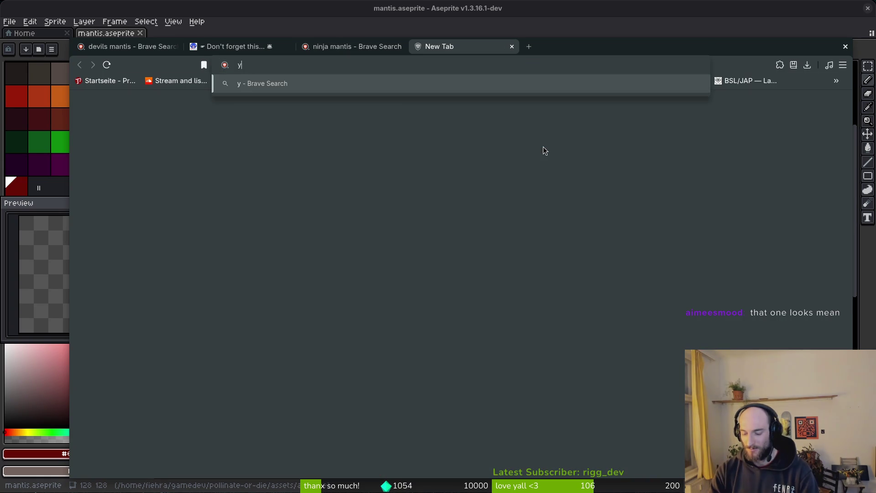
pyautogui.write('outube.com/watch?v=yxYLo14trks')
pyautogui.press('Return')
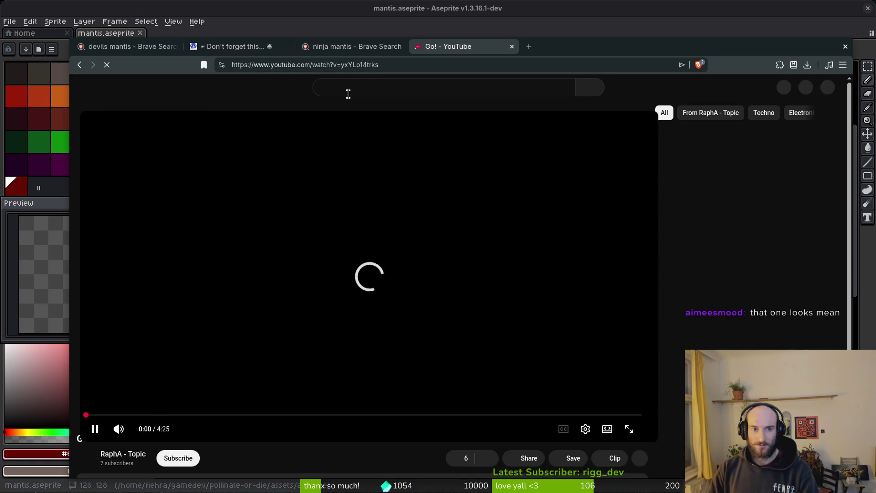
pyautogui.click(362, 87)
pyautogui.write('ku')
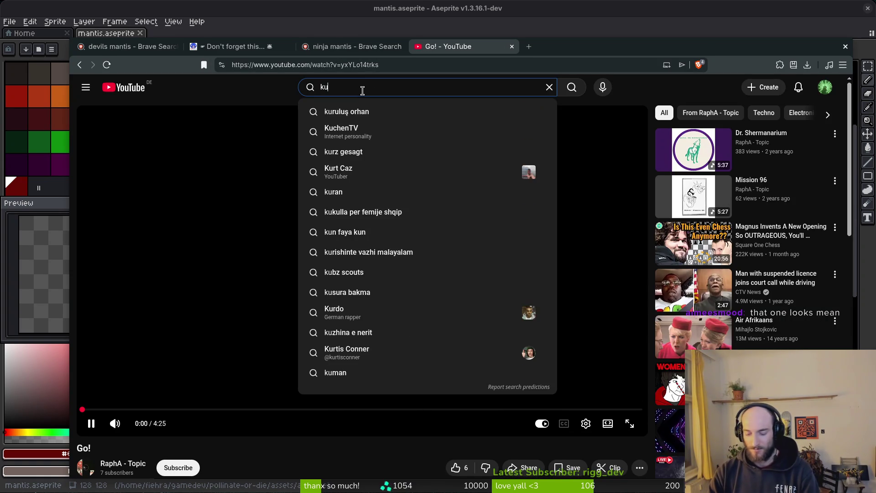
pyautogui.write('ng fu man')
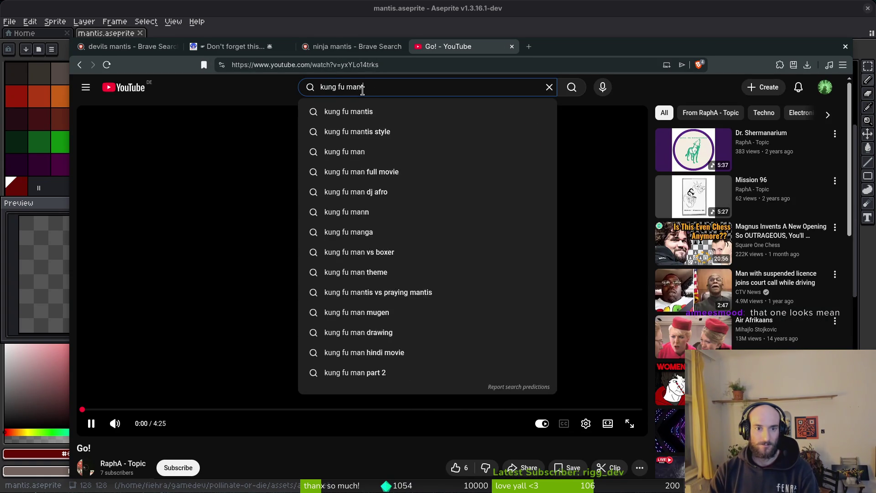
pyautogui.write('tis')
pyautogui.press('Return')
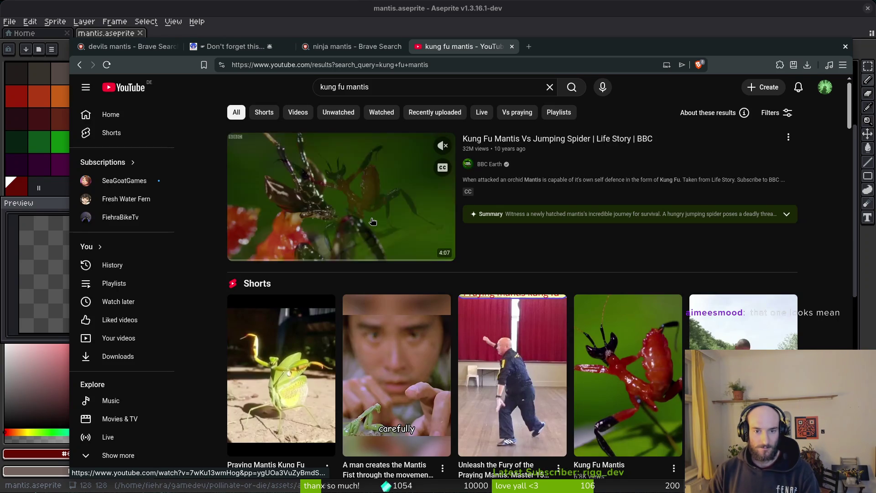
# - Open Kung Fu Mantis Vs Jumping Spider and cue it to the red mantis shot
pyautogui.click(373, 221)
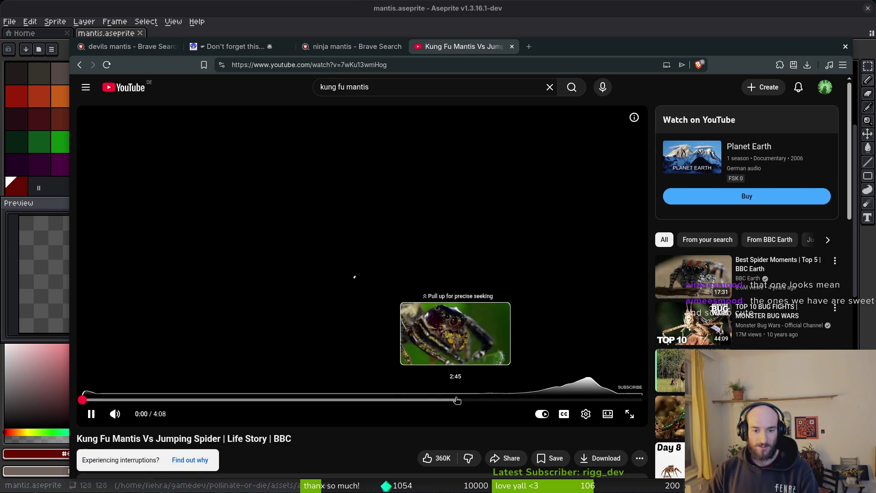
pyautogui.click(487, 401)
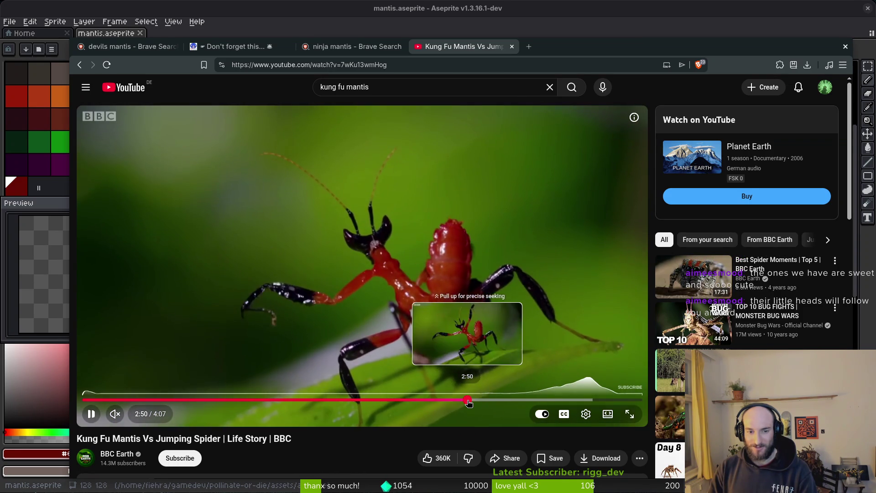
pyautogui.click(470, 401)
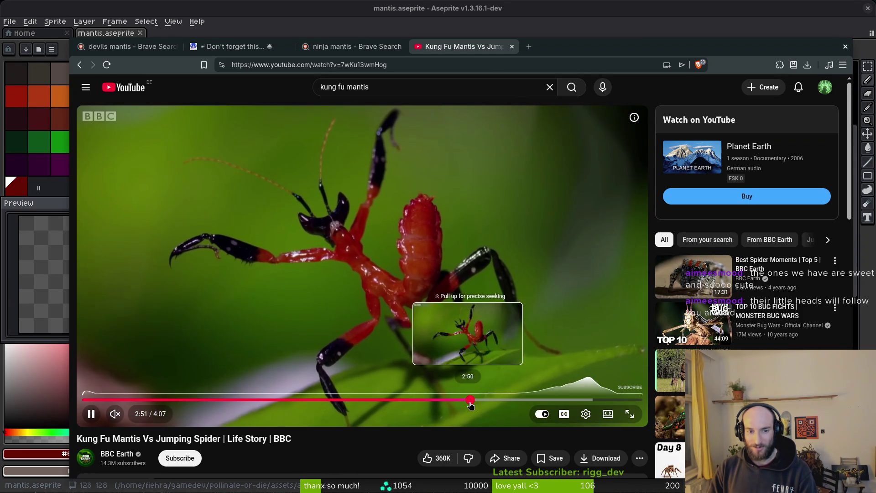
pyautogui.click(465, 401)
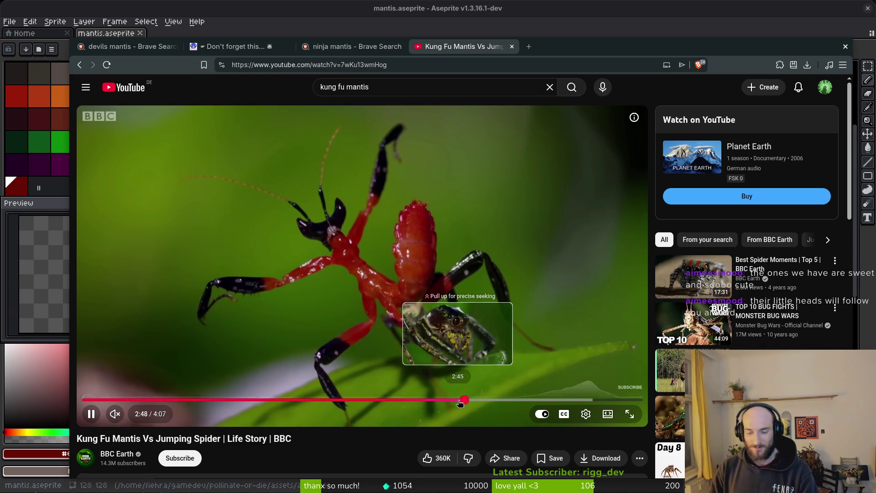
pyautogui.click(413, 325)
pyautogui.click(425, 295)
pyautogui.click(417, 299)
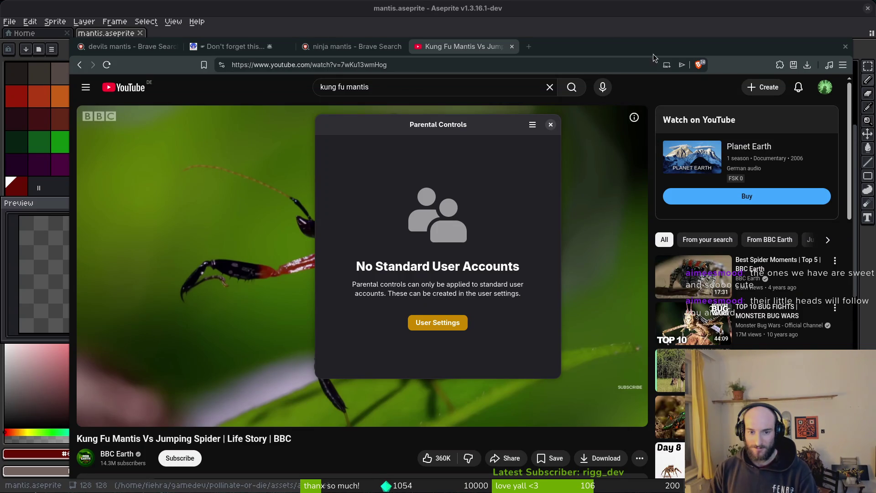
# - Dismiss the parental controls notice and screenshot the whole video frame of the red mantis
pyautogui.click(550, 124)
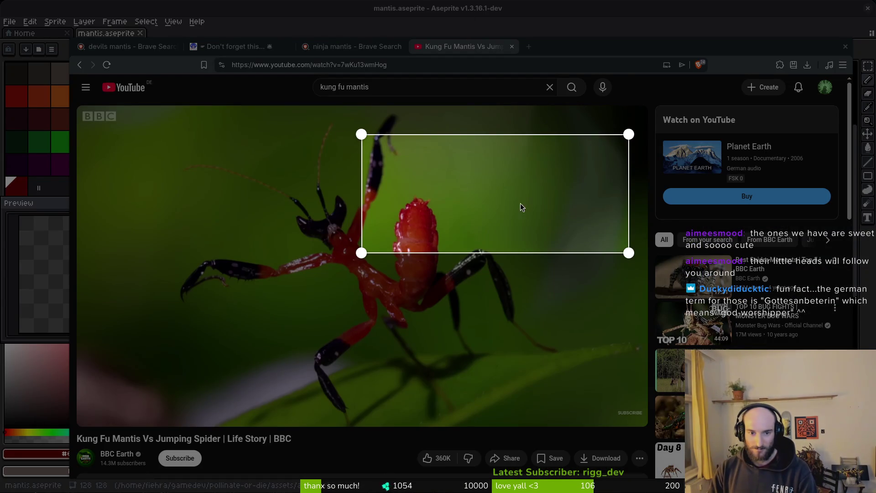
pyautogui.moveTo(522, 208); pyautogui.dragTo(297, 174)
pyautogui.moveTo(406, 223); pyautogui.dragTo(638, 431)
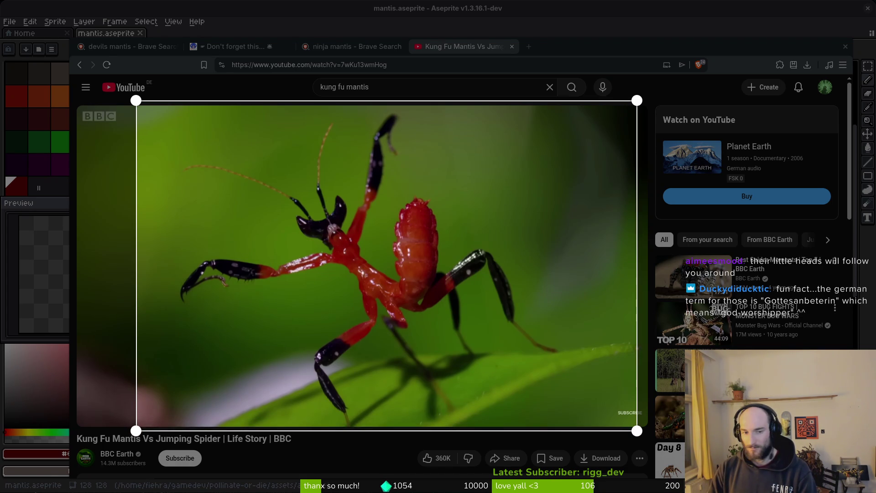
pyautogui.press('Return')
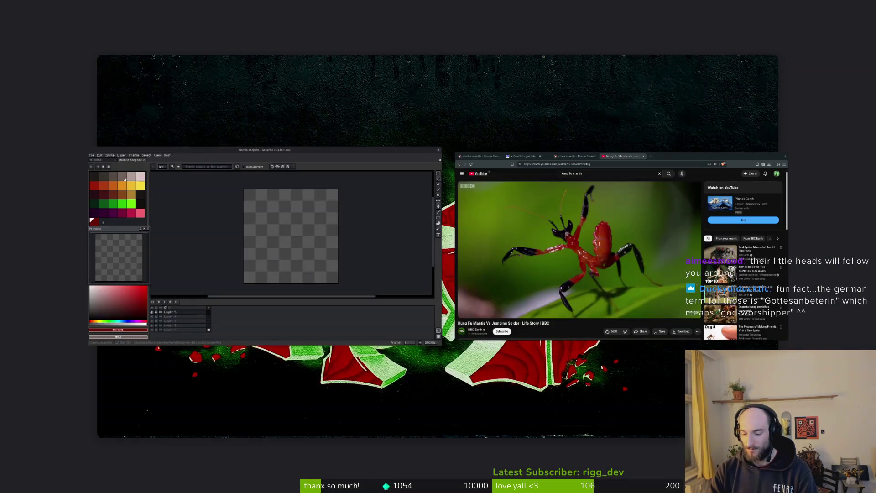
# - Browse to pollinate-or-die > assets > inspiration, check Pasted image.png, then close Files
pyautogui.press('super+e')
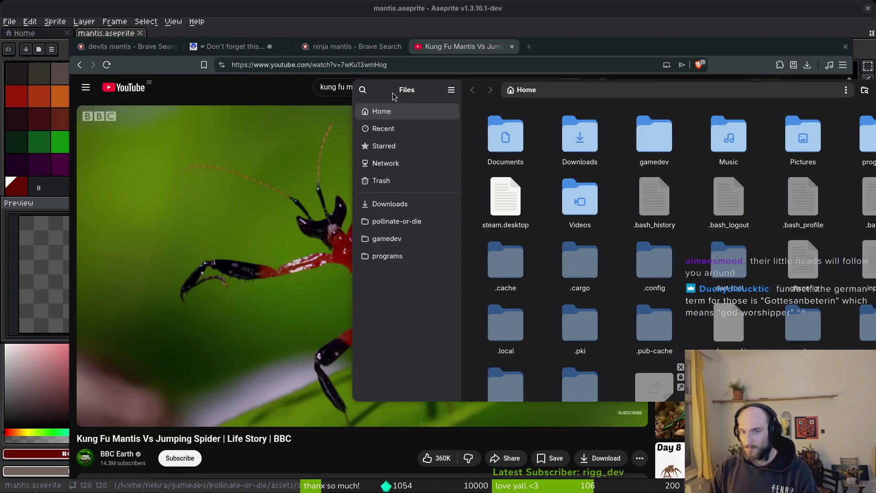
pyautogui.click(163, 206)
pyautogui.click(177, 224)
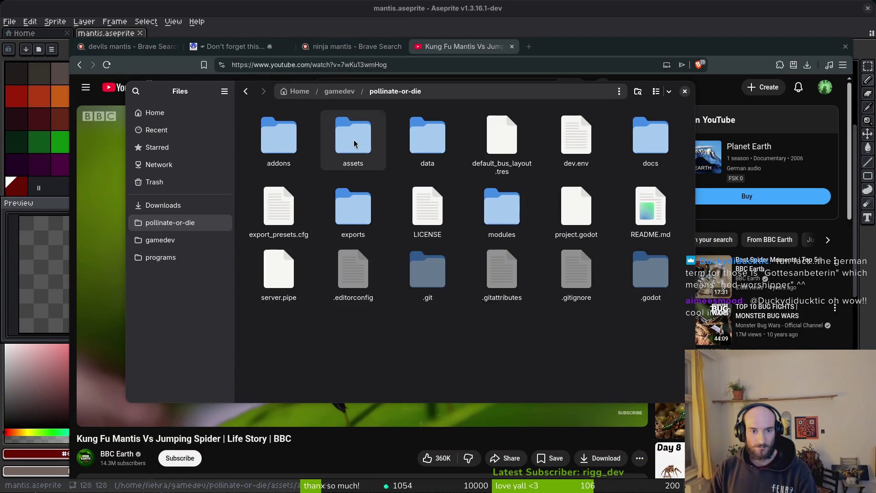
pyautogui.doubleClick(353, 140)
pyautogui.doubleClick(589, 168)
pyautogui.scroll(-10, 590, 184)
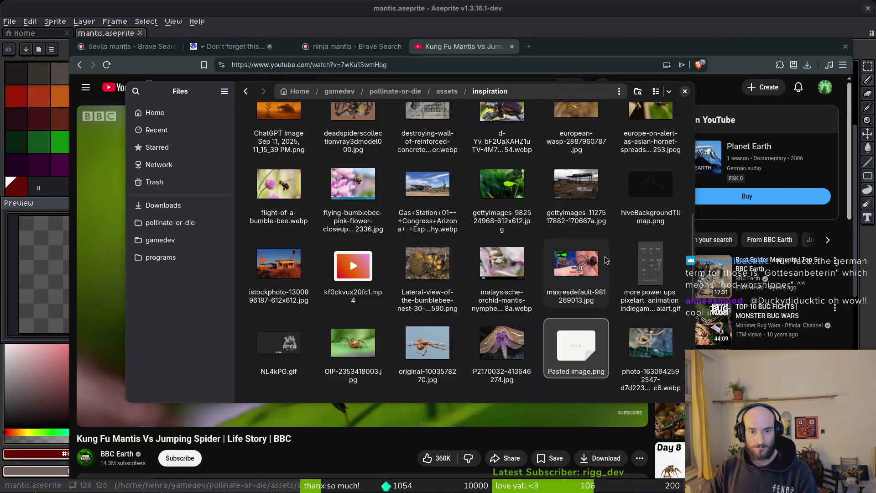
pyautogui.click(591, 352)
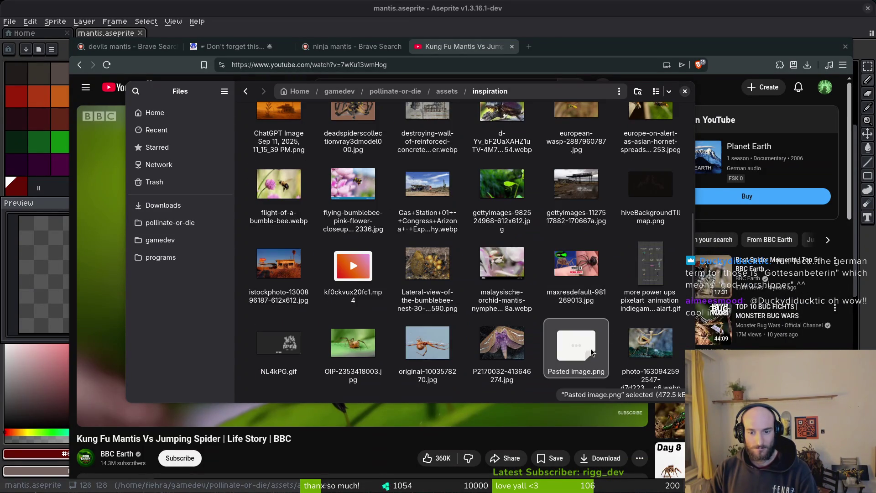
pyautogui.click(566, 361)
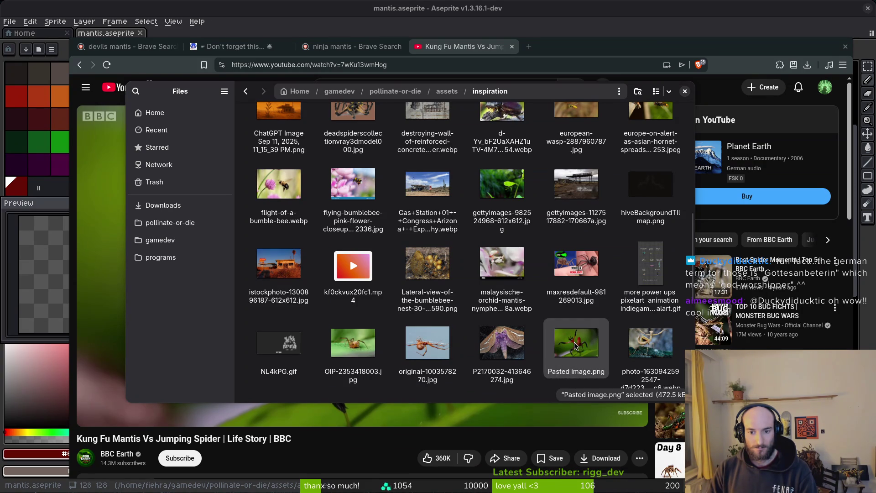
pyautogui.click(685, 91)
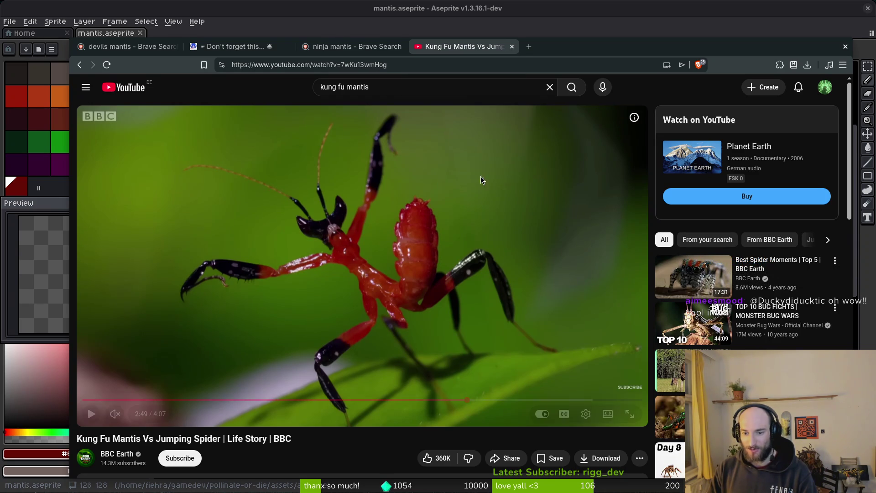
# - Scrub the video past the red mantis and pause on the orchid mantis around 3:42
pyautogui.moveTo(500, 400); pyautogui.dragTo(567, 399)
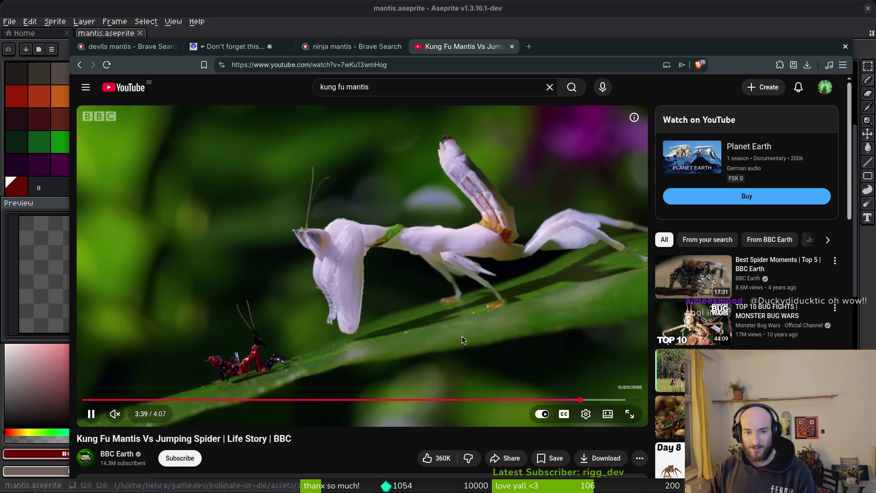
pyautogui.press('space')
pyautogui.click(445, 325)
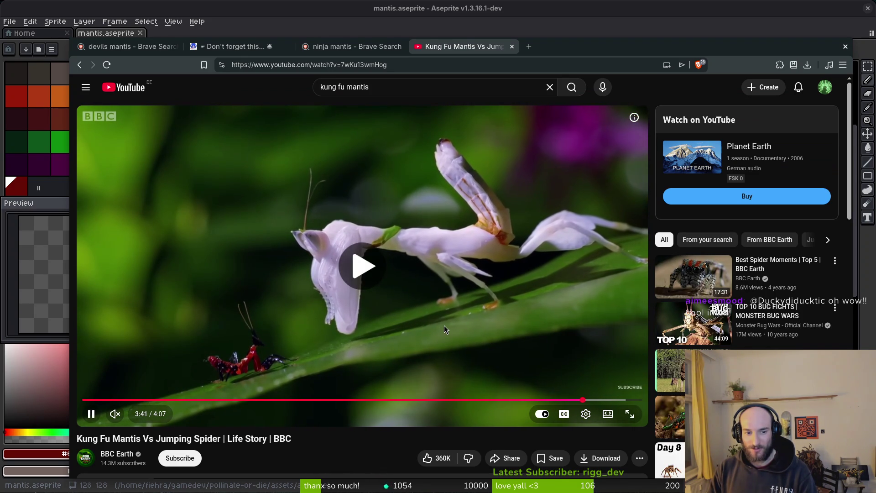
pyautogui.click(445, 325)
pyautogui.click(436, 328)
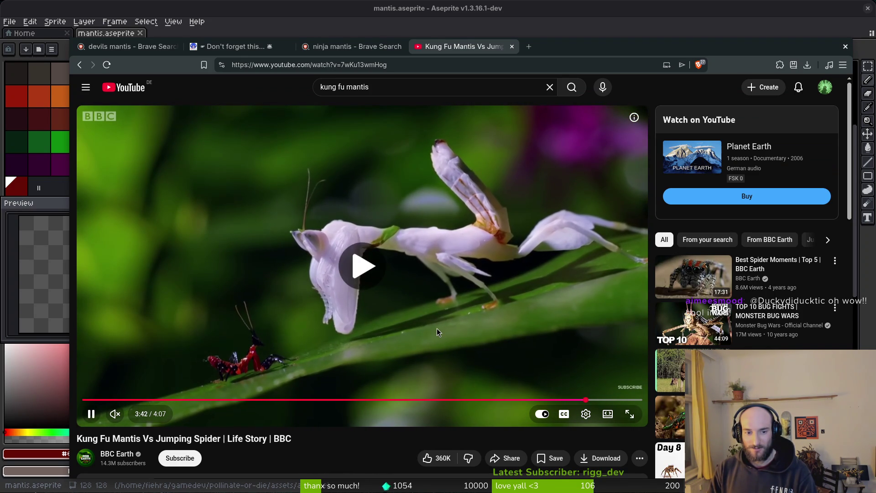
pyautogui.click(437, 327)
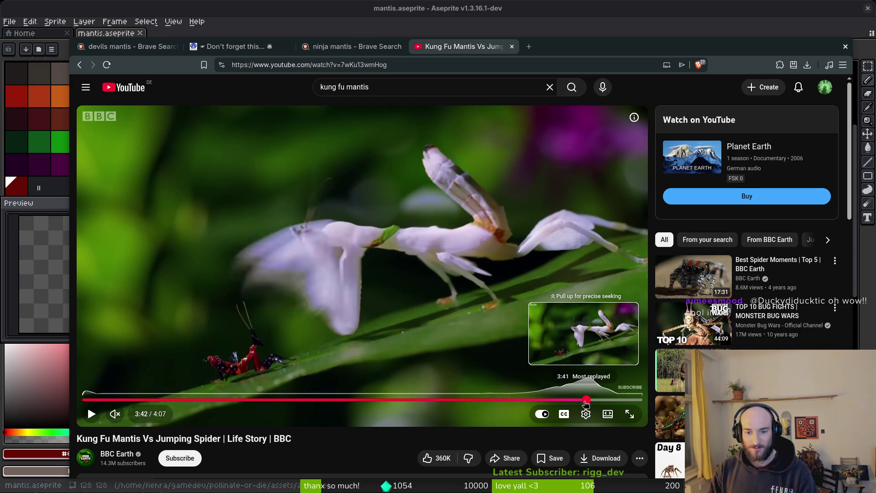
pyautogui.click(584, 402)
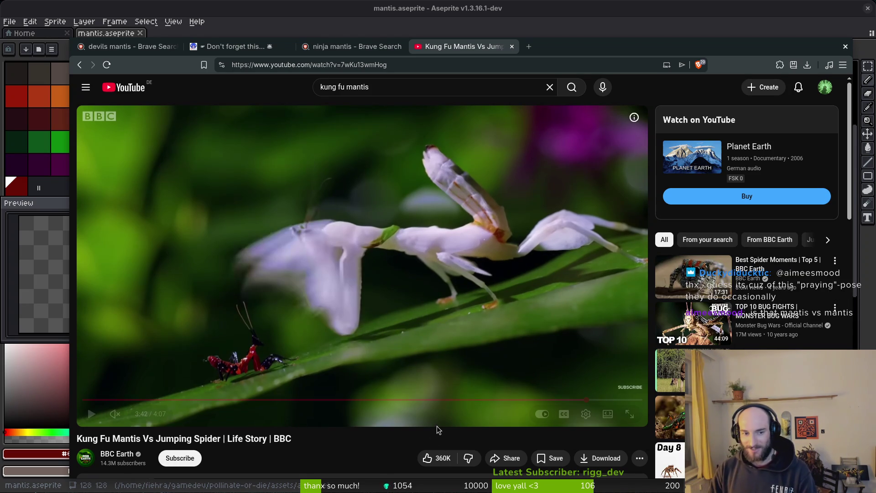
# - Try region screenshots of the video, pause near 3:43, then jump back to about 3:41
pyautogui.press('super')
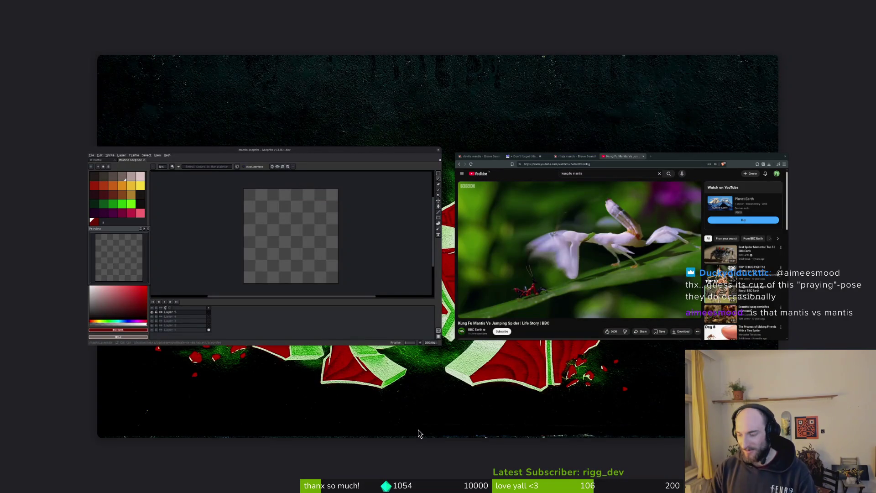
pyautogui.press('Print')
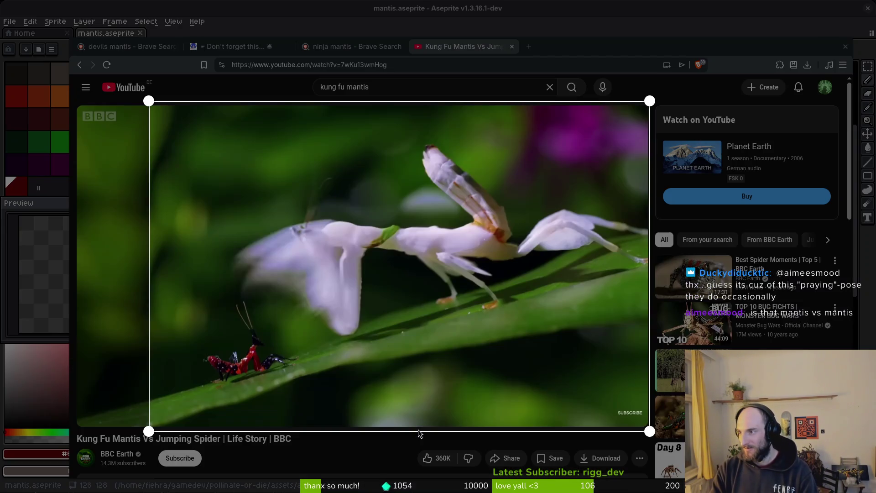
pyautogui.press('Return')
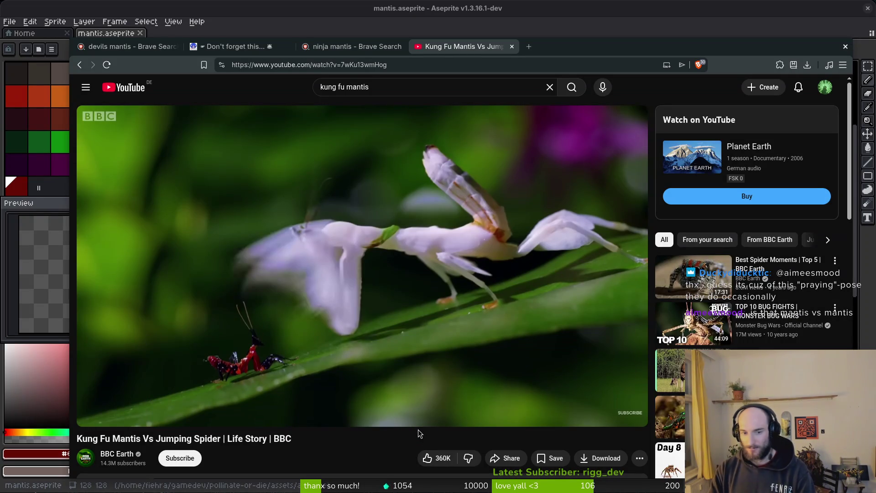
pyautogui.press('space')
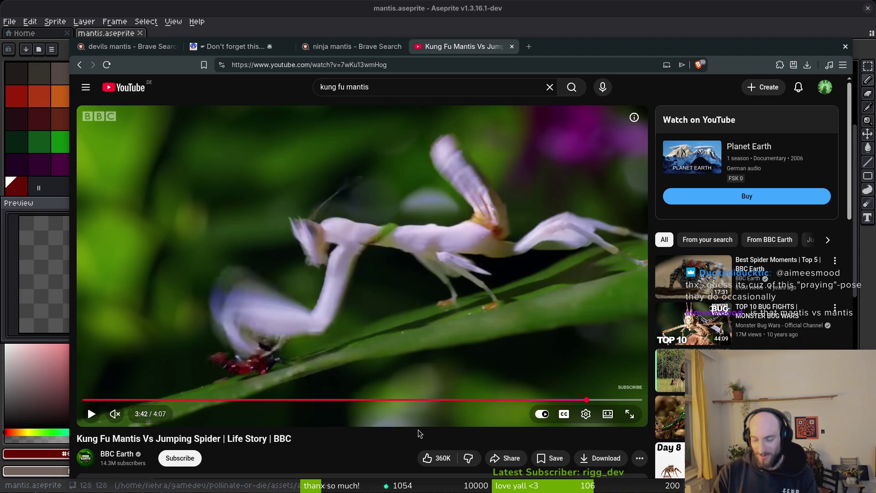
pyautogui.press('super')
pyautogui.press('super')
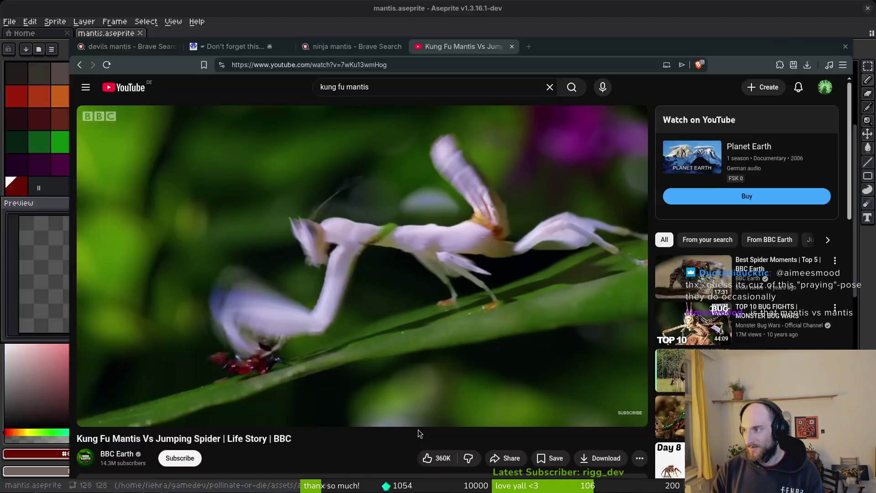
pyautogui.press('Print')
pyautogui.press('Return')
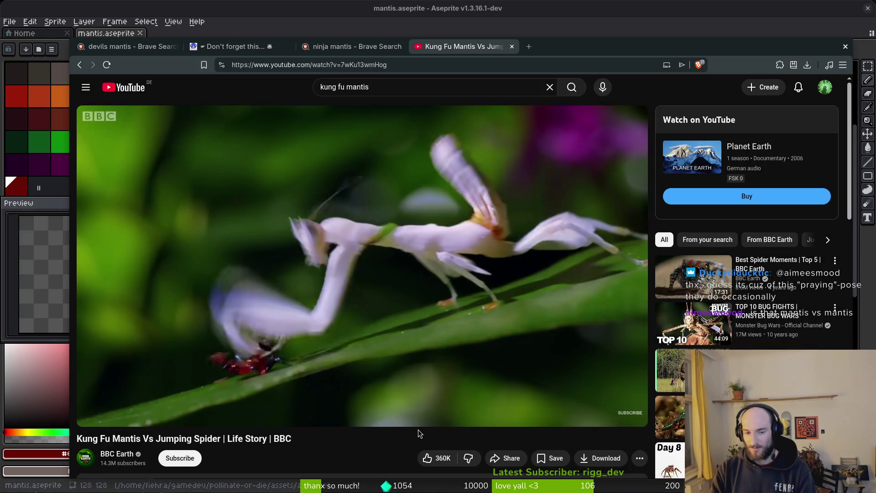
pyautogui.press('space')
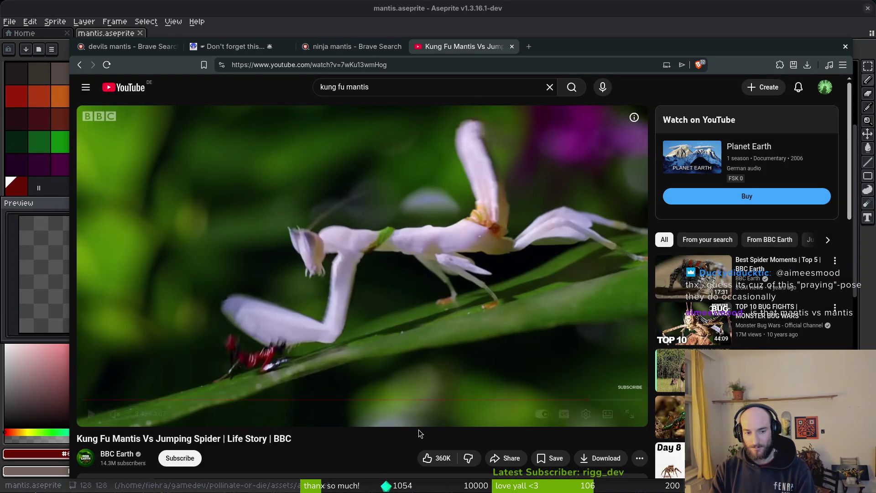
pyautogui.press('space')
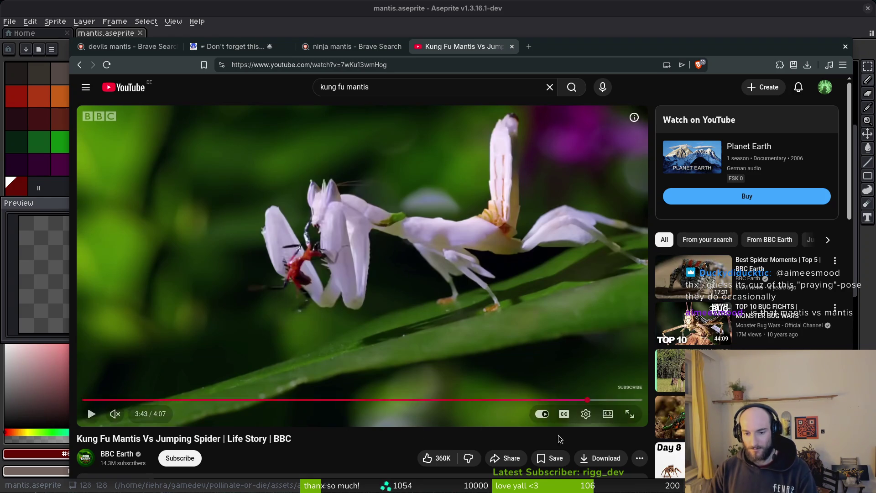
pyautogui.click(586, 401)
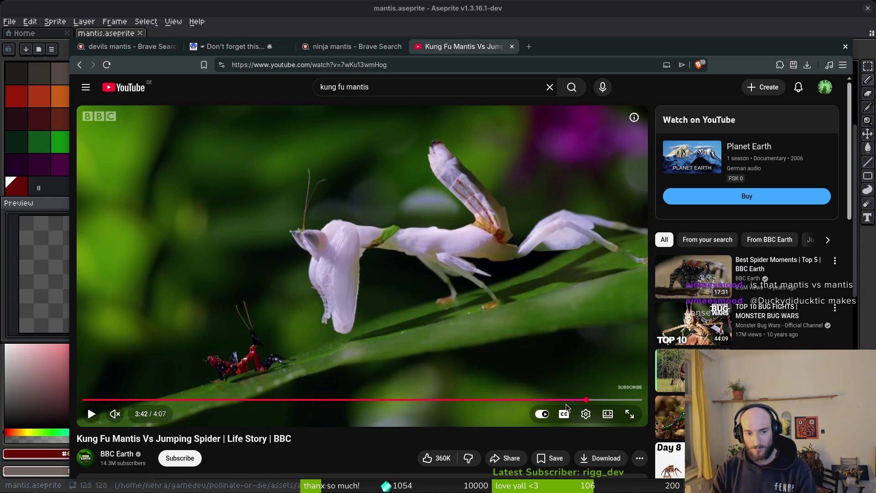
# - Step the paused video backward frame by frame and pause at 3:42
pyautogui.press(',')
pyautogui.press(',')
pyautogui.press(',')
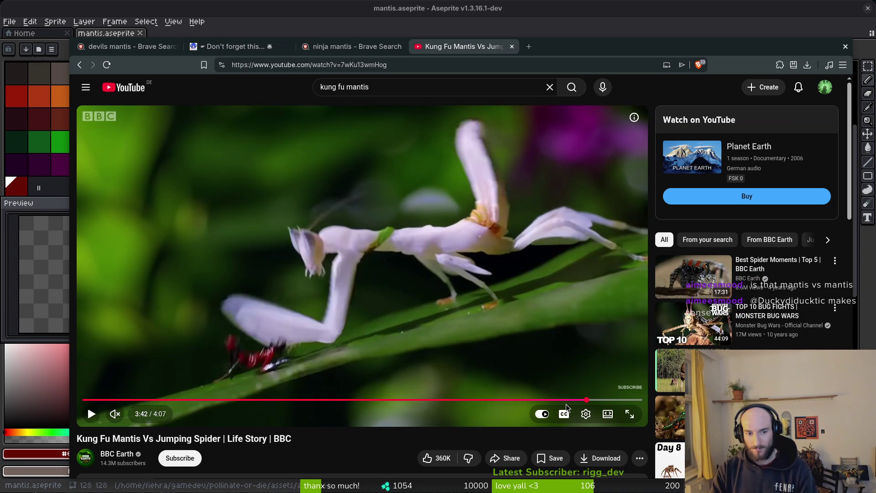
pyautogui.press(',')
pyautogui.press(',')
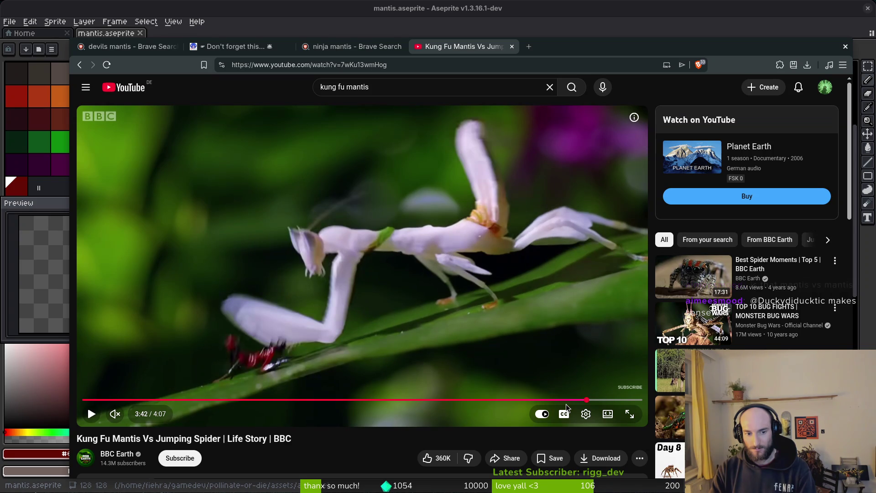
pyautogui.press(',')
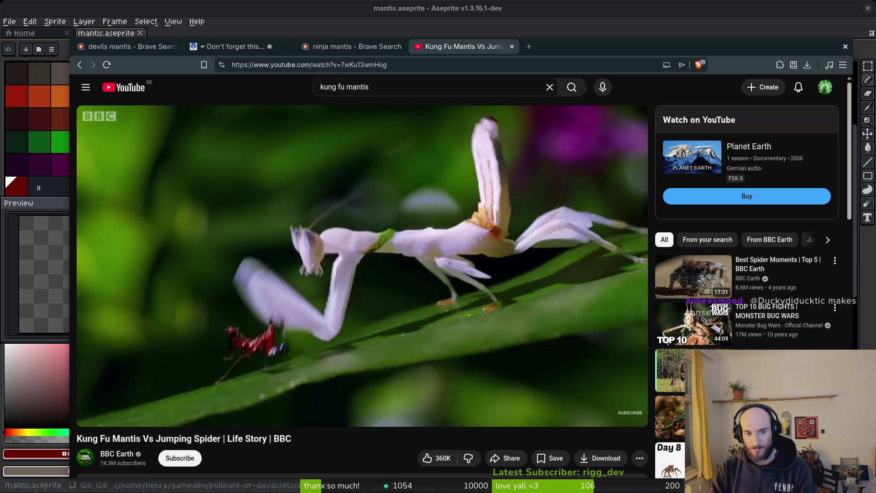
pyautogui.press(',')
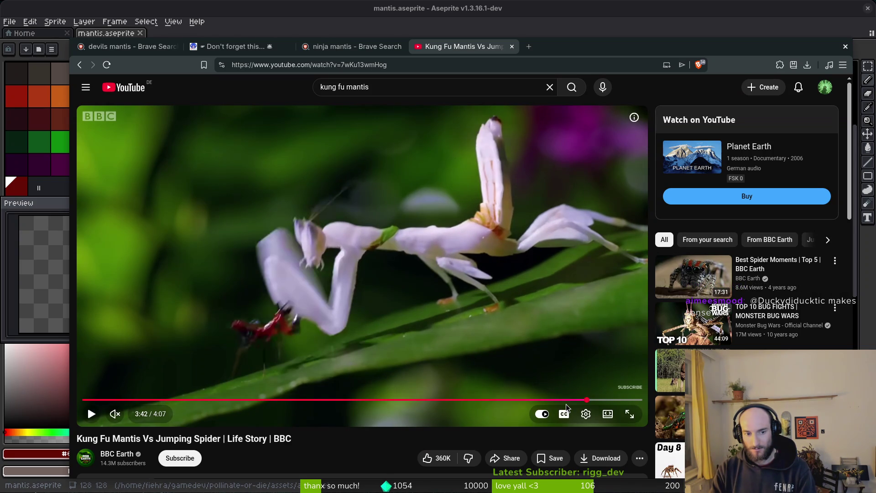
pyautogui.press(',')
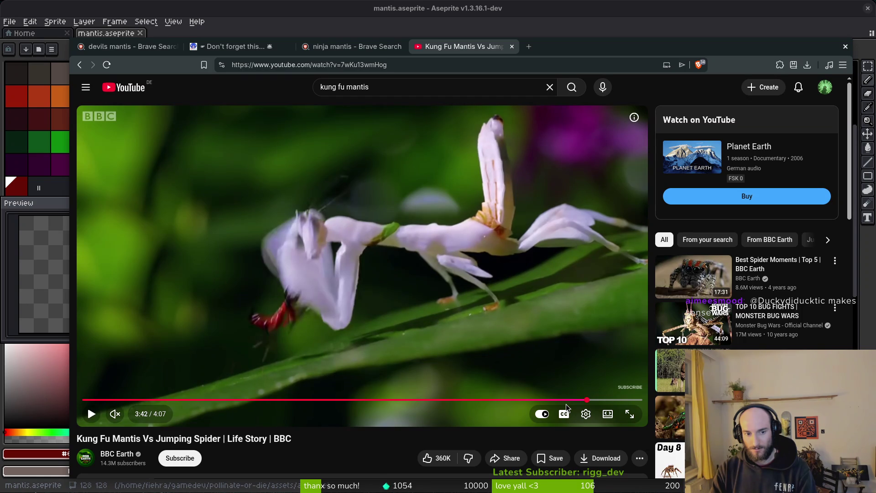
pyautogui.press(',')
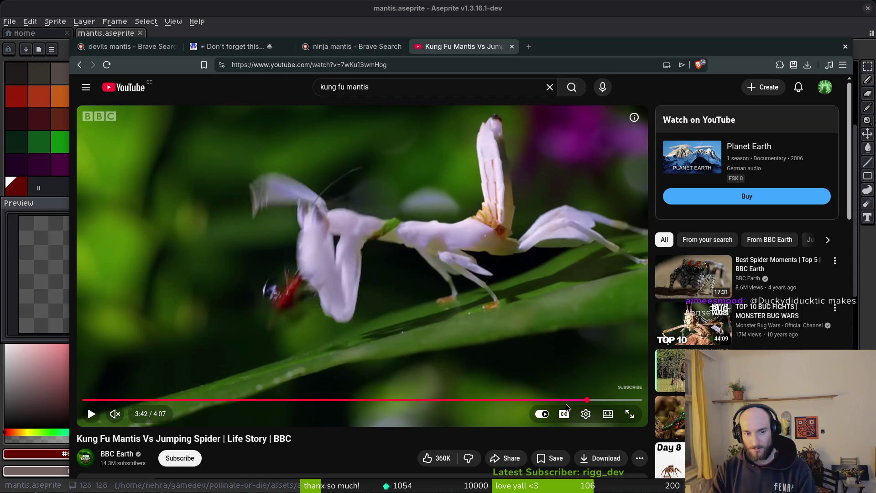
pyautogui.press(',')
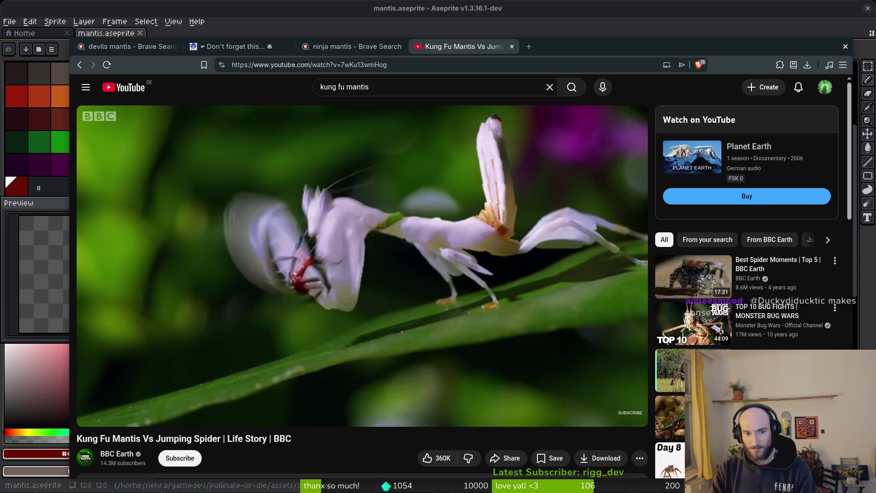
pyautogui.press('space')
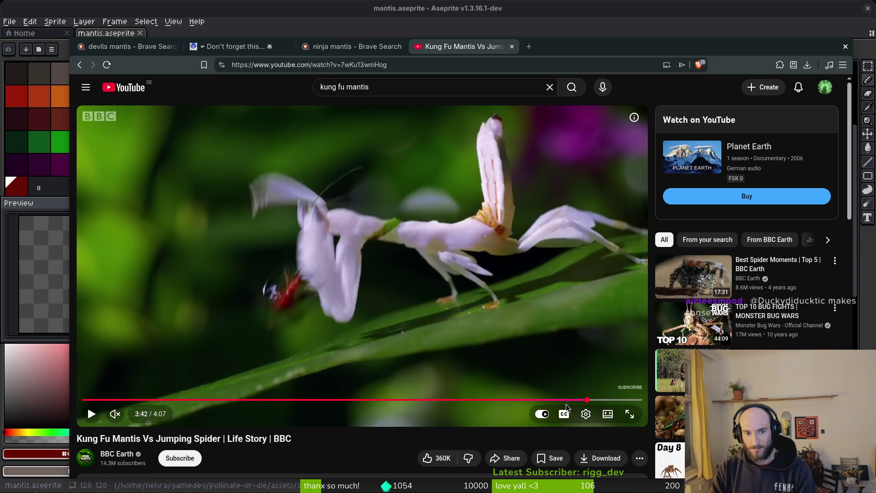
# - Flip forward and back through adjacent frames to compare the mantis poses
pyautogui.press('.')
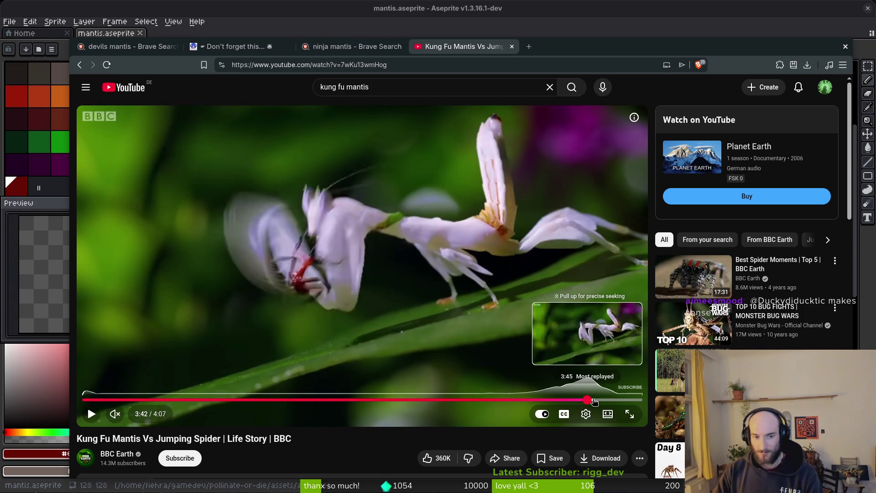
pyautogui.press('.')
pyautogui.press('.')
pyautogui.press('.')
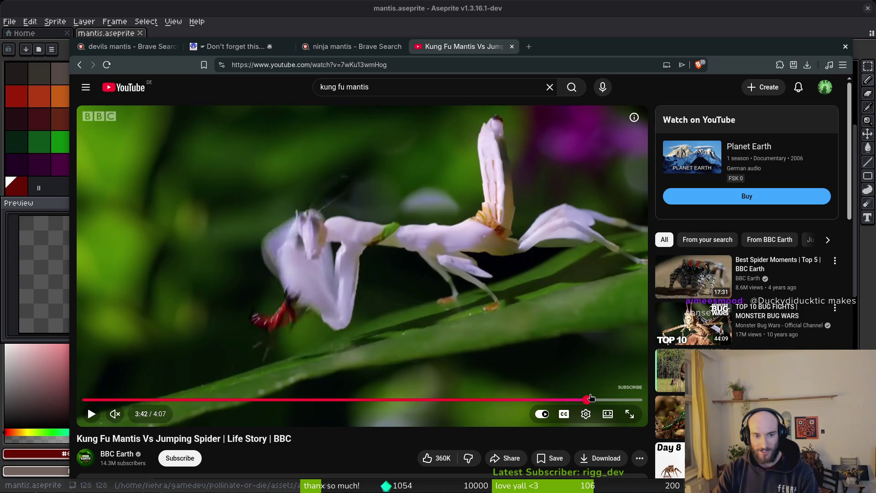
pyautogui.press('.')
pyautogui.press('.')
pyautogui.press('.')
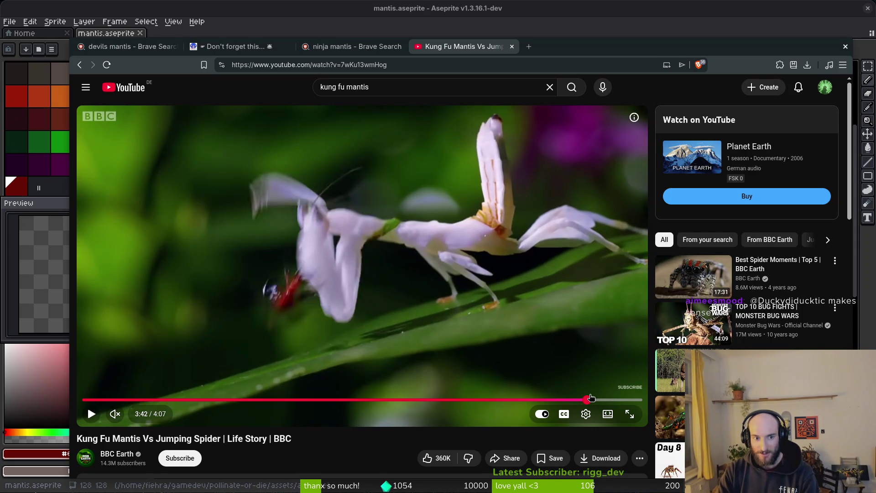
pyautogui.press('.')
pyautogui.press('.')
pyautogui.press('.')
pyautogui.press('.')
pyautogui.press('.')
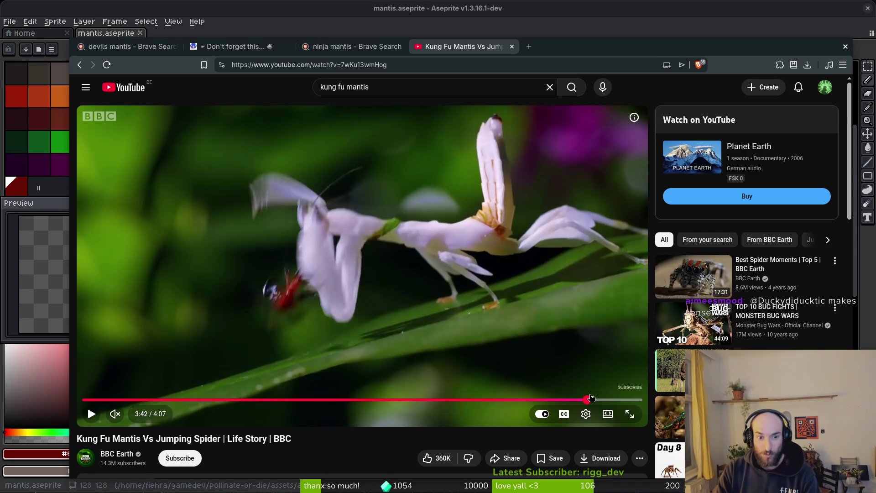
pyautogui.press('.')
pyautogui.press('.')
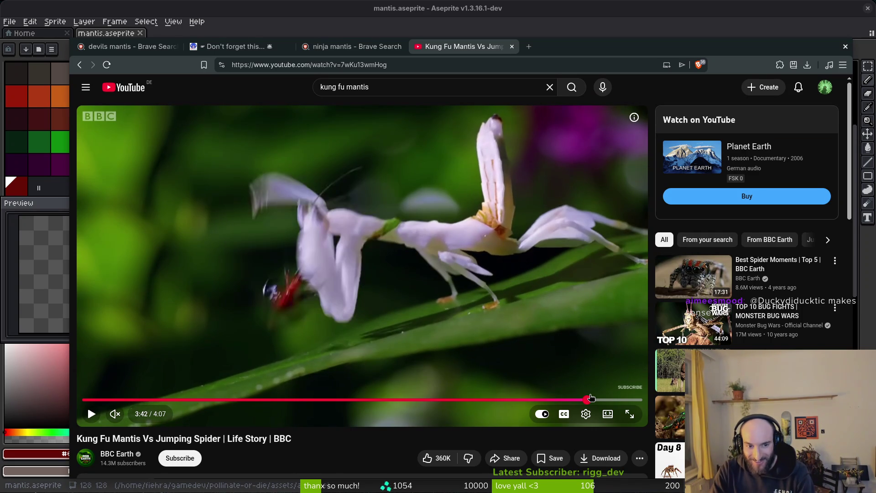
pyautogui.press(',')
pyautogui.press(',')
pyautogui.press('.')
pyautogui.press(',')
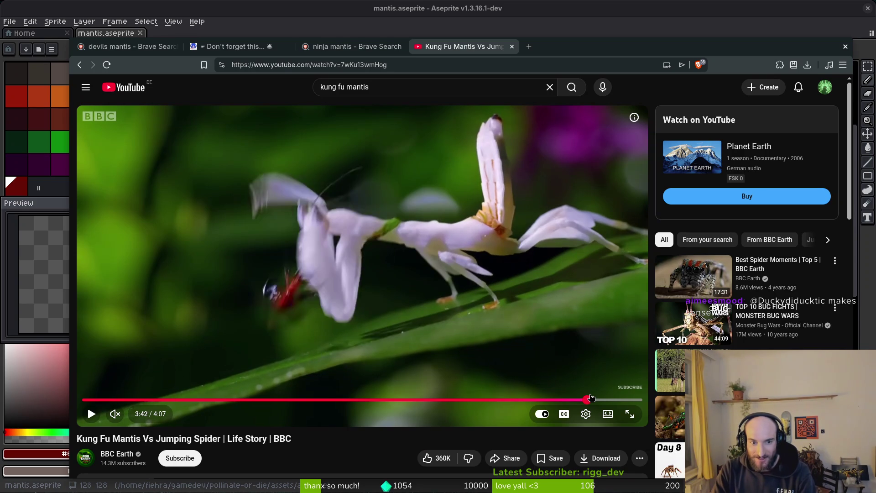
pyautogui.press('.')
pyautogui.press(',')
pyautogui.press('.')
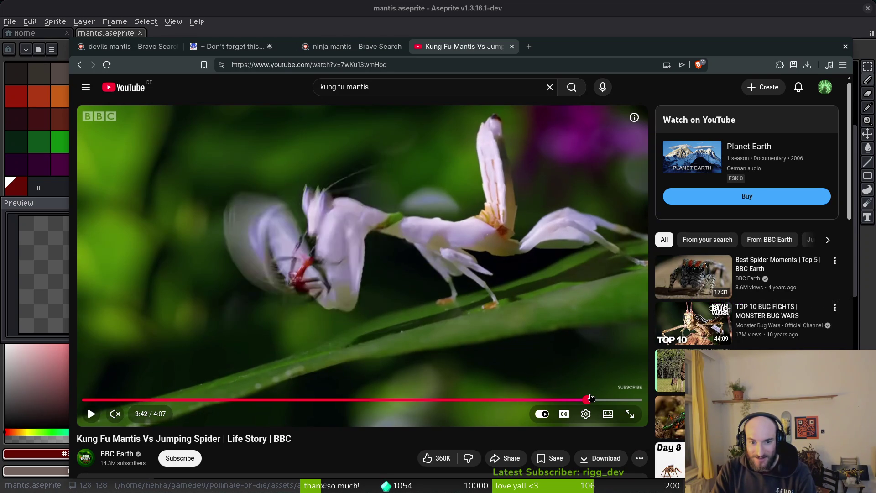
pyautogui.press('.')
pyautogui.press(',')
pyautogui.press(',')
pyautogui.press(',')
pyautogui.press(',')
pyautogui.press(',')
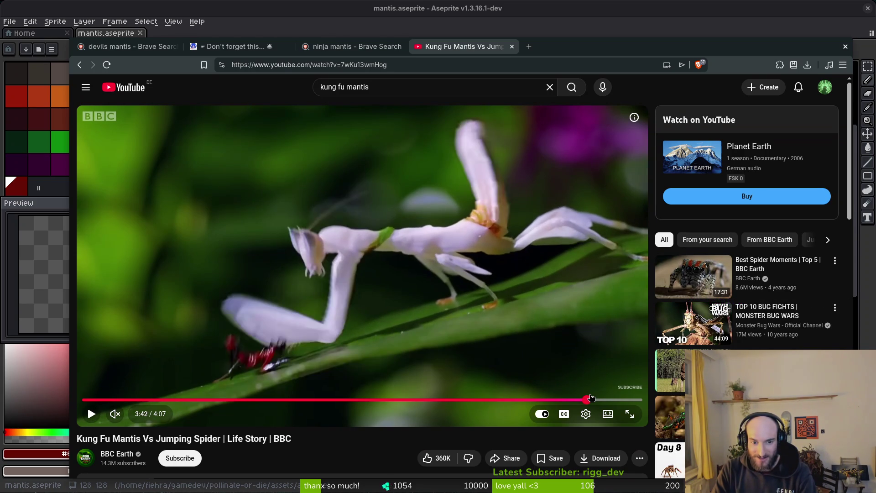
pyautogui.press(',')
pyautogui.press(',')
pyautogui.press(',')
# - Step frames to where the mantis grabs the spider and holds it up
pyautogui.press('.')
pyautogui.press('.')
pyautogui.press('.')
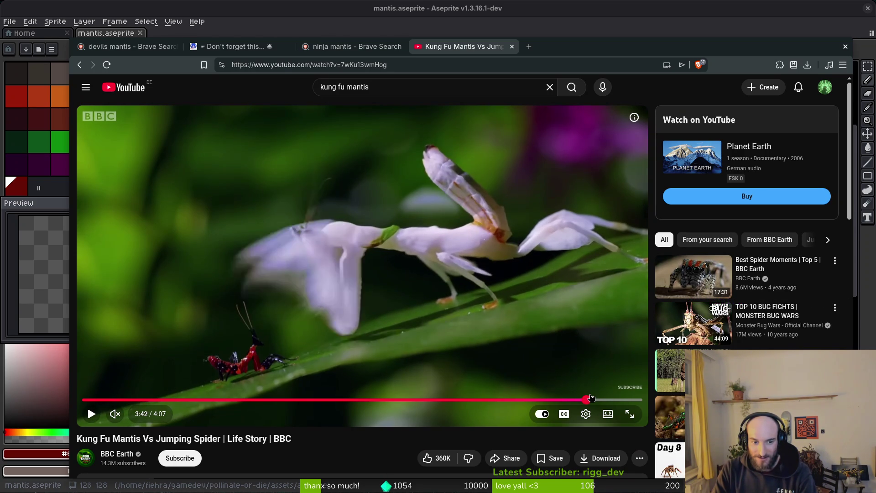
pyautogui.press('.')
pyautogui.press('.')
pyautogui.press('.')
pyautogui.press('.')
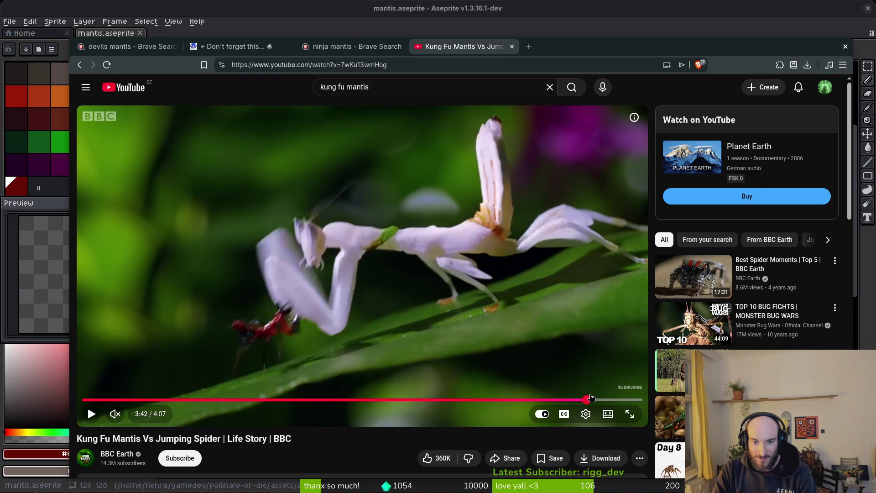
pyautogui.press('.')
pyautogui.press('.')
pyautogui.press('.')
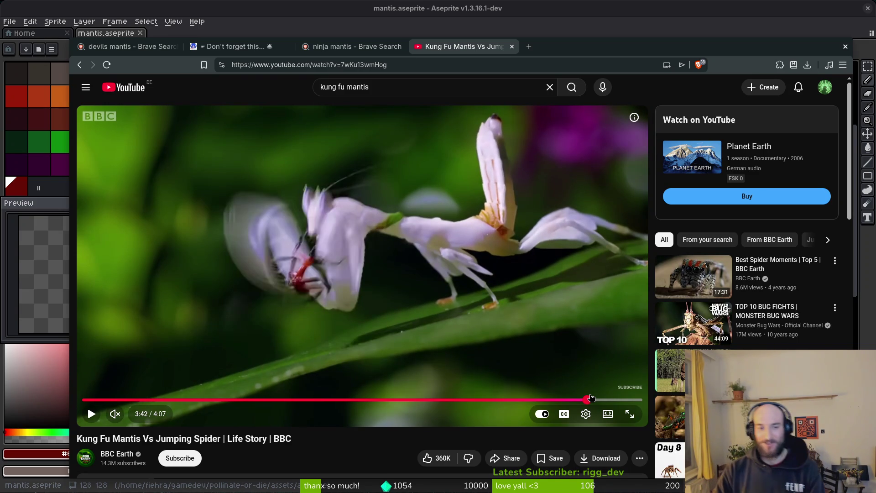
pyautogui.press('.')
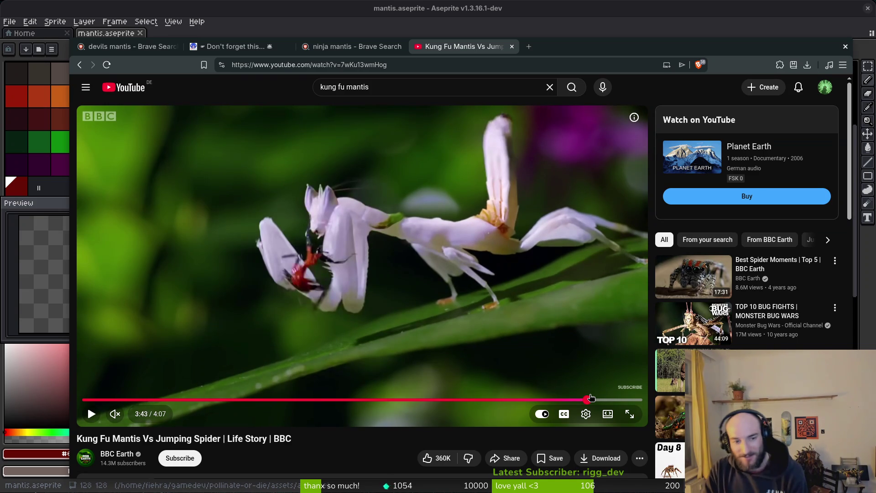
pyautogui.press(',')
pyautogui.press(',')
pyautogui.press(',')
pyautogui.press(',')
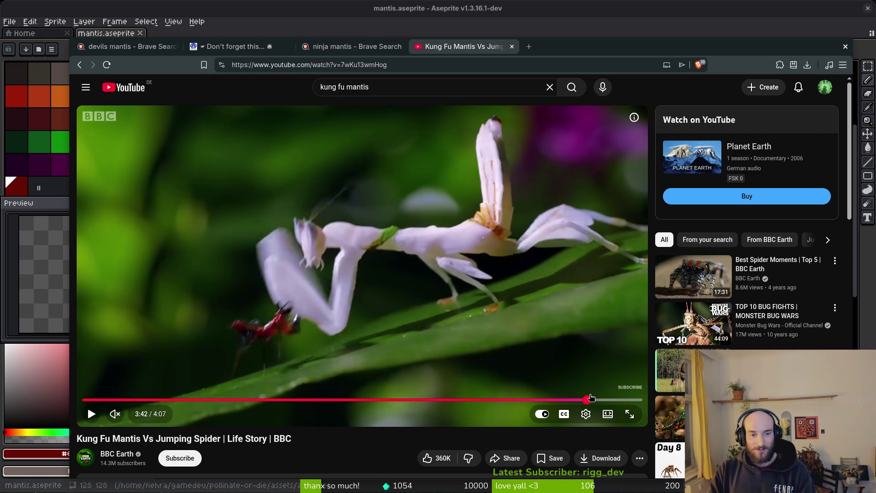
pyautogui.press(',')
pyautogui.press('.')
pyautogui.press('.')
pyautogui.press('.')
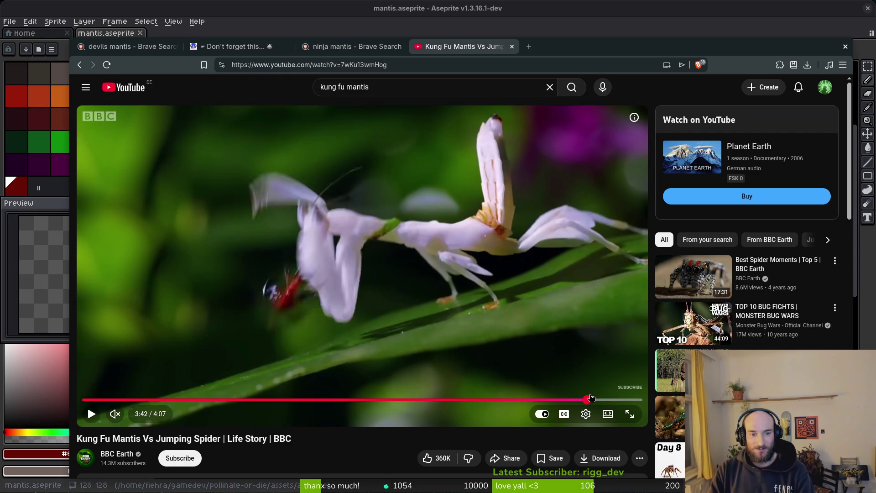
pyautogui.press('.')
pyautogui.press('.')
pyautogui.press('.')
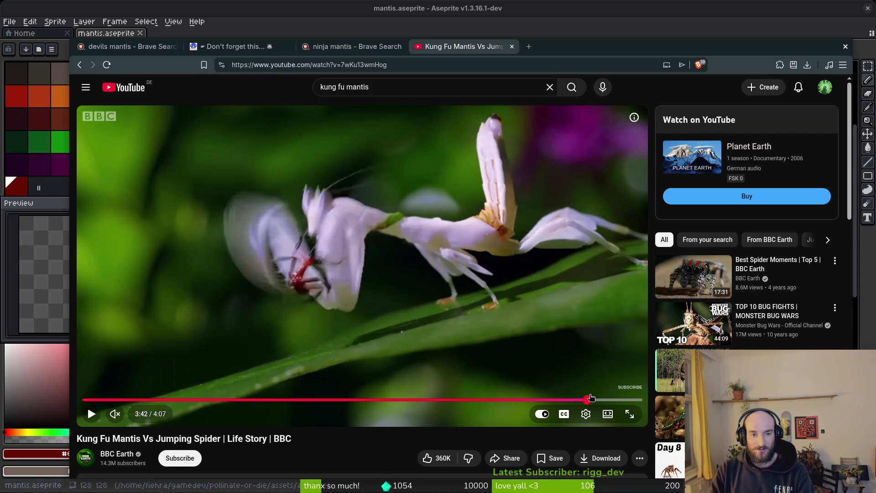
pyautogui.press(',')
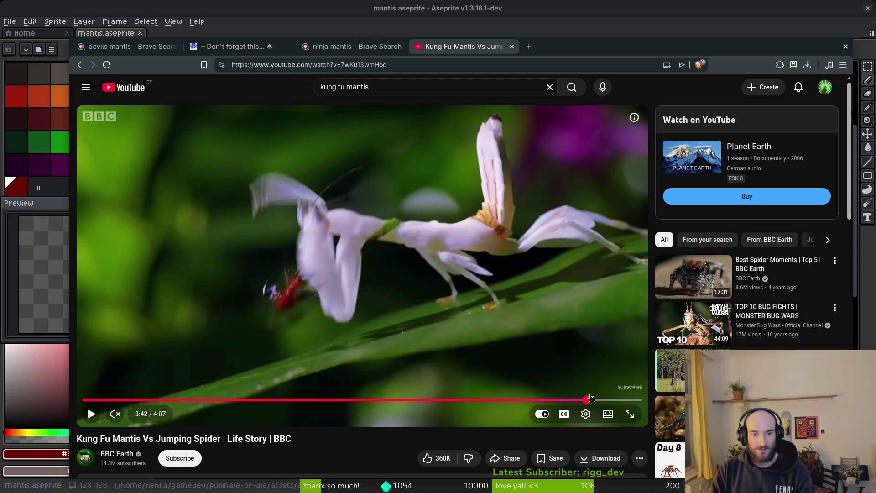
pyautogui.press('.')
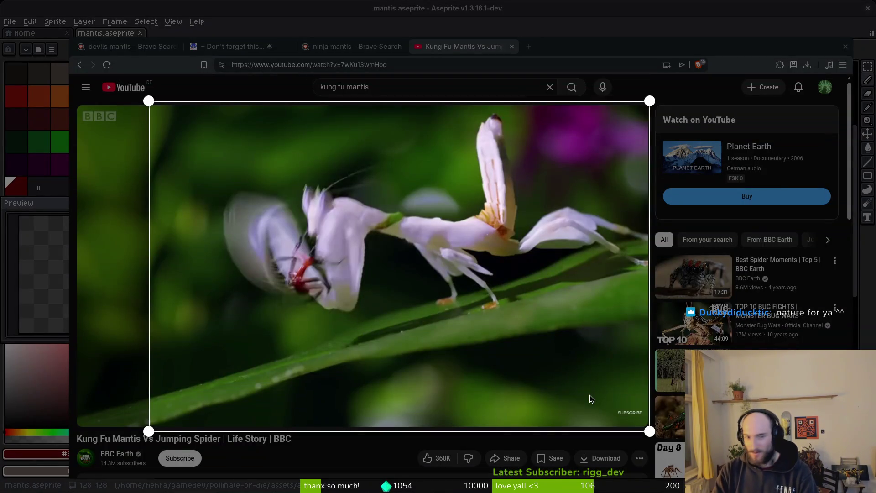
# - Cancel the region screenshot and seek the video to 3:43
pyautogui.press('Return')
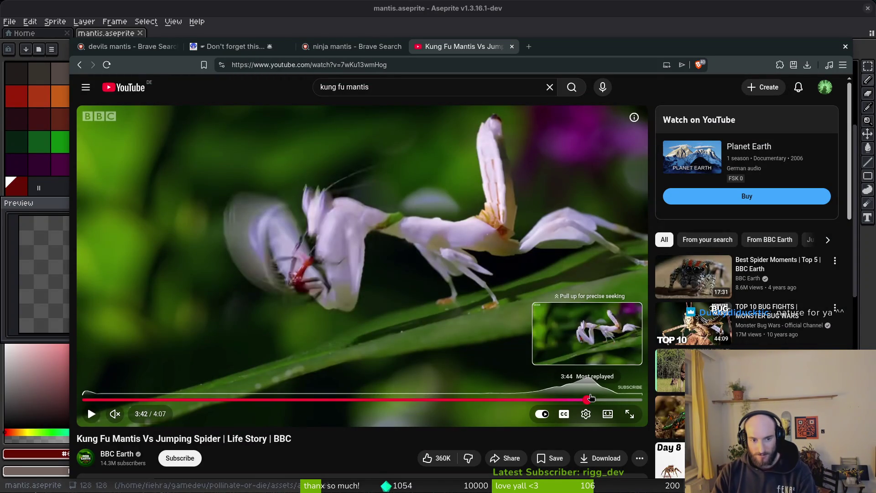
pyautogui.click(591, 398)
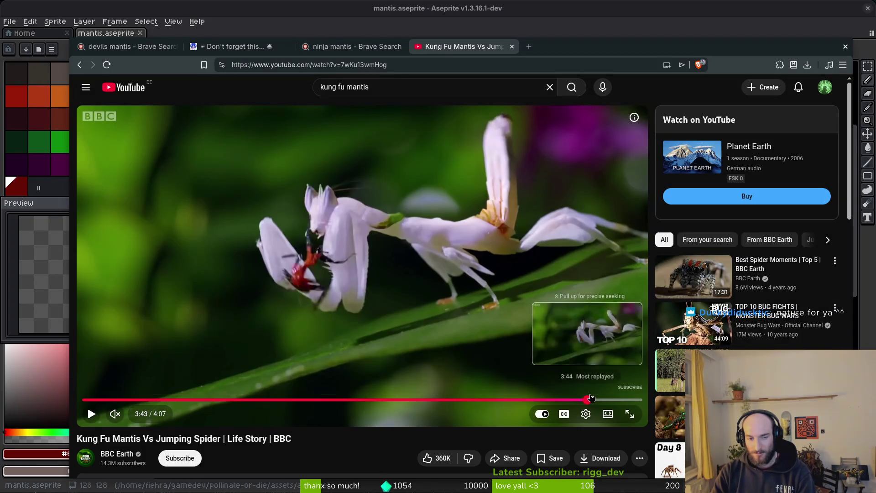
pyautogui.moveTo(591, 397); pyautogui.dragTo(591, 397)
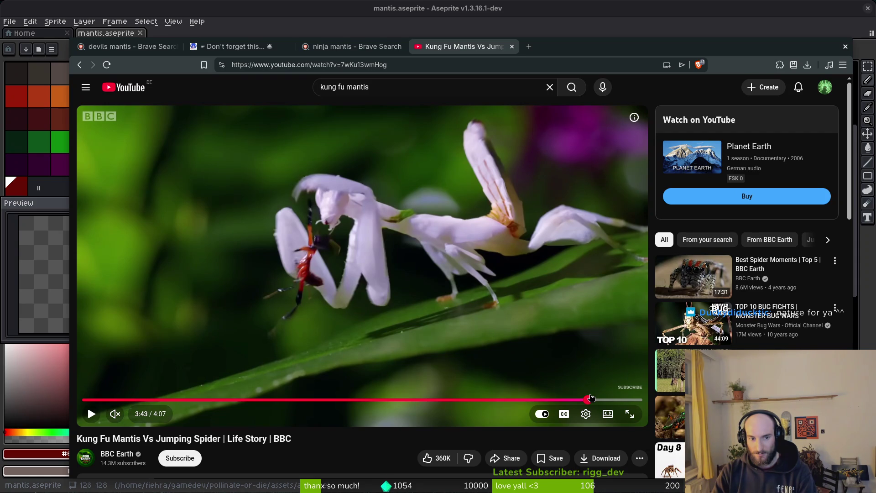
# - Toggle the window overview and cancel another region screenshot while the video plays on
pyautogui.press('super')
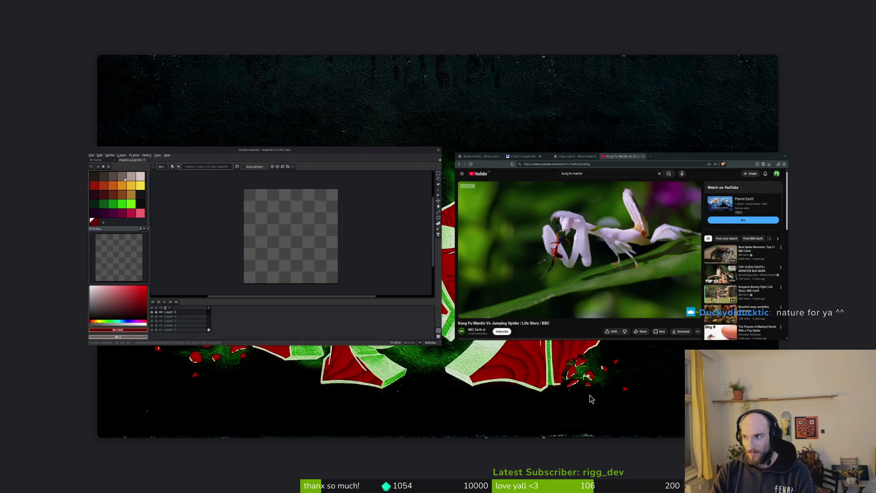
pyautogui.press('super')
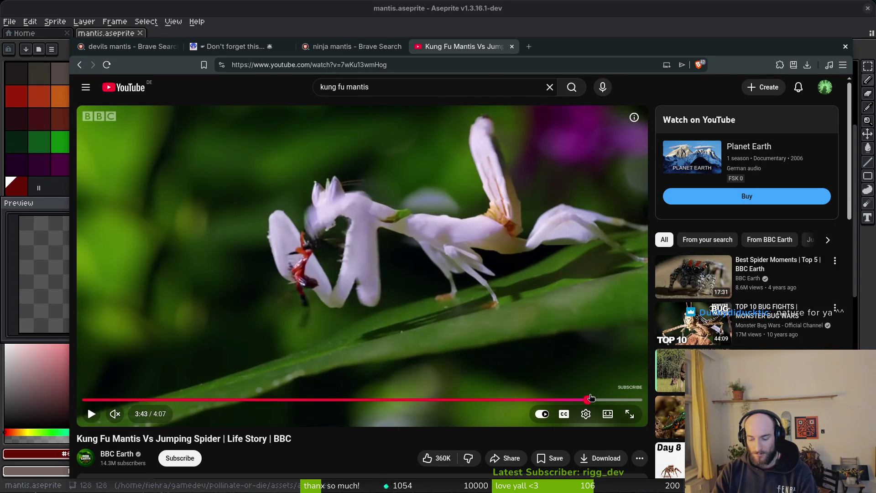
pyautogui.press('super')
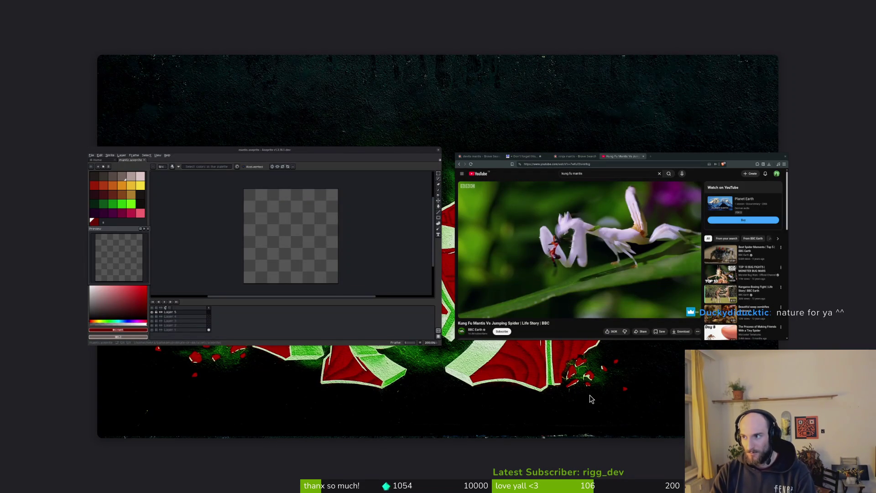
pyautogui.press('Print')
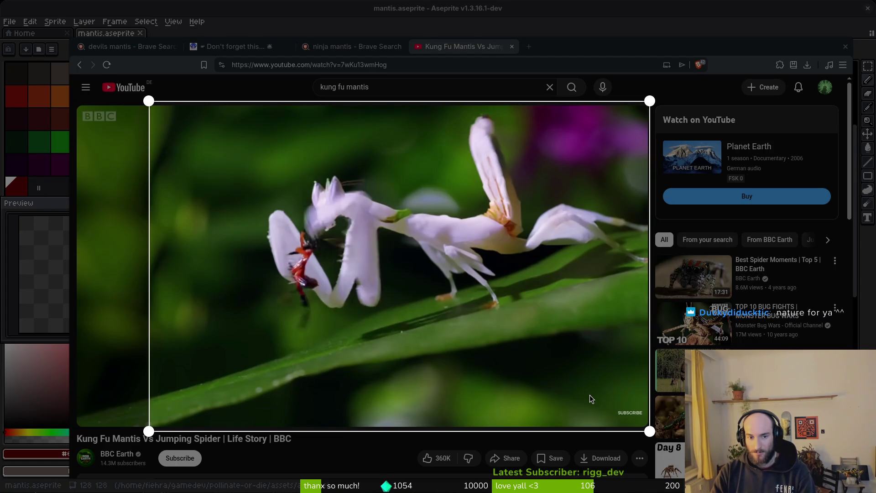
pyautogui.press('Return')
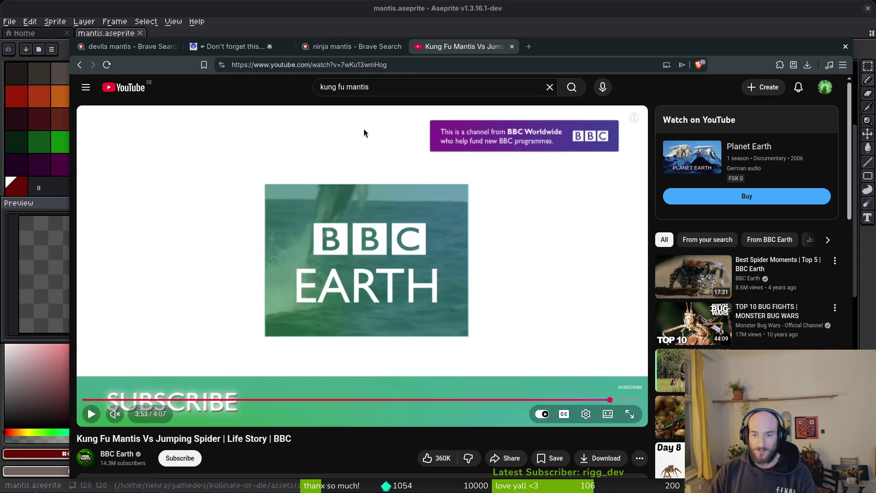
# - Search YouTube for 'leaf mantis' and glance over the results
pyautogui.click(402, 84)
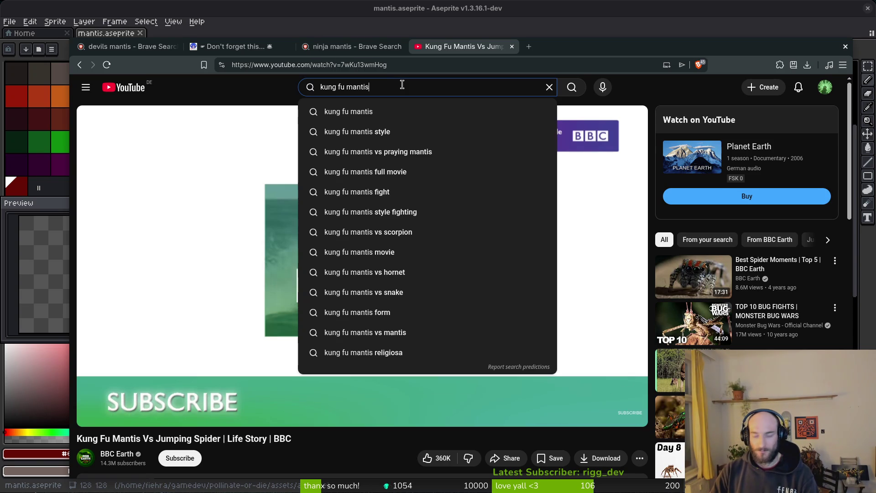
pyautogui.hotkey('ctrl', 'a')
pyautogui.write('leaf mantis')
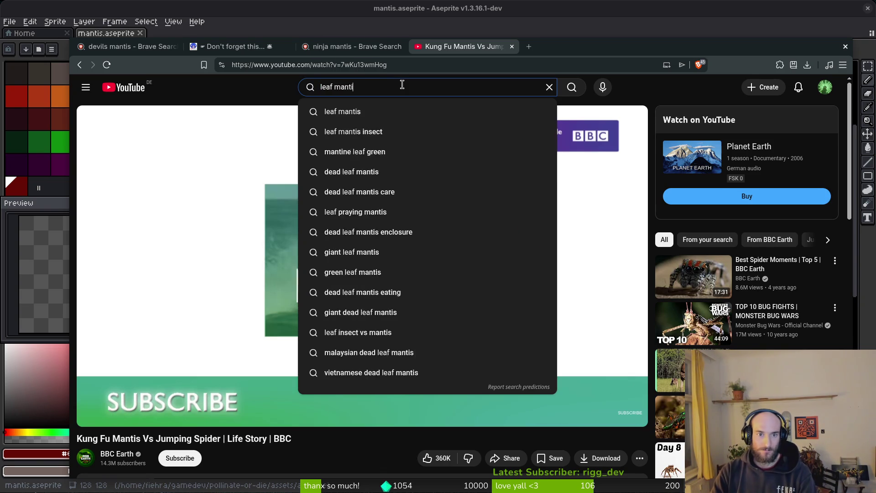
pyautogui.press('Return')
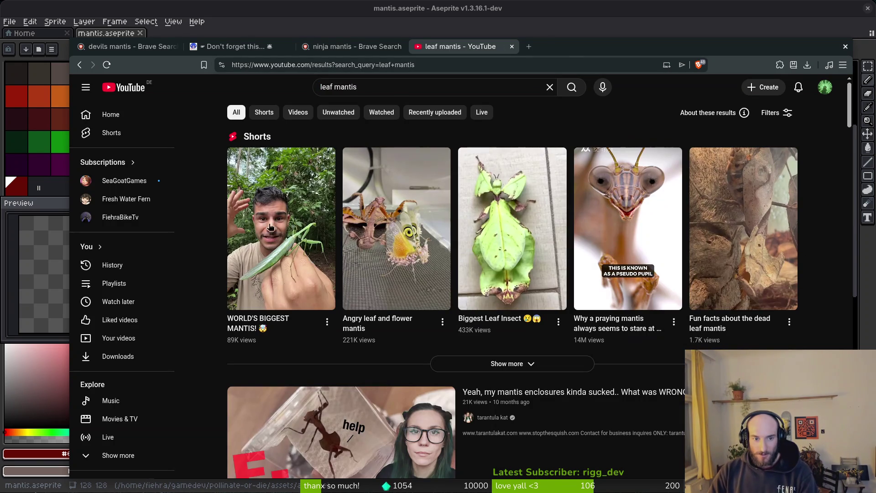
pyautogui.scroll(-3, 593, 332)
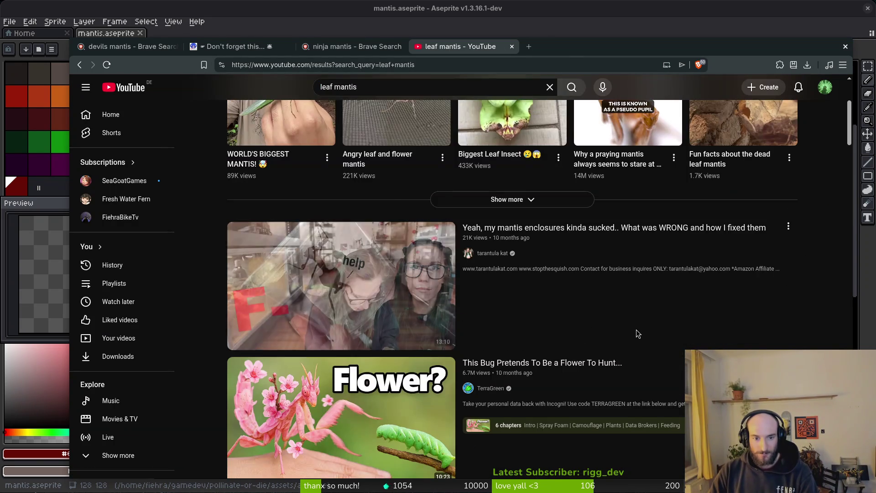
pyautogui.scroll(3, 636, 330)
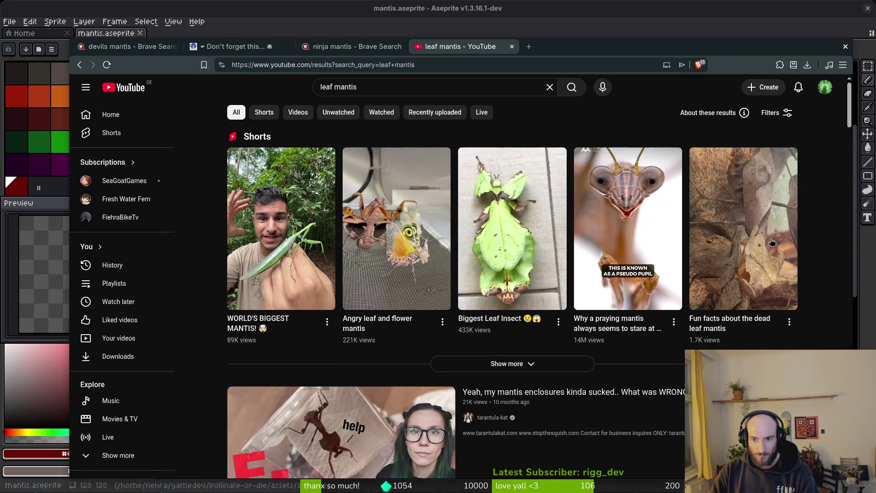
# - Refine the search to 'dead leaf mantis' and scroll through the results
pyautogui.moveTo(771, 242)
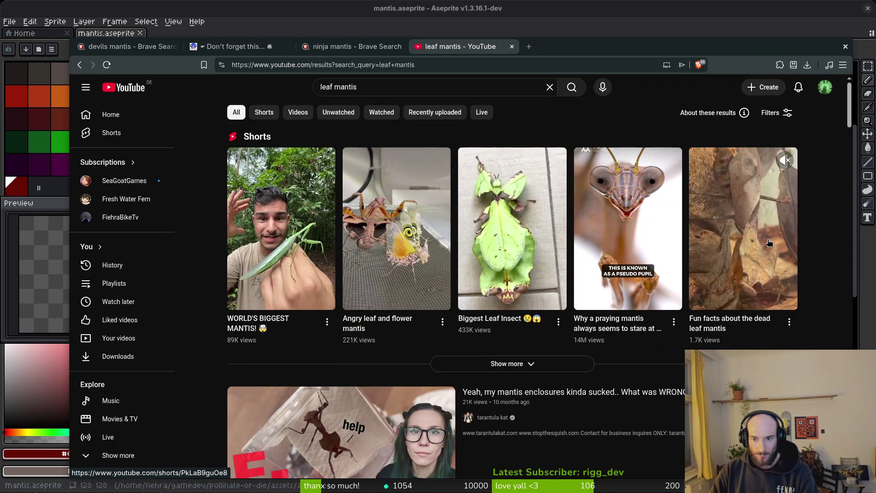
pyautogui.click(390, 87)
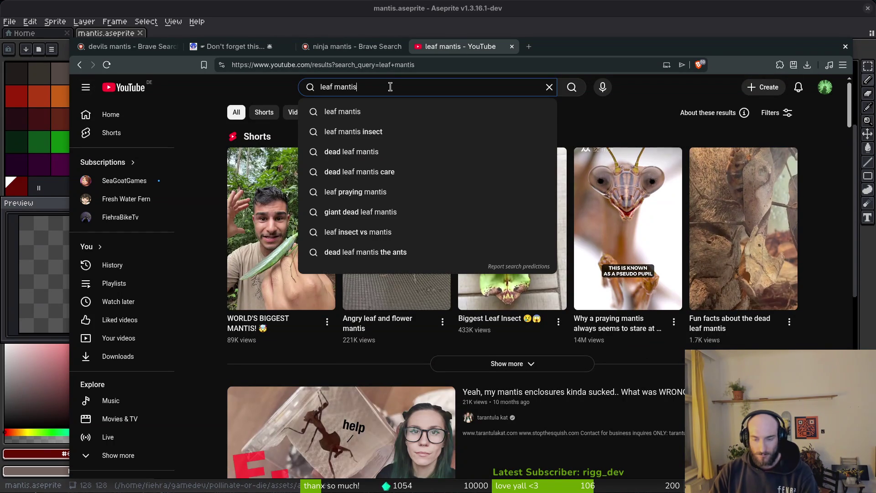
pyautogui.hotkey('ctrl', 'a')
pyautogui.write('dead leaf mantis')
pyautogui.press('Return')
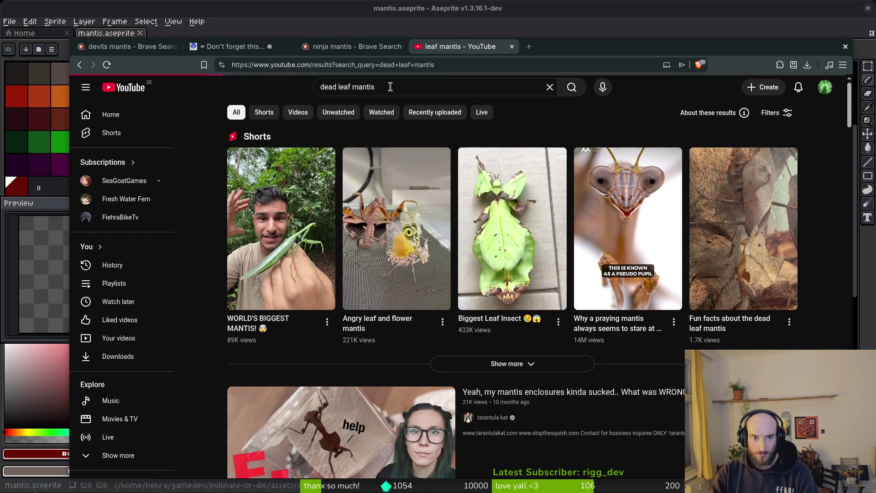
pyautogui.scroll(-5, 670, 269)
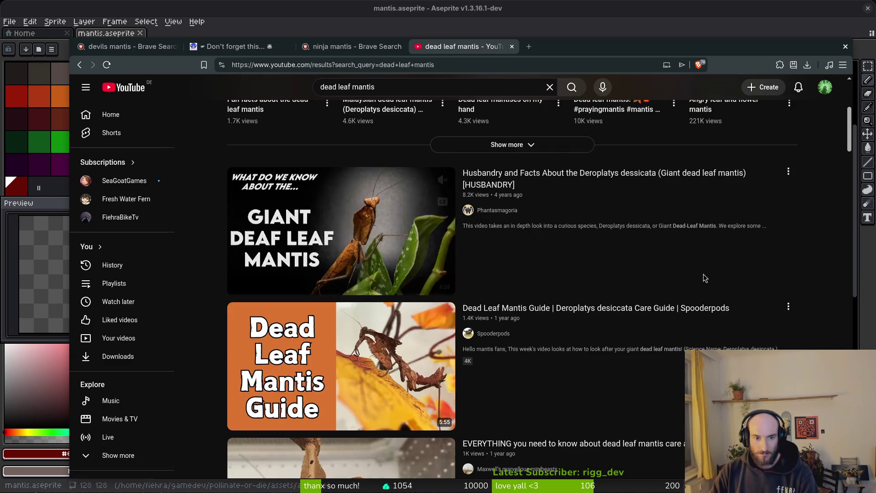
pyautogui.moveTo(377, 375)
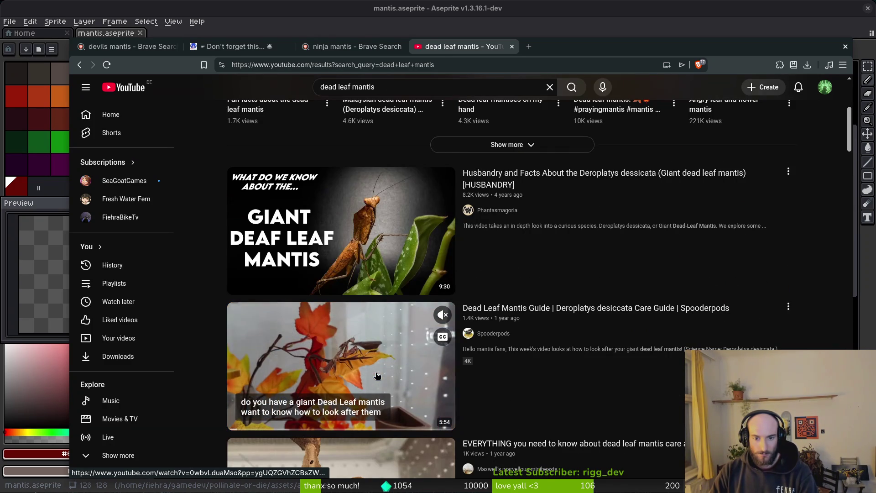
pyautogui.scroll(-3, 383, 369)
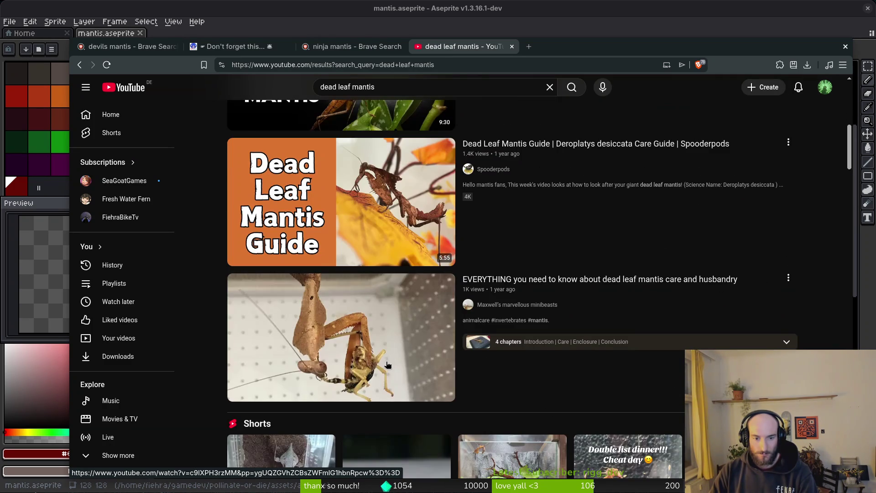
pyautogui.scroll(-9, 362, 350)
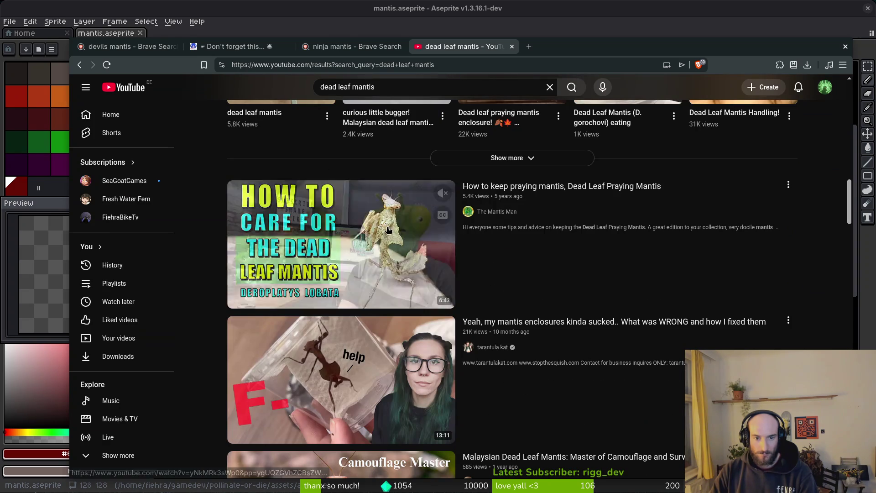
pyautogui.moveTo(384, 246)
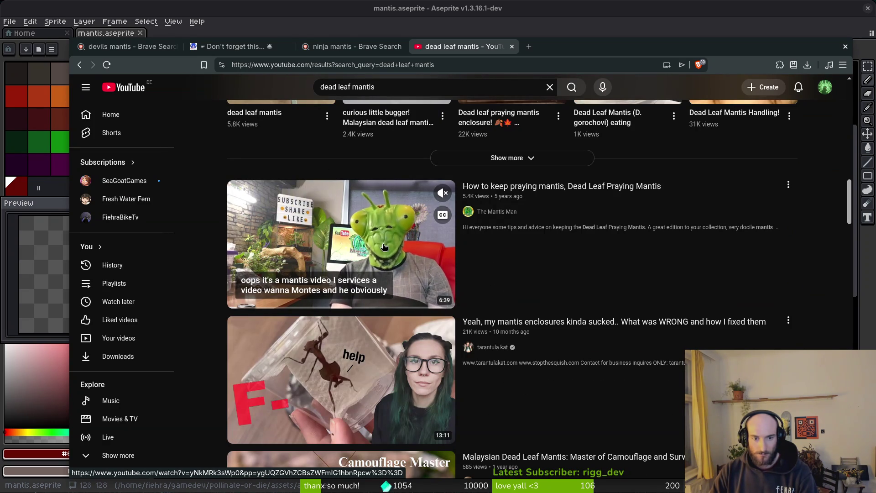
pyautogui.moveTo(345, 391)
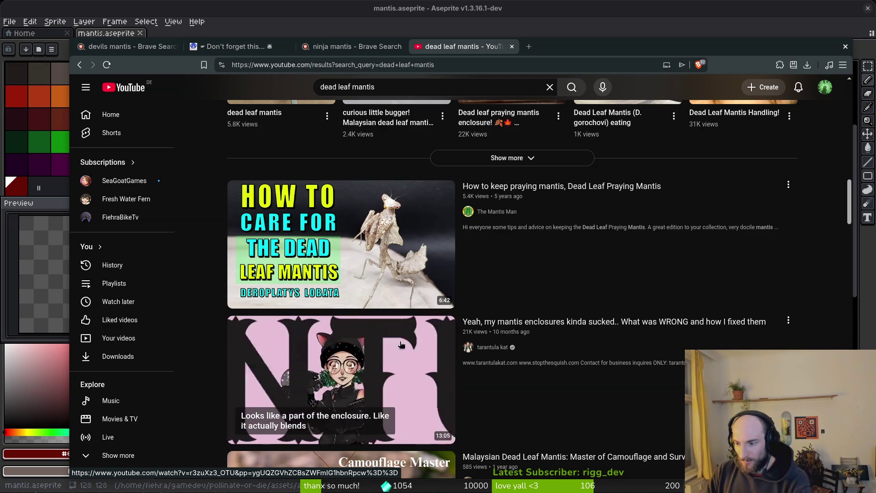
pyautogui.scroll(-5, 358, 366)
# - In Aseprite, open the Blepharopsis thistle mantis photo from assets/inspiration
pyautogui.moveTo(361, 261)
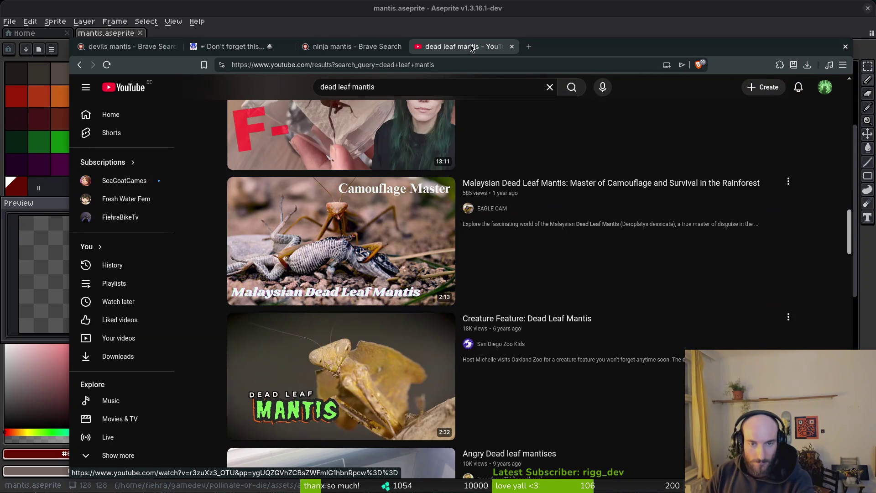
pyautogui.press('super+h')
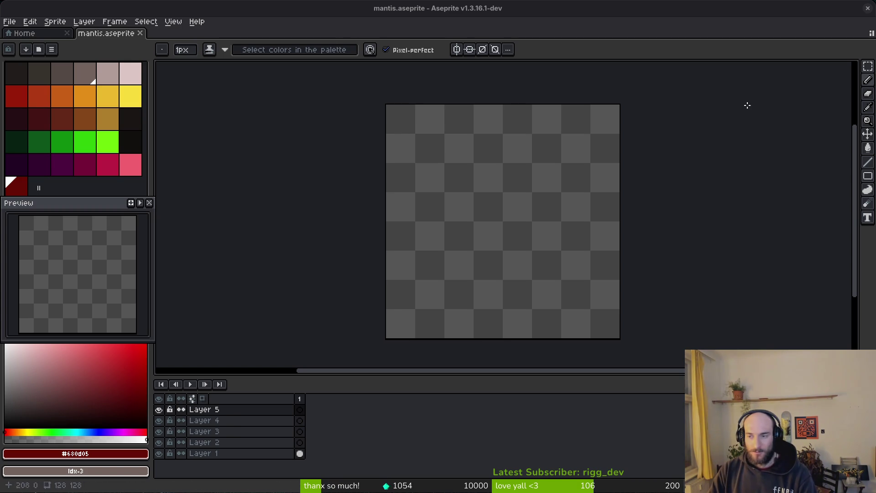
pyautogui.click(28, 34)
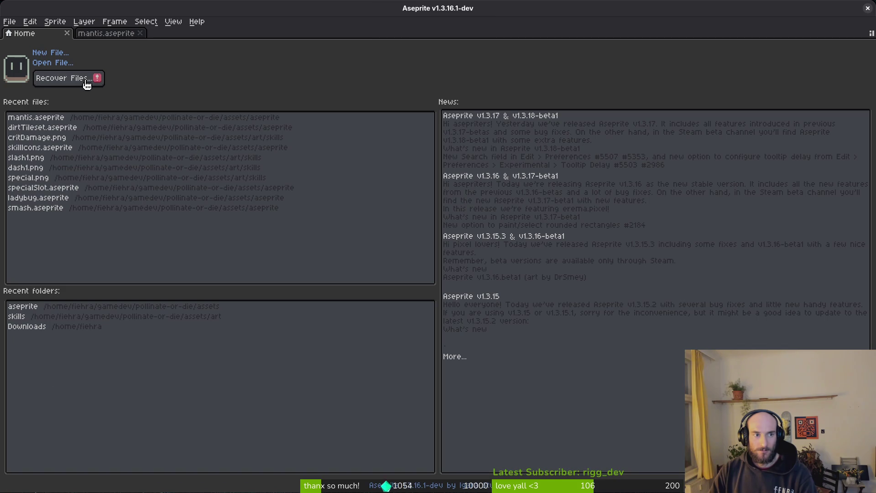
pyautogui.click(54, 68)
pyautogui.click(46, 42)
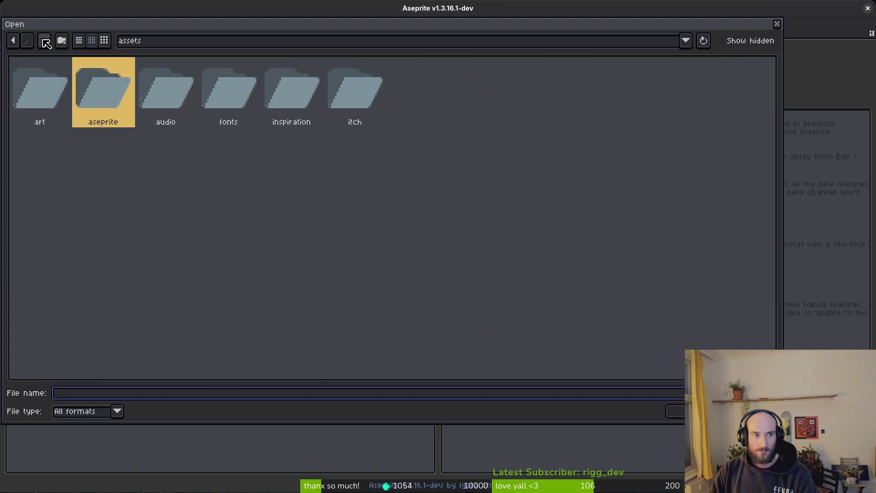
pyautogui.doubleClick(278, 89)
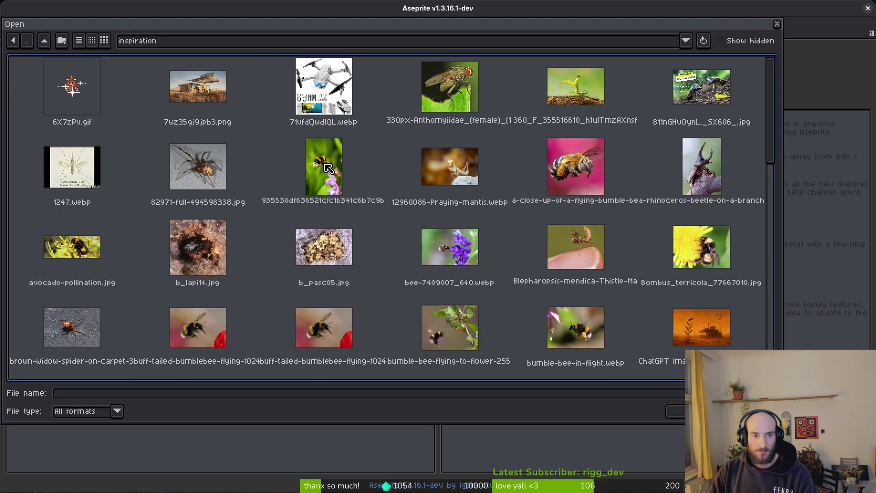
pyautogui.doubleClick(575, 264)
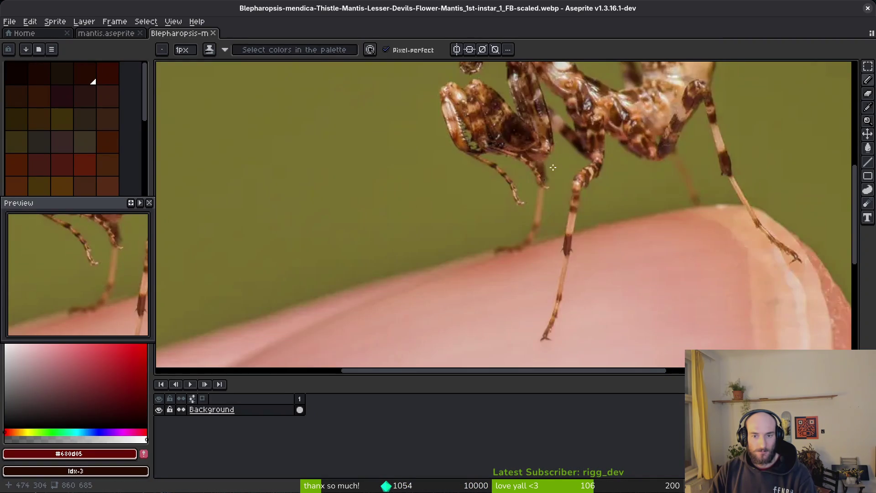
# - Pick the finger's skin-pink #e9aea1 as drawing colour and return to the pencil
pyautogui.scroll(-5, 556, 236)
pyautogui.scroll(2, 452, 223)
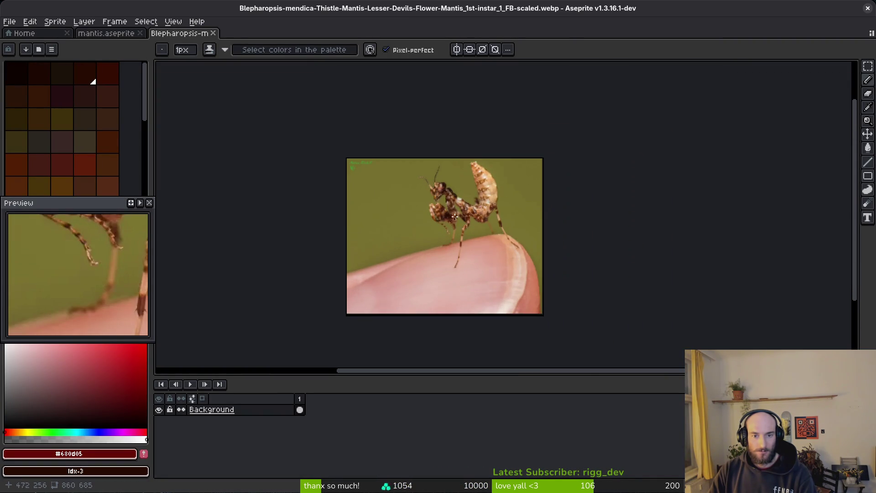
pyautogui.scroll(2, 466, 217)
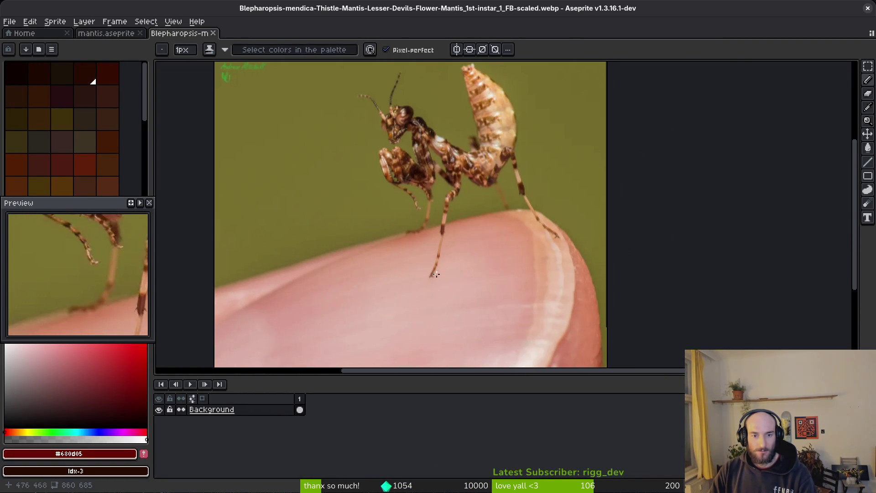
pyautogui.press('i')
pyautogui.click(477, 264)
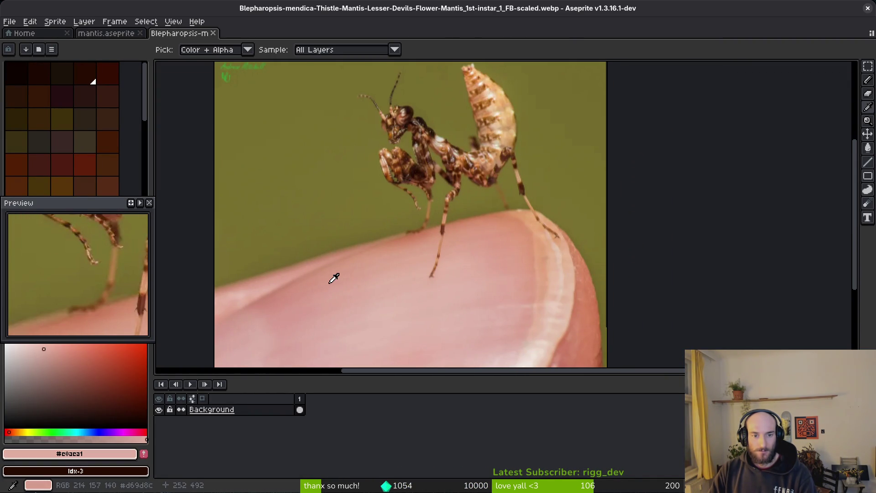
pyautogui.press('b')
pyautogui.scroll(2, 457, 250)
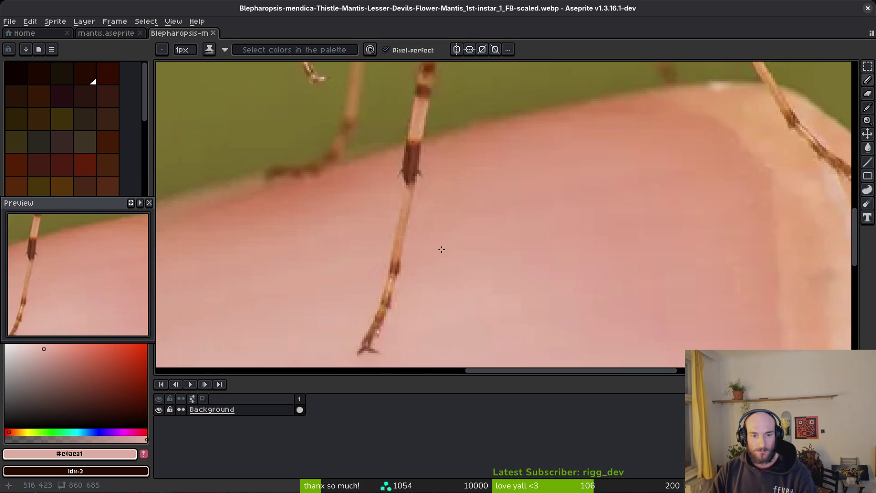
# - Replace the finger's pink with the olive backdrop colour using tolerance 48
pyautogui.scroll(-2, 440, 248)
pyautogui.scroll(-1, 437, 241)
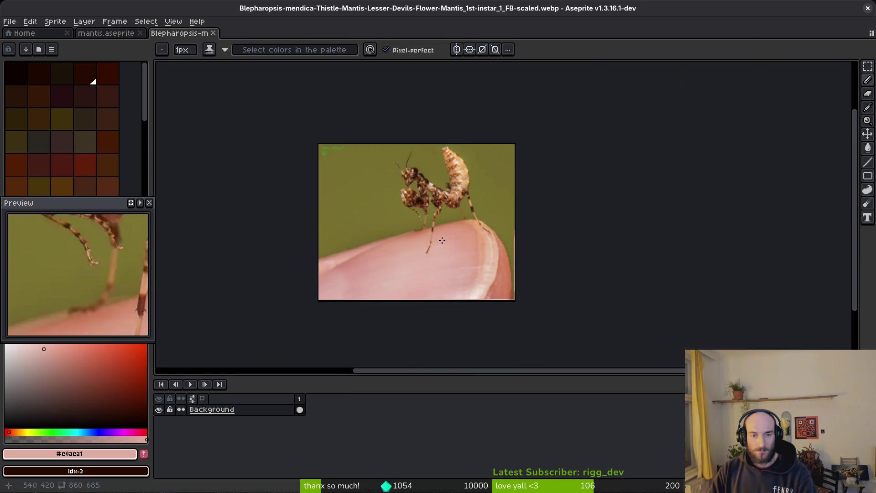
pyautogui.keyDown('alt'); pyautogui.click(442, 251); pyautogui.keyUp('alt')
pyautogui.keyDown('alt'); pyautogui.rightClick(371, 212); pyautogui.keyUp('alt')
pyautogui.hotkey('shift', 'r')
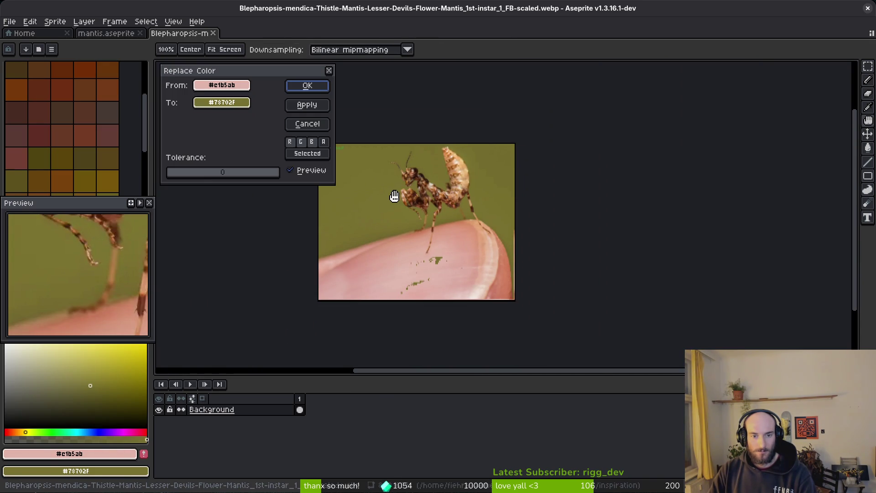
pyautogui.moveTo(219, 178); pyautogui.dragTo(195, 178)
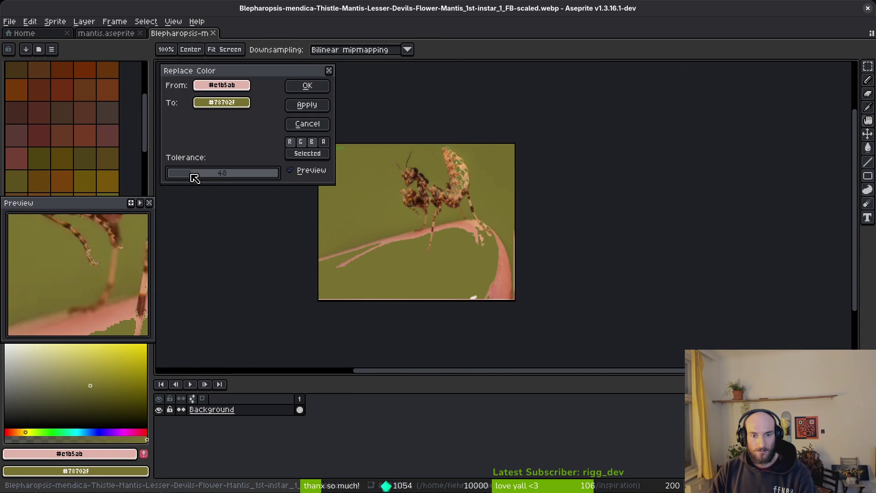
pyautogui.scroll(2, 489, 221)
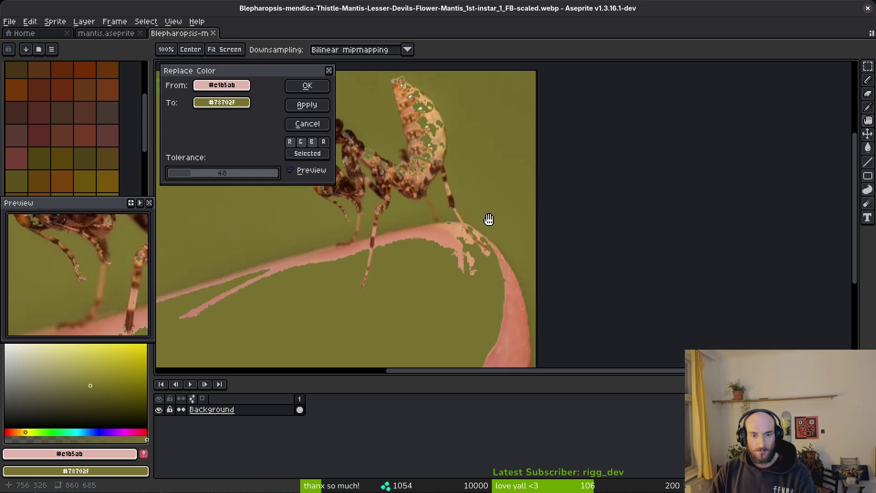
pyautogui.click(301, 91)
# - Select a rectangle around the mantis and cut that area out of the photo
pyautogui.scroll(-2, 419, 238)
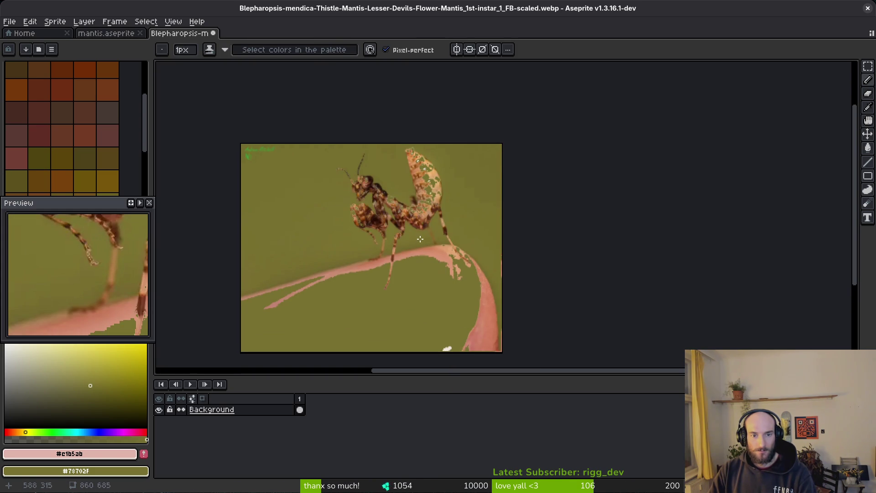
pyautogui.scroll(2, 420, 238)
pyautogui.scroll(-2, 425, 221)
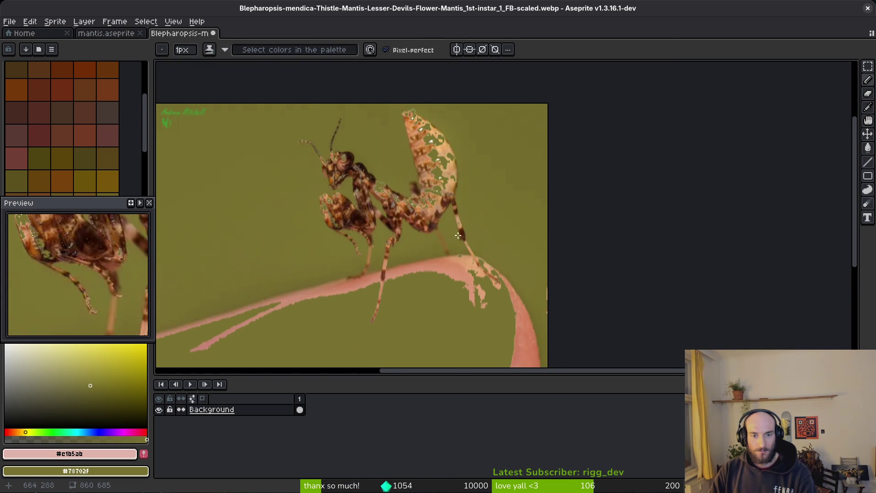
pyautogui.press('q')
pyautogui.moveTo(510, 150)
pyautogui.mouseDown()
pyautogui.moveTo(274, 111)
pyautogui.moveTo(366, 361)
pyautogui.moveTo(545, 219)
pyautogui.moveTo(502, 128)
pyautogui.mouseUp()
pyautogui.hotkey('ctrl', 'd')
pyautogui.scroll(-1, 489, 199)
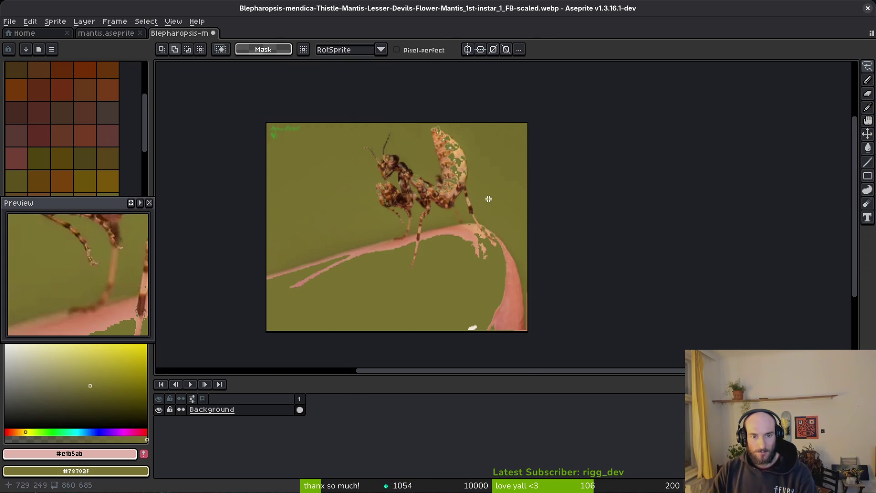
pyautogui.press('m')
pyautogui.moveTo(346, 112)
pyautogui.mouseDown()
pyautogui.moveTo(525, 256)
pyautogui.moveTo(530, 285)
pyautogui.mouseUp()
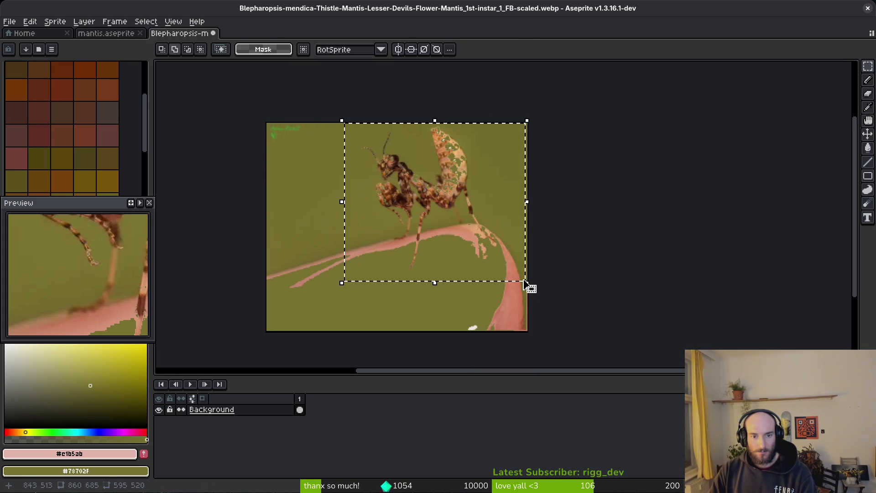
pyautogui.press('Delete')
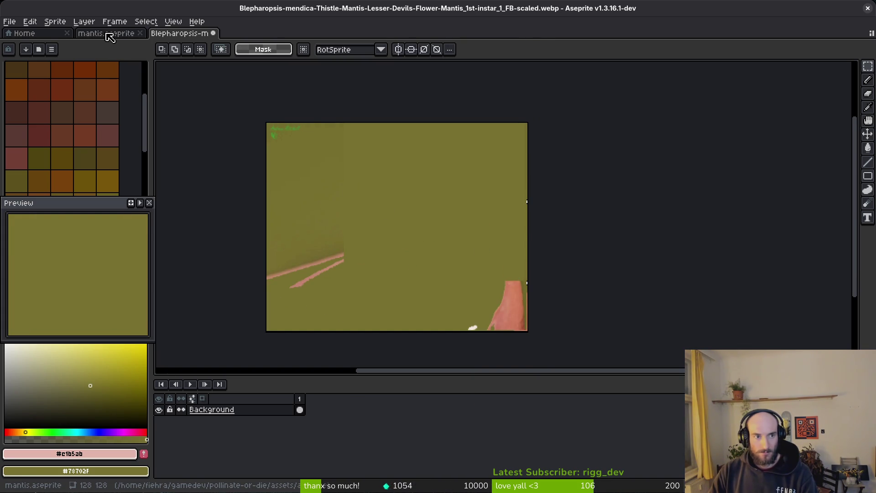
# - Paste the mantis crop into mantis.aseprite, scaled down and placed over the sprite canvas
pyautogui.click(110, 37)
pyautogui.hotkey('ctrl', 'v')
pyautogui.scroll(-1, 428, 155)
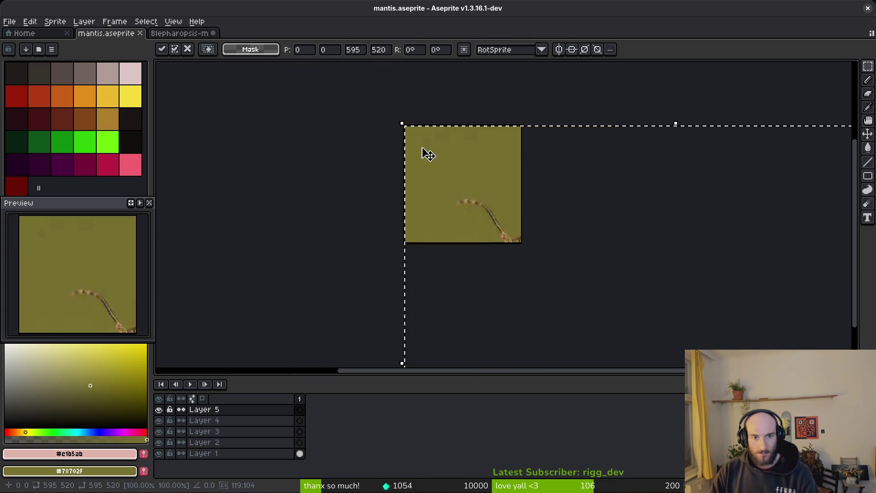
pyautogui.scroll(-2, 419, 150)
pyautogui.moveTo(408, 138)
pyautogui.mouseDown()
pyautogui.moveTo(510, 256)
pyautogui.moveTo(554, 287)
pyautogui.moveTo(429, 173)
pyautogui.moveTo(450, 267)
pyautogui.moveTo(426, 180)
pyautogui.moveTo(436, 183)
pyautogui.mouseUp()
pyautogui.scroll(2, 438, 174)
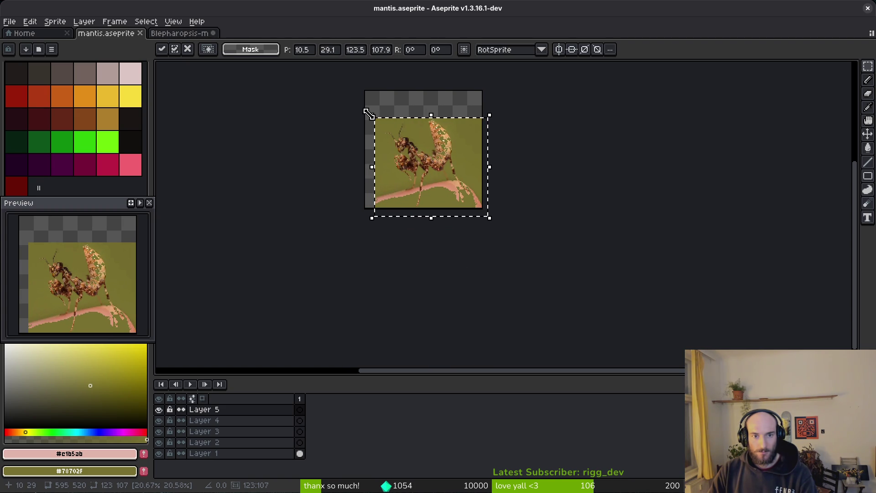
pyautogui.moveTo(372, 115); pyautogui.dragTo(390, 131)
pyautogui.moveTo(422, 155)
pyautogui.mouseDown()
pyautogui.moveTo(462, 293)
pyautogui.moveTo(439, 168)
pyautogui.mouseUp()
pyautogui.press('Return')
# - Move Layer 5 below Layer 1, save mantis.aseprite, and sample the olive backdrop colour
pyautogui.scroll(2, 434, 178)
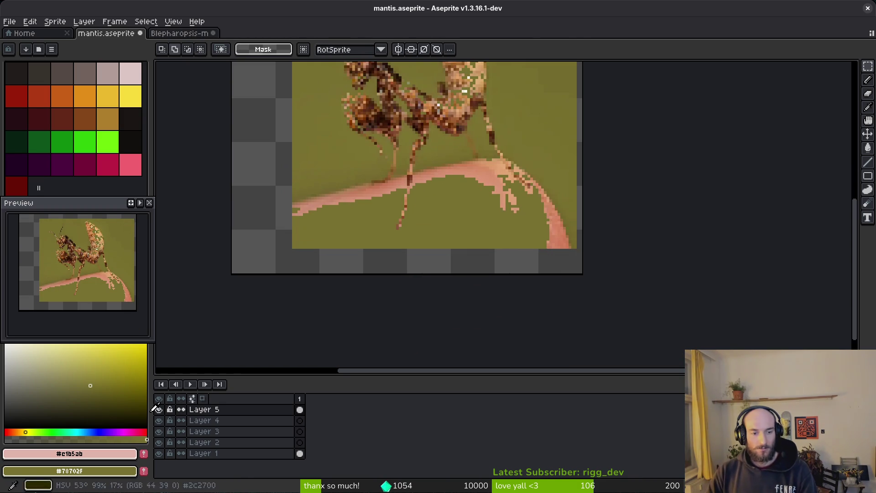
pyautogui.moveTo(247, 413); pyautogui.dragTo(259, 460)
pyautogui.hotkey('ctrl', 's')
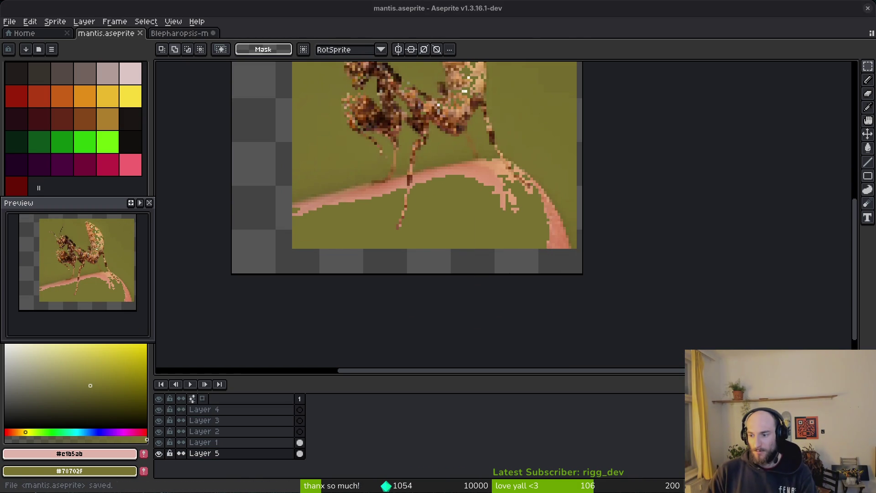
pyautogui.scroll(-2, 454, 195)
pyautogui.scroll(3, 454, 195)
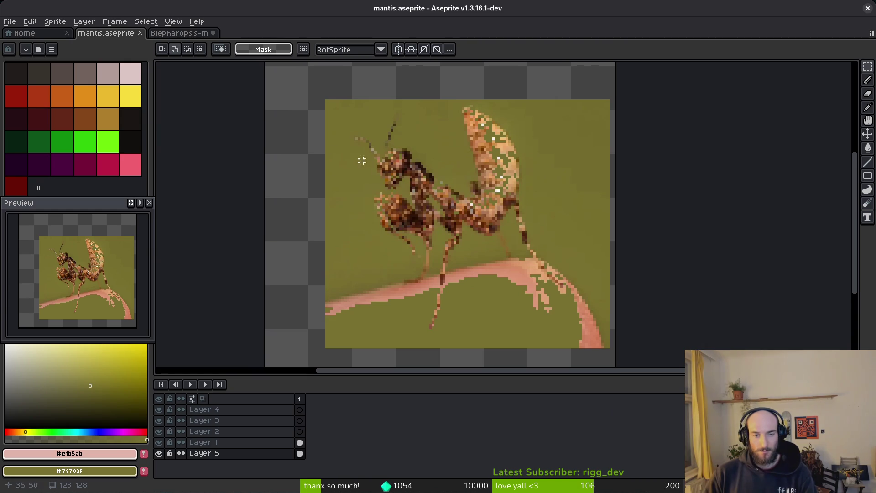
pyautogui.scroll(1, 436, 199)
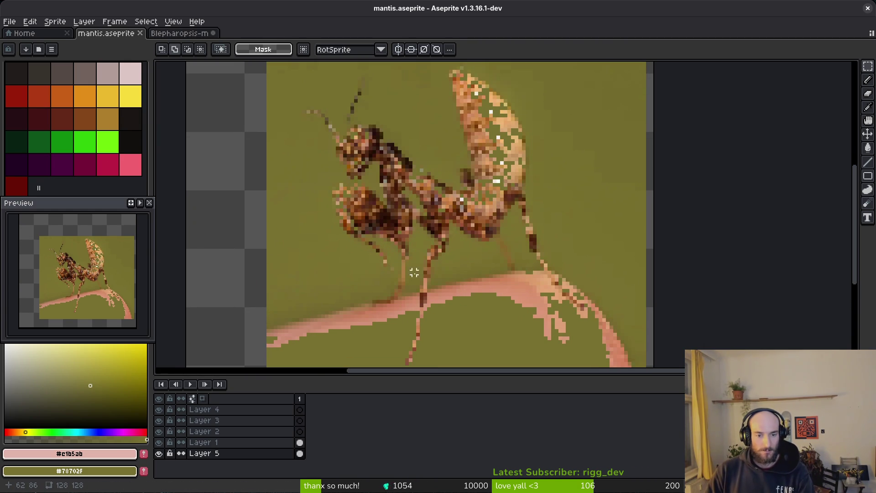
pyautogui.press('i')
pyautogui.click(593, 191)
# - Replace the olive backdrop with transparency using tolerance 13, keeping the mantis intact
pyautogui.rightClick(242, 292)
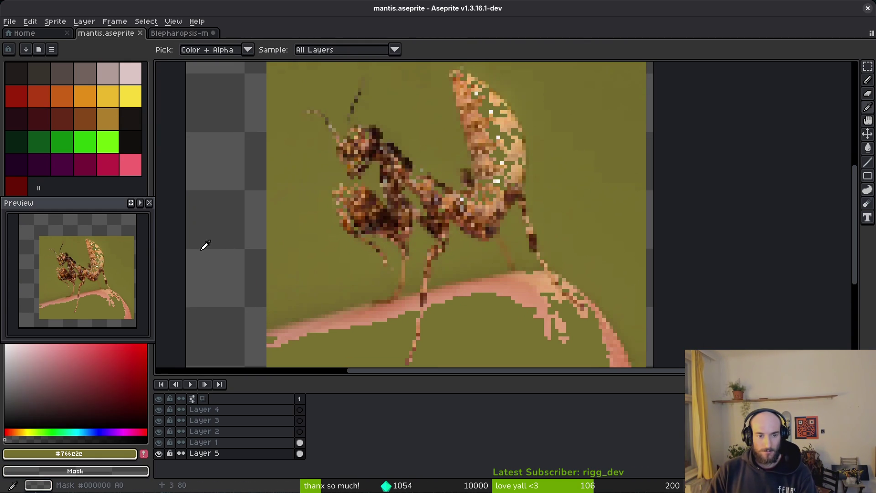
pyautogui.hotkey('shift', 'r')
pyautogui.press('Escape')
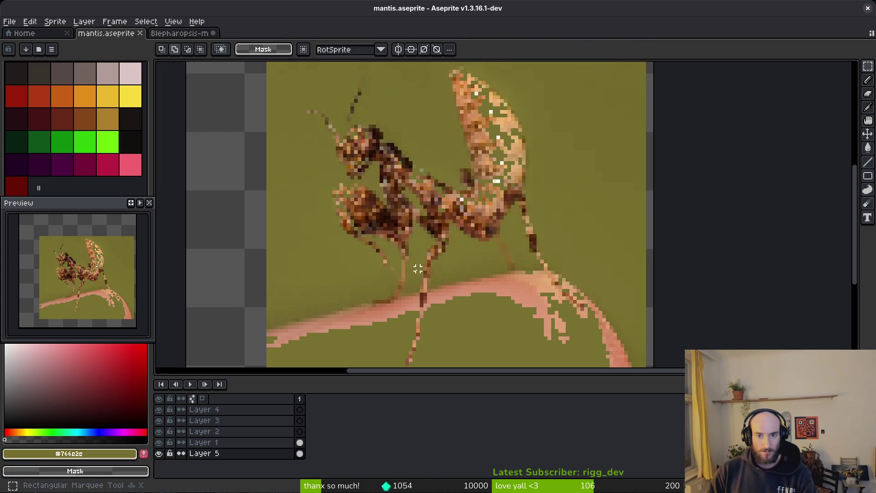
pyautogui.hotkey('shift', 'r')
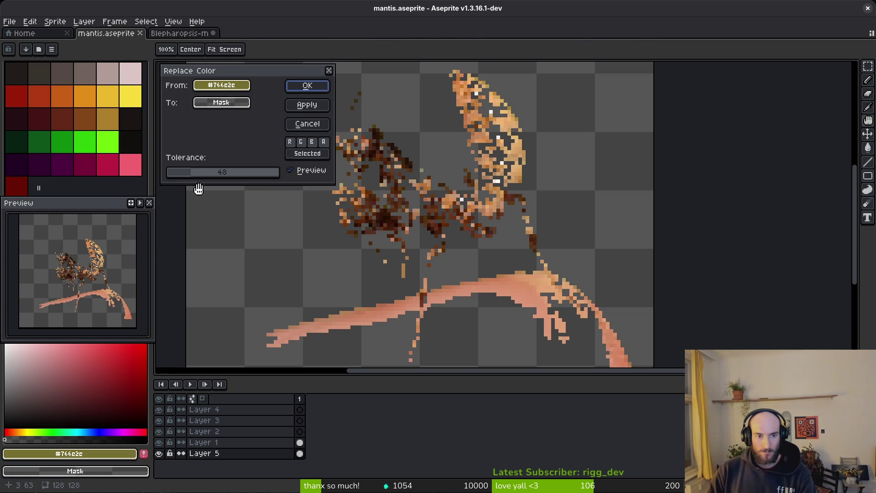
pyautogui.moveTo(196, 174)
pyautogui.mouseDown()
pyautogui.moveTo(171, 177)
pyautogui.moveTo(180, 179)
pyautogui.mouseUp()
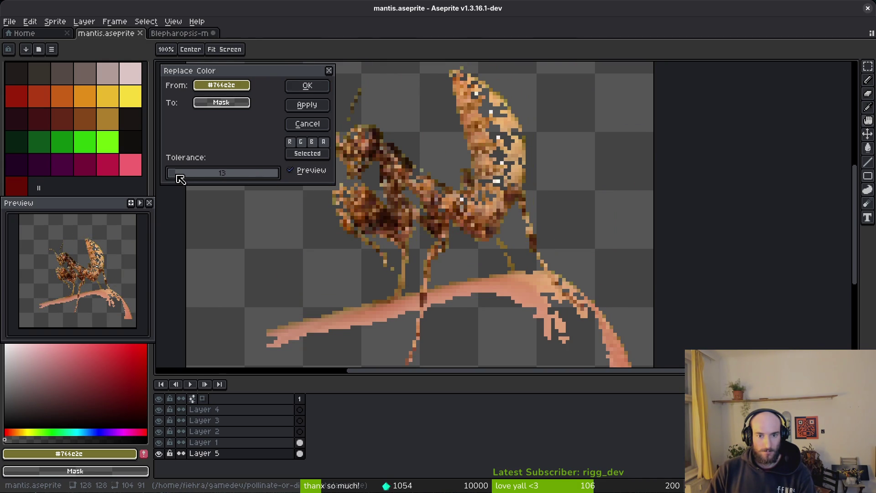
pyautogui.click(307, 86)
# - Nudge and enlarge the mantis reference into place, deselect, and save mantis.aseprite
pyautogui.scroll(-1, 491, 199)
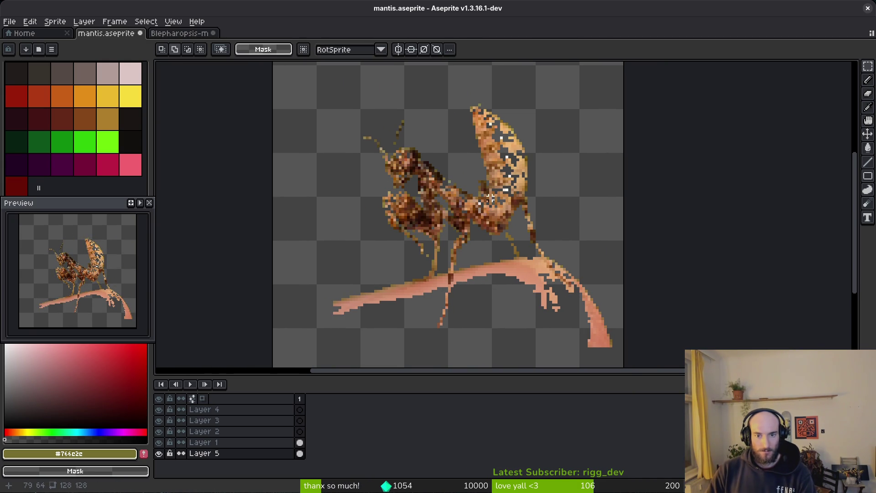
pyautogui.moveTo(333, 81); pyautogui.dragTo(608, 311)
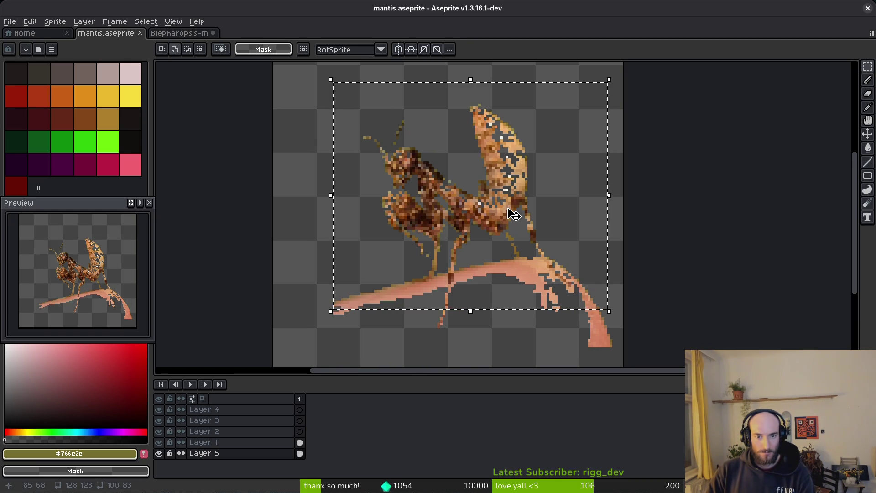
pyautogui.scroll(1, 511, 228)
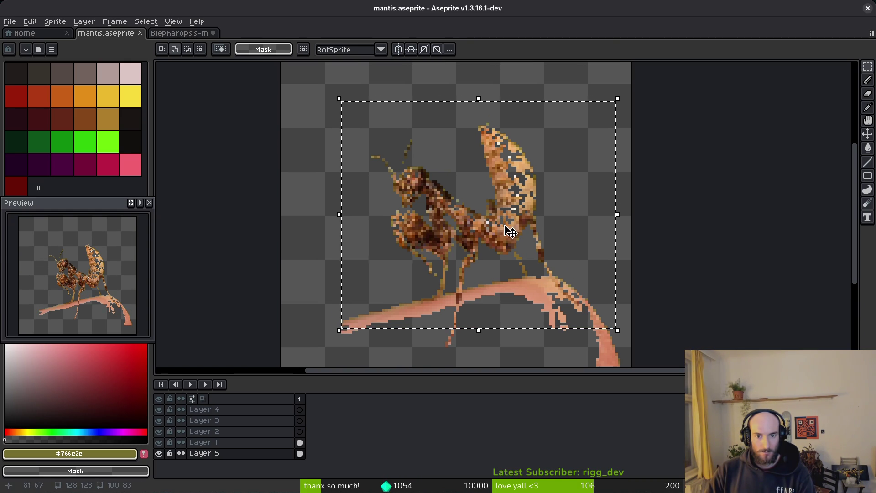
pyautogui.moveTo(510, 232)
pyautogui.mouseDown()
pyautogui.moveTo(485, 228)
pyautogui.moveTo(512, 233)
pyautogui.mouseUp()
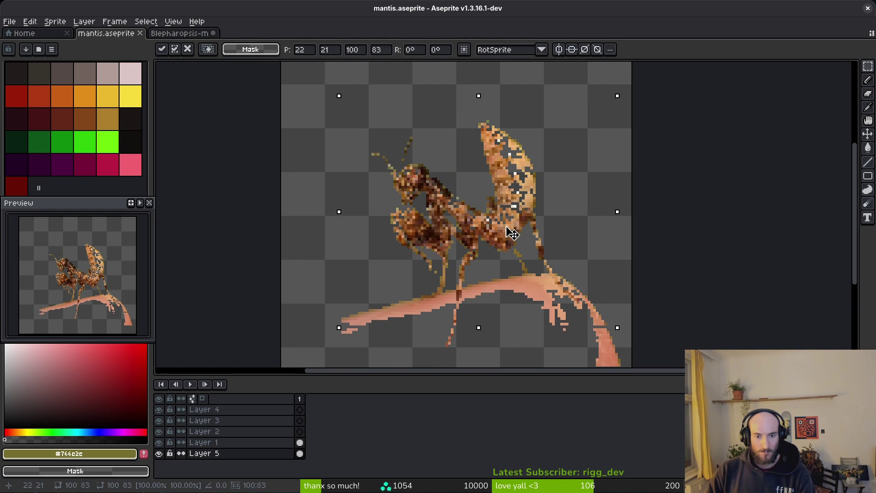
pyautogui.press('Return')
pyautogui.hotkey('ctrl', 'd')
pyautogui.moveTo(312, 94)
pyautogui.mouseDown()
pyautogui.moveTo(564, 352)
pyautogui.moveTo(628, 353)
pyautogui.mouseUp()
pyautogui.moveTo(582, 317); pyautogui.dragTo(565, 314)
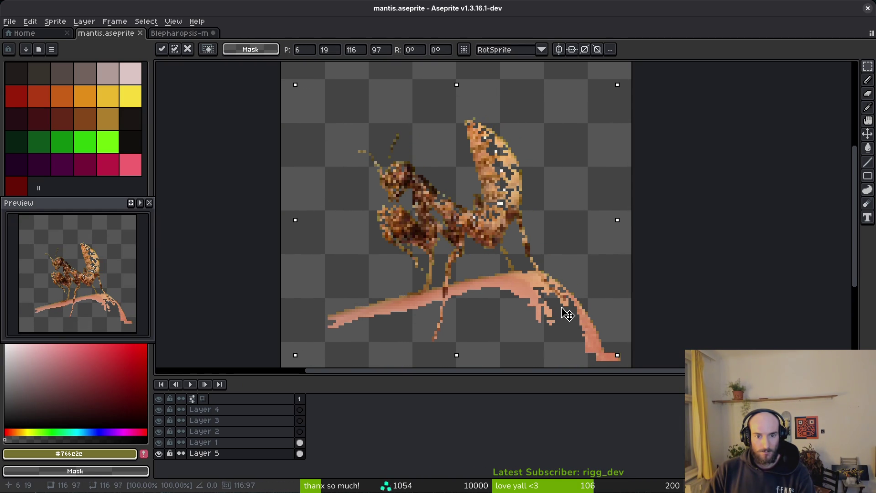
pyautogui.press('Return')
pyautogui.hotkey('ctrl', 'd')
pyautogui.hotkey('ctrl', 's')
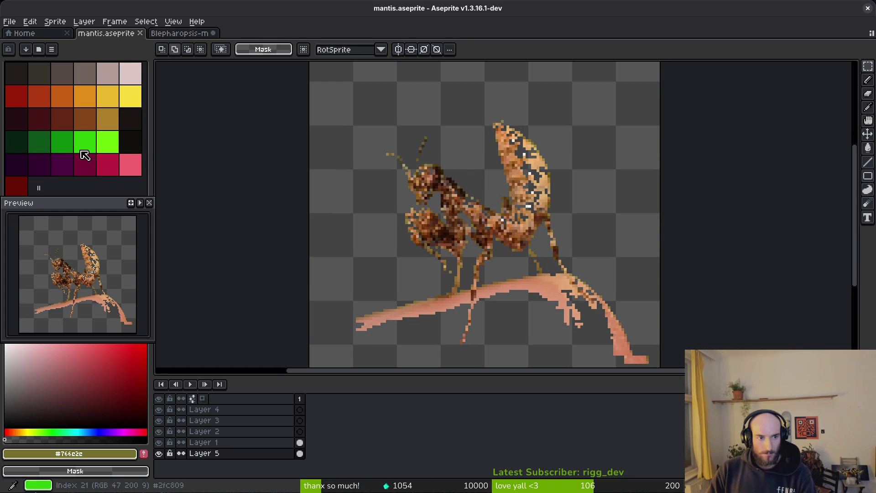
# - With bright green and the Pencil on Layer 2, trace the raised front claw from tip along its edge
pyautogui.click(58, 143)
pyautogui.press('b')
pyautogui.scroll(3, 512, 191)
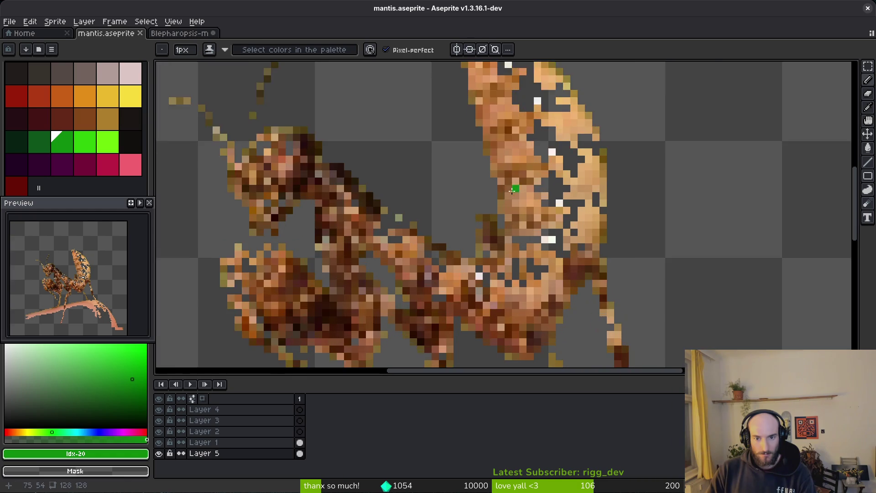
pyautogui.scroll(3, 475, 178)
pyautogui.press('Up')
pyautogui.press('Up')
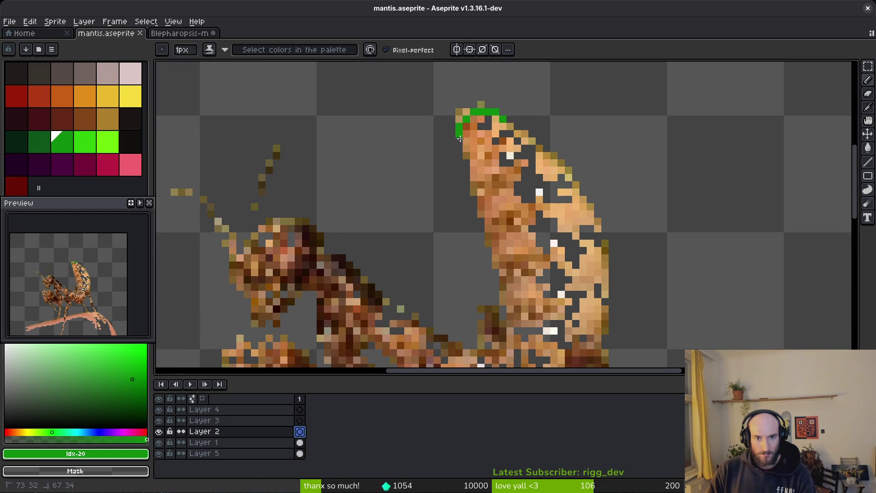
pyautogui.click(509, 300)
pyautogui.click(505, 110)
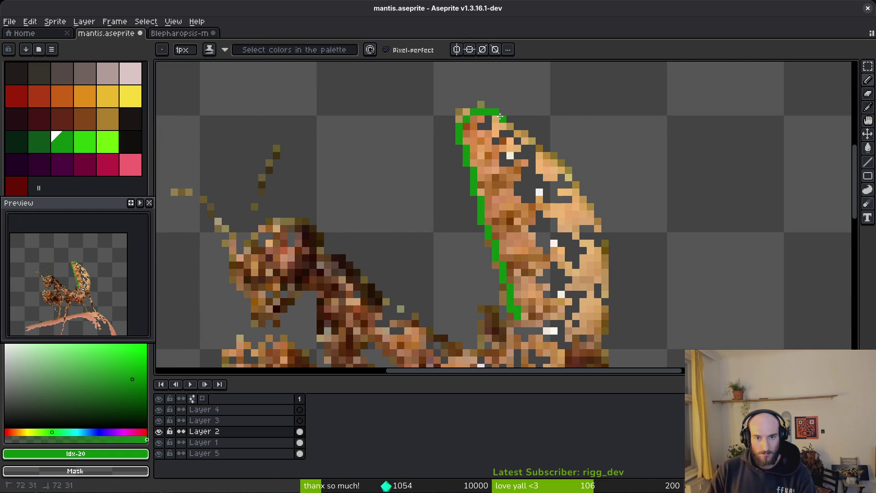
pyautogui.scroll(-1, 605, 310)
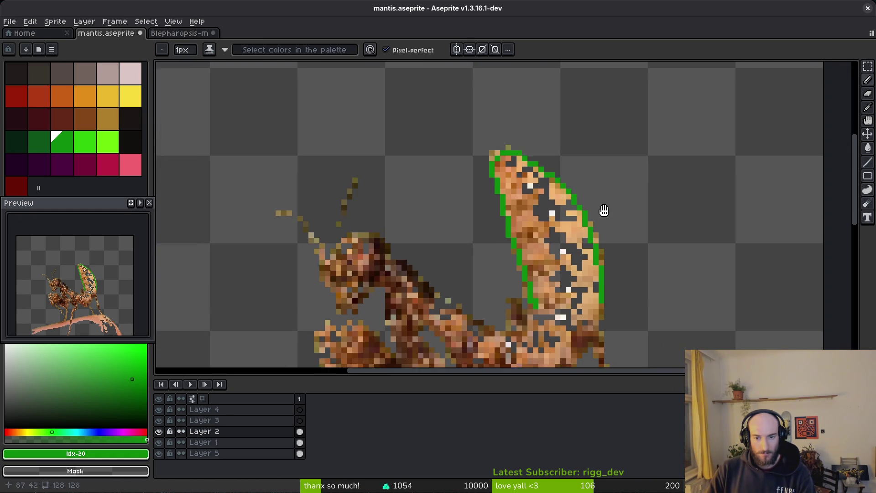
pyautogui.scroll(-3, 603, 209)
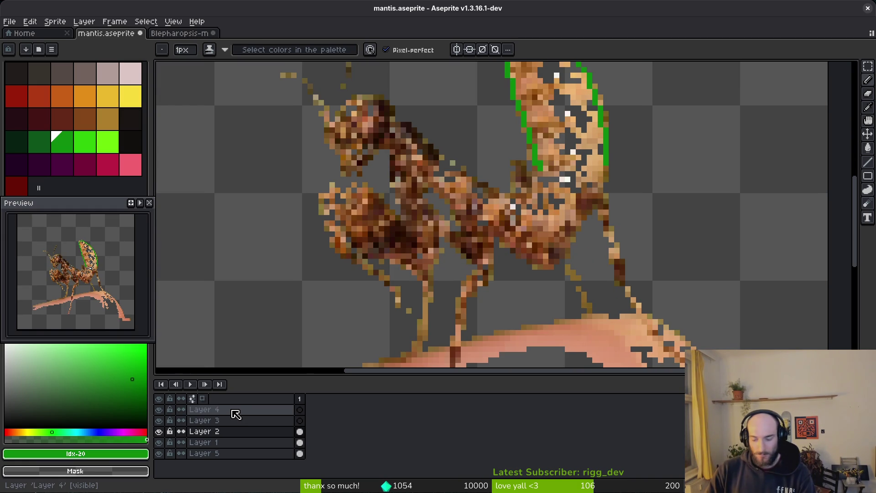
# - Name Layer 2 'body', Layer 3 'legs' and Layer 4 'vfx', then reselect the body layer
pyautogui.hotkey('shift', 'p')
pyautogui.write('body')
pyautogui.press('Return')
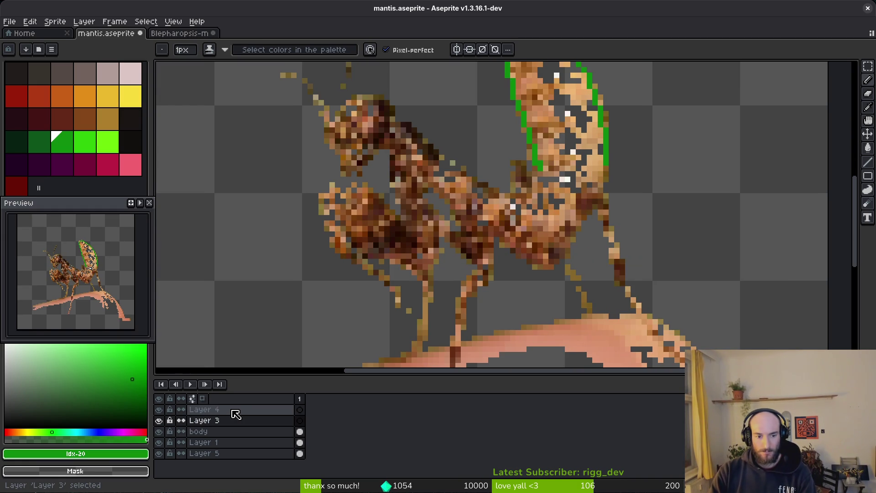
pyautogui.press('Up')
pyautogui.hotkey('shift', 'p')
pyautogui.press('BackSpace')
pyautogui.press('Return')
pyautogui.press('Up')
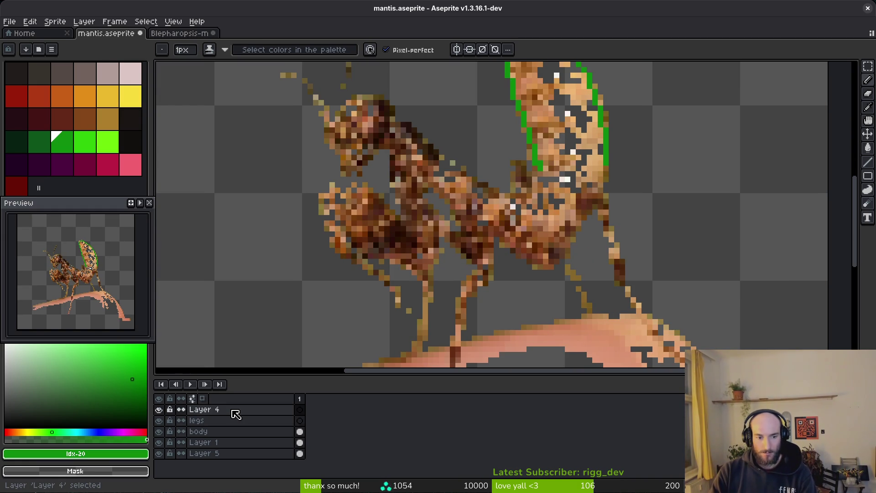
pyautogui.hotkey('shift', 'p')
pyautogui.write('vfx')
pyautogui.press('Return')
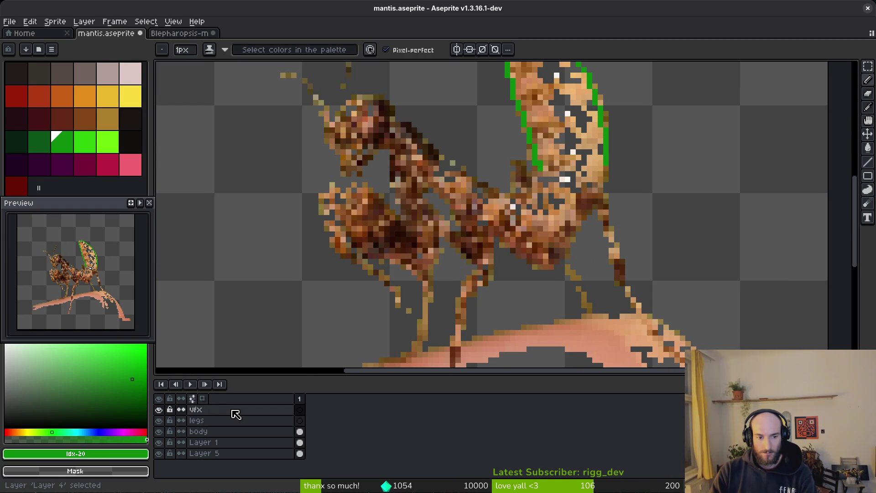
pyautogui.press('Down')
pyautogui.press('Down')
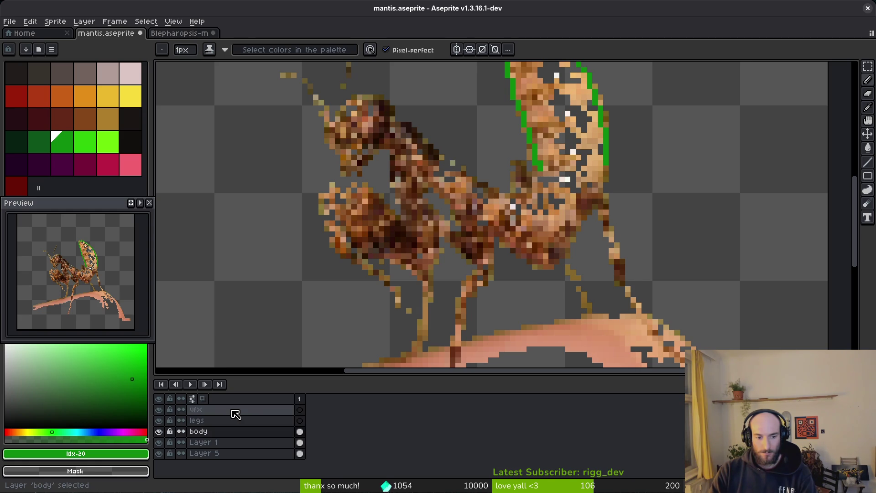
pyautogui.scroll(2, 565, 198)
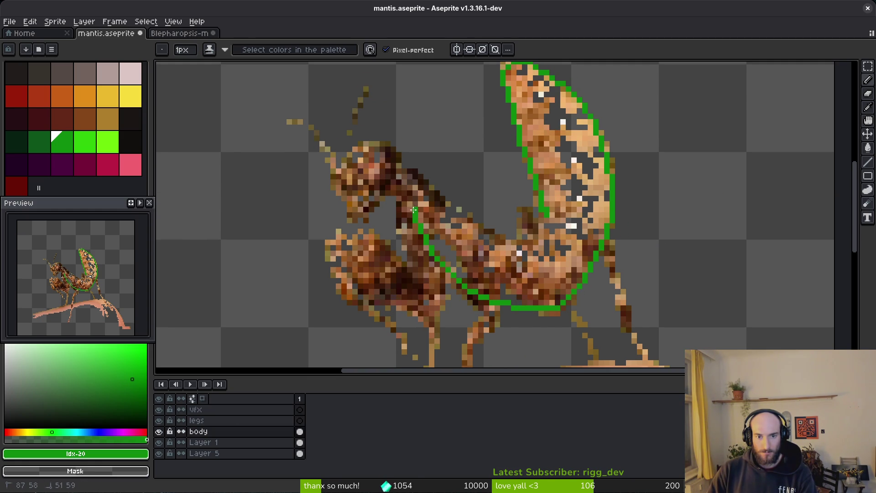
# - Undo the body outline stroke and a trial green bucket fill of the body
pyautogui.hotkey('ctrl', 'z')
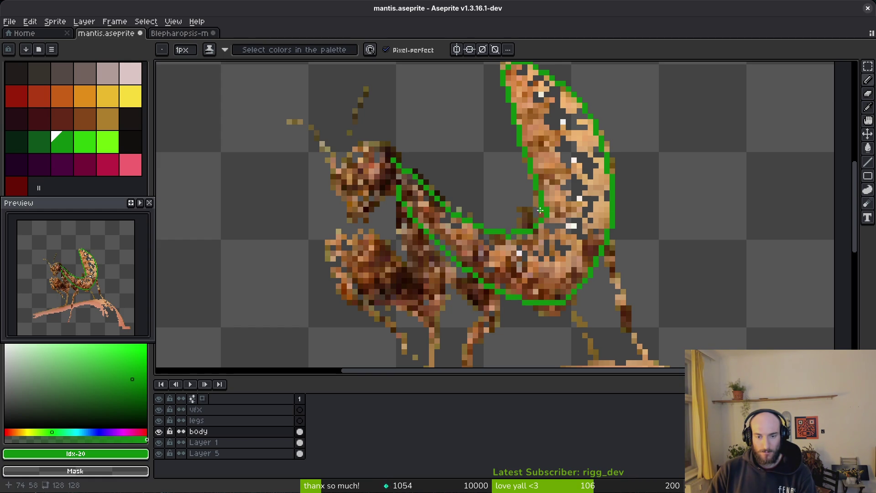
pyautogui.scroll(-2, 560, 223)
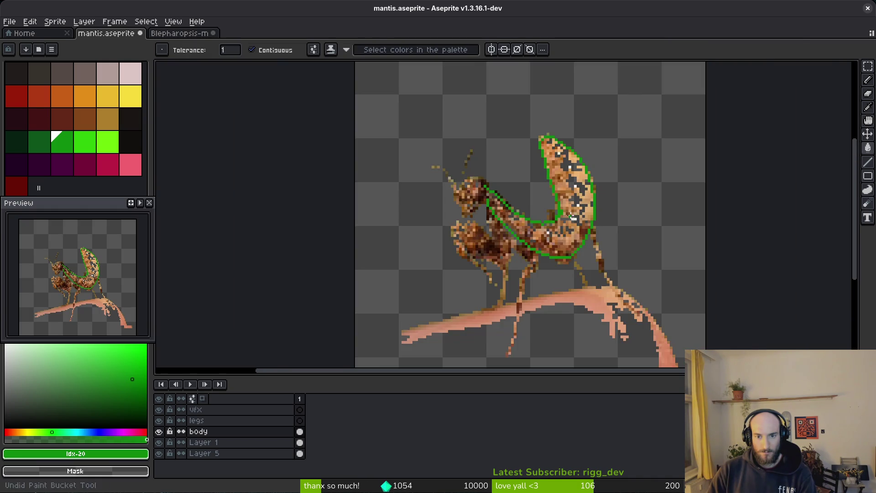
pyautogui.scroll(2, 492, 194)
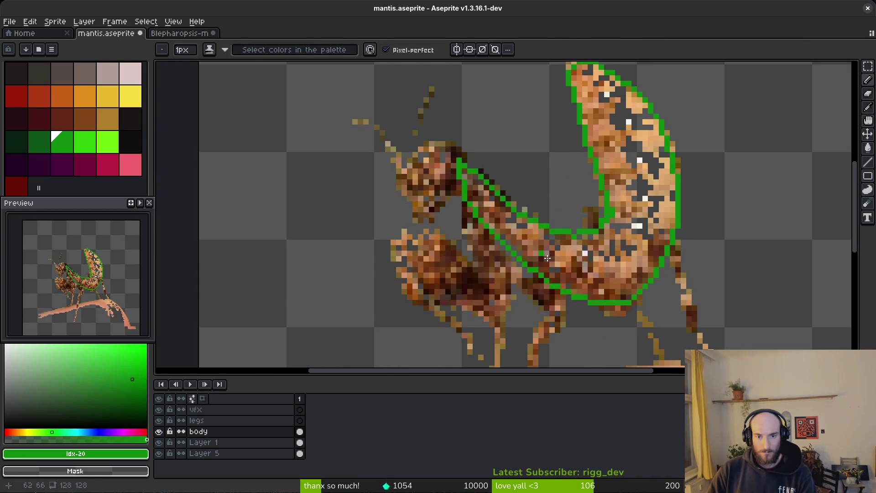
pyautogui.press('g')
pyautogui.click(547, 258)
pyautogui.scroll(-2, 607, 267)
pyautogui.scroll(2, 607, 267)
pyautogui.press('b')
pyautogui.hotkey('ctrl', 'z')
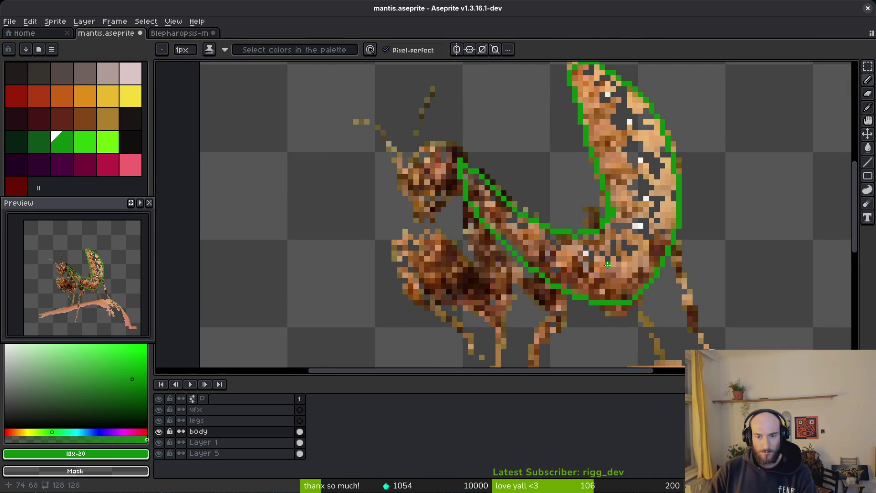
pyautogui.scroll(-1, 607, 265)
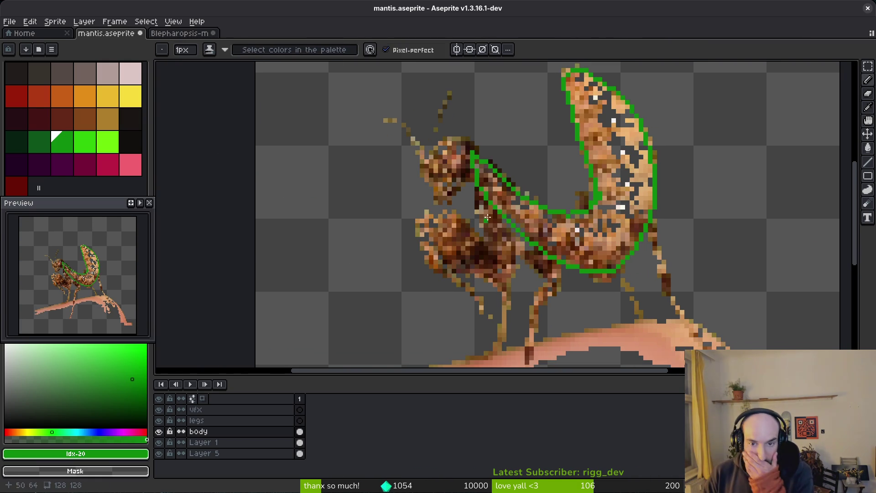
pyautogui.scroll(-1, 488, 217)
pyautogui.scroll(5, 487, 214)
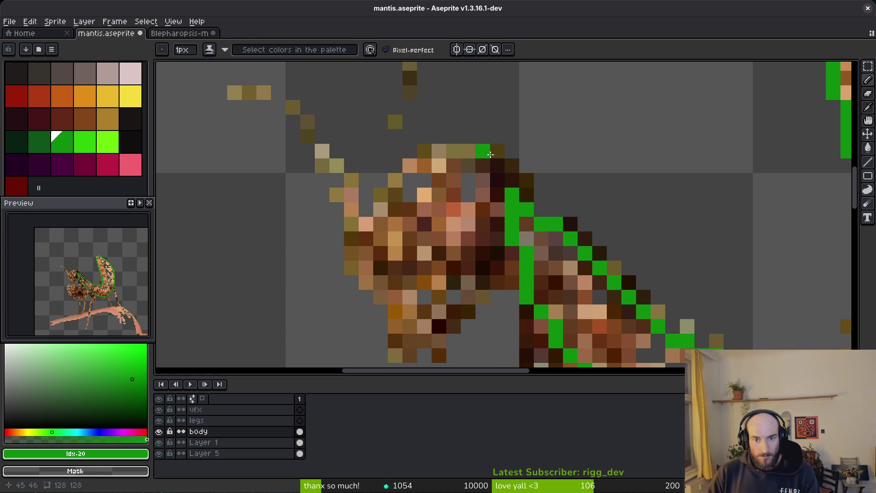
# - Paint the head's left side in dark green and its top and diagonal in darkest green
pyautogui.click(40, 141)
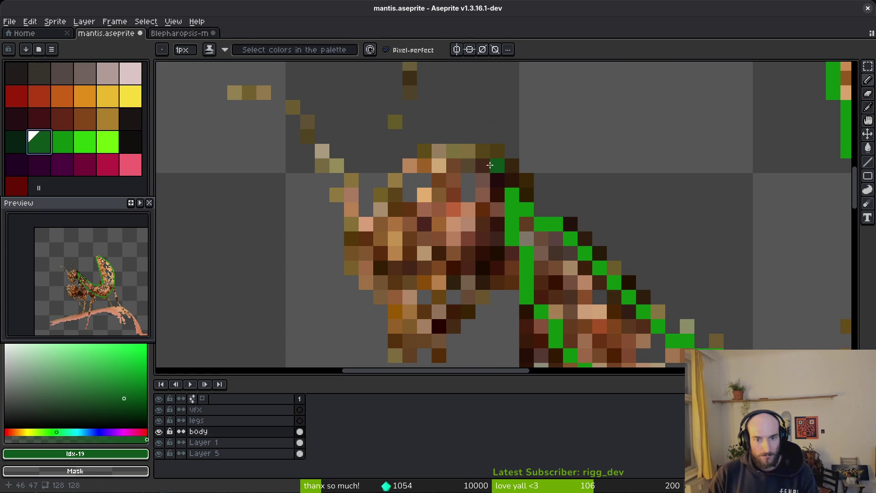
pyautogui.moveTo(489, 165)
pyautogui.mouseDown()
pyautogui.moveTo(468, 179)
pyautogui.moveTo(483, 254)
pyautogui.moveTo(526, 223)
pyautogui.mouseUp()
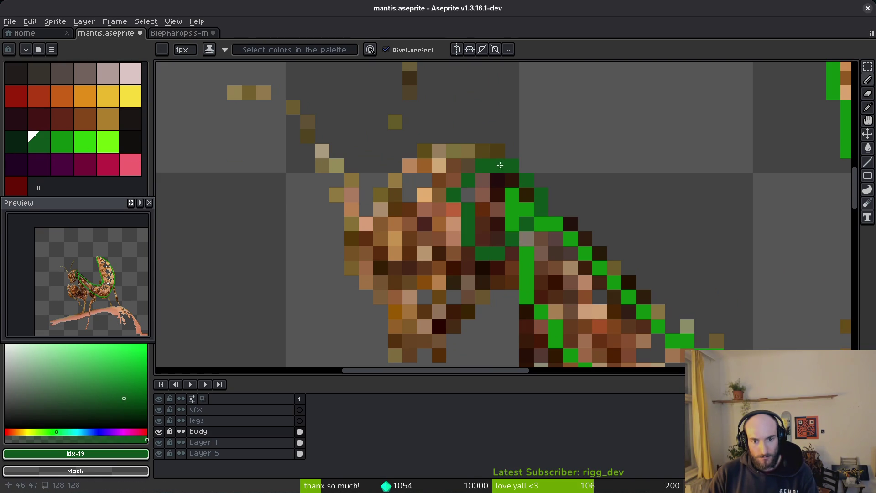
pyautogui.moveTo(381, 195); pyautogui.dragTo(355, 225)
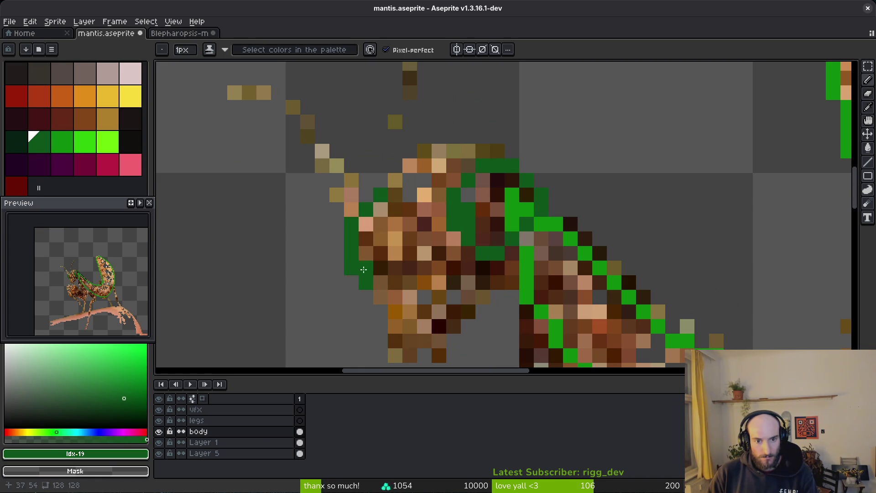
pyautogui.moveTo(363, 270)
pyautogui.mouseDown()
pyautogui.moveTo(381, 230)
pyautogui.moveTo(351, 283)
pyautogui.moveTo(365, 210)
pyautogui.moveTo(368, 290)
pyautogui.mouseUp()
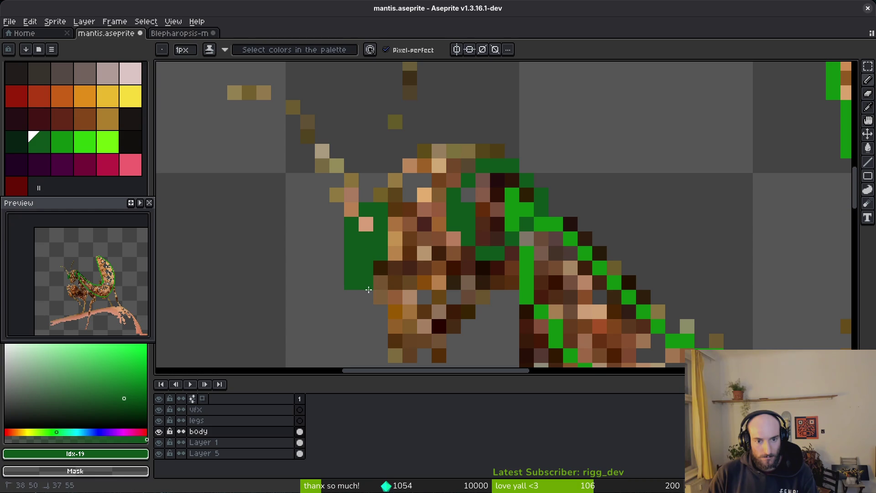
pyautogui.click(368, 295)
pyautogui.press('9')
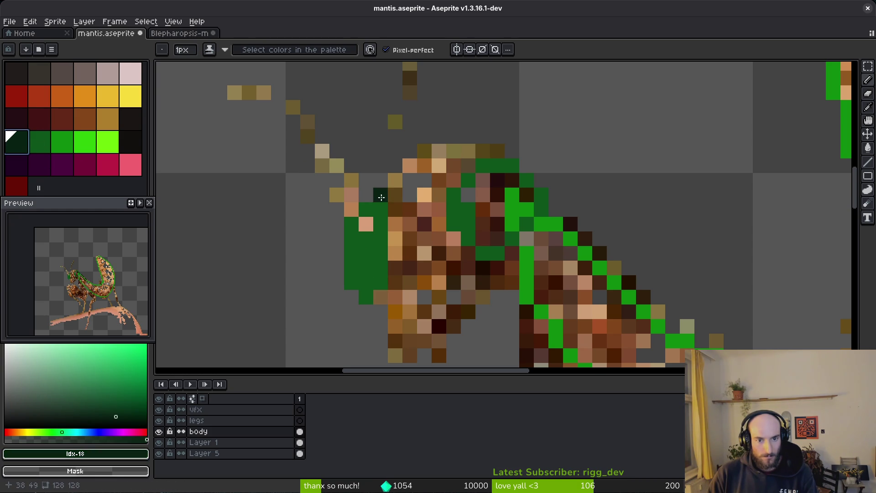
pyautogui.moveTo(381, 197)
pyautogui.mouseDown()
pyautogui.moveTo(434, 150)
pyautogui.moveTo(474, 149)
pyautogui.moveTo(374, 184)
pyautogui.mouseUp()
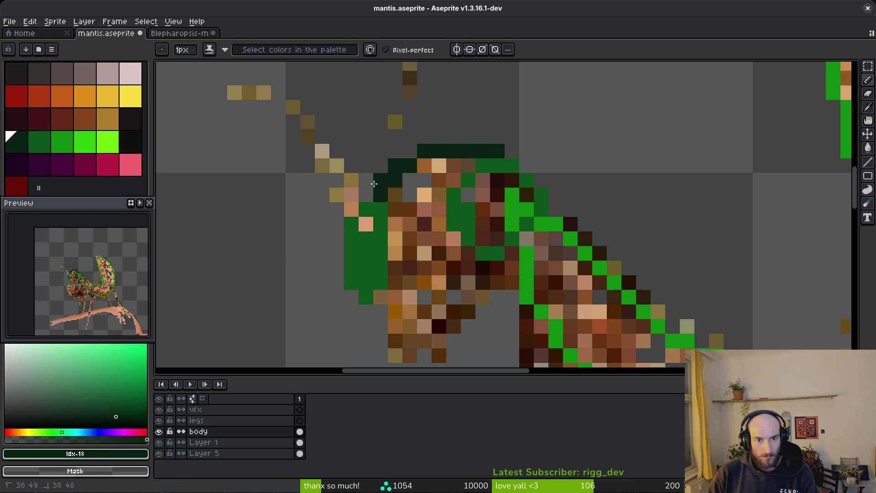
pyautogui.scroll(1, 483, 268)
pyautogui.moveTo(525, 187)
pyautogui.mouseDown()
pyautogui.moveTo(456, 302)
pyautogui.moveTo(398, 334)
pyautogui.moveTo(392, 319)
pyautogui.moveTo(337, 319)
pyautogui.moveTo(324, 251)
pyautogui.moveTo(356, 316)
pyautogui.moveTo(330, 254)
pyautogui.moveTo(317, 291)
pyautogui.mouseUp()
# - Undo back to the bare reference for comparison, then redo all the outlining and renaming
pyautogui.hotkey('ctrl', 'z')
pyautogui.hotkey('ctrl', 'z')
pyautogui.hotkey('ctrl', 'z')
pyautogui.scroll(-3, 501, 286)
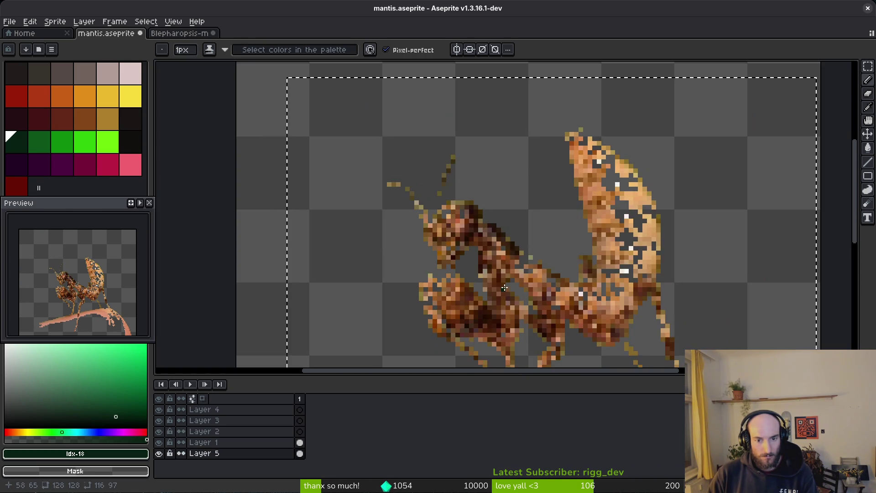
pyautogui.hotkey('ctrl', 'y')
pyautogui.hotkey('ctrl', 'y')
pyautogui.hotkey('ctrl', 'y')
pyautogui.scroll(4, 406, 269)
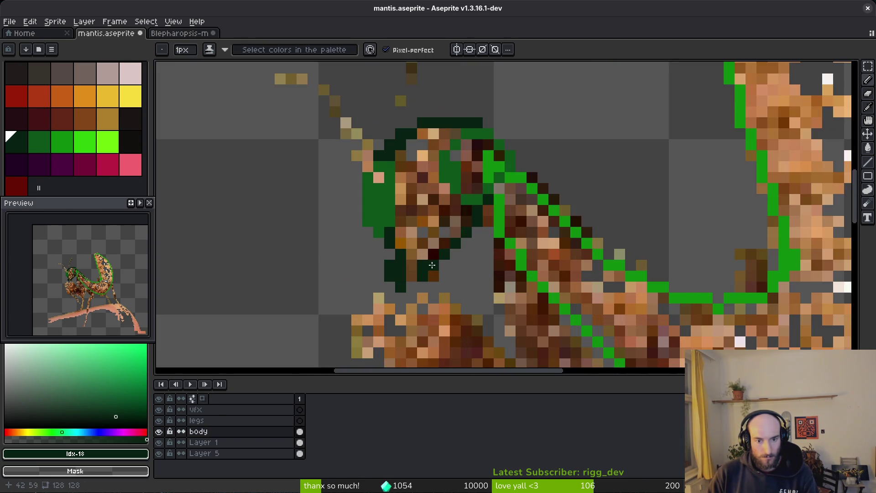
pyautogui.scroll(-1, 446, 272)
pyautogui.scroll(3, 446, 273)
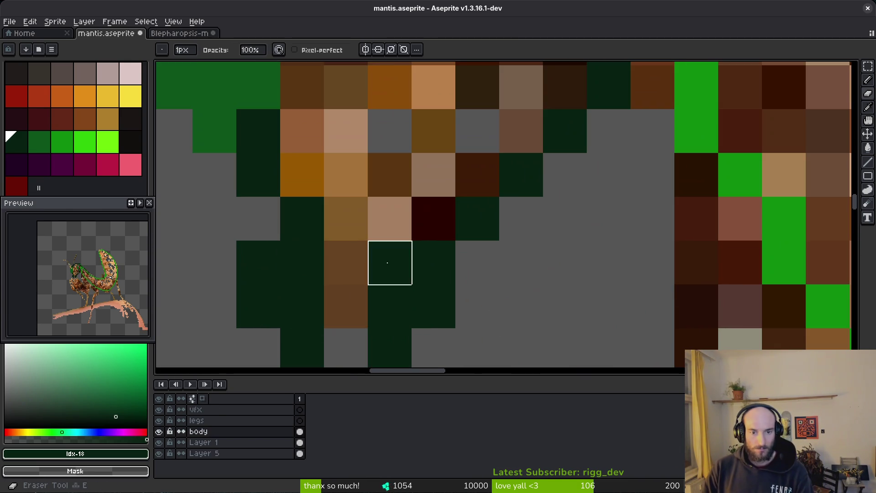
pyautogui.scroll(-2, 429, 254)
pyautogui.scroll(1, 339, 218)
# - Touch up the head: recolour brown and grey gap pixels dark green and erase a stray pixel
pyautogui.click(362, 245)
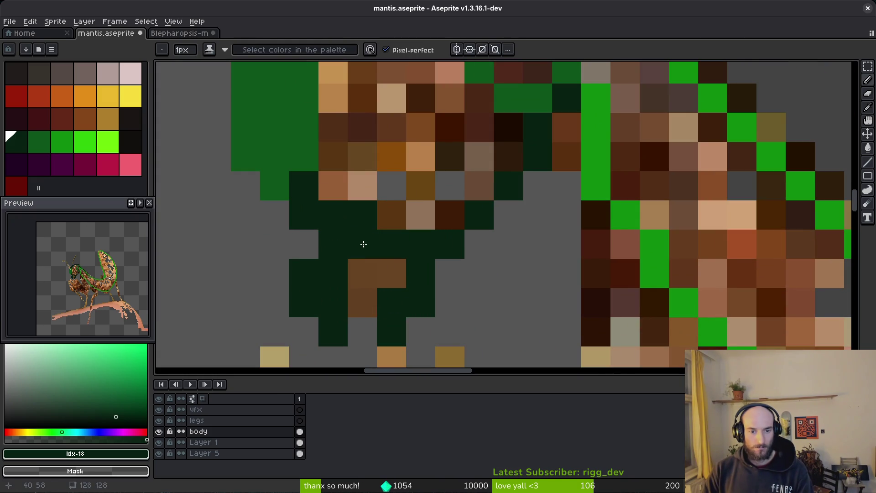
pyautogui.scroll(-2, 362, 244)
pyautogui.scroll(2, 365, 256)
pyautogui.press('e')
pyautogui.click(406, 271)
pyautogui.press('b')
pyautogui.click(437, 298)
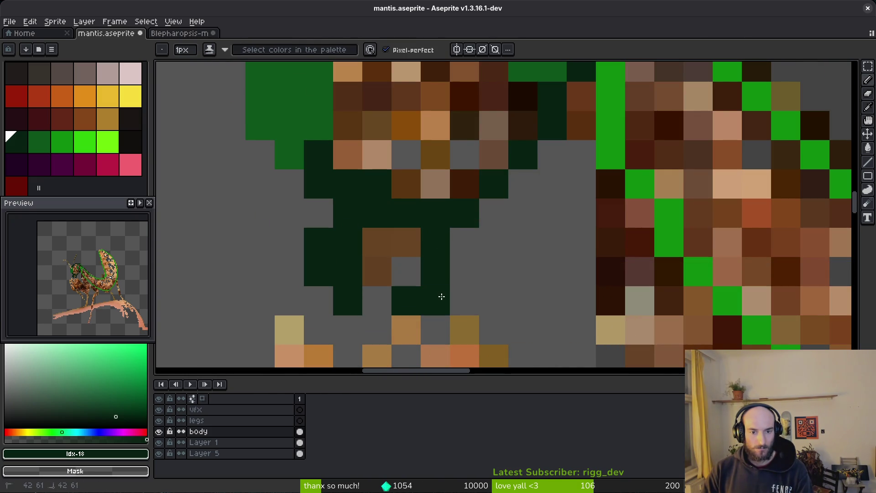
pyautogui.moveTo(465, 273); pyautogui.dragTo(464, 248)
pyautogui.click(318, 213)
pyautogui.scroll(-3, 420, 228)
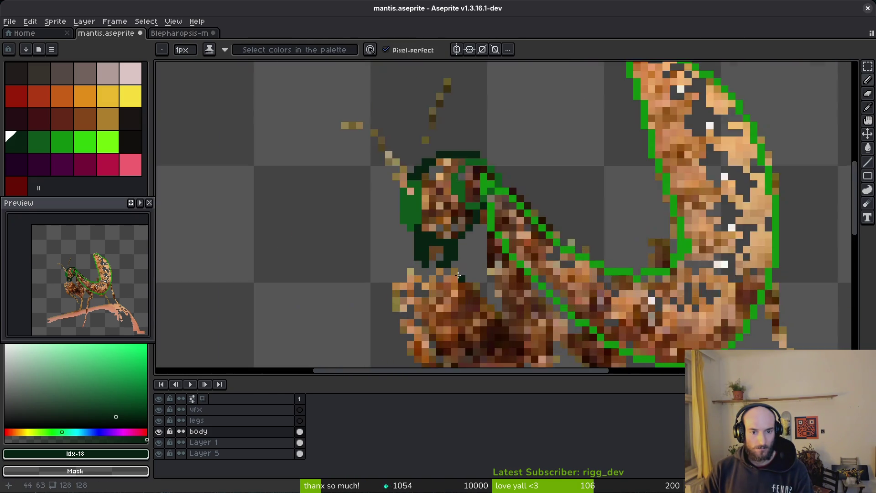
pyautogui.scroll(3, 421, 228)
pyautogui.scroll(-3, 465, 270)
pyautogui.scroll(2, 465, 269)
pyautogui.scroll(-2, 441, 267)
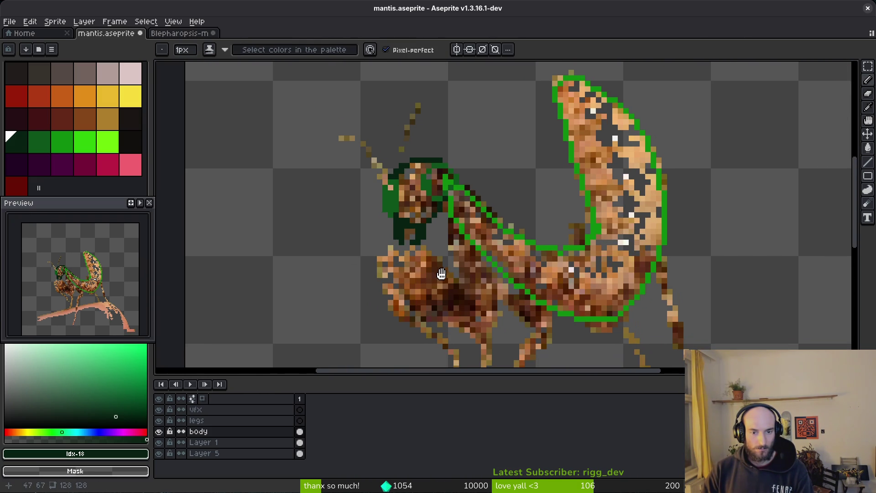
pyautogui.scroll(3, 443, 204)
# - Fill the gap in the mantis head with the dark green picked from it
pyautogui.keyDown('alt'); pyautogui.click(406, 191); pyautogui.keyUp('alt')
pyautogui.press('g')
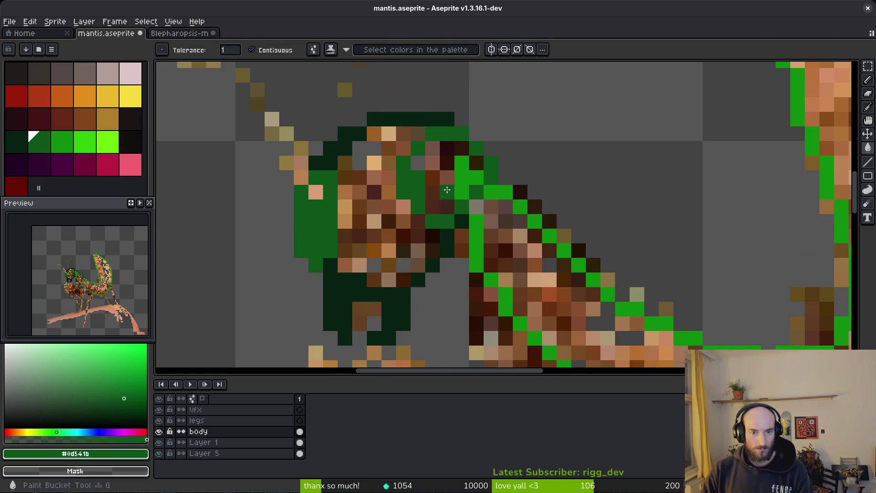
pyautogui.click(458, 181)
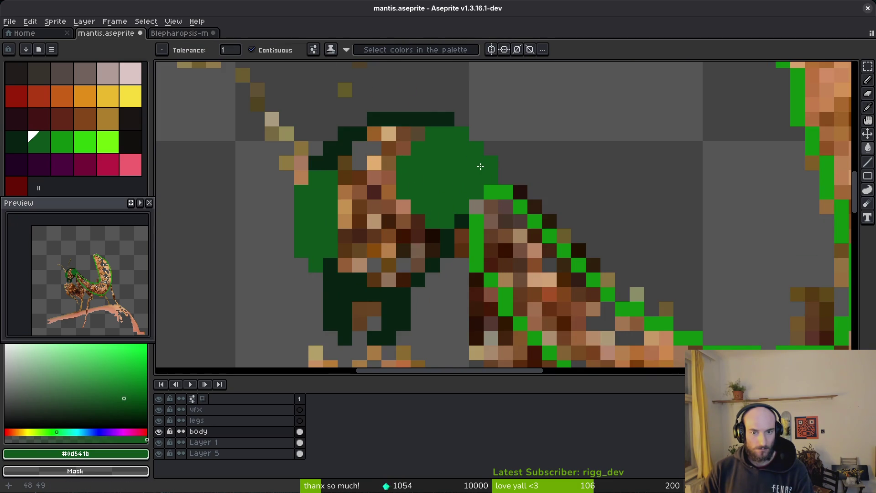
pyautogui.press('b')
# - Outline the front leg and the area below the head in a brighter green
pyautogui.scroll(-4, 458, 226)
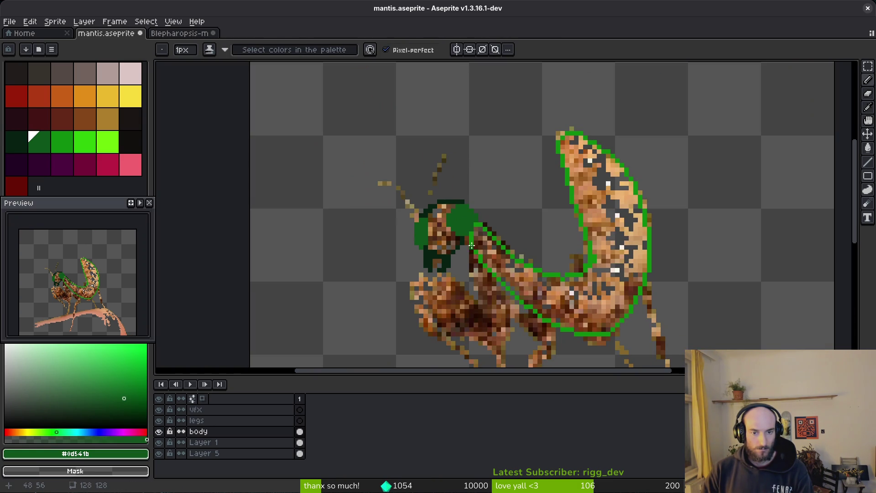
pyautogui.scroll(4, 477, 236)
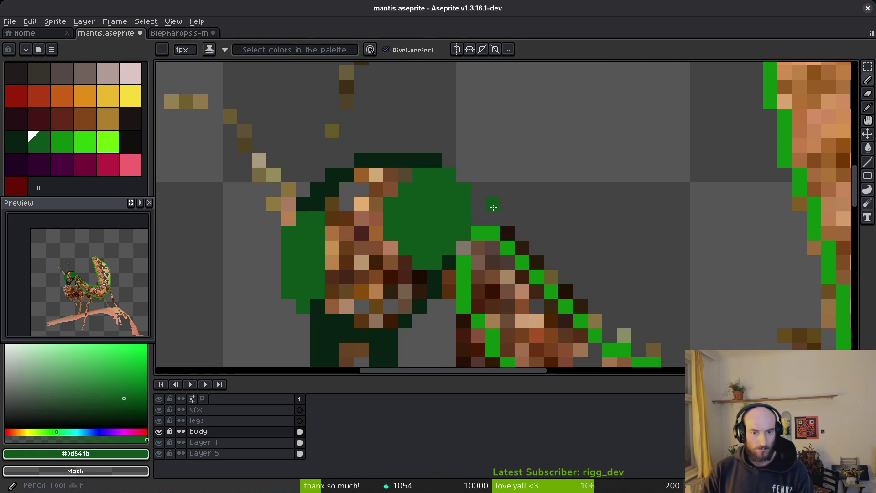
pyautogui.moveTo(492, 205); pyautogui.dragTo(341, 149)
pyautogui.scroll(-5, 342, 149)
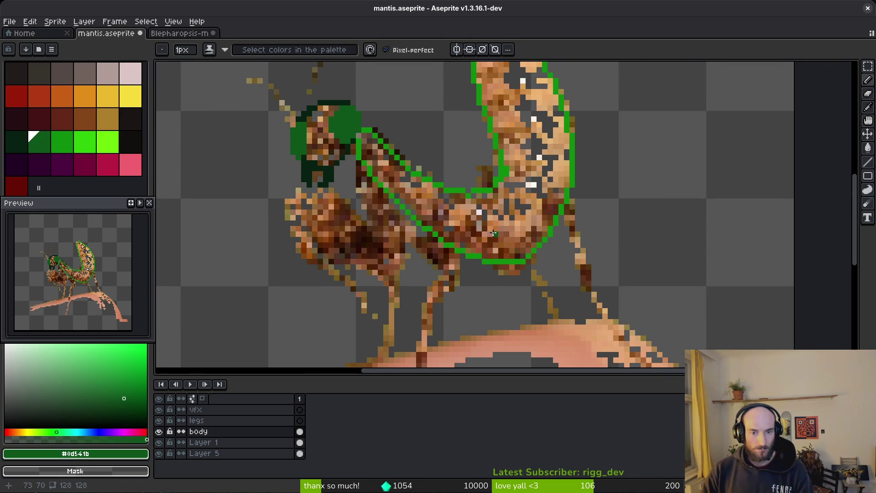
pyautogui.scroll(3, 482, 169)
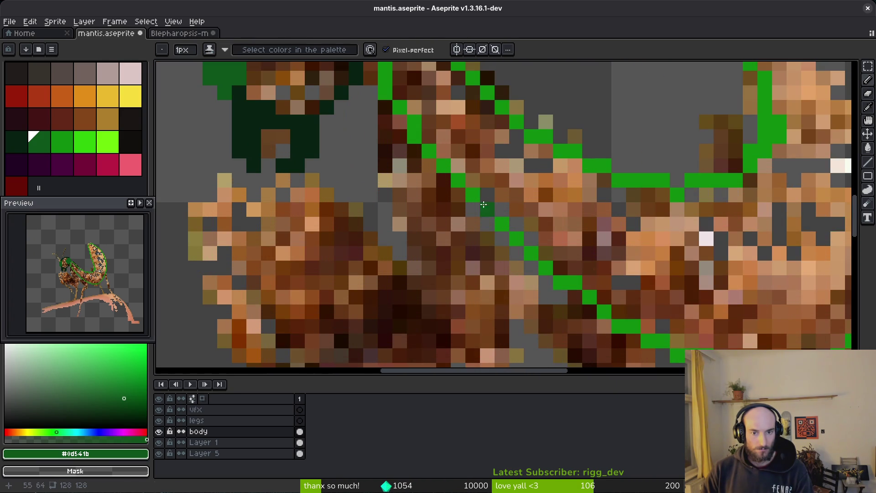
pyautogui.keyDown('alt'); pyautogui.click(399, 174); pyautogui.keyUp('alt')
pyautogui.moveTo(400, 136)
pyautogui.mouseDown()
pyautogui.moveTo(386, 107)
pyautogui.moveTo(400, 199)
pyautogui.moveTo(458, 312)
pyautogui.mouseUp()
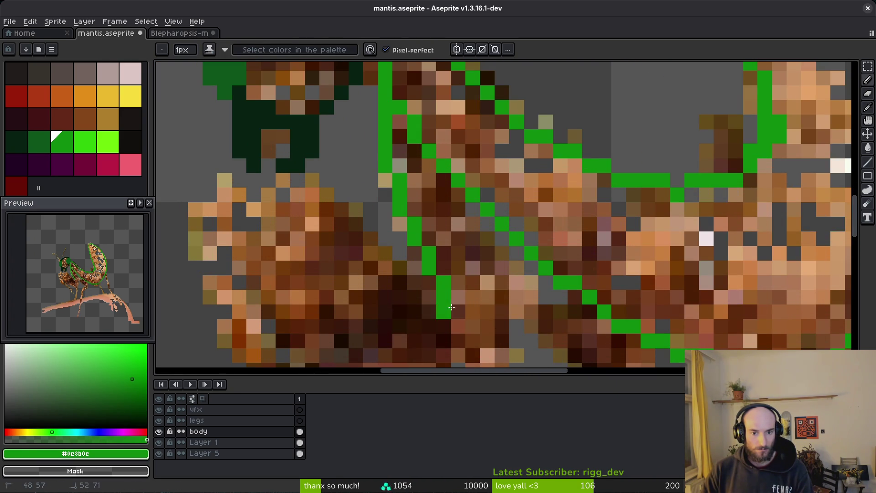
pyautogui.click(385, 180)
pyautogui.click(400, 223)
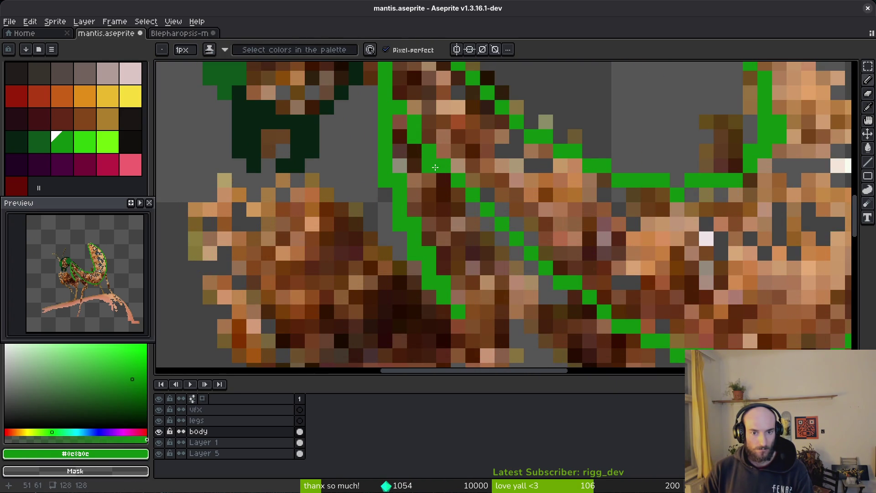
pyautogui.moveTo(481, 230); pyautogui.dragTo(502, 333)
pyautogui.moveTo(498, 249); pyautogui.dragTo(479, 138)
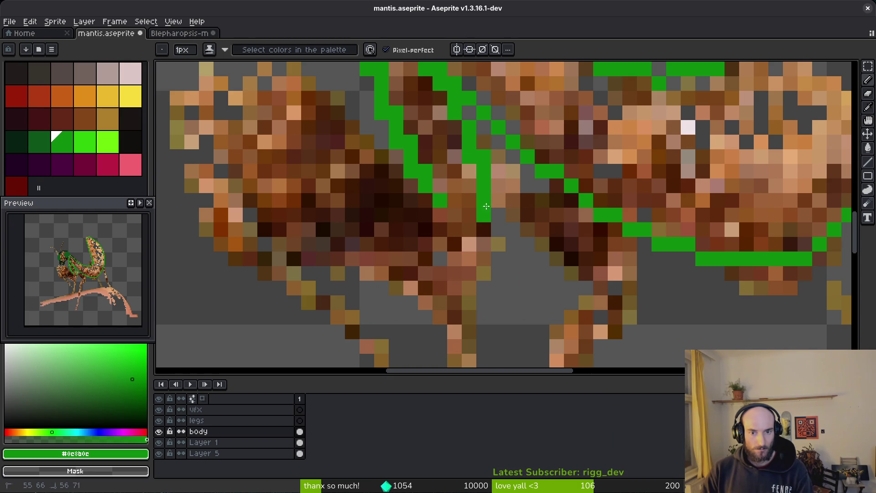
pyautogui.moveTo(440, 251); pyautogui.dragTo(289, 137)
# - Try green outlines on the claw's left edge and tip, undoing them and erasing a stray pixel
pyautogui.scroll(-2, 415, 201)
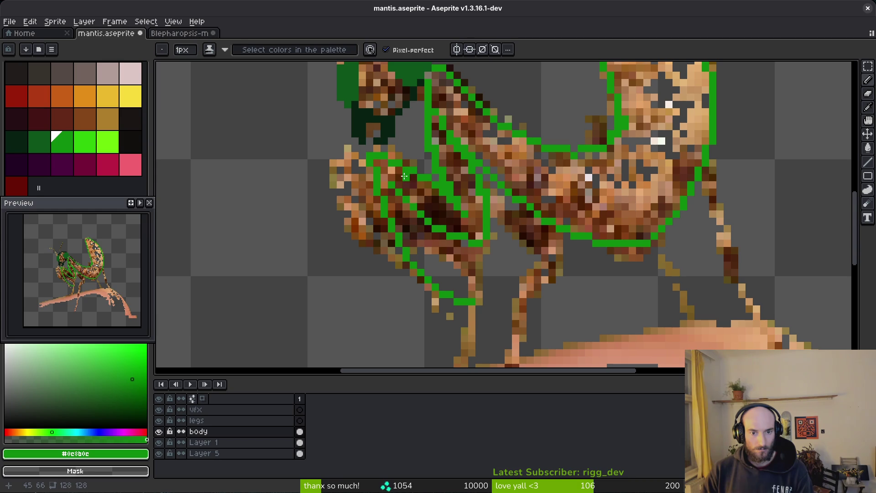
pyautogui.hscroll(-3, 449, 282)
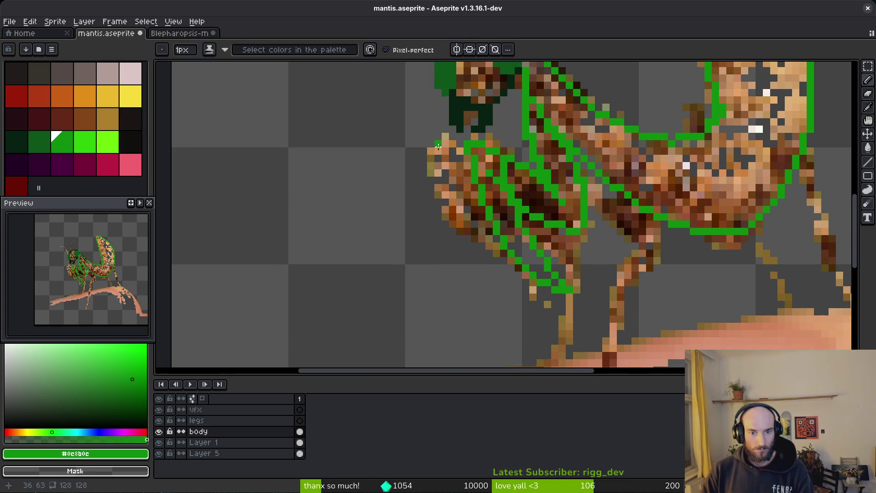
pyautogui.moveTo(428, 162); pyautogui.dragTo(473, 253)
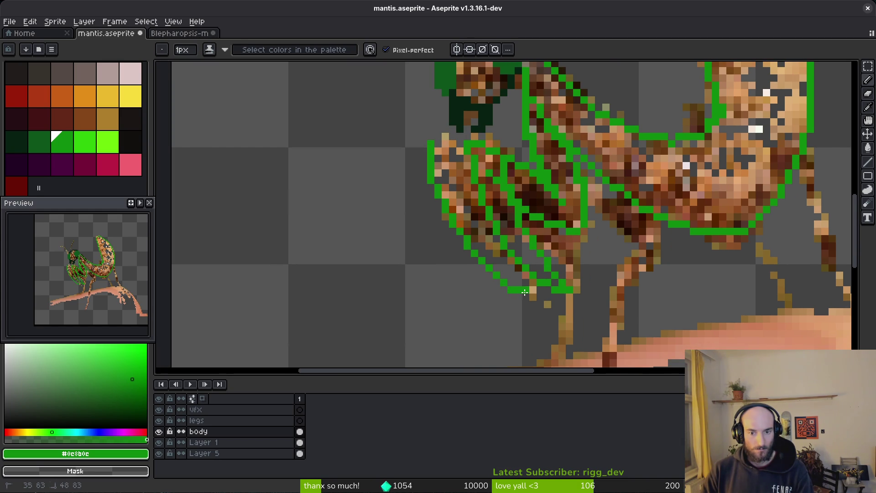
pyautogui.hotkey('ctrl', 'z')
pyautogui.click(425, 144)
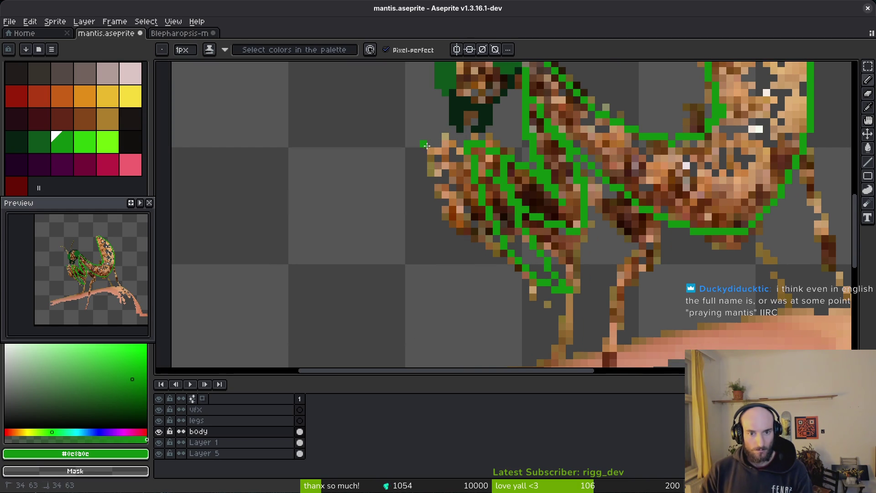
pyautogui.hotkey('ctrl', 'z')
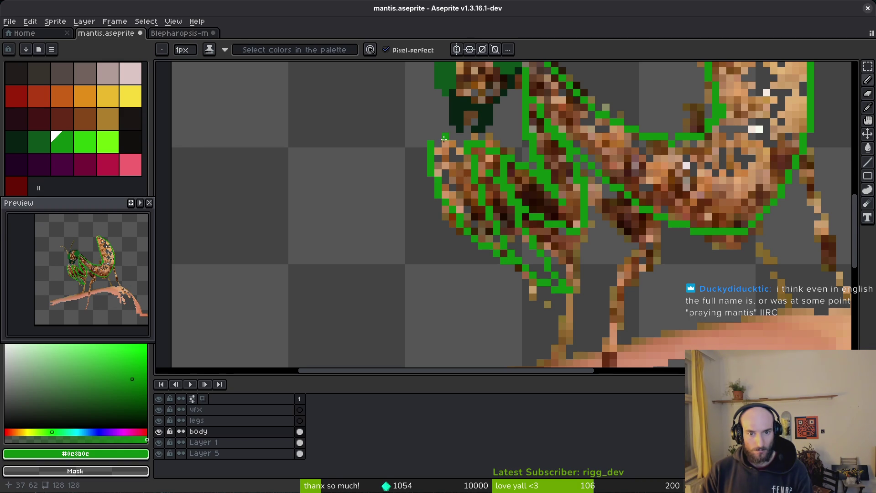
pyautogui.scroll(5, 443, 139)
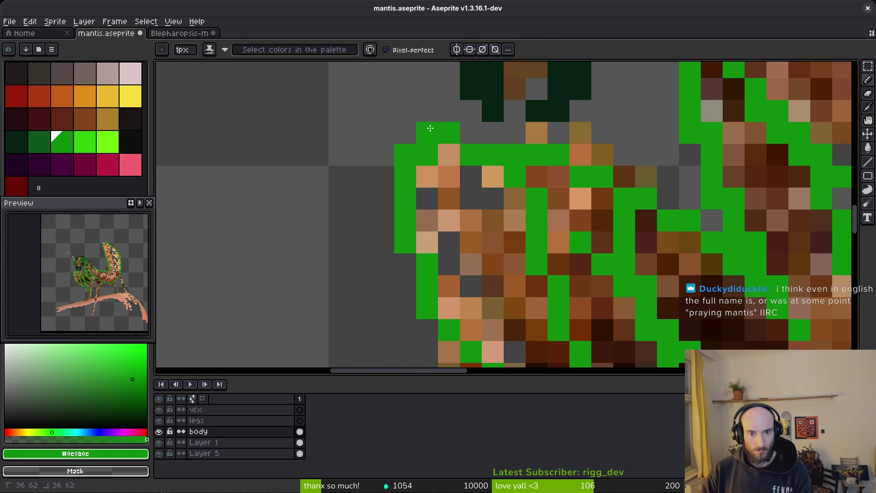
pyautogui.press('e')
pyautogui.click(515, 155)
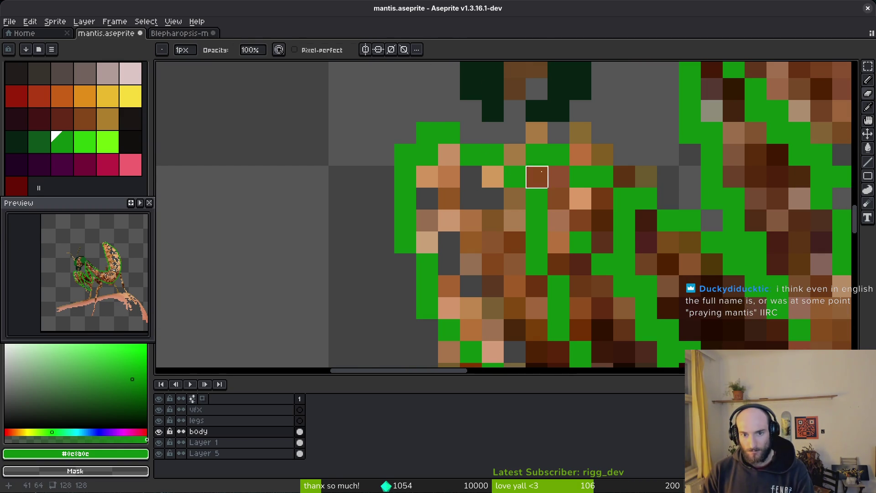
# - Recolour several claw pixels green and draw a green line across the claw
pyautogui.press('b')
pyautogui.hscroll(1, 537, 196)
pyautogui.click(556, 222)
pyautogui.hscroll(1, 539, 222)
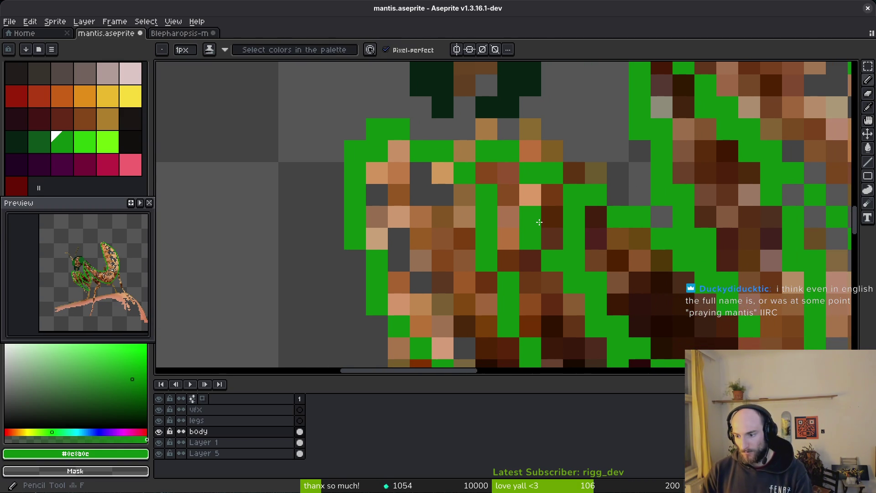
pyautogui.hotkey('ctrl', 'z')
pyautogui.click(520, 253)
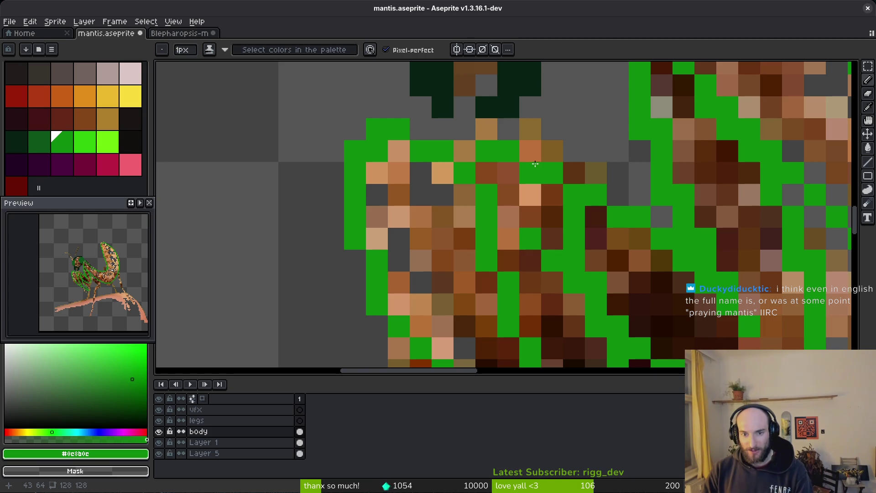
pyautogui.click(531, 152)
pyautogui.hscroll(1, 483, 154)
pyautogui.moveTo(436, 156); pyautogui.dragTo(476, 146)
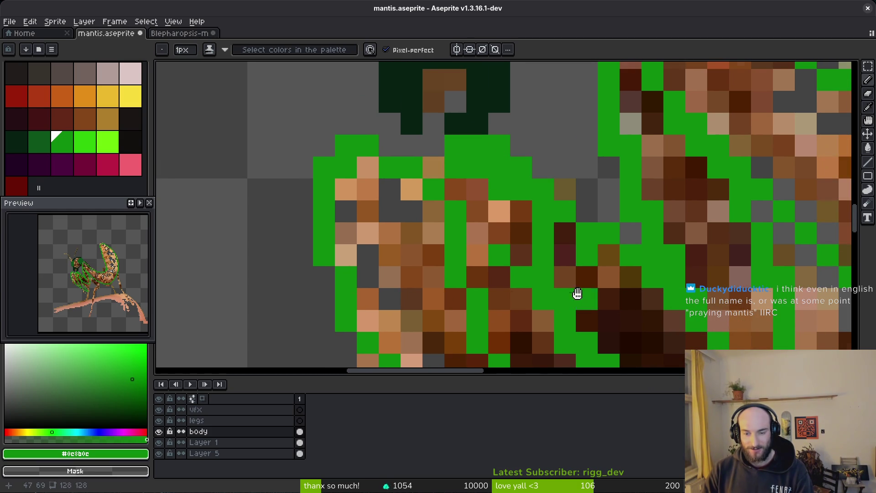
# - Try filling the claw with green, then undo the fill
pyautogui.scroll(-3, 557, 215)
pyautogui.press('g')
pyautogui.click(574, 219)
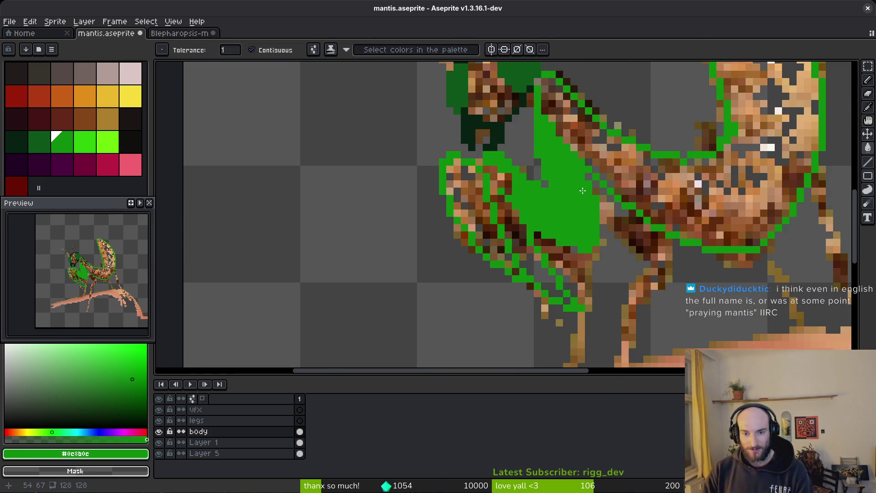
pyautogui.hotkey('ctrl', 'z')
pyautogui.scroll(-2, 175, 195)
# - Switch the drawing colour to orange and select the legs layer
pyautogui.click(40, 142)
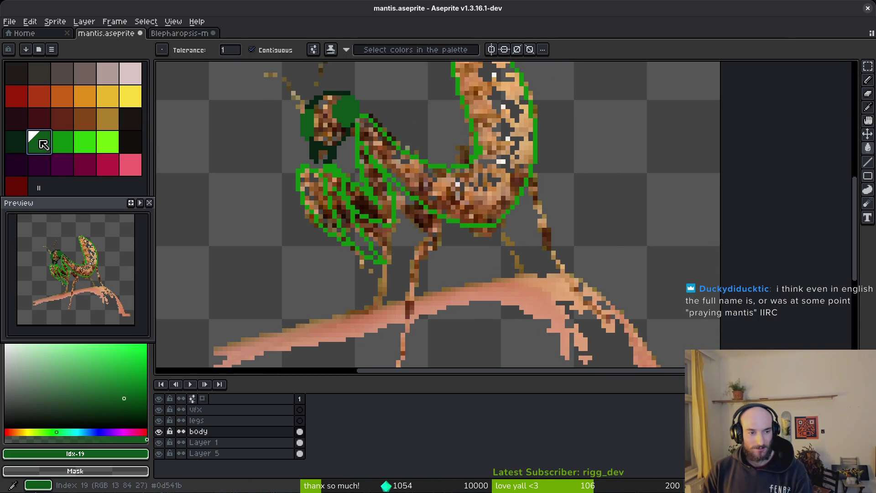
pyautogui.click(62, 96)
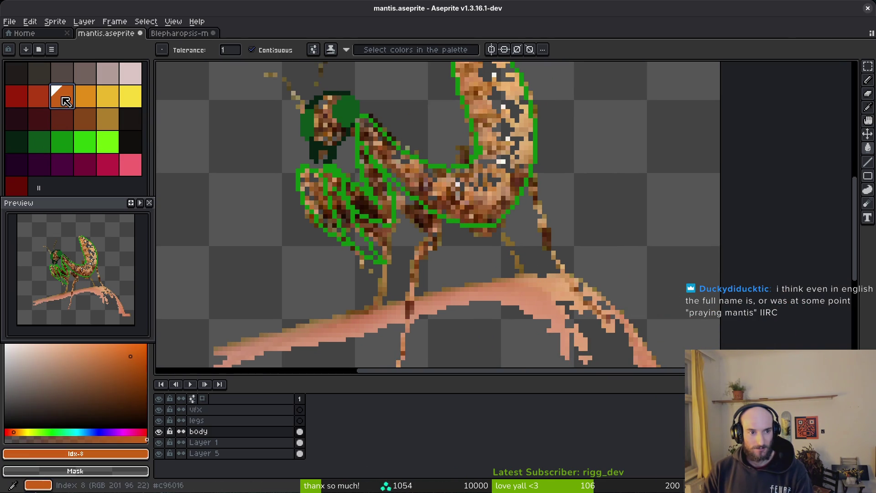
pyautogui.click(216, 430)
pyautogui.click(214, 424)
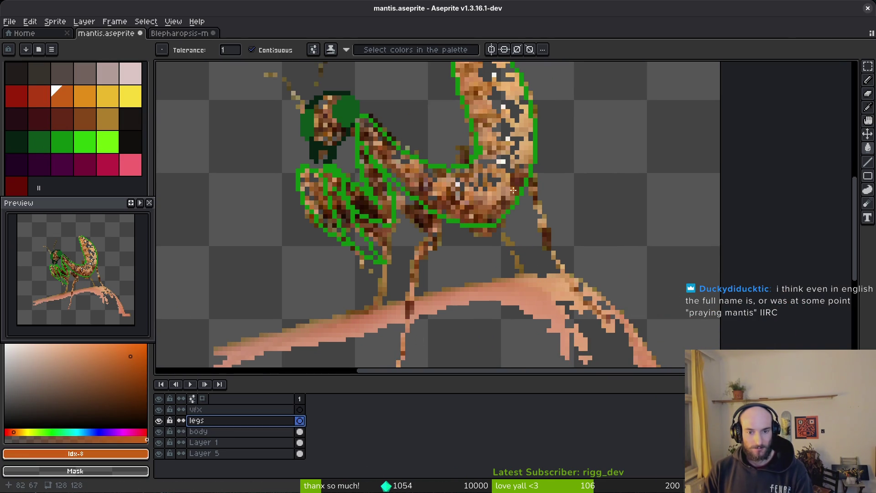
# - Open the Blepharopsis mantis photo from the start page
pyautogui.hscroll(-4, 513, 190)
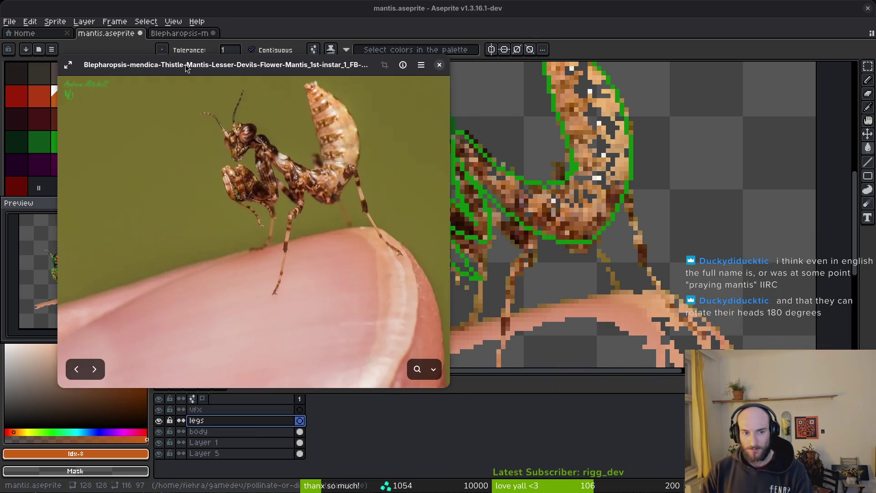
pyautogui.moveTo(185, 64)
pyautogui.mouseDown()
pyautogui.moveTo(116, 31)
pyautogui.moveTo(554, 91)
pyautogui.moveTo(875, 112)
pyautogui.mouseUp()
pyautogui.click(43, 33)
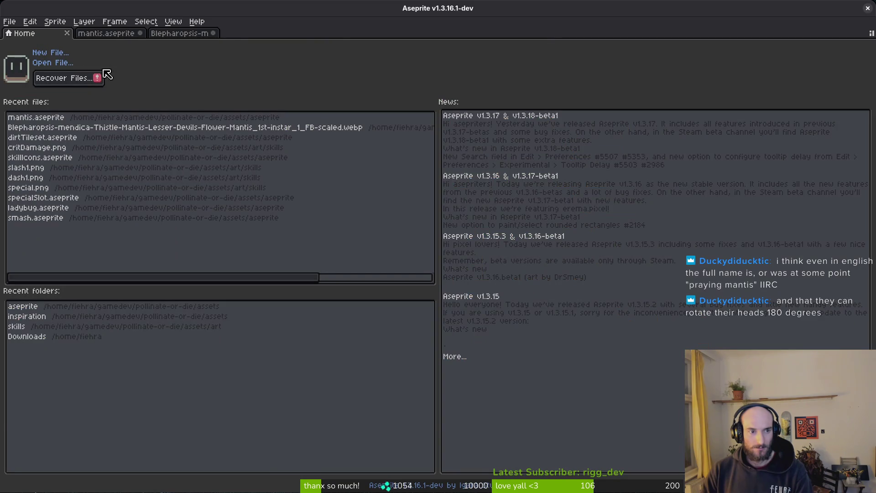
pyautogui.click(52, 64)
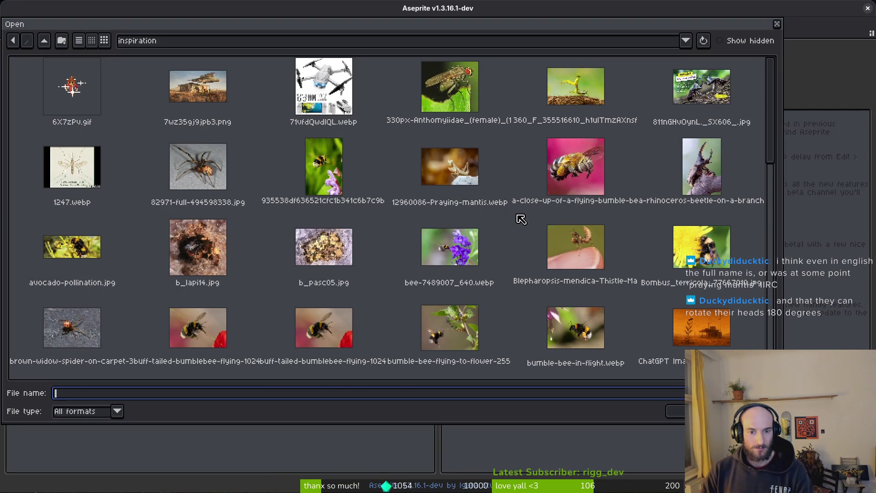
pyautogui.click(553, 255)
pyautogui.click(675, 411)
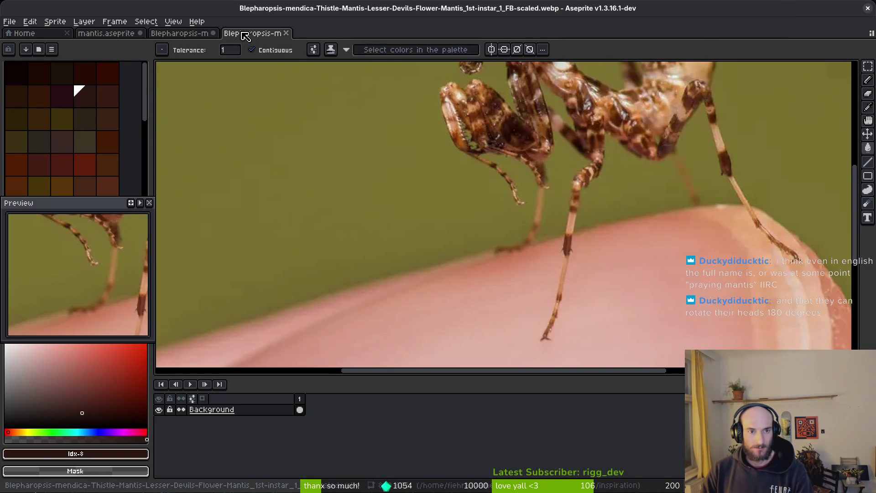
# - Dock the photo beside the sprite, zoom on the legs, and close the older copy without saving
pyautogui.moveTo(245, 36)
pyautogui.mouseDown()
pyautogui.moveTo(166, 117)
pyautogui.moveTo(205, 206)
pyautogui.mouseUp()
pyautogui.scroll(2, 232, 257)
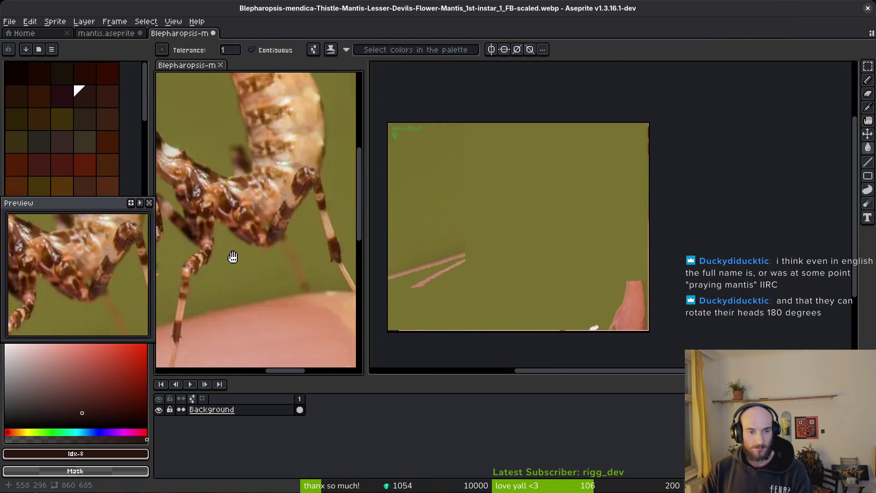
pyautogui.moveTo(233, 257); pyautogui.dragTo(260, 252)
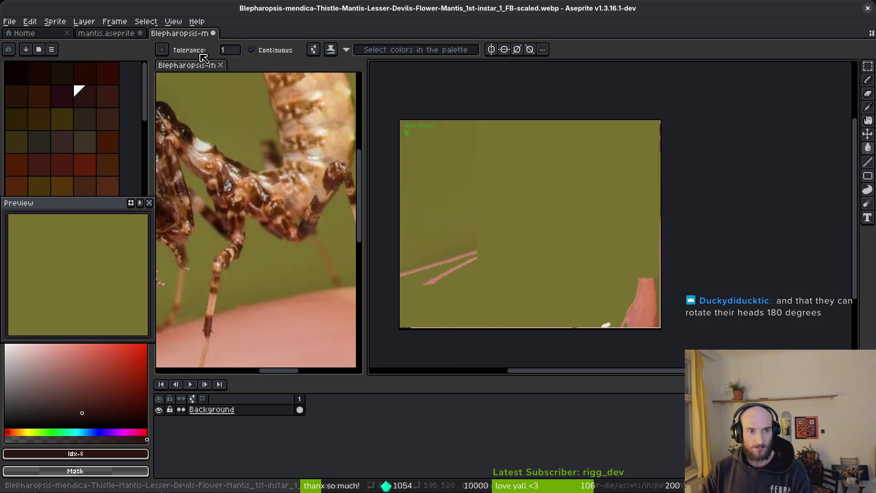
pyautogui.click(214, 34)
pyautogui.click(415, 275)
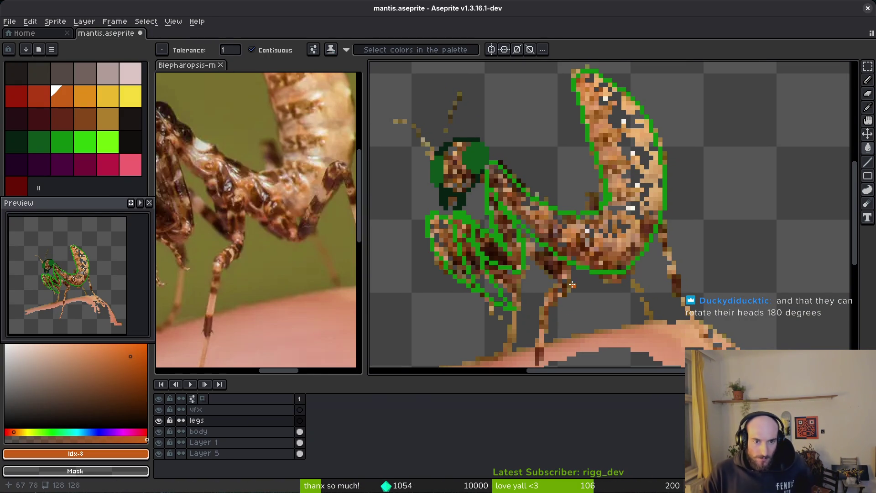
# - Pick the green outline colour from the sprite and select the body layer
pyautogui.scroll(1, 636, 258)
pyautogui.scroll(1, 636, 258)
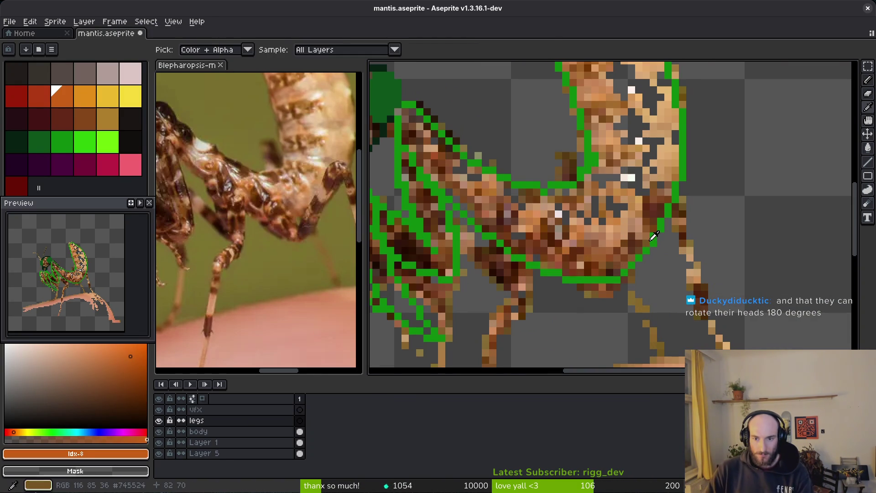
pyautogui.keyDown('alt'); pyautogui.click(656, 234); pyautogui.keyUp('alt')
pyautogui.click(256, 442)
pyautogui.click(253, 432)
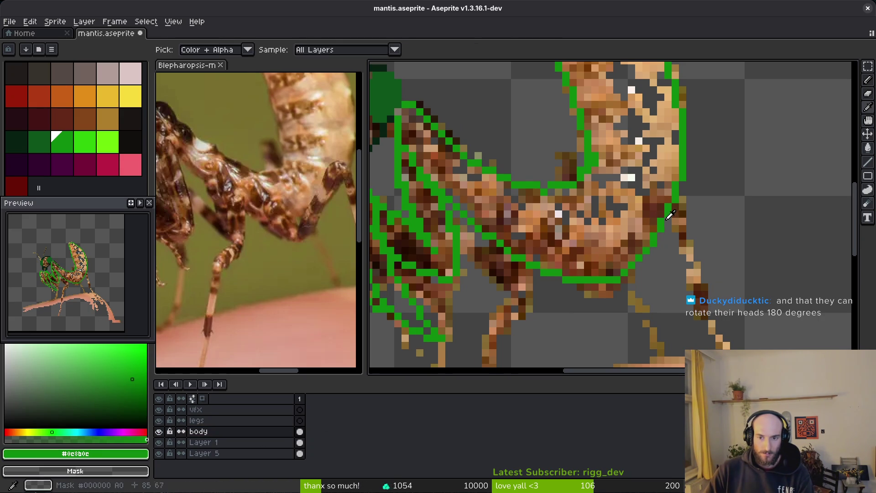
# - Erase the stray green outline pixels along the lower body edge and save mantis.aseprite
pyautogui.press('f')
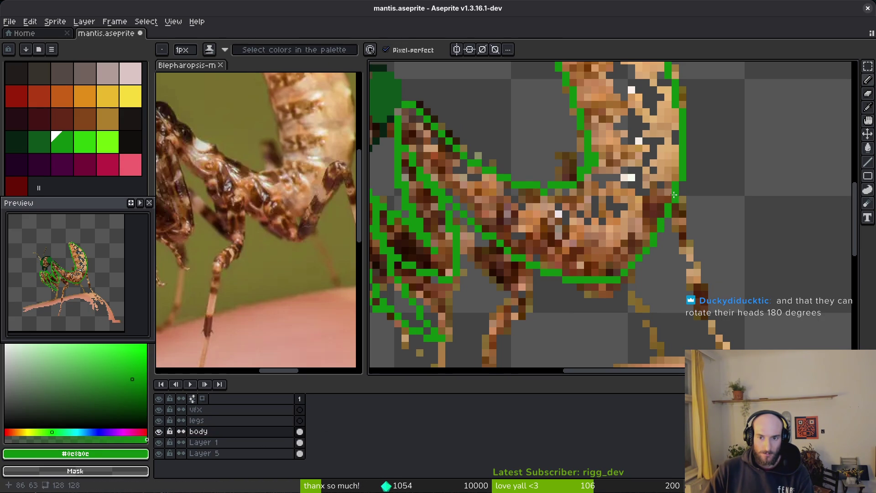
pyautogui.press('e')
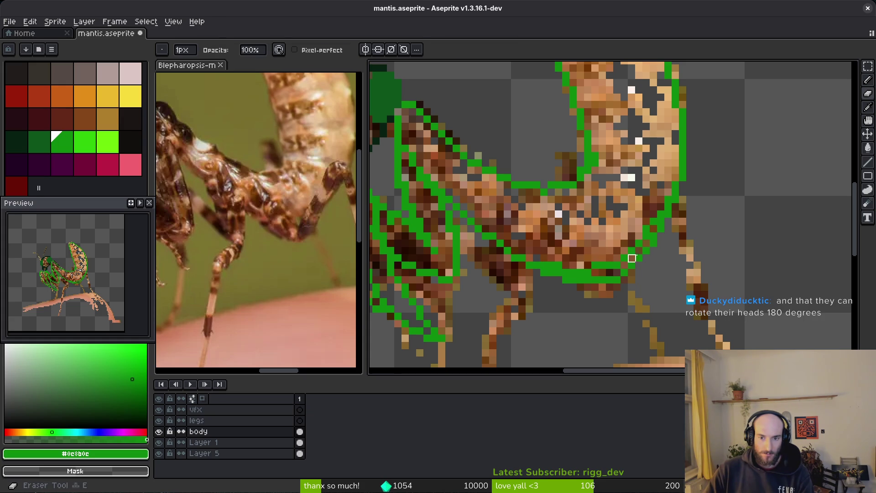
pyautogui.moveTo(661, 228)
pyautogui.mouseDown()
pyautogui.moveTo(594, 272)
pyautogui.moveTo(559, 279)
pyautogui.mouseUp()
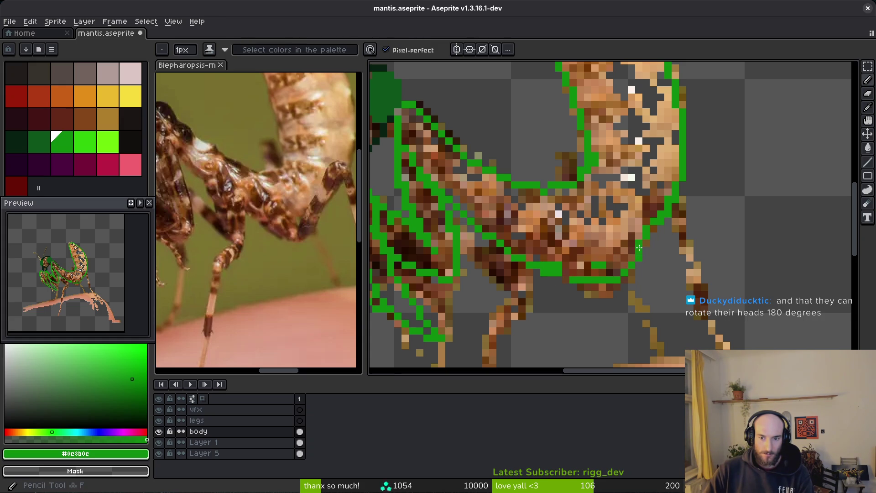
pyautogui.press('b')
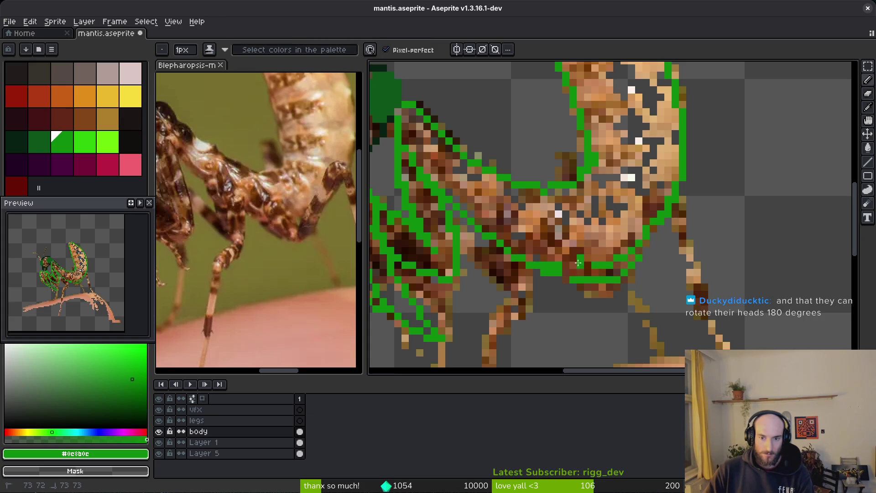
pyautogui.press('e')
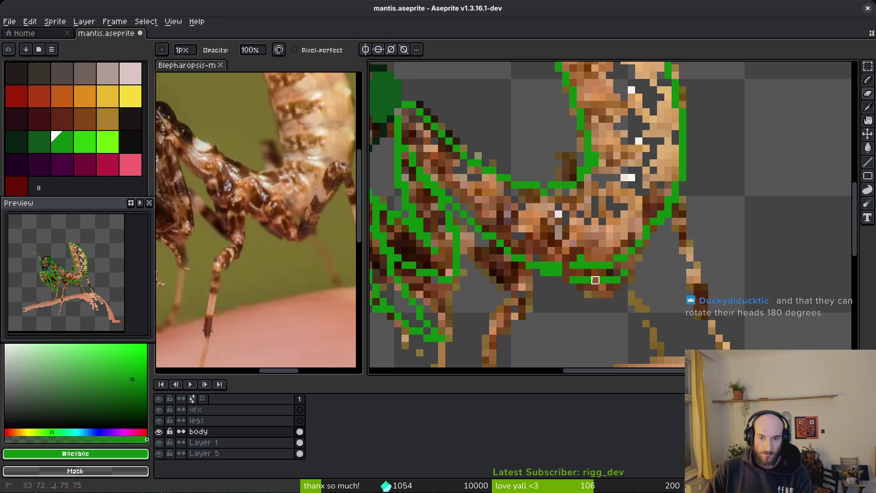
pyautogui.moveTo(595, 280)
pyautogui.mouseDown()
pyautogui.moveTo(553, 273)
pyautogui.moveTo(572, 266)
pyautogui.moveTo(569, 273)
pyautogui.mouseUp()
pyautogui.press('b')
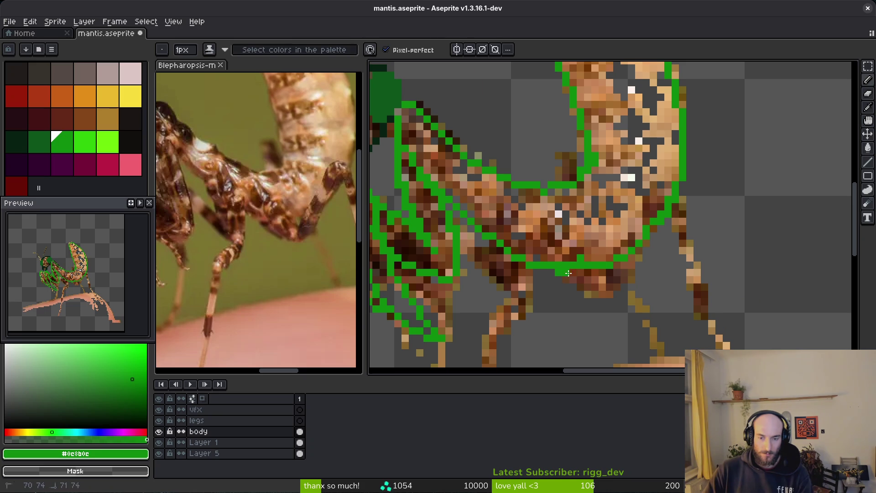
pyautogui.scroll(-2, 664, 243)
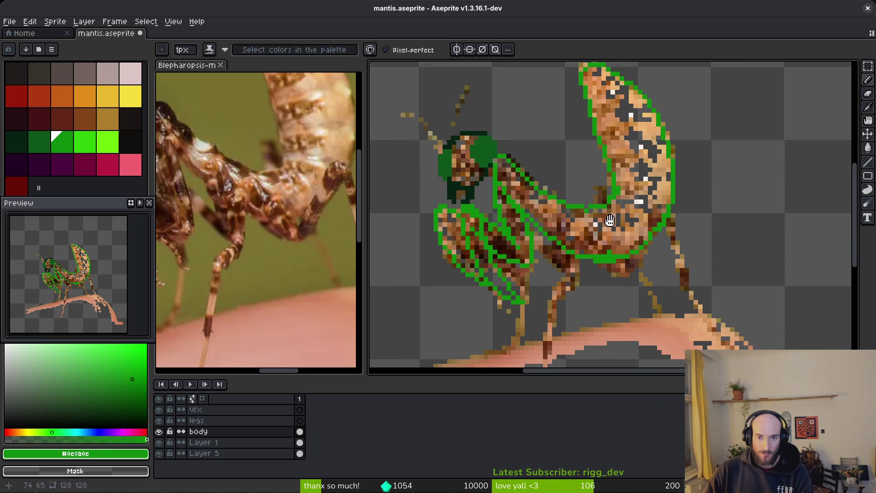
pyautogui.hotkey('ctrl', 's')
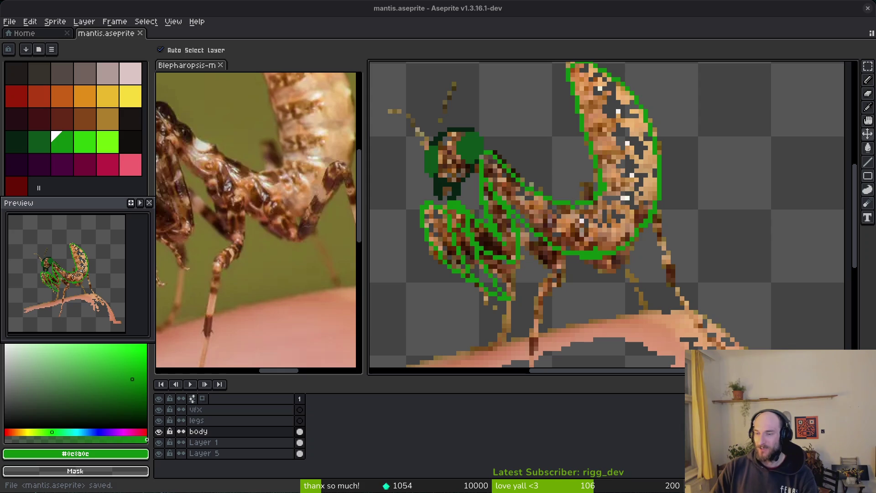
pyautogui.press('b')
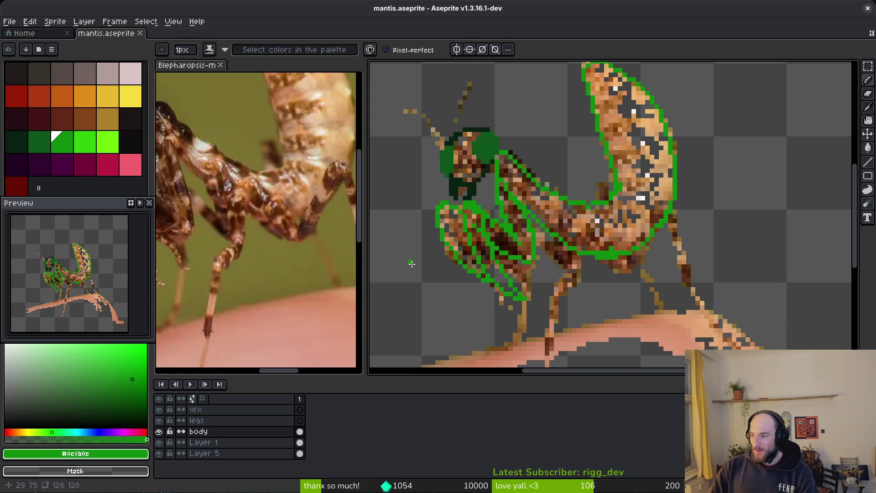
# - Zoom the reference photo in and out on the front claws, then select the sprite's legs layer
pyautogui.scroll(3, 271, 184)
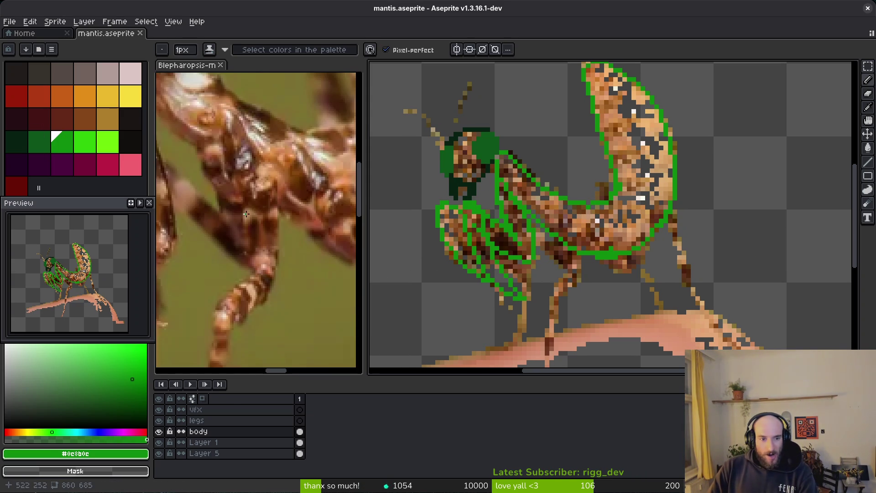
pyautogui.scroll(-3, 271, 184)
pyautogui.scroll(4, 264, 228)
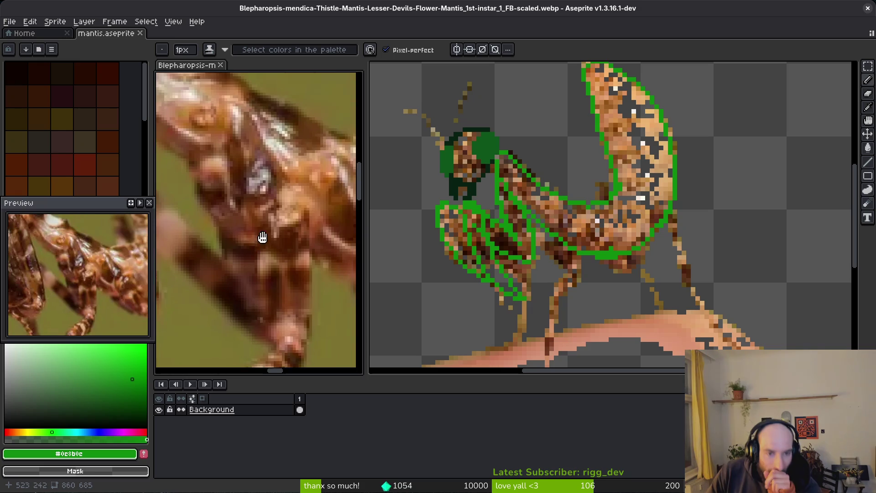
pyautogui.scroll(-3, 257, 208)
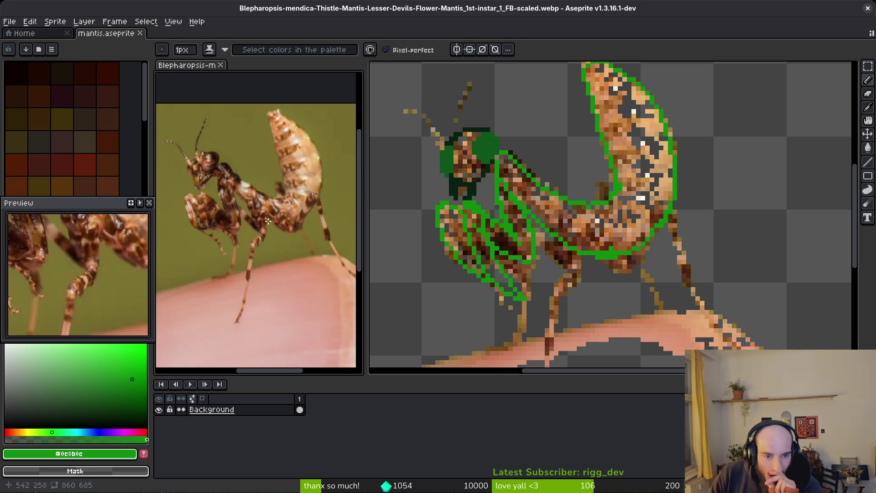
pyautogui.scroll(4, 237, 194)
pyautogui.scroll(-2, 247, 194)
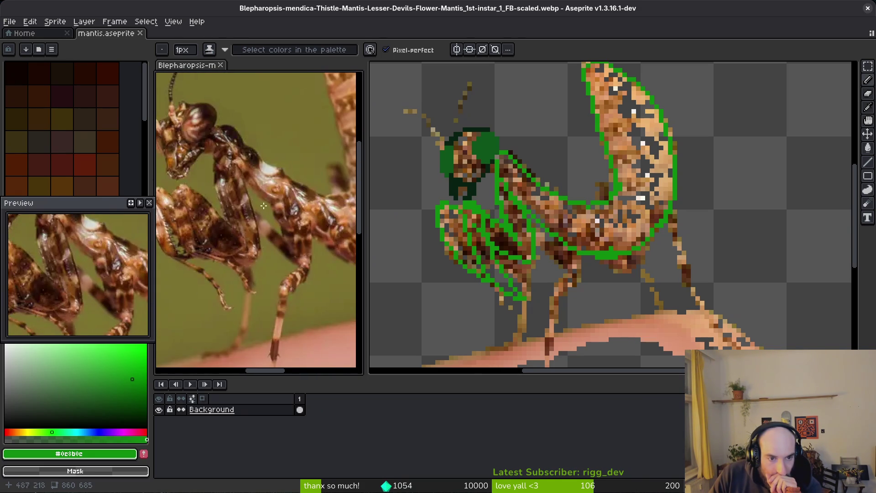
pyautogui.moveTo(548, 257); pyautogui.dragTo(566, 249)
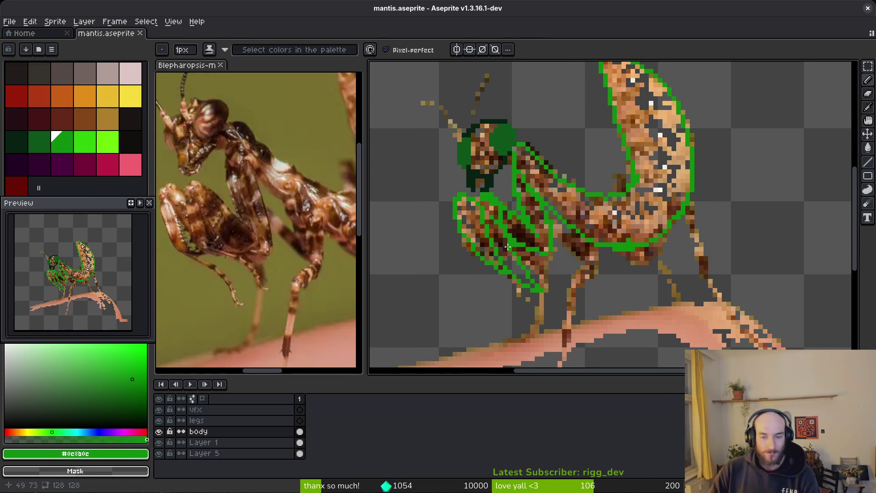
pyautogui.click(266, 423)
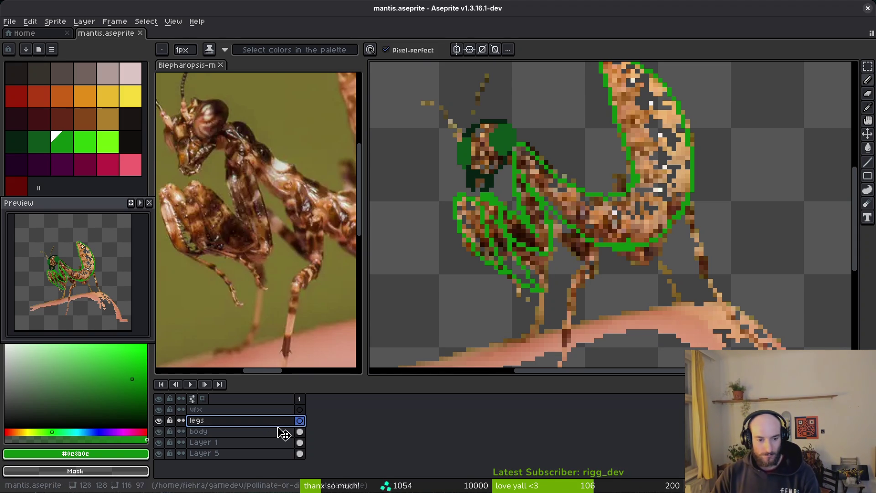
# - Add a new layer above legs and rename it 'claws'
pyautogui.hotkey('shift', 'n')
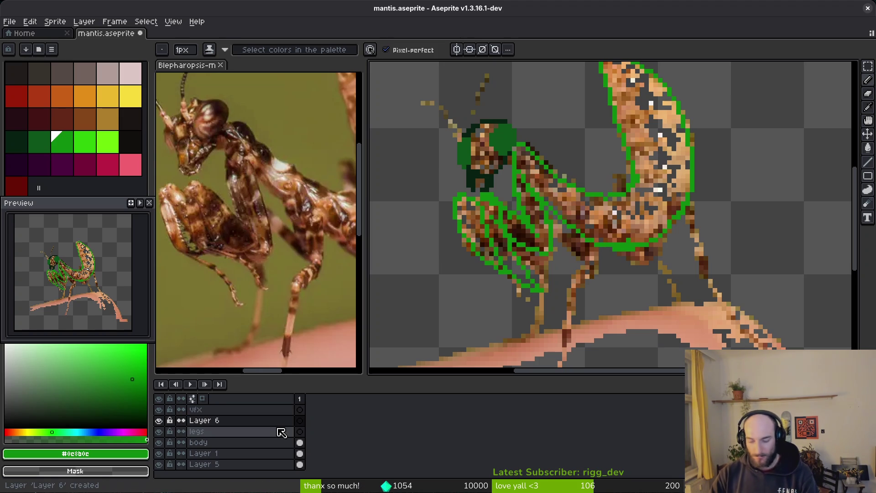
pyautogui.hotkey('ctrl', 'z')
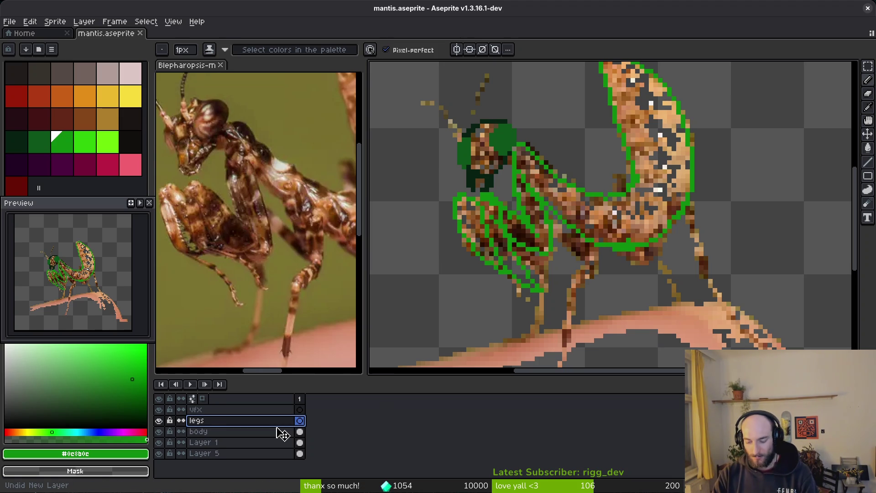
pyautogui.hotkey('ctrl', 'y')
pyautogui.hotkey('shift', 'p')
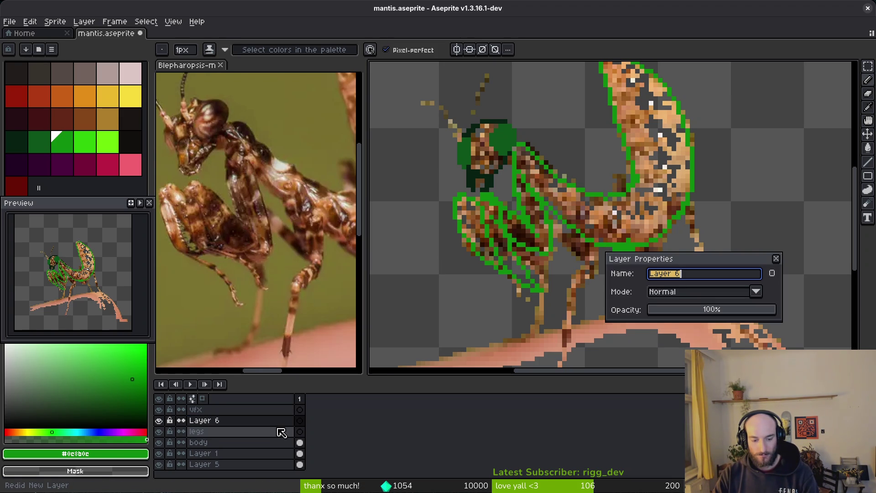
pyautogui.write('s')
pyautogui.press('Return')
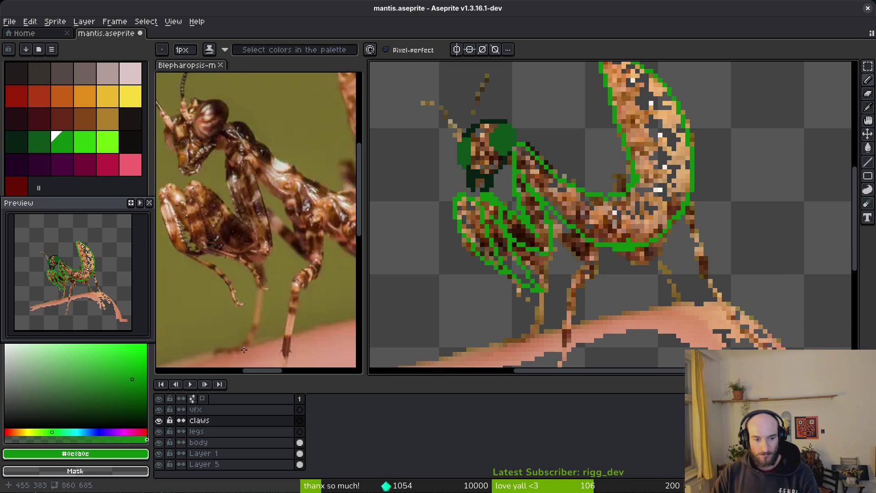
pyautogui.scroll(2, 538, 195)
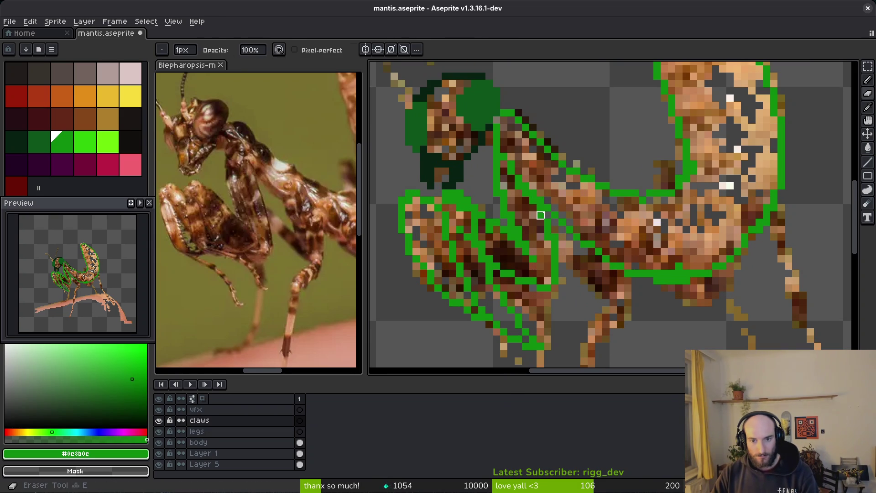
# - Lasso the front claws' green outline on the body layer and move it onto the claws layer
pyautogui.click(300, 443)
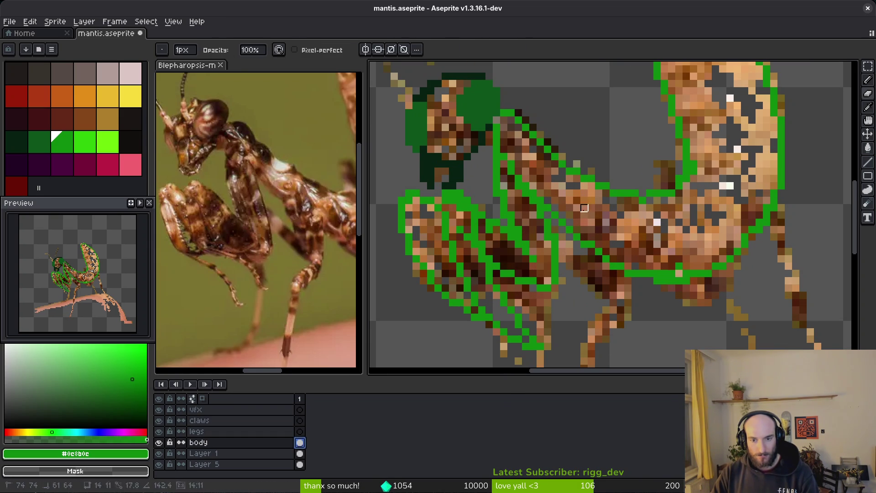
pyautogui.press('q')
pyautogui.moveTo(555, 224)
pyautogui.mouseDown()
pyautogui.moveTo(483, 156)
pyautogui.moveTo(374, 215)
pyautogui.moveTo(520, 365)
pyautogui.moveTo(569, 246)
pyautogui.moveTo(554, 231)
pyautogui.mouseUp()
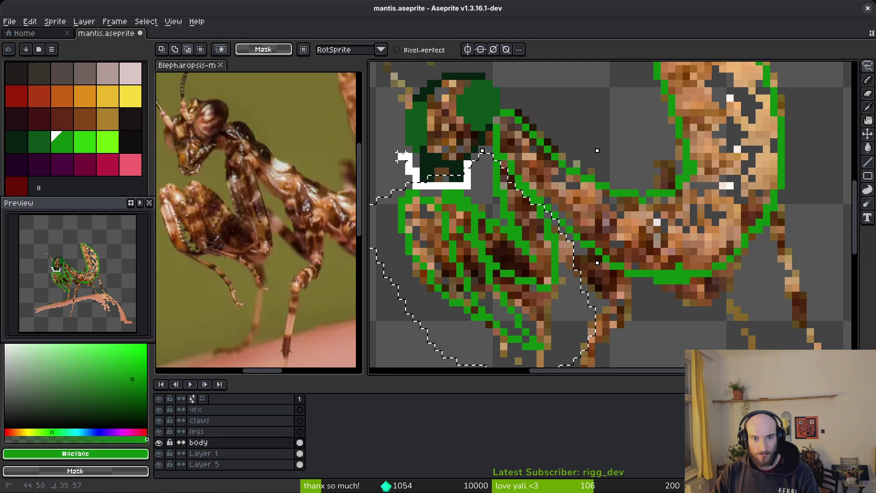
pyautogui.hotkey('ctrl', 'x')
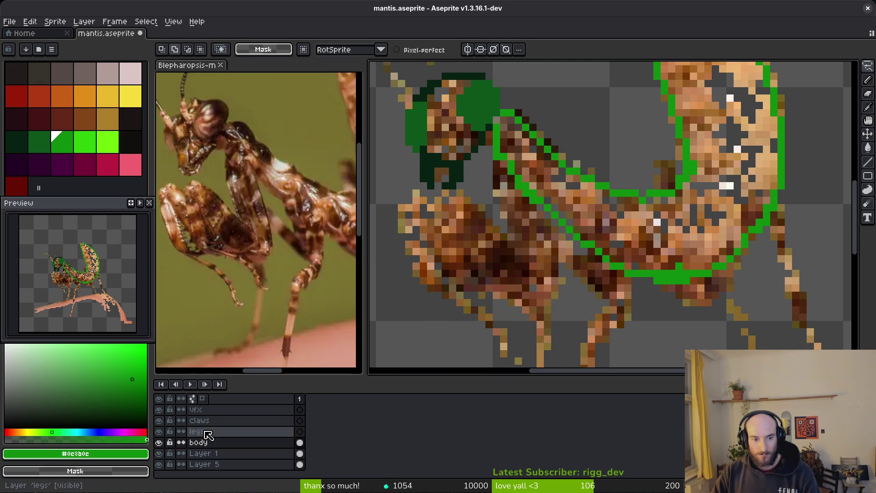
pyautogui.click(274, 421)
pyautogui.hotkey('ctrl', 'v')
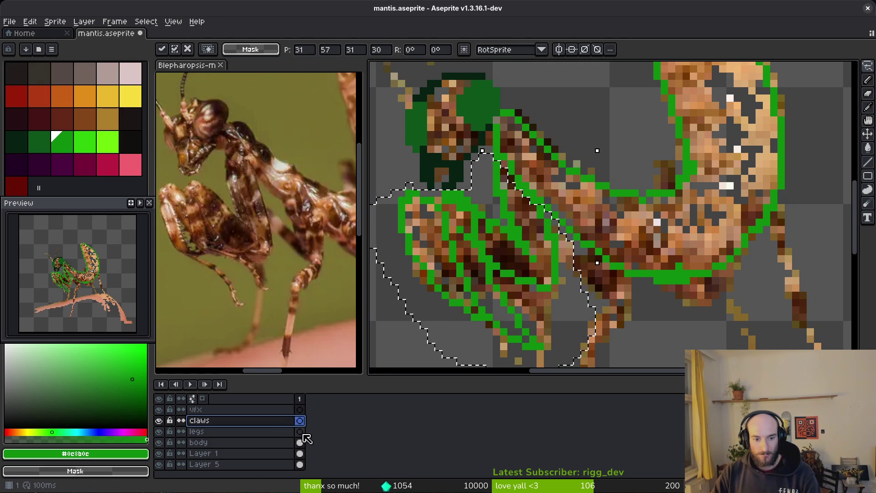
pyautogui.press('Return')
# - Select the legs layer with orange as the colour and the Pencil ready
pyautogui.scroll(-1, 516, 254)
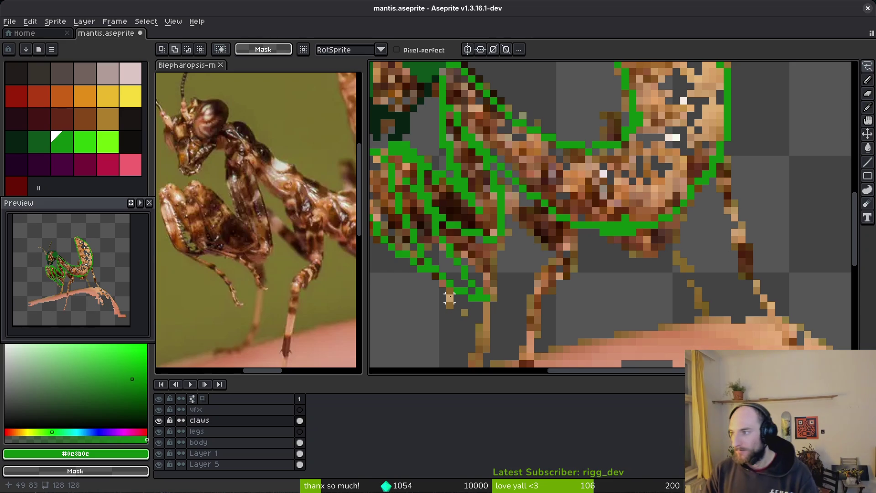
pyautogui.click(303, 432)
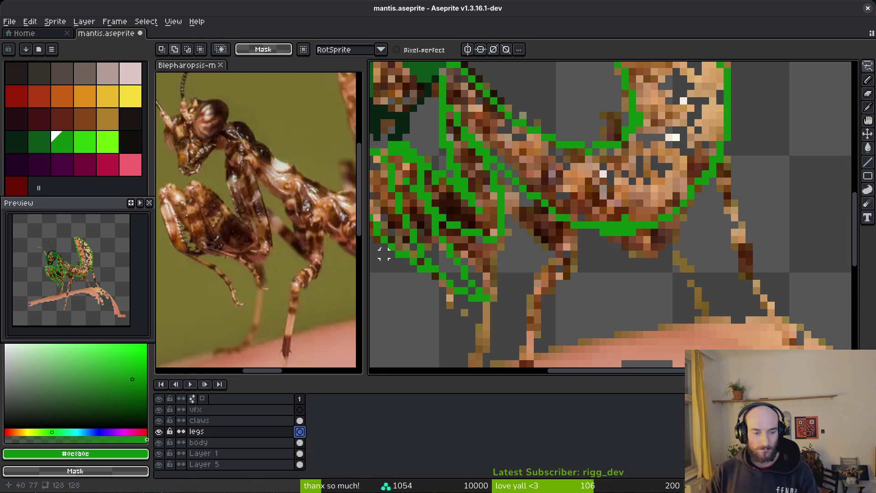
pyautogui.scroll(1, 588, 228)
pyautogui.moveTo(587, 228); pyautogui.dragTo(546, 193)
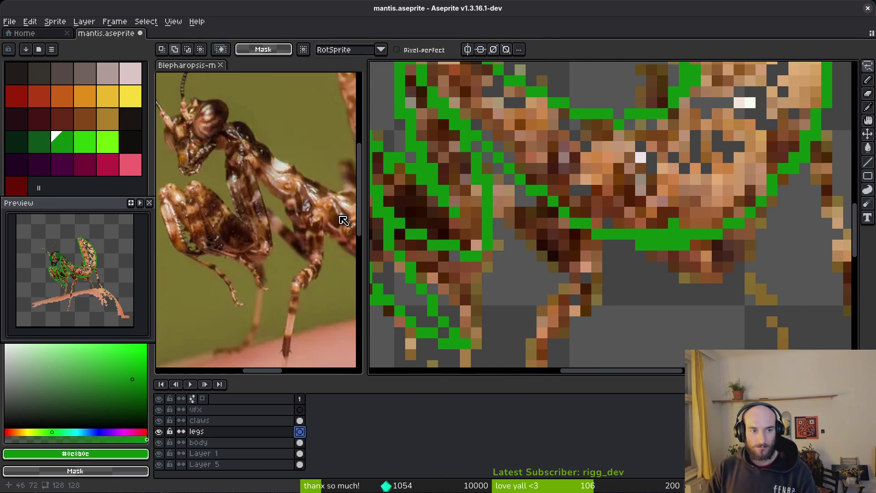
pyautogui.click(66, 100)
pyautogui.press('f')
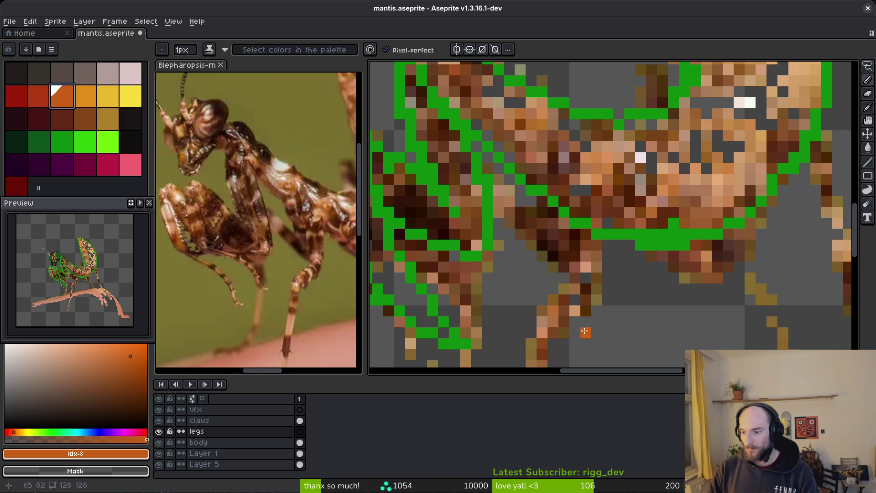
# - Draw the orange lower leg down toward the branch, redrawing the leg tip once
pyautogui.scroll(-3, 594, 268)
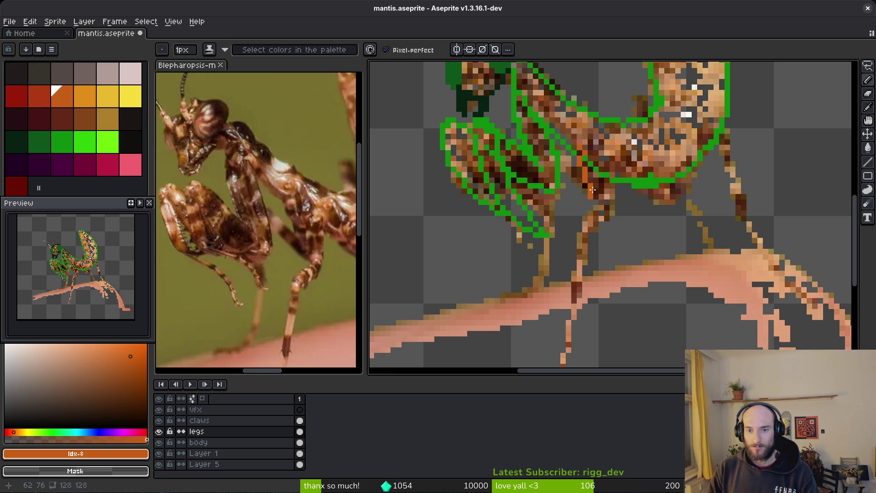
pyautogui.scroll(1, 592, 189)
pyautogui.scroll(1, 615, 193)
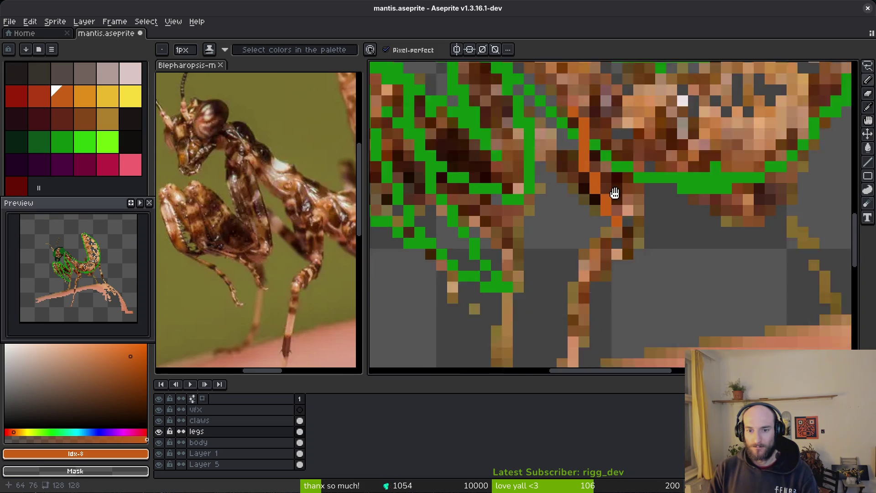
pyautogui.moveTo(615, 193)
pyautogui.mouseDown()
pyautogui.moveTo(643, 150)
pyautogui.moveTo(587, 207)
pyautogui.moveTo(570, 326)
pyautogui.moveTo(575, 317)
pyautogui.mouseUp()
pyautogui.moveTo(573, 302); pyautogui.dragTo(591, 183)
pyautogui.moveTo(586, 215); pyautogui.dragTo(560, 231)
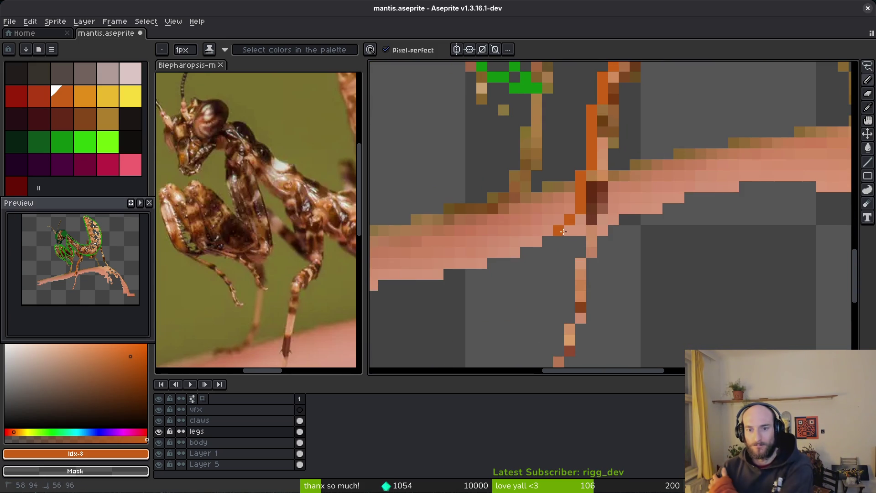
pyautogui.scroll(-6, 577, 243)
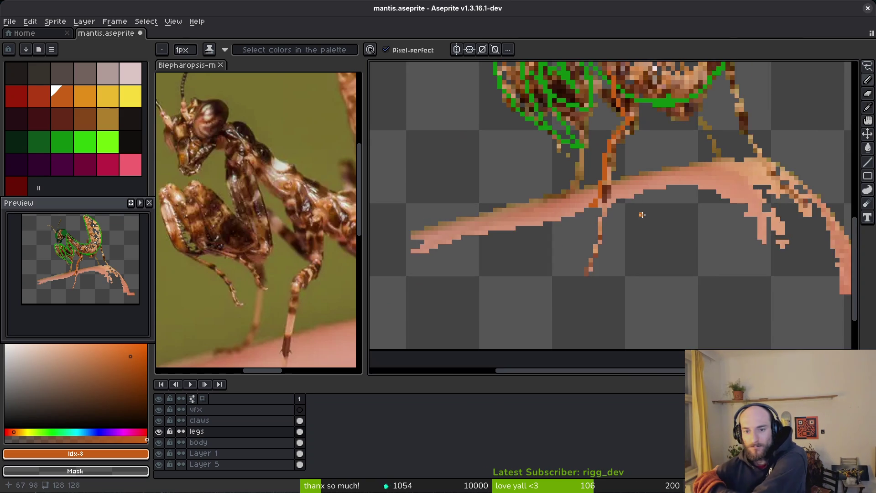
pyautogui.scroll(5, 606, 158)
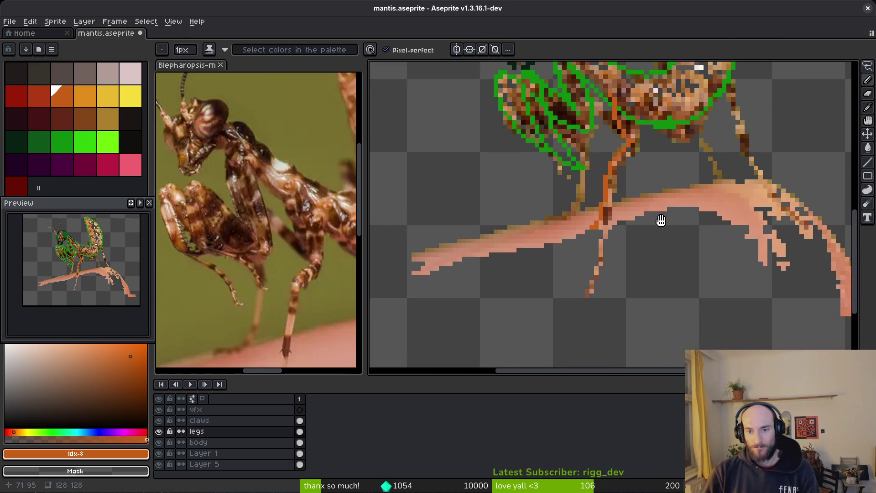
pyautogui.moveTo(602, 211)
pyautogui.mouseDown()
pyautogui.moveTo(579, 291)
pyautogui.moveTo(615, 278)
pyautogui.mouseUp()
pyautogui.hotkey('ctrl', 'z')
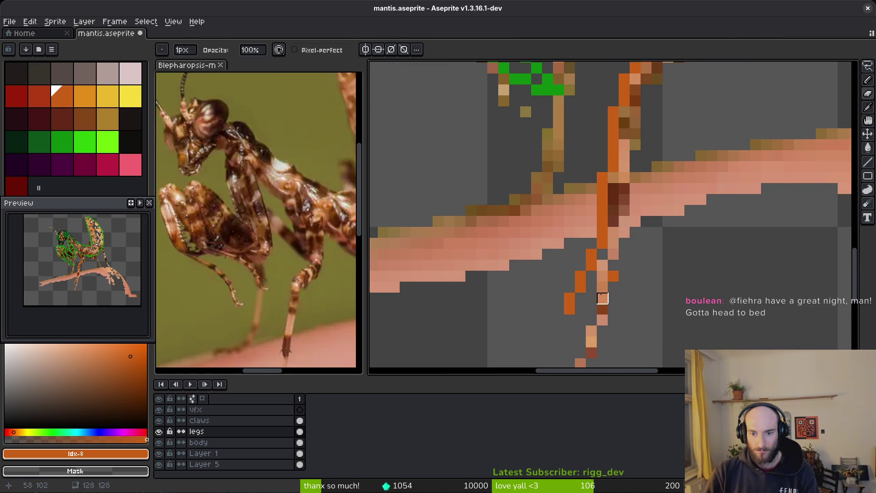
pyautogui.moveTo(591, 312)
pyautogui.mouseDown()
pyautogui.moveTo(591, 287)
pyautogui.moveTo(616, 274)
pyautogui.mouseUp()
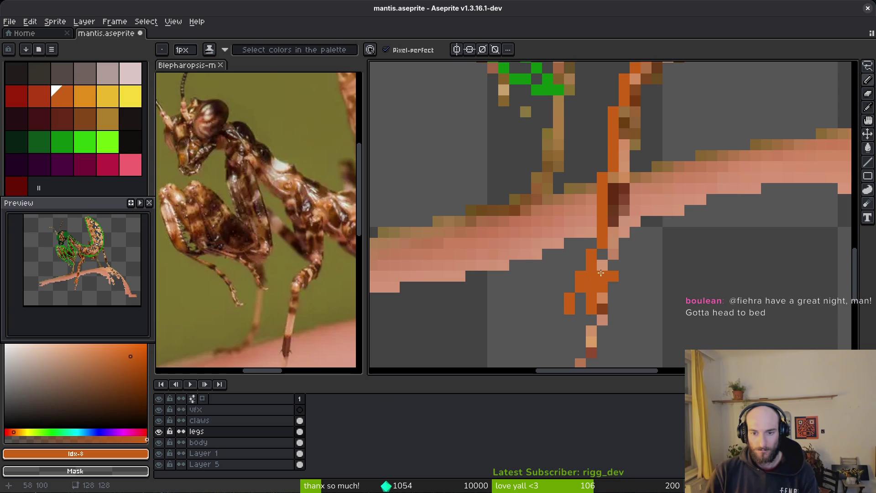
pyautogui.scroll(-2, 619, 254)
pyautogui.press('e')
pyautogui.moveTo(624, 216); pyautogui.dragTo(618, 233)
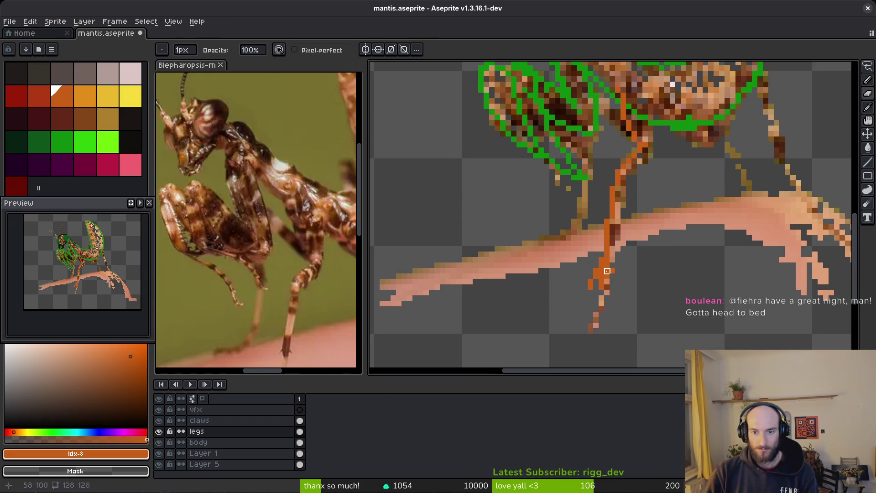
pyautogui.press('b')
# - Paint the upper leg orange and recolour the remaining brown leg pixels
pyautogui.scroll(-1, 669, 264)
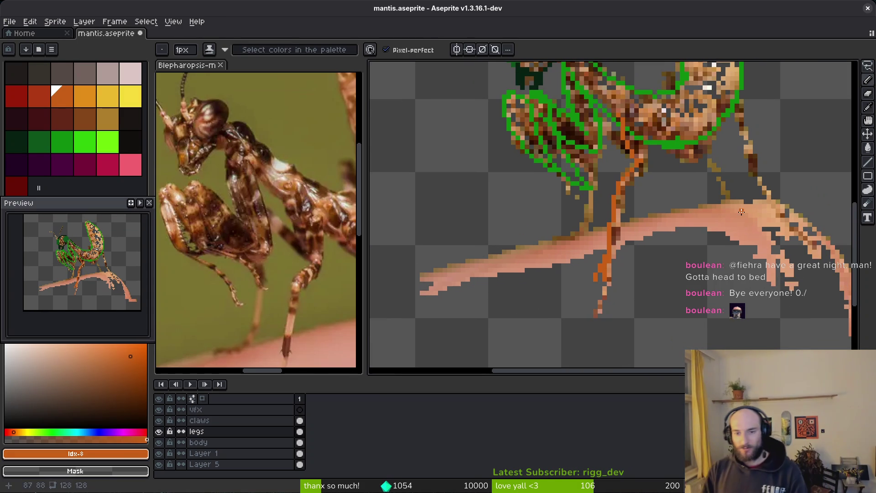
pyautogui.scroll(3, 656, 150)
pyautogui.scroll(2, 657, 150)
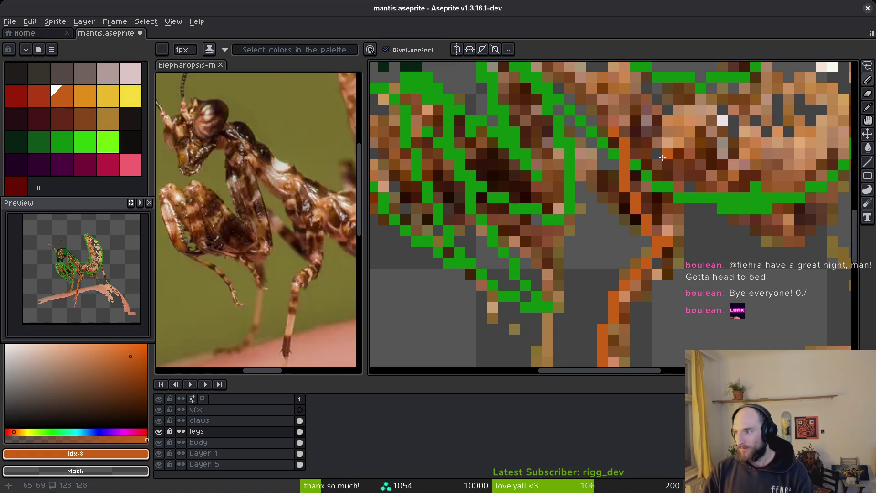
pyautogui.scroll(2, 670, 161)
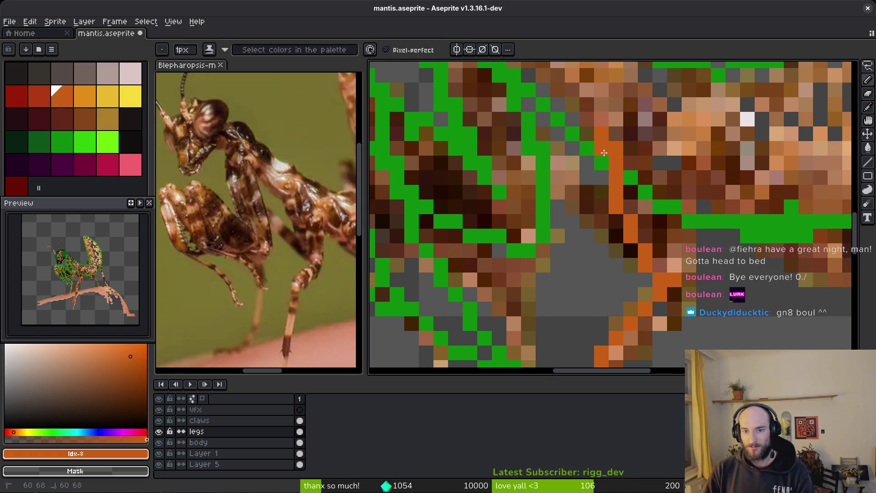
pyautogui.moveTo(639, 145); pyautogui.dragTo(685, 269)
pyautogui.moveTo(645, 133)
pyautogui.mouseDown()
pyautogui.moveTo(690, 229)
pyautogui.moveTo(700, 292)
pyautogui.mouseUp()
pyautogui.scroll(-2, 694, 218)
pyautogui.moveTo(673, 260); pyautogui.dragTo(625, 320)
pyautogui.scroll(-3, 662, 242)
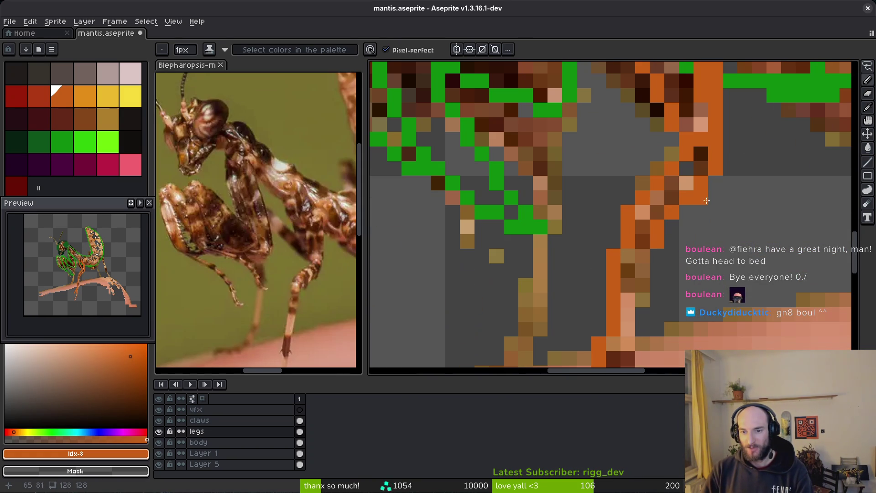
pyautogui.scroll(-4, 662, 243)
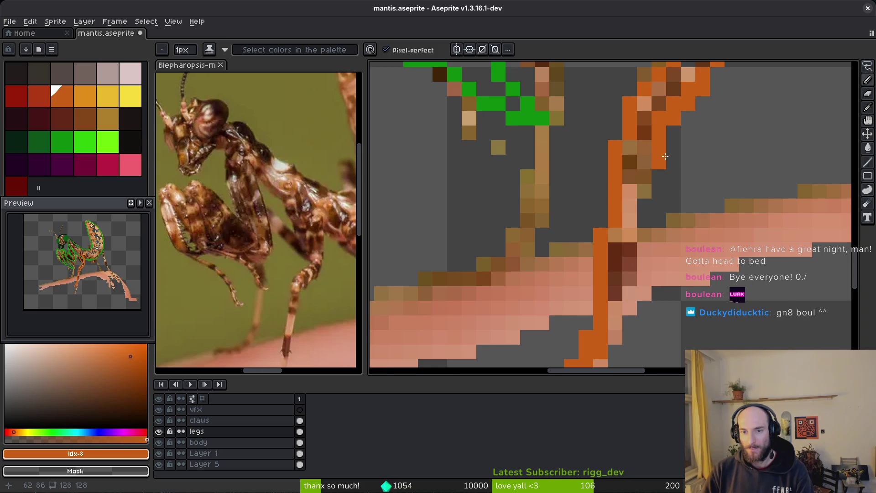
pyautogui.moveTo(658, 164)
pyautogui.mouseDown()
pyautogui.moveTo(615, 256)
pyautogui.moveTo(616, 281)
pyautogui.moveTo(632, 230)
pyautogui.mouseUp()
pyautogui.scroll(-2, 644, 146)
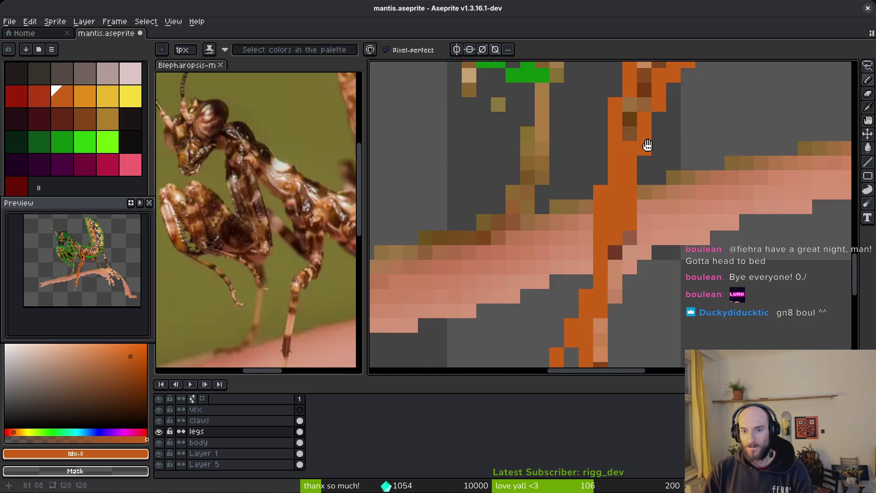
pyautogui.scroll(-1, 640, 170)
pyautogui.moveTo(639, 174)
pyautogui.mouseDown()
pyautogui.moveTo(612, 254)
pyautogui.moveTo(616, 215)
pyautogui.mouseUp()
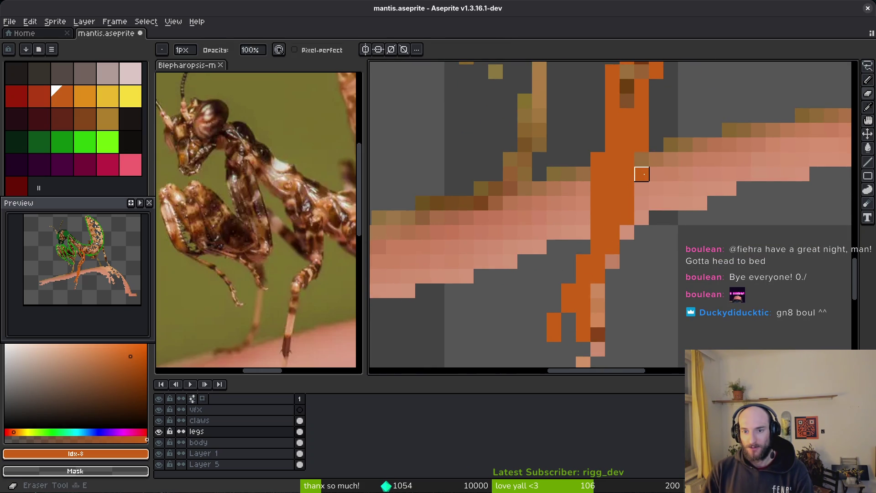
pyautogui.scroll(1, 612, 107)
pyautogui.scroll(3, 612, 107)
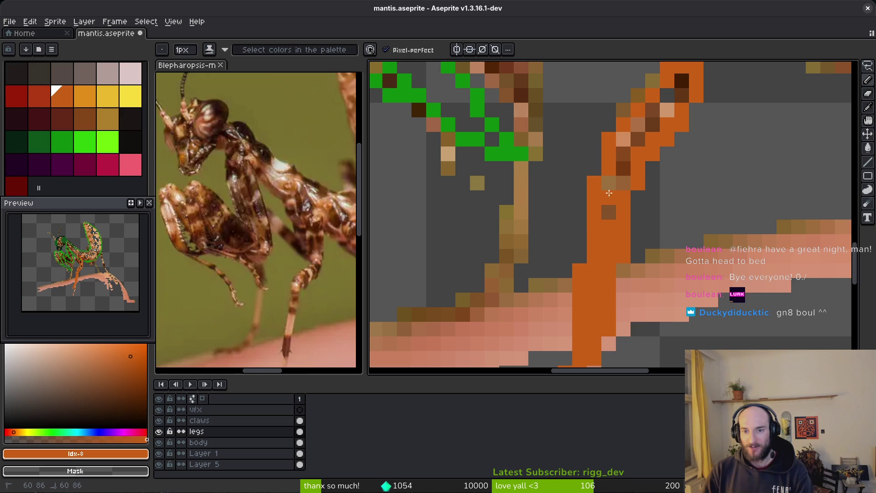
pyautogui.click(609, 212)
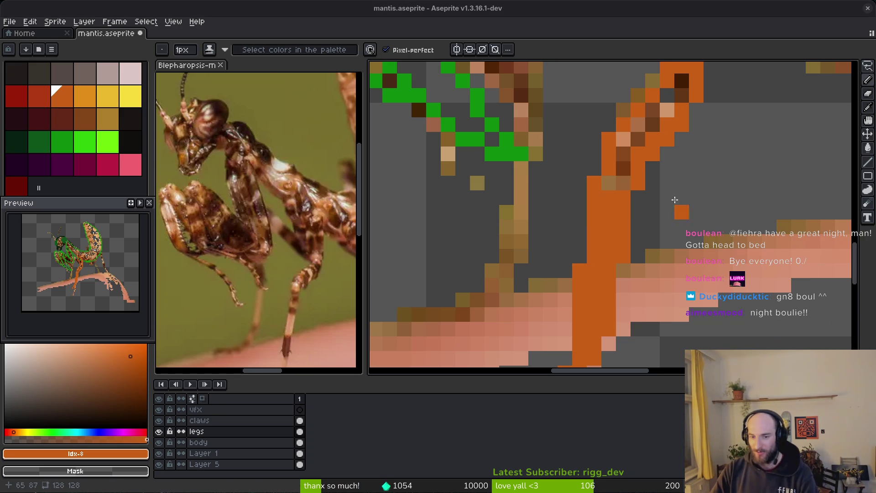
# - Touch up the existing leg with a few orange Pencil pixels
pyautogui.moveTo(677, 204); pyautogui.dragTo(662, 163)
pyautogui.press('g')
pyautogui.scroll(5, 662, 163)
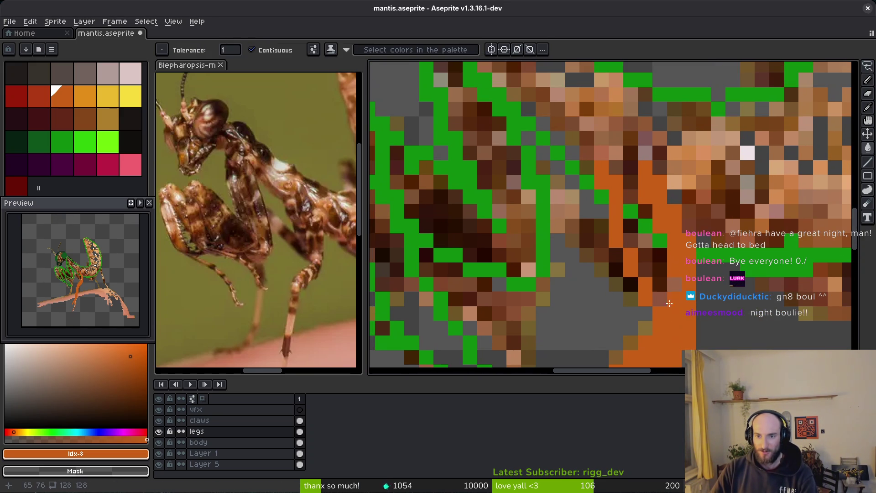
pyautogui.press('b')
pyautogui.scroll(-3, 649, 233)
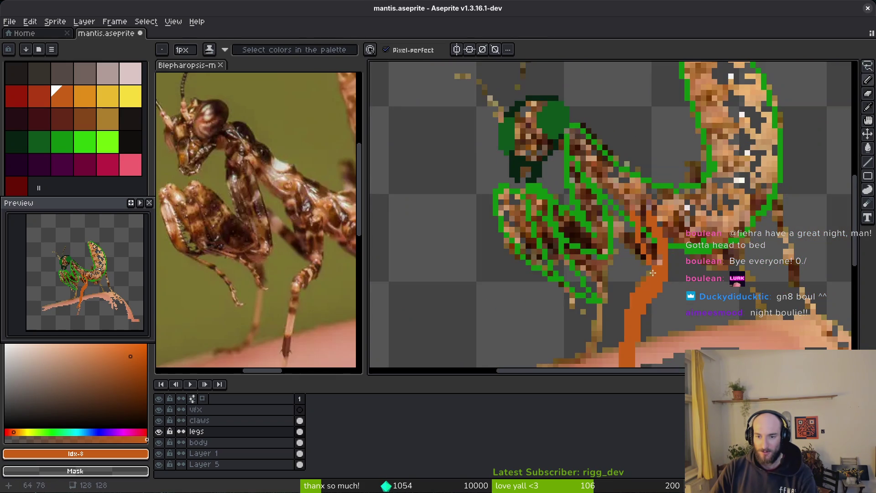
pyautogui.scroll(3, 649, 233)
pyautogui.moveTo(631, 185)
pyautogui.mouseDown()
pyautogui.moveTo(630, 196)
pyautogui.moveTo(631, 175)
pyautogui.mouseUp()
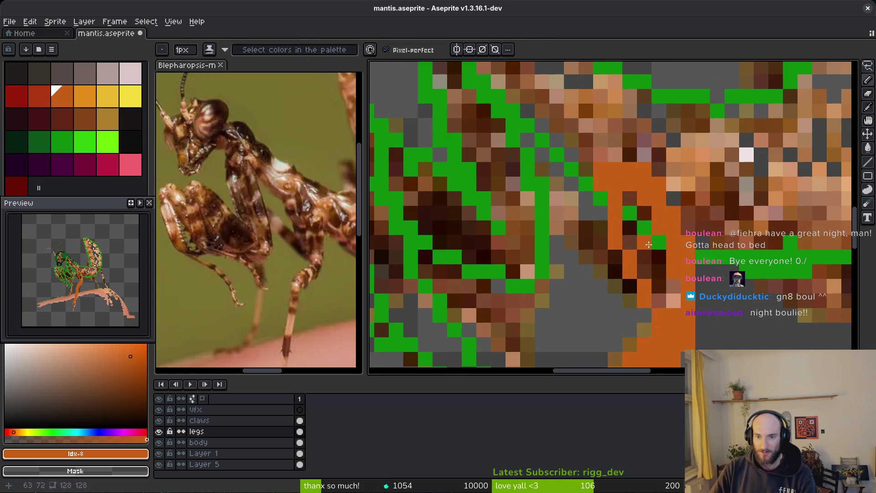
# - Draw an orange line along the body's underside, extending it by two pixels
pyautogui.scroll(-3, 593, 215)
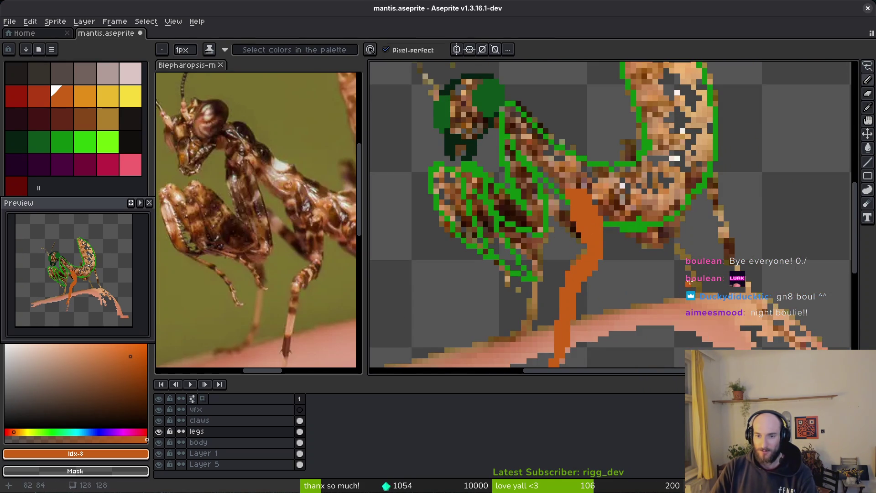
pyautogui.scroll(-1, 593, 228)
pyautogui.scroll(1, 639, 245)
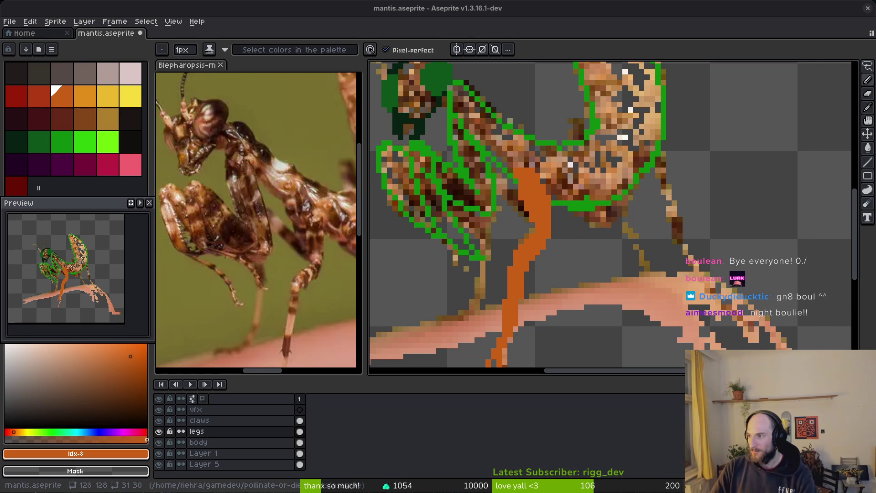
pyautogui.scroll(3, 495, 169)
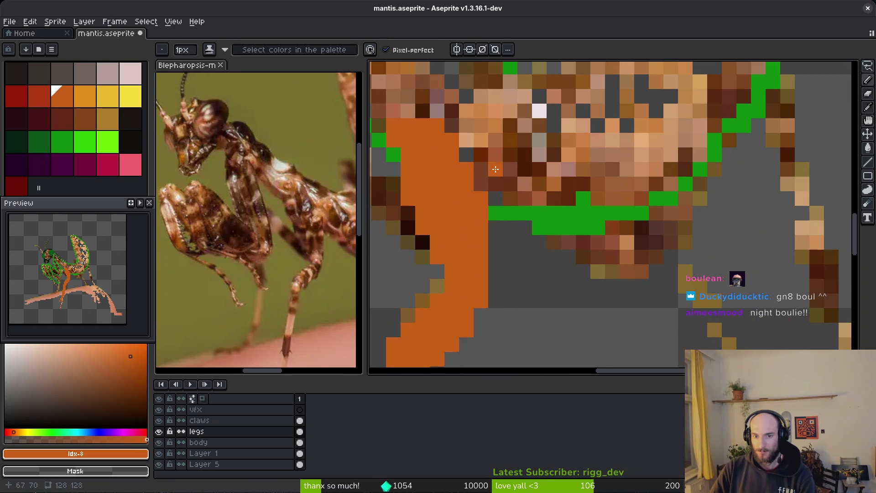
pyautogui.moveTo(495, 169)
pyautogui.mouseDown()
pyautogui.moveTo(494, 153)
pyautogui.moveTo(530, 203)
pyautogui.moveTo(628, 272)
pyautogui.mouseUp()
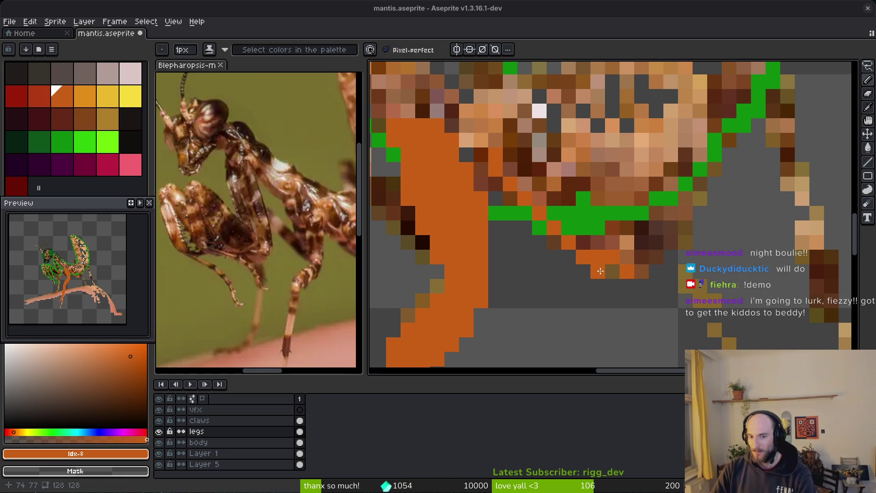
pyautogui.moveTo(598, 271); pyautogui.dragTo(619, 270)
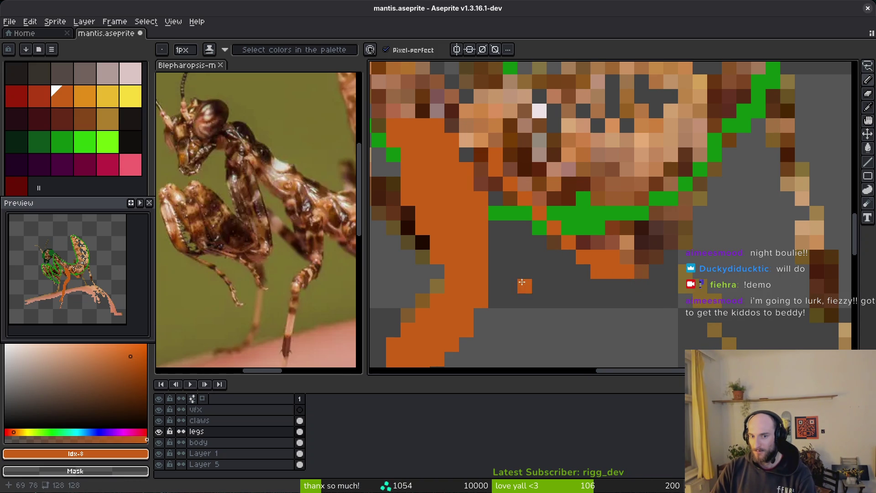
# - Pick the orange from the canvas, then outline and fill the thigh along the body edge
pyautogui.scroll(2, 553, 212)
pyautogui.scroll(-3, 578, 276)
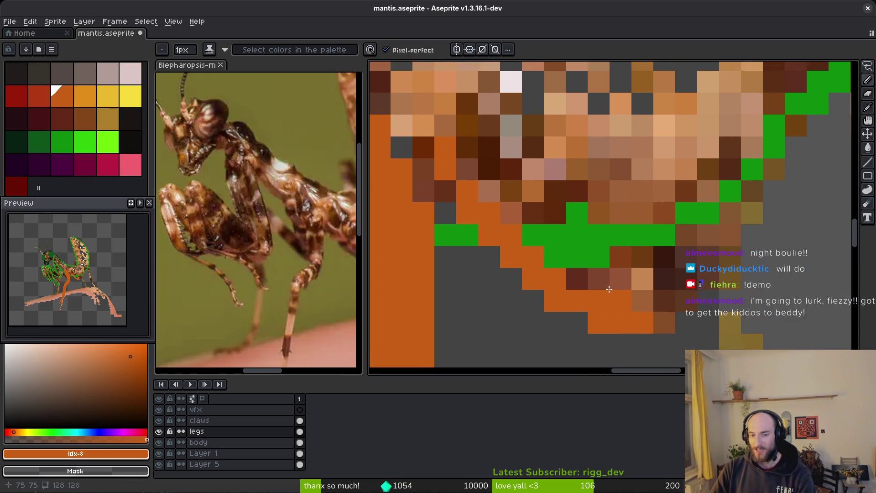
pyautogui.press('alt')
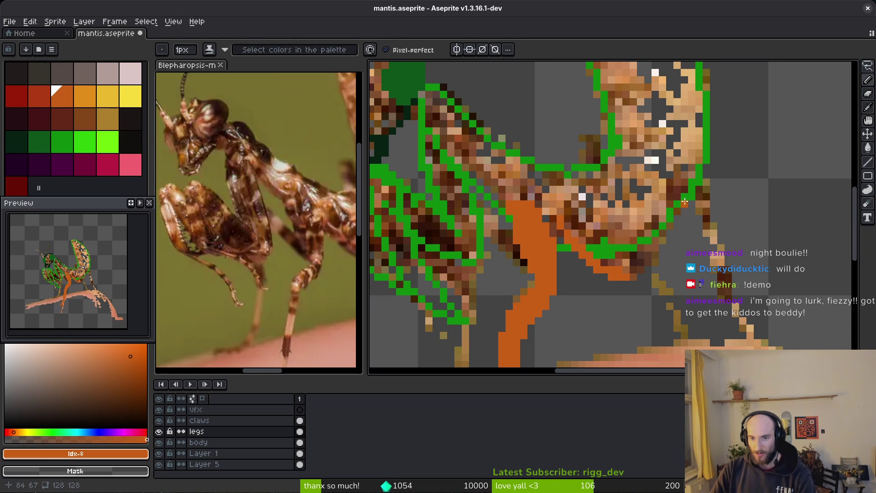
pyautogui.scroll(2, 694, 200)
pyautogui.moveTo(681, 205)
pyautogui.mouseDown()
pyautogui.moveTo(648, 274)
pyautogui.moveTo(613, 317)
pyautogui.mouseUp()
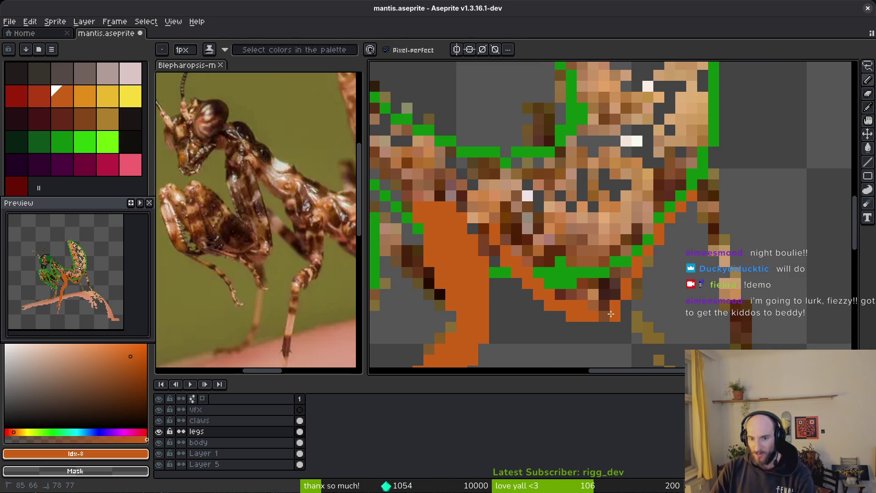
pyautogui.moveTo(680, 197)
pyautogui.mouseDown()
pyautogui.moveTo(676, 183)
pyautogui.moveTo(605, 296)
pyautogui.moveTo(629, 265)
pyautogui.mouseUp()
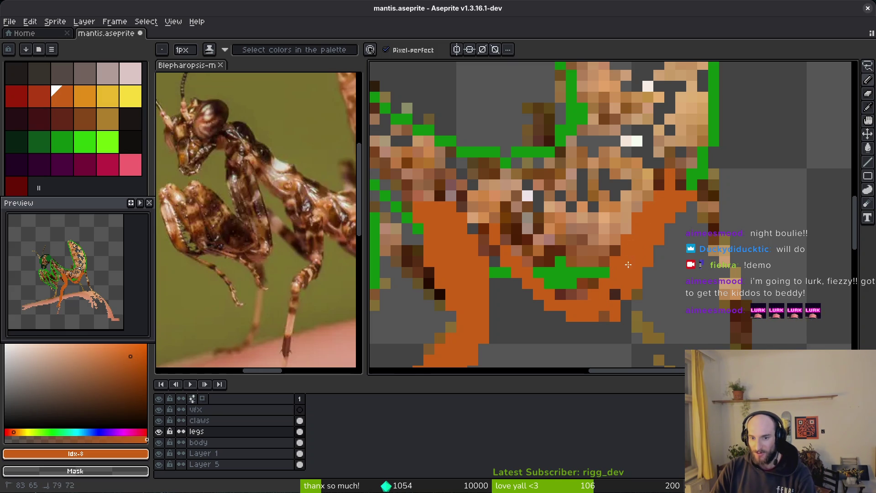
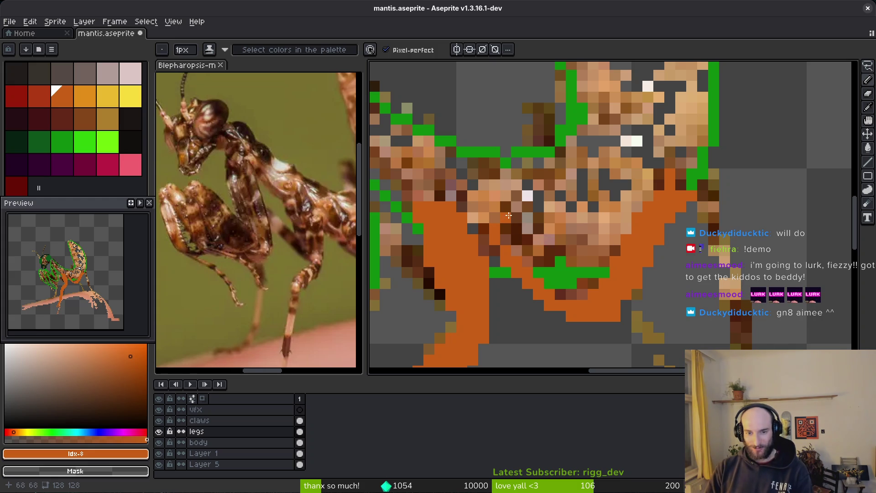
# - Paint the foreleg's inner part, the green pixels below it and the dark joint pixels orange
pyautogui.moveTo(519, 226); pyautogui.dragTo(599, 296)
pyautogui.moveTo(550, 253); pyautogui.dragTo(561, 272)
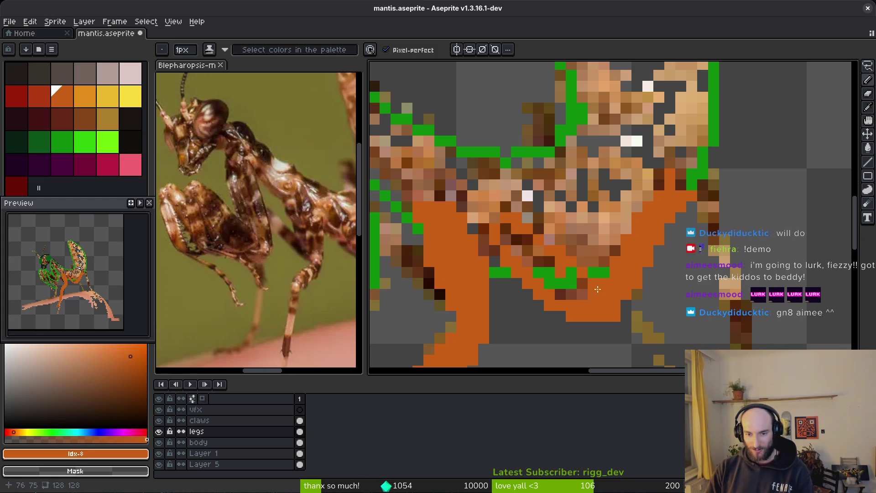
pyautogui.scroll(-2, 678, 214)
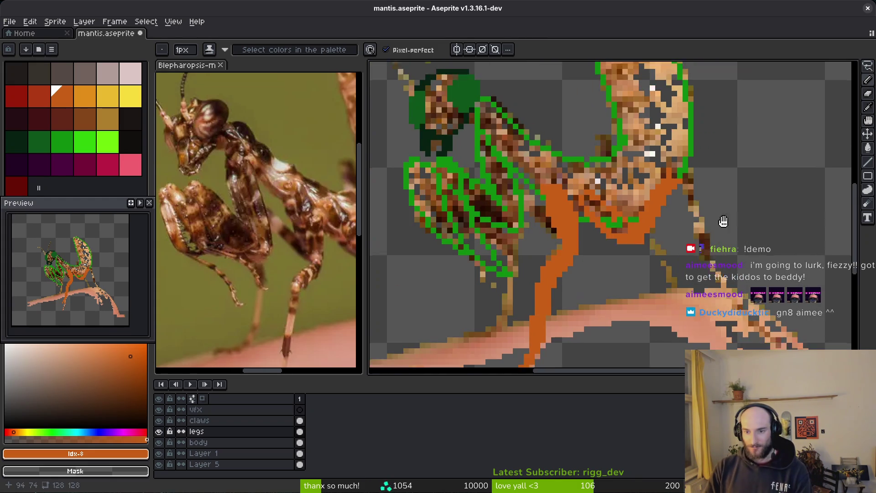
pyautogui.scroll(2, 664, 161)
pyautogui.moveTo(664, 161)
pyautogui.mouseDown()
pyautogui.moveTo(632, 137)
pyautogui.moveTo(648, 143)
pyautogui.mouseUp()
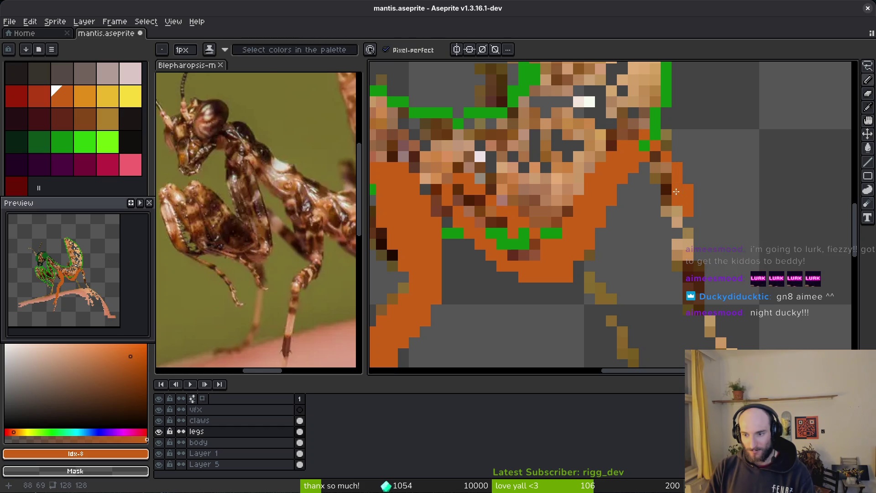
pyautogui.scroll(-1, 666, 155)
pyautogui.scroll(1, 703, 182)
# - Extend orange down the leg's right edge and dark inner edge toward the branch
pyautogui.moveTo(645, 112); pyautogui.dragTo(680, 262)
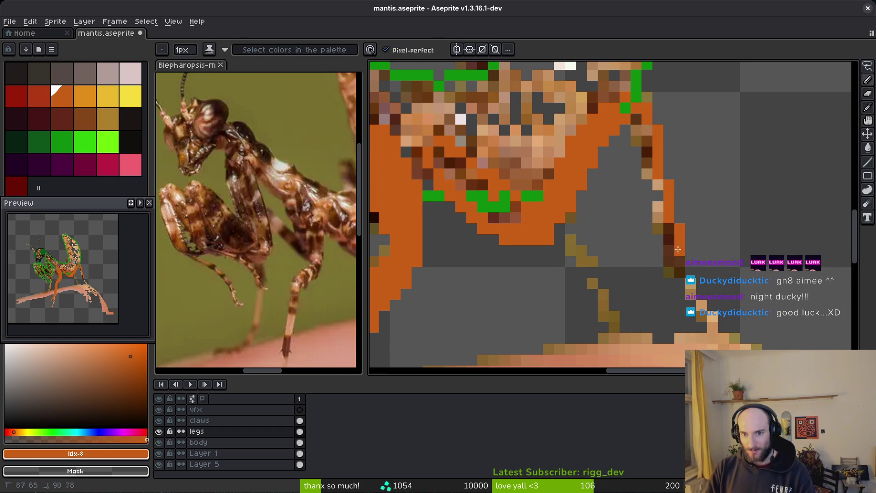
pyautogui.moveTo(641, 184)
pyautogui.mouseDown()
pyautogui.moveTo(668, 256)
pyautogui.moveTo(657, 178)
pyautogui.moveTo(632, 114)
pyautogui.moveTo(644, 128)
pyautogui.mouseUp()
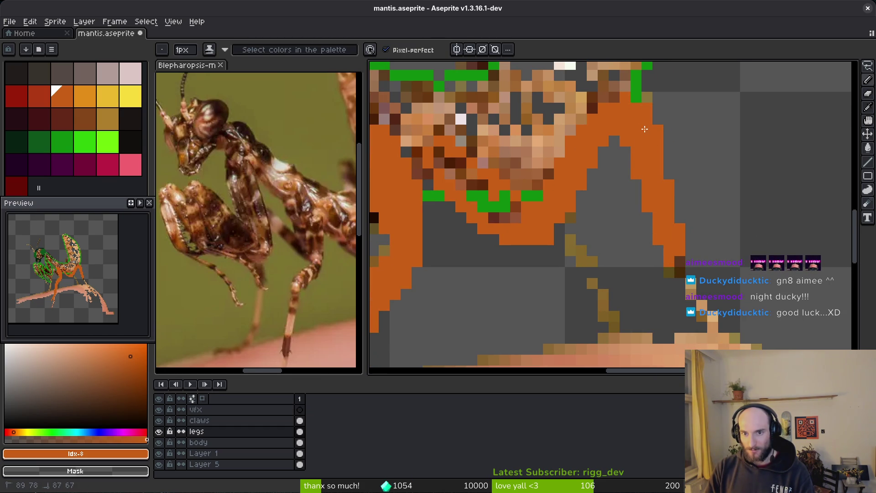
pyautogui.scroll(-5, 639, 146)
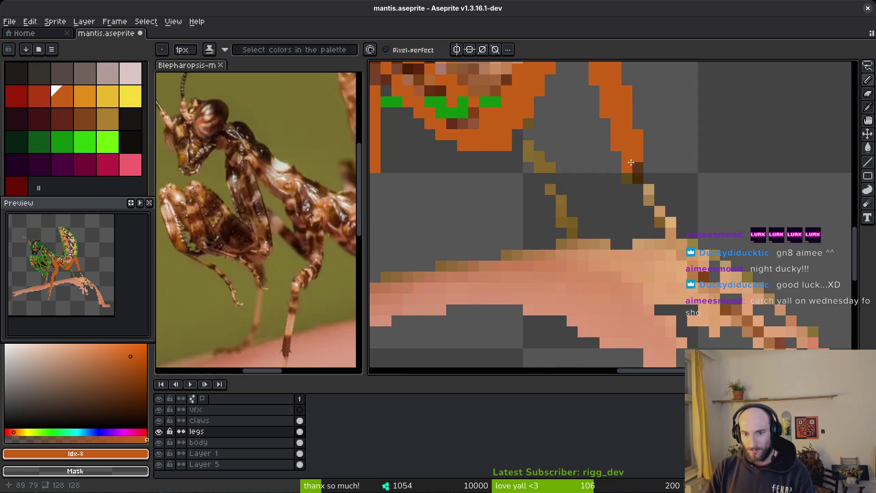
pyautogui.moveTo(631, 163); pyautogui.dragTo(685, 261)
pyautogui.scroll(-2, 690, 264)
pyautogui.scroll(1, 690, 270)
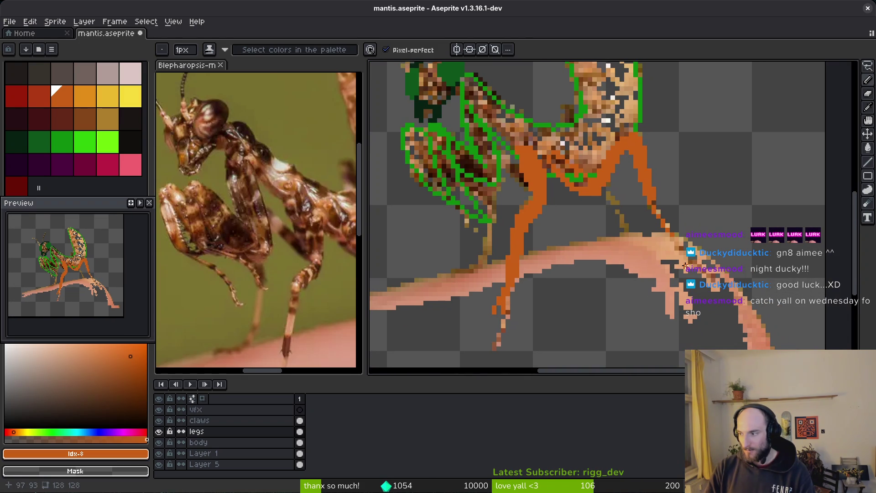
pyautogui.scroll(1, 666, 207)
pyautogui.scroll(3, 666, 206)
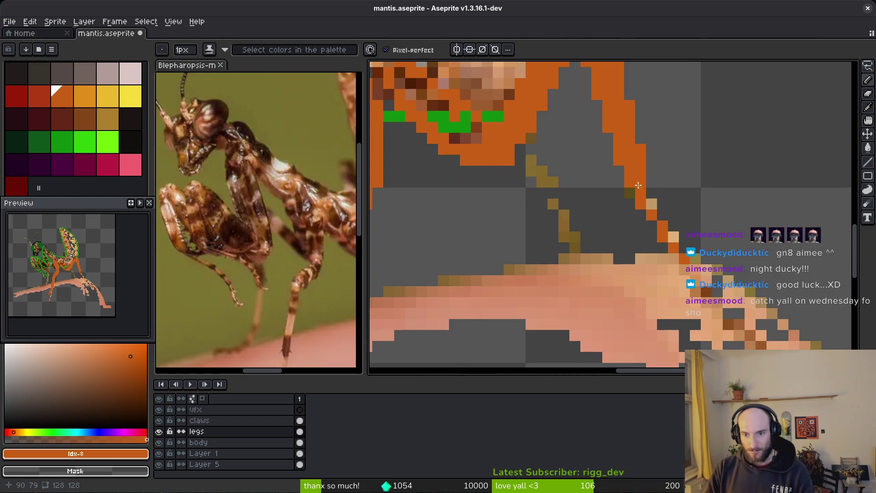
# - Paint the leg's lower end orange over the pink branch, undoing one stray pixel
pyautogui.moveTo(692, 264)
pyautogui.mouseDown()
pyautogui.moveTo(729, 315)
pyautogui.moveTo(662, 232)
pyautogui.mouseUp()
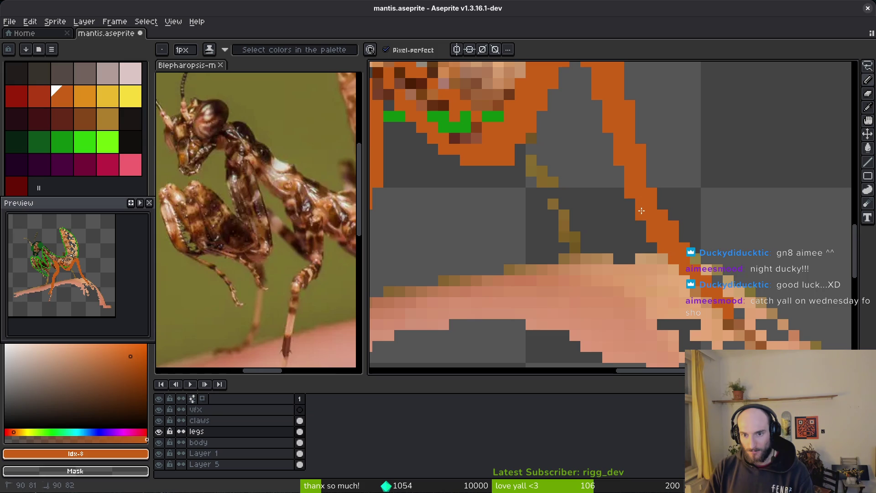
pyautogui.click(674, 291)
pyautogui.hotkey('ctrl', 'z')
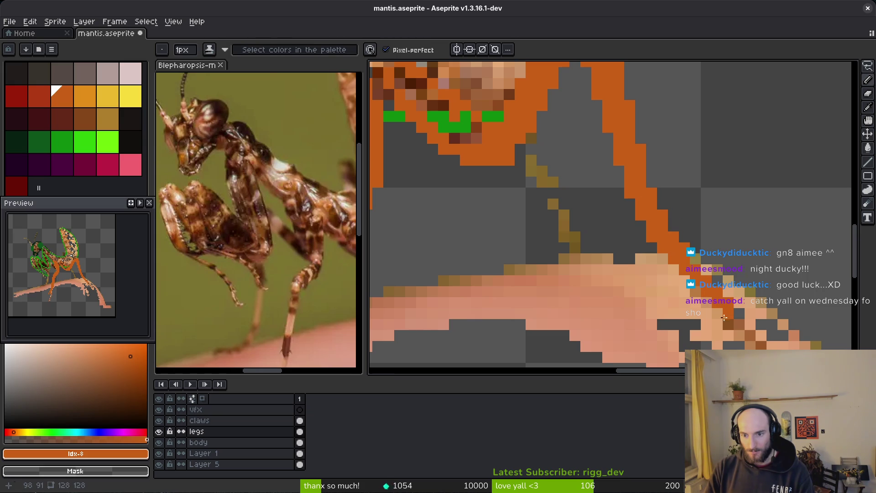
pyautogui.press('e')
pyautogui.scroll(-3, 712, 293)
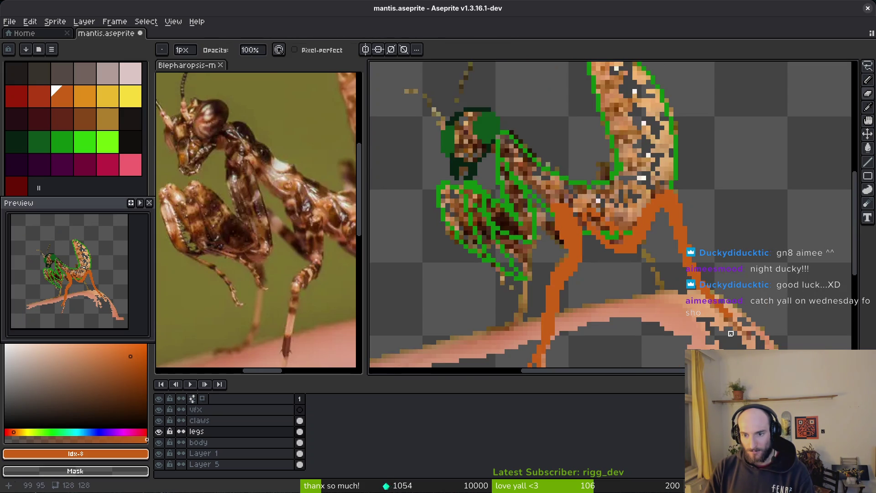
pyautogui.scroll(1, 683, 265)
pyautogui.scroll(2, 706, 261)
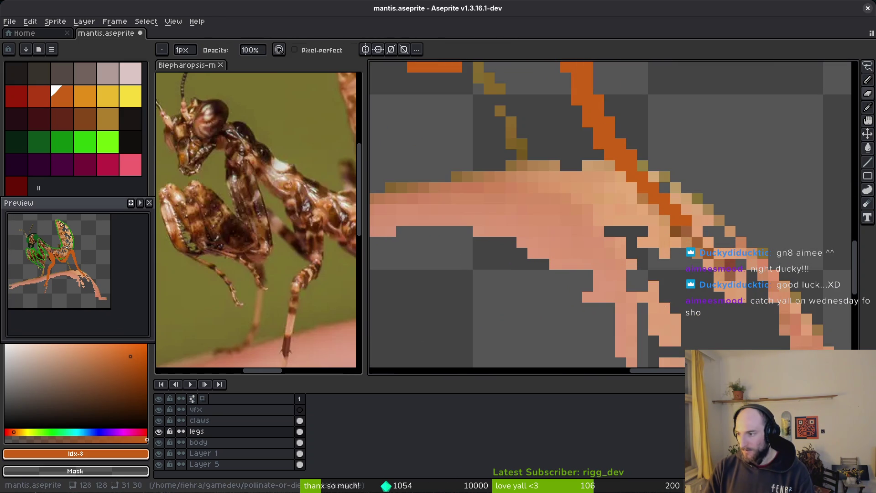
pyautogui.scroll(-2, 649, 289)
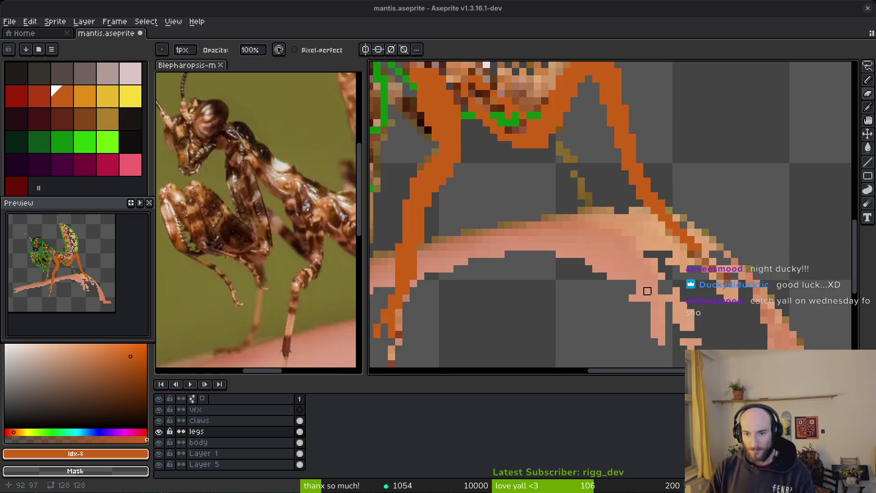
pyautogui.moveTo(649, 289)
pyautogui.mouseDown()
pyautogui.moveTo(695, 251)
pyautogui.moveTo(760, 260)
pyautogui.moveTo(738, 288)
pyautogui.mouseUp()
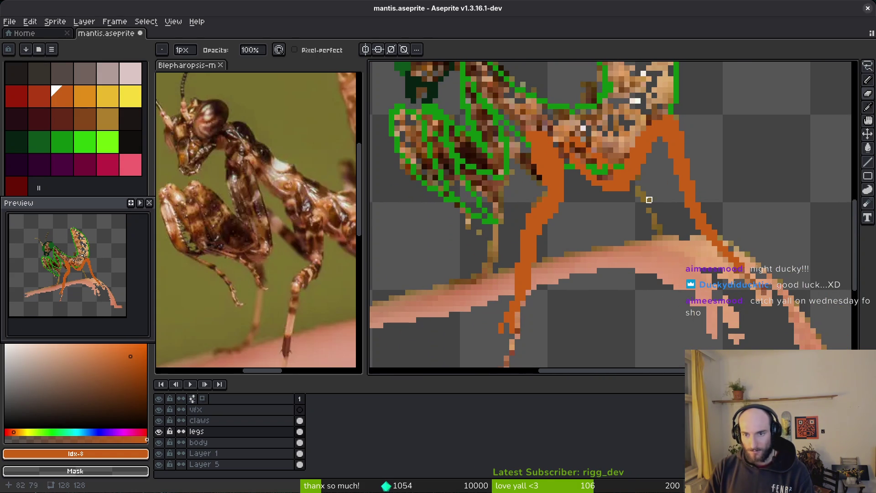
pyautogui.scroll(3, 650, 200)
# - Fill the gap between the orange legs with the Paint Bucket
pyautogui.press('g')
pyautogui.click(607, 236)
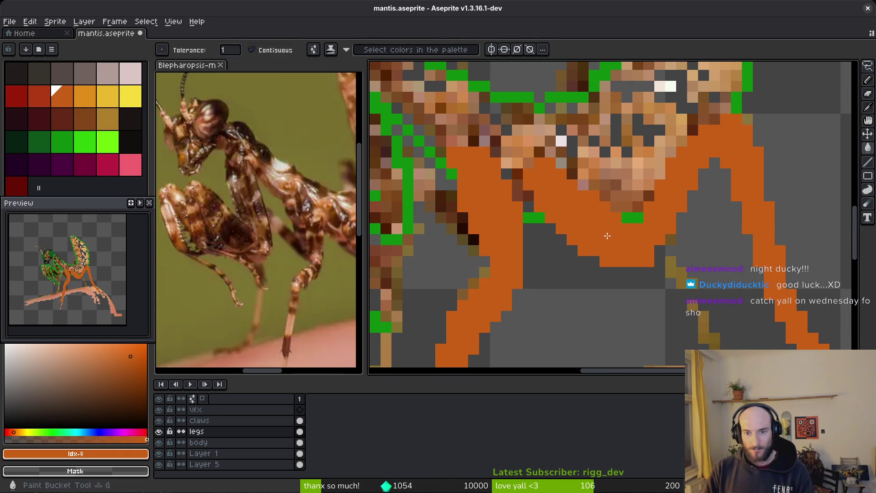
pyautogui.scroll(-4, 666, 252)
pyautogui.scroll(2, 666, 239)
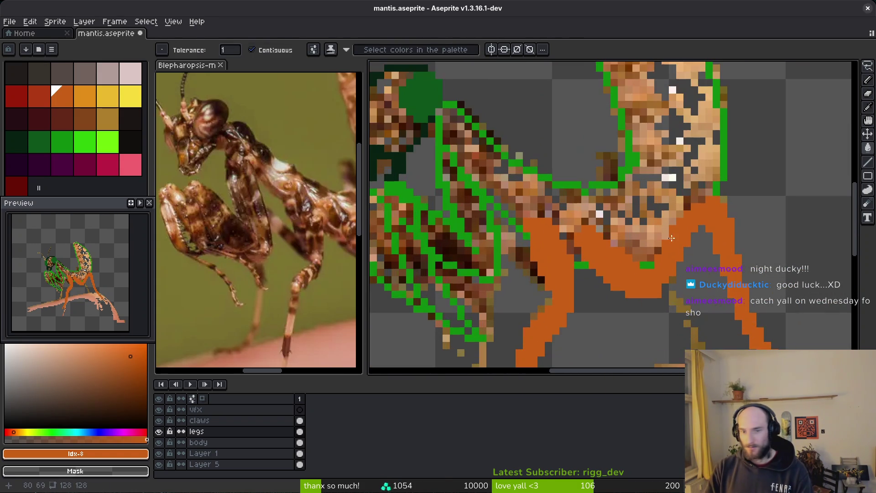
# - Remove three stray orange pixels from the leg with the Pencil
pyautogui.press('b')
pyautogui.scroll(2, 607, 283)
pyautogui.moveTo(619, 284); pyautogui.dragTo(576, 239)
pyautogui.press('e')
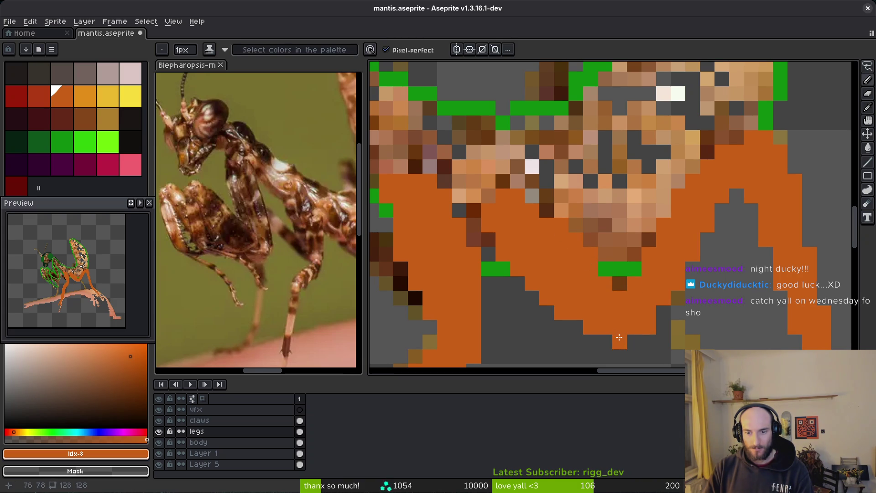
pyautogui.scroll(-3, 627, 340)
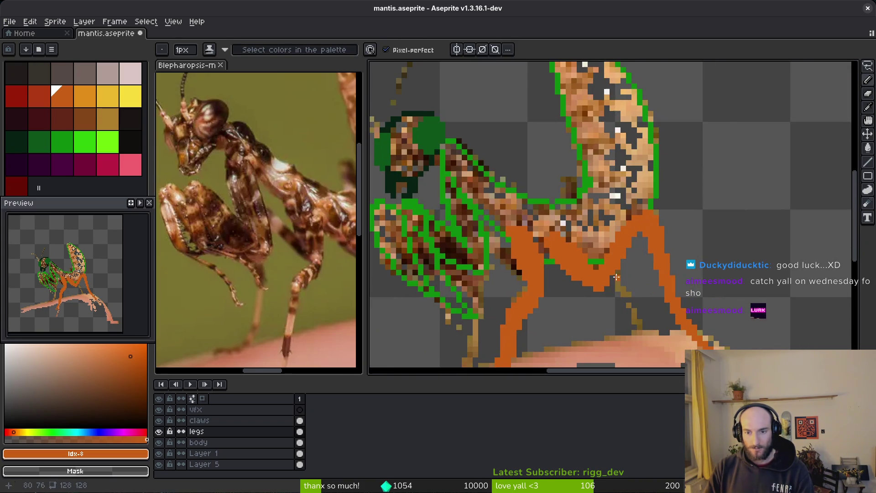
pyautogui.scroll(3, 616, 277)
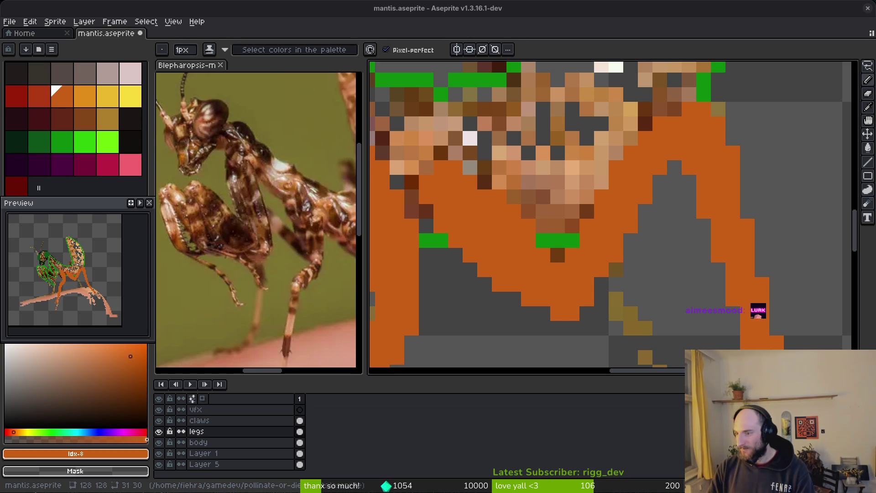
pyautogui.scroll(-4, 654, 325)
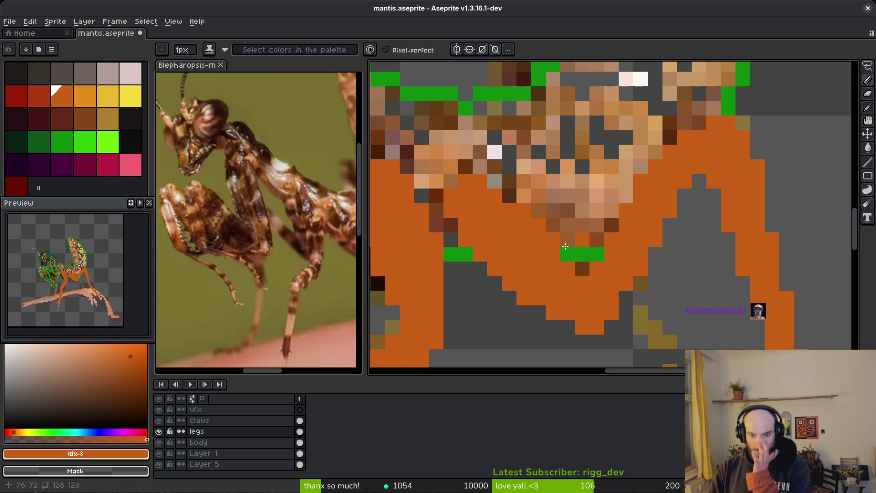
pyautogui.moveTo(654, 325); pyautogui.dragTo(633, 248)
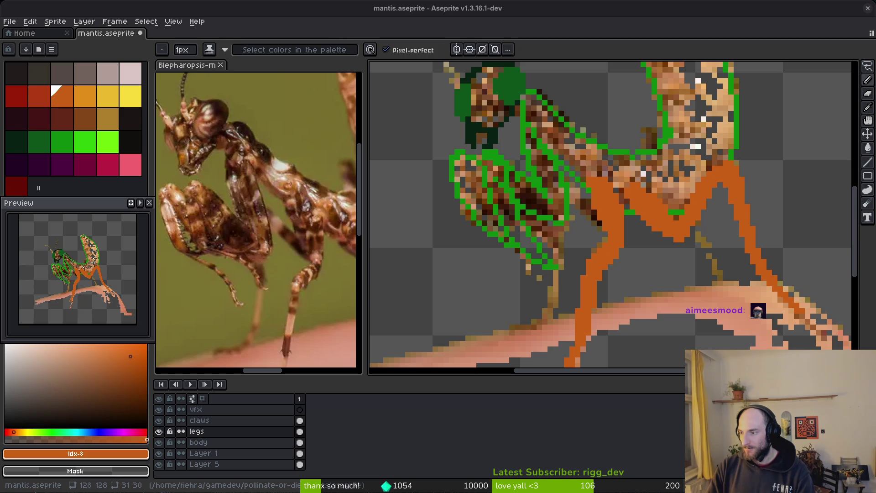
# - Pick dark red Idx-7 and paint a red patch at the leg joint
pyautogui.scroll(2, 298, 279)
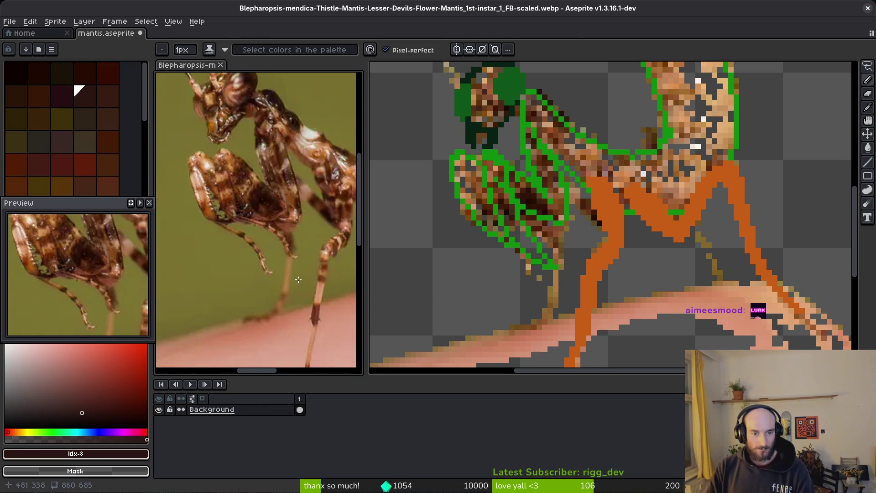
pyautogui.scroll(1, 298, 279)
pyautogui.click(521, 225)
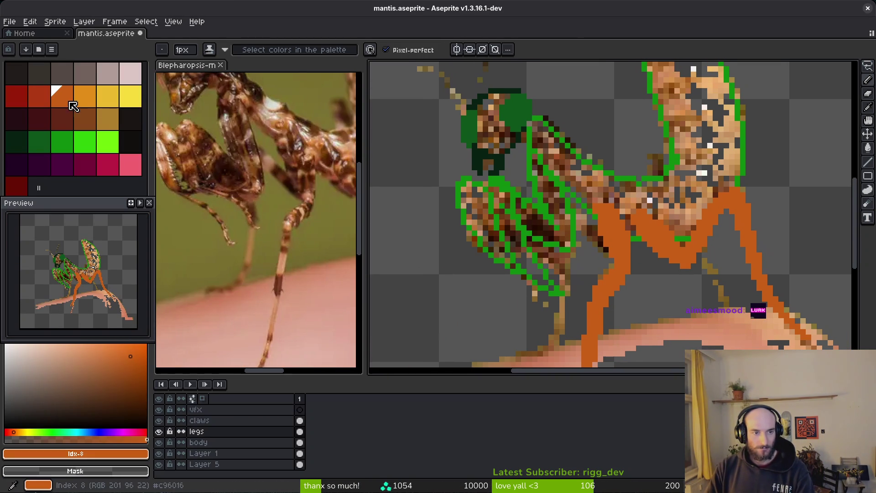
pyautogui.click(37, 98)
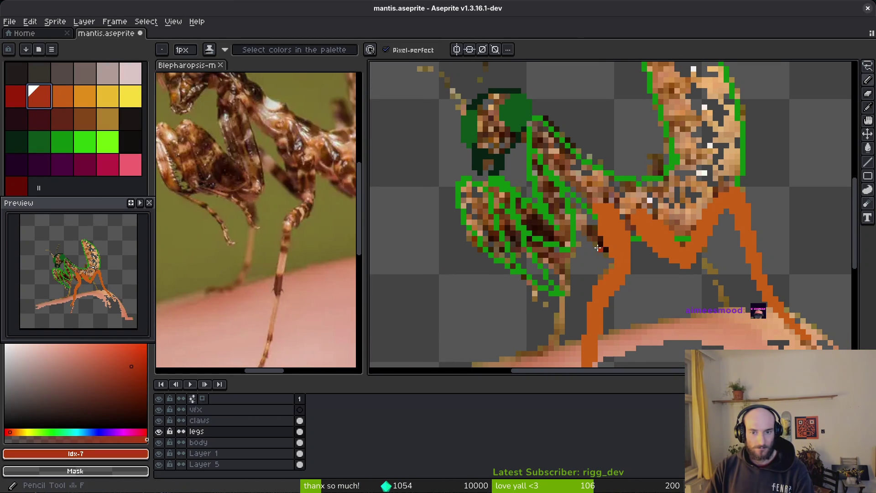
pyautogui.click(584, 234)
pyautogui.scroll(2, 591, 216)
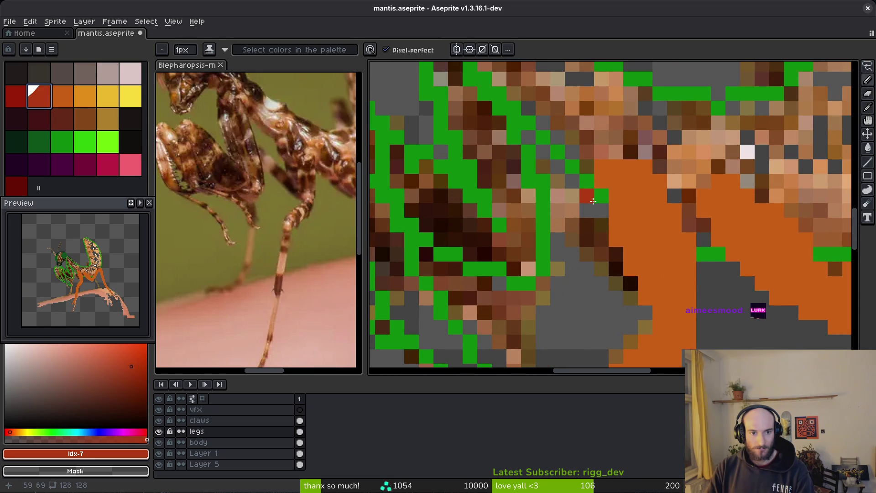
pyautogui.press('f')
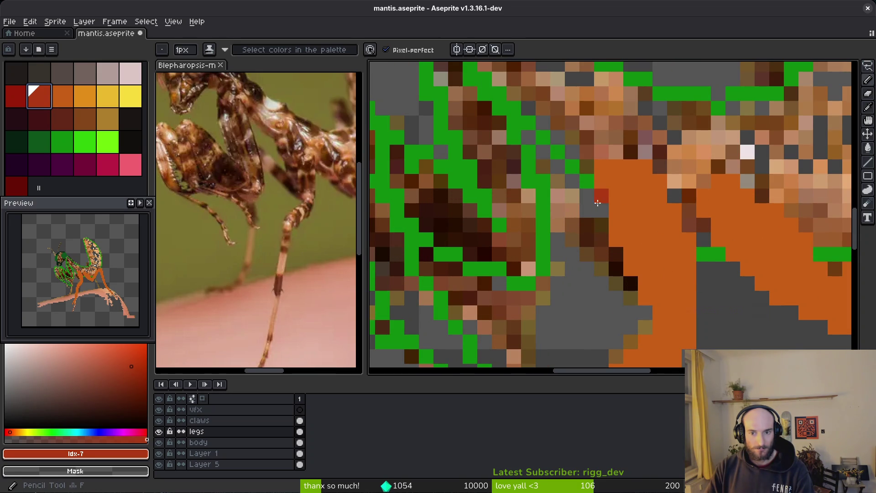
pyautogui.moveTo(587, 190); pyautogui.dragTo(592, 241)
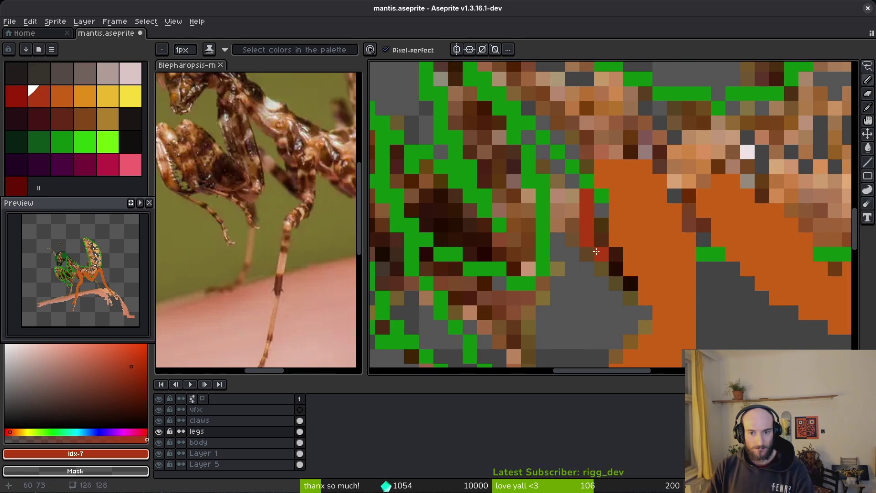
pyautogui.moveTo(602, 211)
pyautogui.mouseDown()
pyautogui.moveTo(602, 253)
pyautogui.moveTo(616, 269)
pyautogui.moveTo(603, 275)
pyautogui.mouseUp()
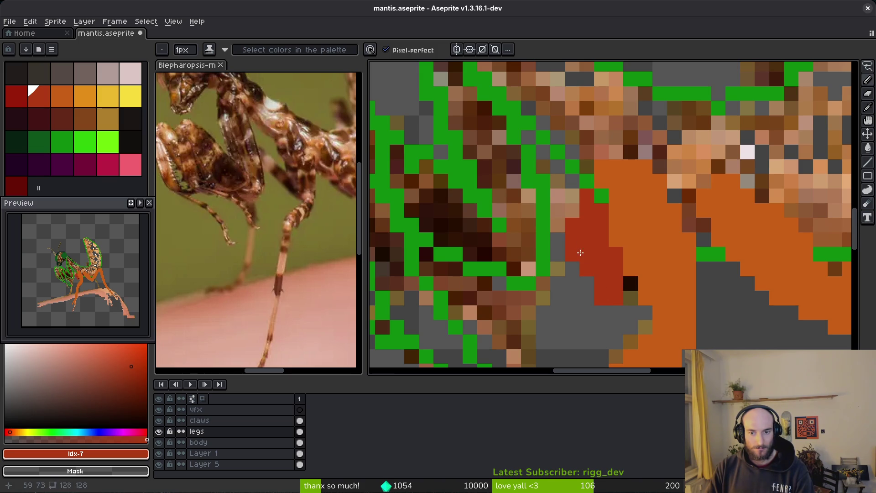
pyautogui.moveTo(580, 253)
pyautogui.mouseDown()
pyautogui.moveTo(559, 210)
pyautogui.moveTo(570, 205)
pyautogui.moveTo(564, 212)
pyautogui.mouseUp()
# - Erase two stray red pixels beside the leg
pyautogui.scroll(-3, 565, 212)
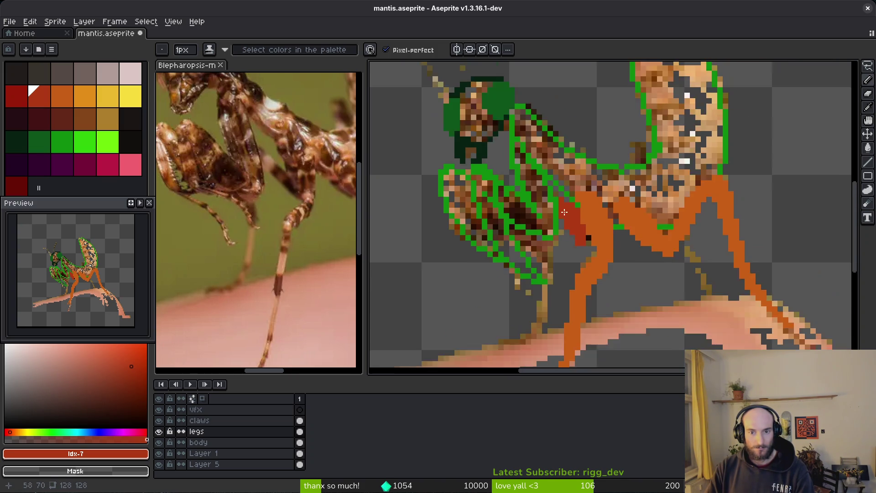
pyautogui.scroll(3, 565, 212)
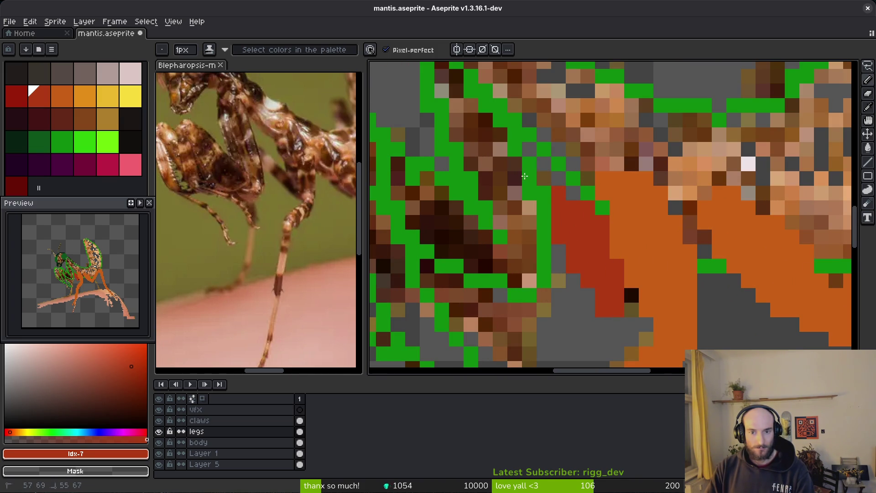
pyautogui.scroll(-2, 542, 199)
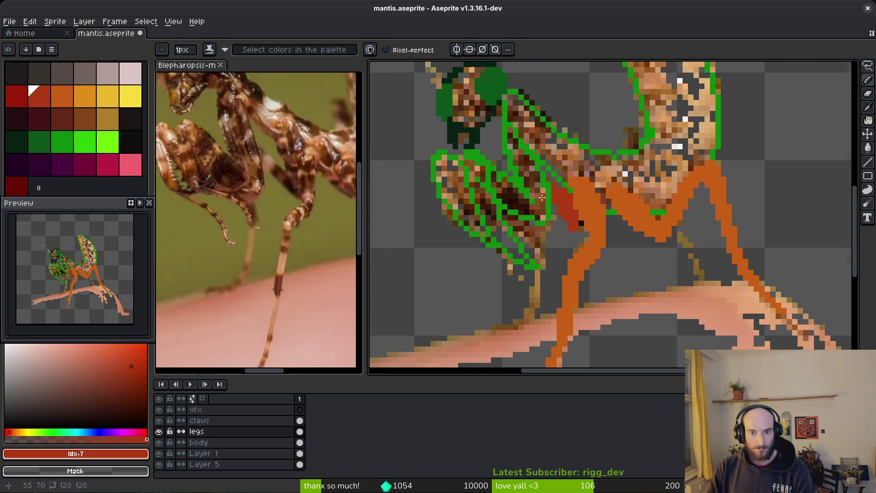
pyautogui.scroll(2, 542, 197)
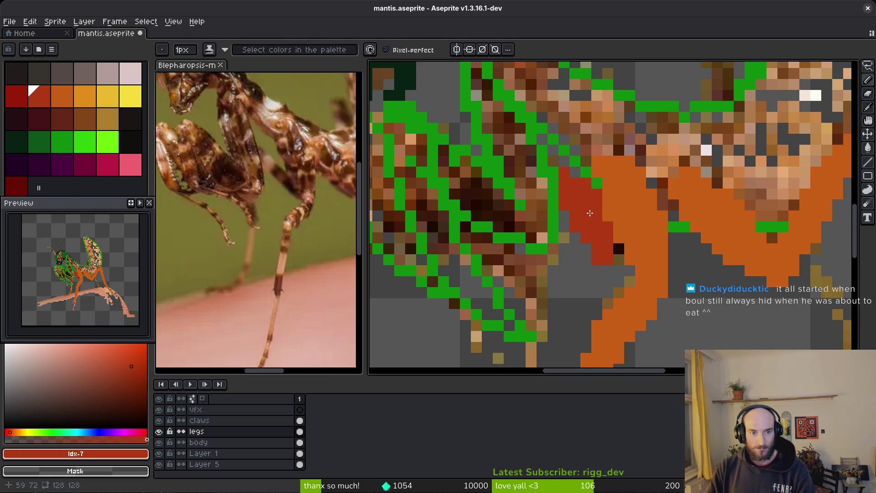
pyautogui.scroll(2, 588, 208)
pyautogui.press('e')
pyautogui.moveTo(585, 158); pyautogui.dragTo(584, 180)
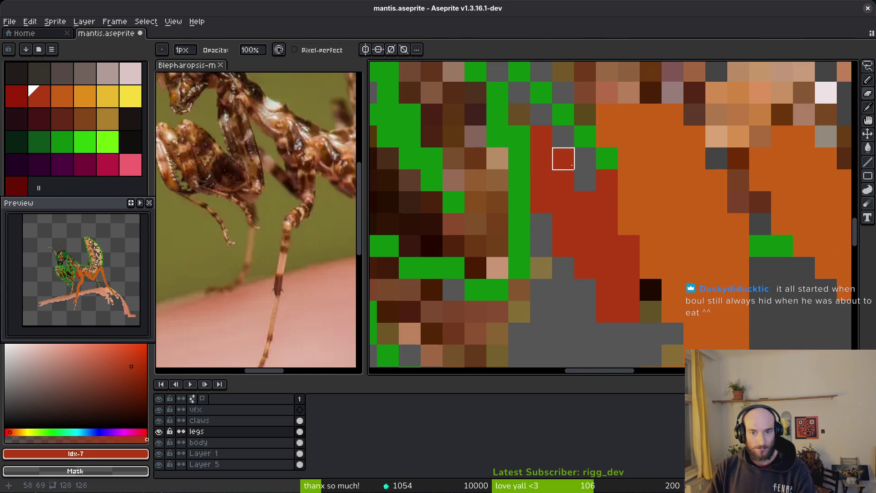
# - Draw the dark-red leg column down-left to the branch
pyautogui.press('b')
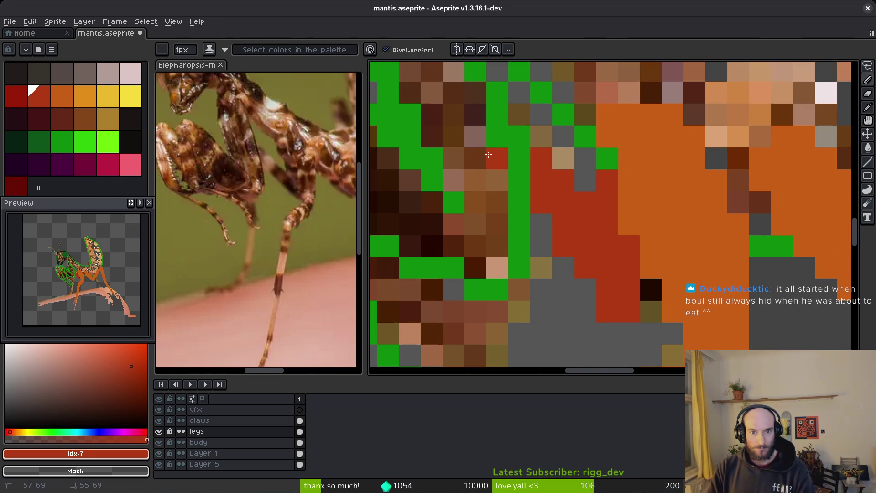
pyautogui.scroll(-2, 504, 181)
pyautogui.moveTo(495, 170); pyautogui.dragTo(495, 181)
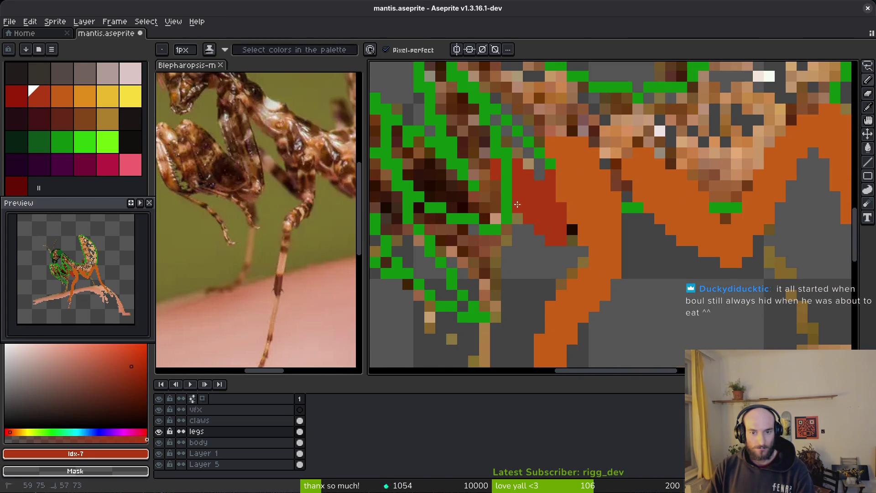
pyautogui.scroll(-2, 541, 241)
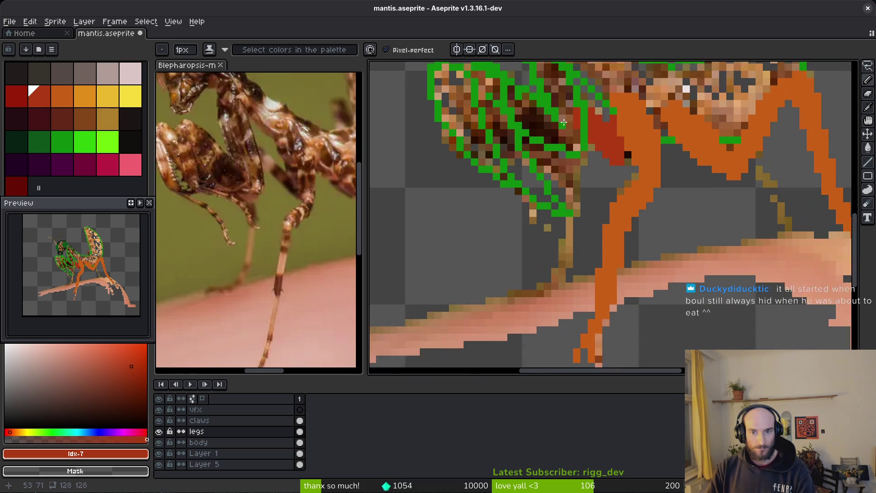
pyautogui.scroll(2, 570, 147)
pyautogui.moveTo(550, 266); pyautogui.dragTo(550, 320)
pyautogui.scroll(2, 550, 320)
pyautogui.moveTo(587, 183)
pyautogui.mouseDown()
pyautogui.moveTo(563, 251)
pyautogui.moveTo(513, 297)
pyautogui.mouseUp()
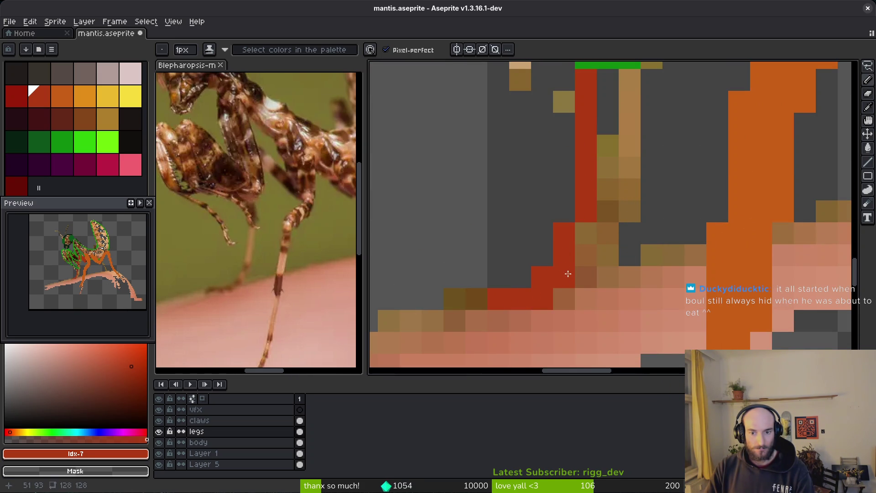
pyautogui.moveTo(568, 273); pyautogui.dragTo(603, 277)
# - Fill a gap in the red leg and erase a pixel beside it
pyautogui.click(587, 299)
pyautogui.press('e')
pyautogui.click(608, 299)
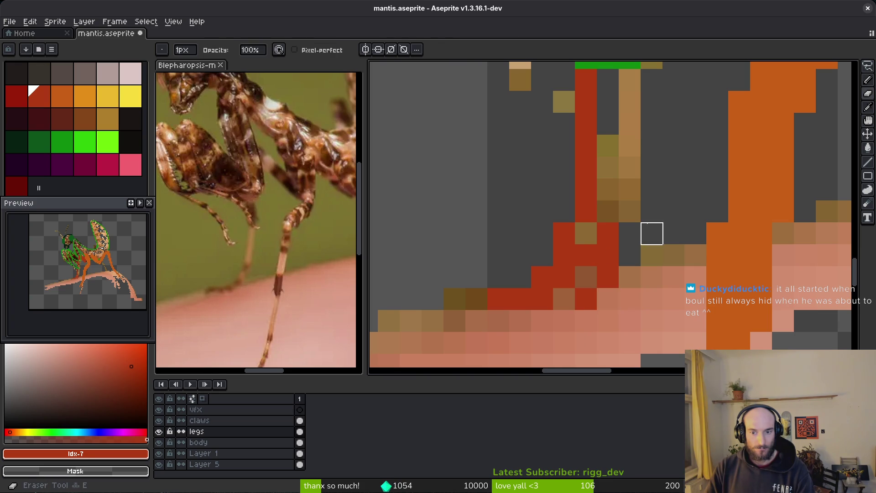
pyautogui.press('b')
pyautogui.scroll(-2, 652, 233)
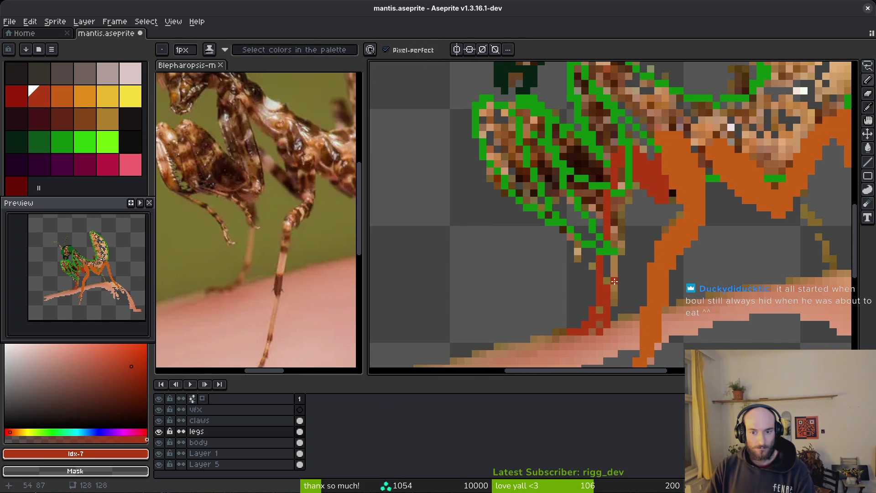
pyautogui.scroll(2, 614, 281)
# - Shade pixels along the dark-red leg with shading ink
pyautogui.moveTo(610, 281)
pyautogui.mouseDown()
pyautogui.moveTo(644, 77)
pyautogui.moveTo(626, 191)
pyautogui.moveTo(599, 281)
pyautogui.mouseUp()
pyautogui.scroll(-3, 588, 233)
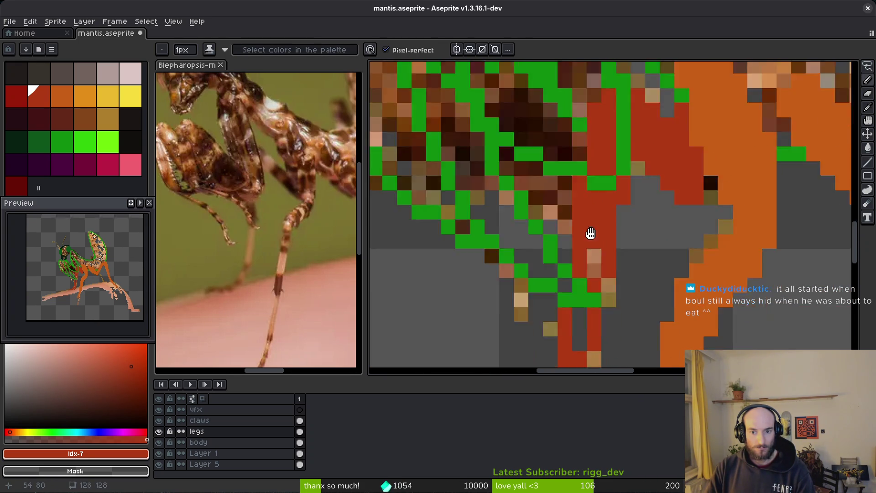
pyautogui.click(589, 169)
pyautogui.moveTo(575, 213); pyautogui.dragTo(575, 236)
pyautogui.click(565, 314)
pyautogui.scroll(-3, 565, 315)
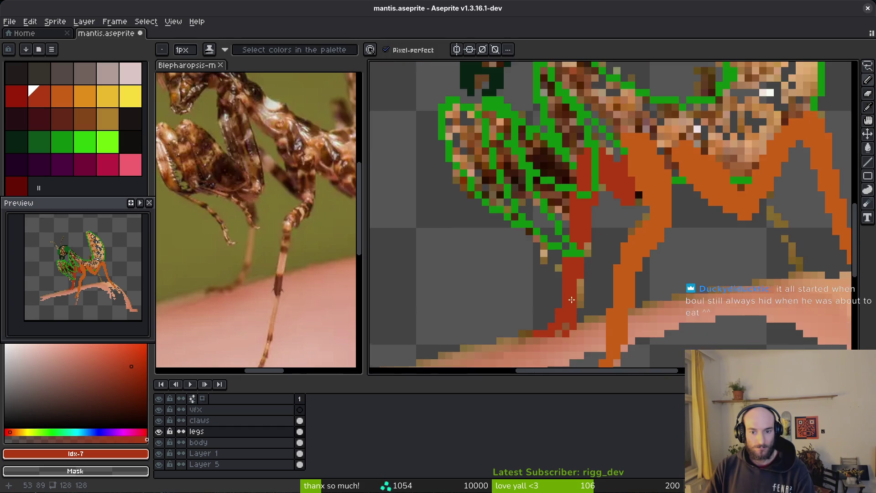
pyautogui.scroll(3, 588, 237)
pyautogui.scroll(1, 565, 227)
# - Save mantis.aseprite and erase a stray pixel at the leg's base
pyautogui.press('e')
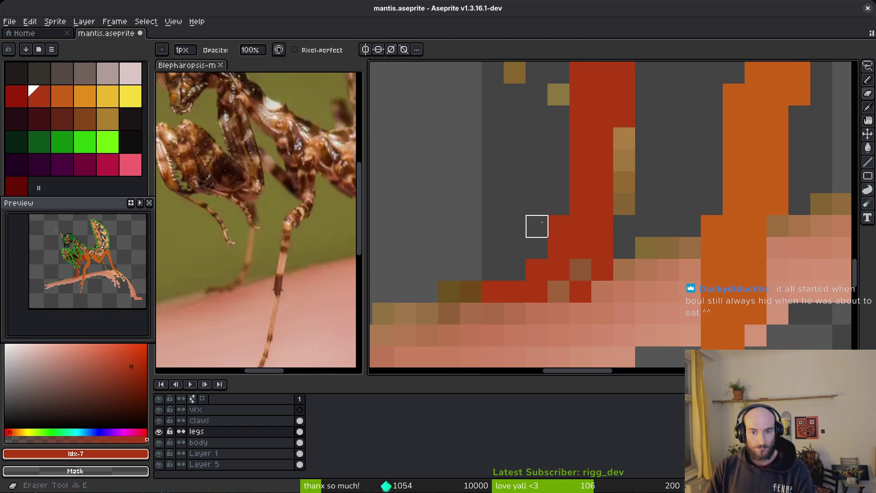
pyautogui.scroll(-2, 601, 234)
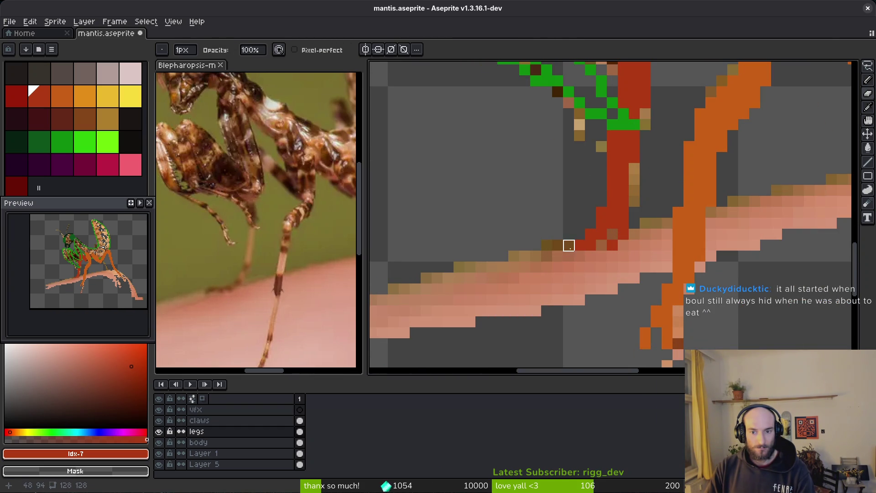
pyautogui.scroll(-1, 625, 248)
pyautogui.scroll(1, 626, 264)
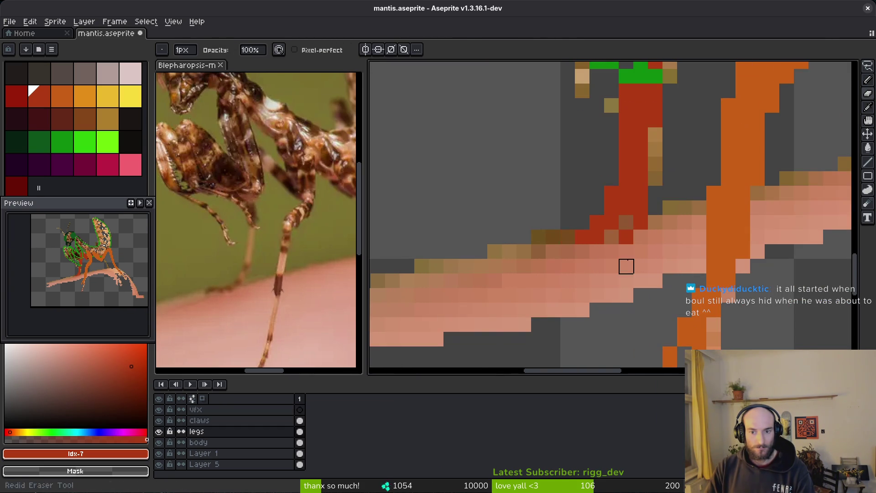
pyautogui.scroll(1, 599, 234)
pyautogui.scroll(-3, 599, 234)
pyautogui.scroll(1, 655, 245)
pyautogui.hotkey('ctrl', 's')
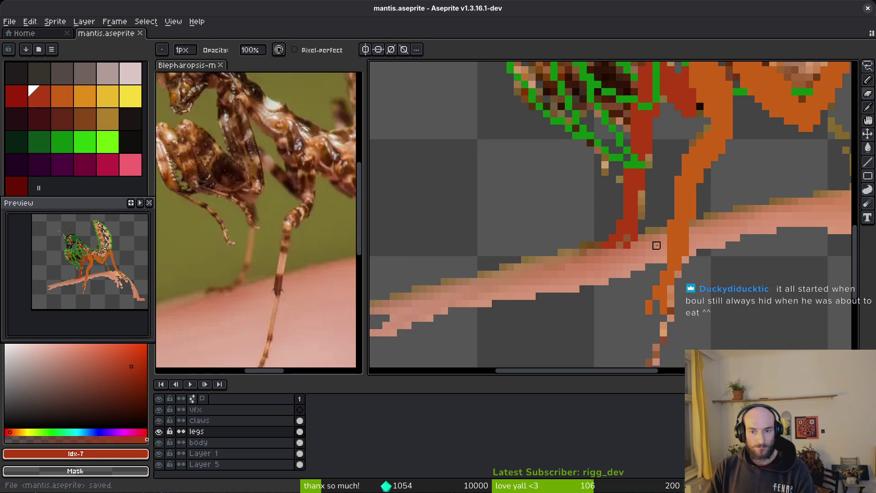
pyautogui.scroll(-1, 630, 248)
pyautogui.scroll(2, 685, 321)
pyautogui.click(685, 322)
pyautogui.scroll(-2, 680, 283)
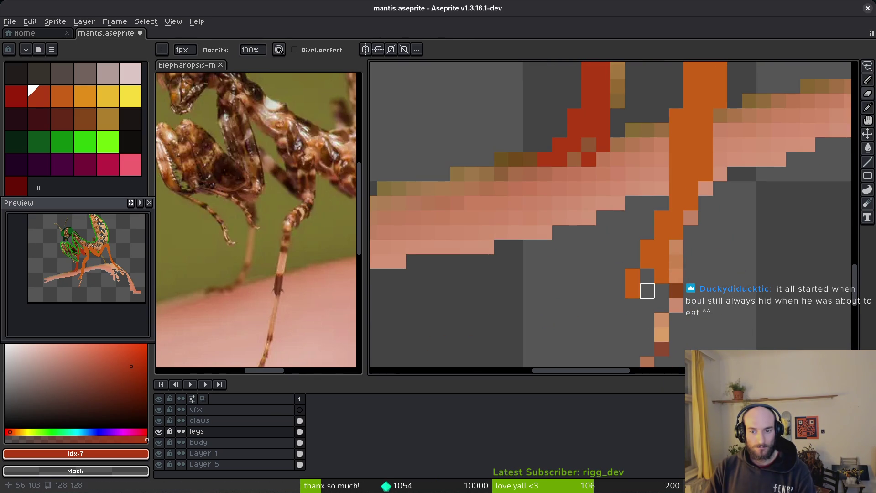
pyautogui.moveTo(571, 244)
pyautogui.mouseDown()
pyautogui.moveTo(589, 221)
pyautogui.moveTo(585, 240)
pyautogui.mouseUp()
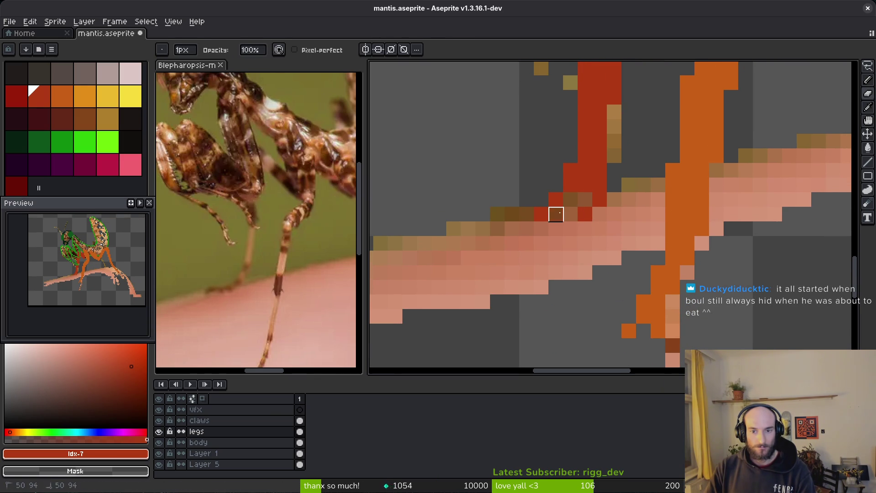
# - Erase a stray red pixel on the branch and save mantis.aseprite again
pyautogui.press('m')
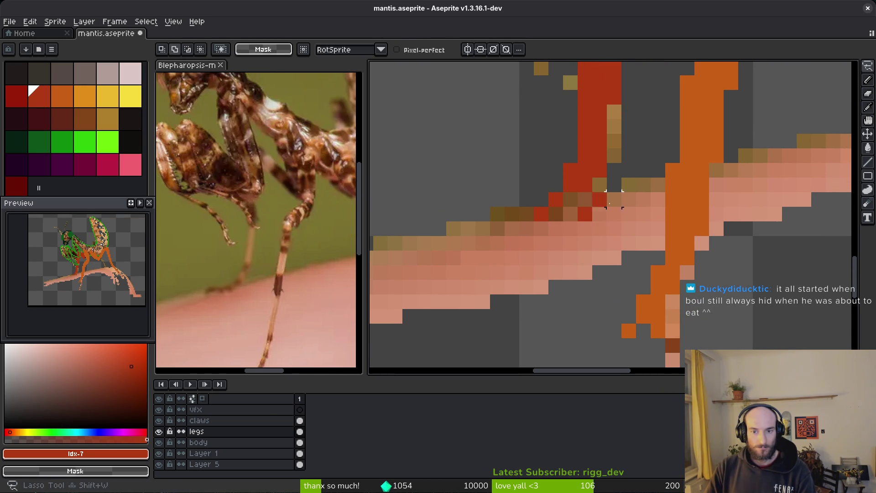
pyautogui.press('e')
pyautogui.scroll(2, 566, 195)
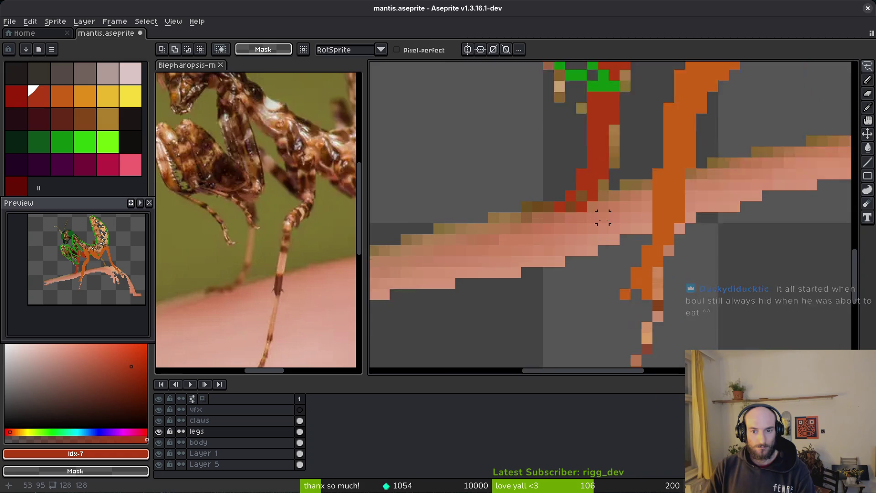
pyautogui.hotkey('ctrl', 's')
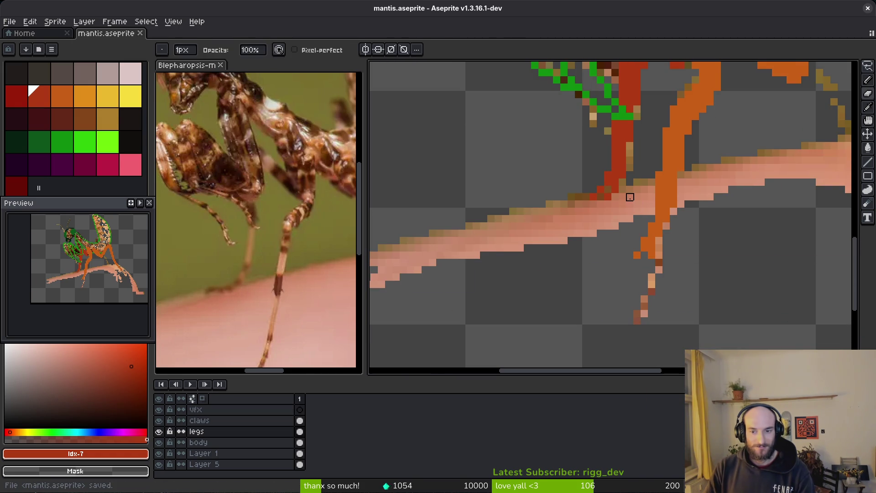
pyautogui.click(593, 193)
pyautogui.scroll(-2, 566, 194)
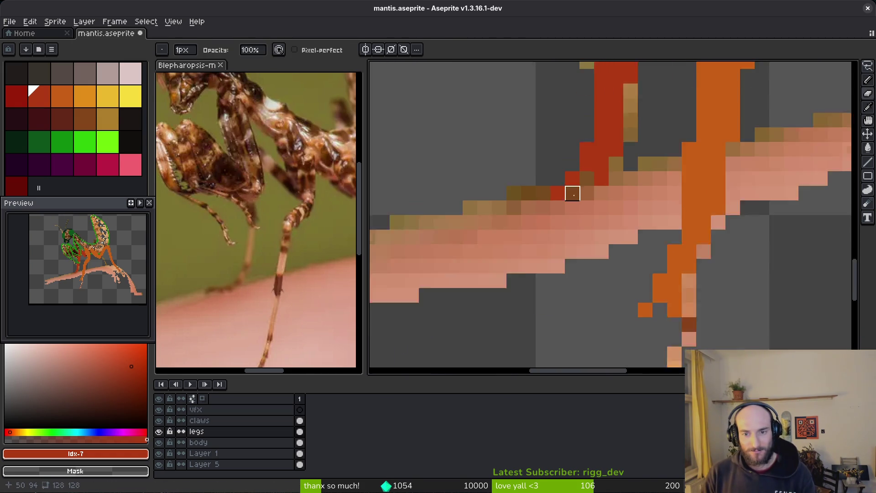
pyautogui.scroll(-2, 563, 194)
pyautogui.hotkey('ctrl', 's')
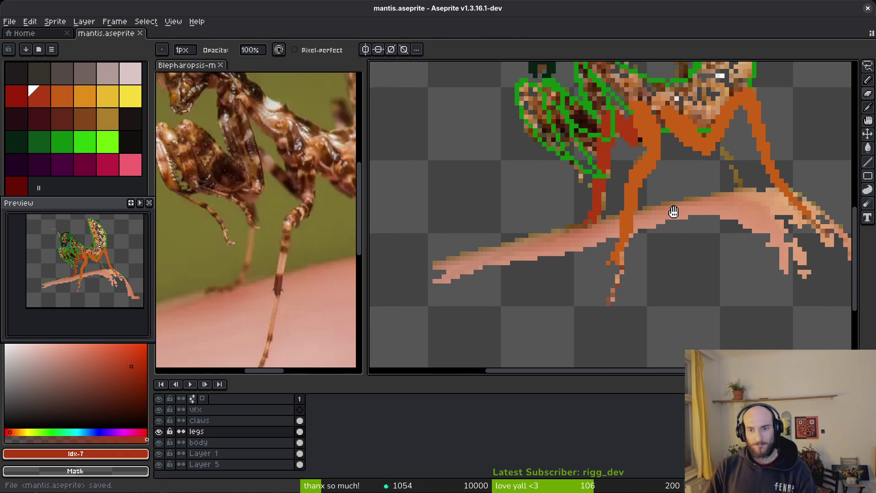
# - Add dark-red pixels on the leg and a short dark-red stroke near the head
pyautogui.scroll(2, 666, 226)
pyautogui.press('b')
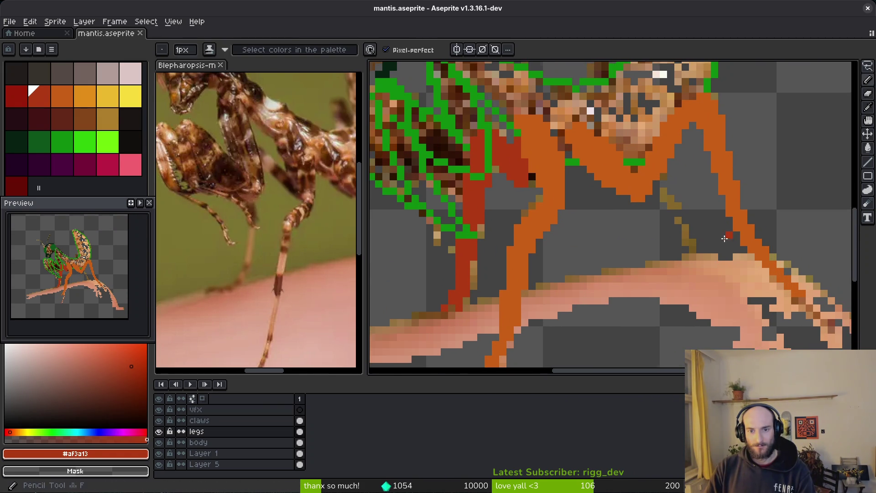
pyautogui.click(641, 206)
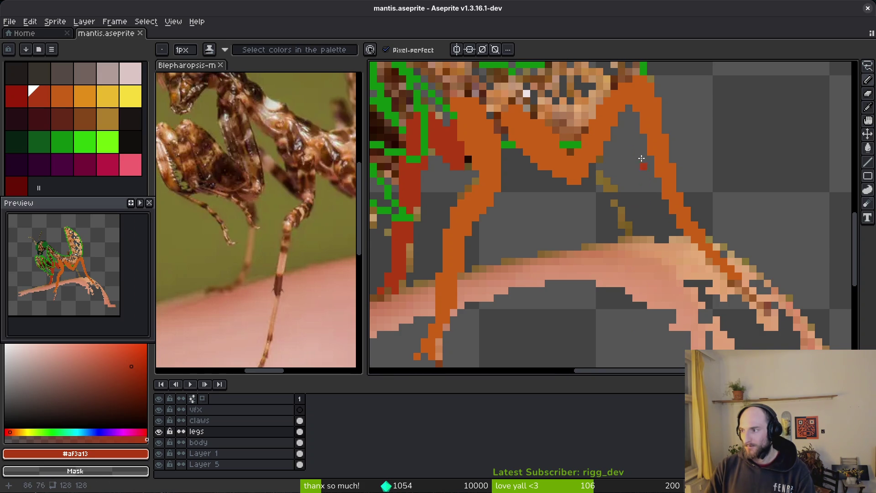
pyautogui.scroll(3, 641, 158)
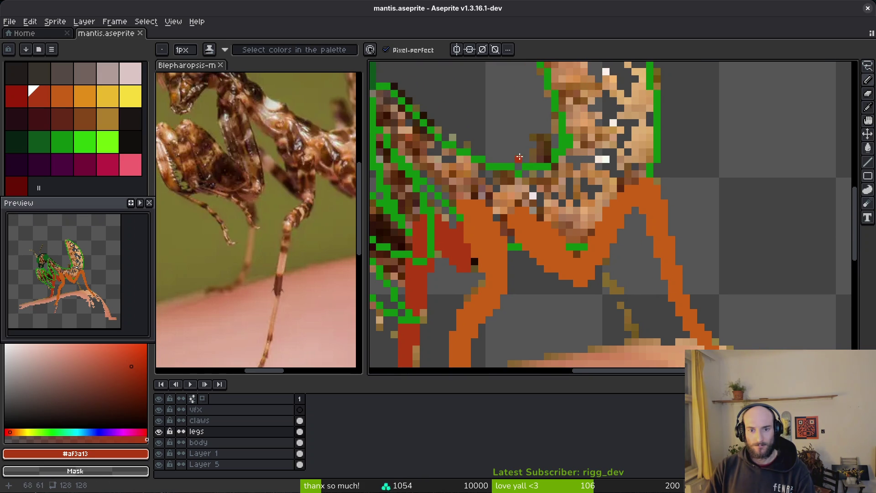
pyautogui.moveTo(525, 161); pyautogui.dragTo(534, 131)
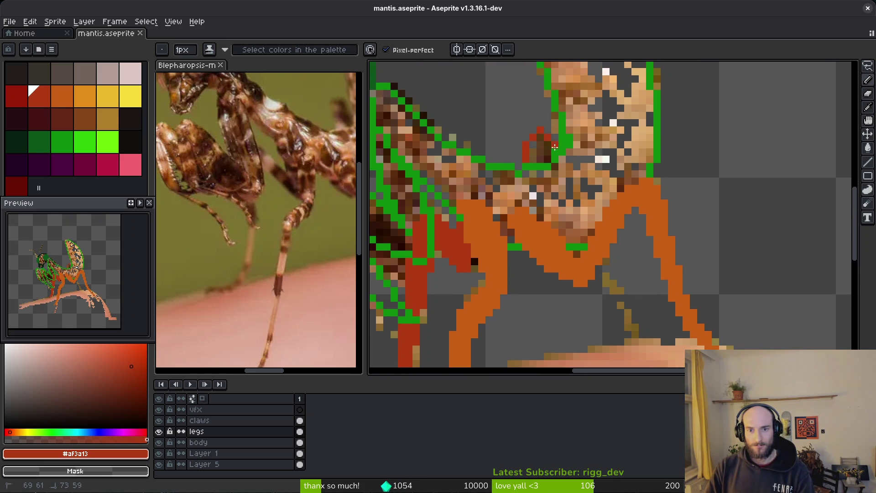
pyautogui.click(539, 141)
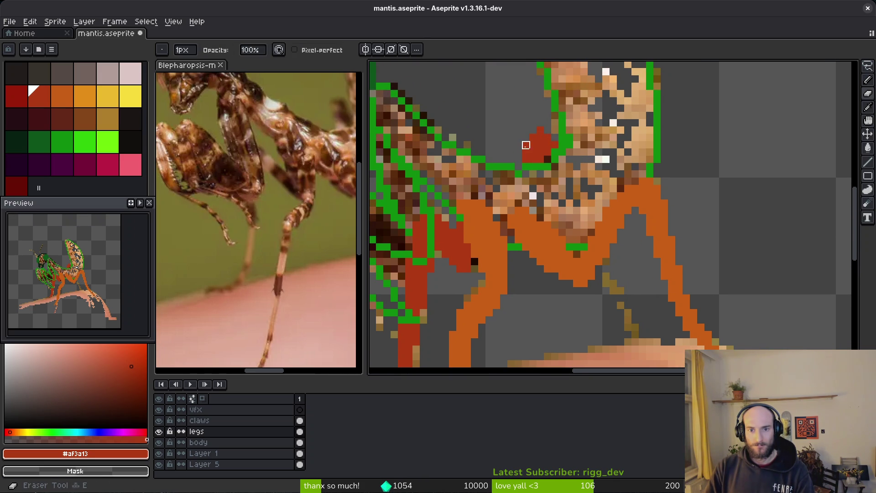
# - Draw the dark-red back leg down to the branch, thickening its foot
pyautogui.moveTo(598, 183); pyautogui.dragTo(549, 128)
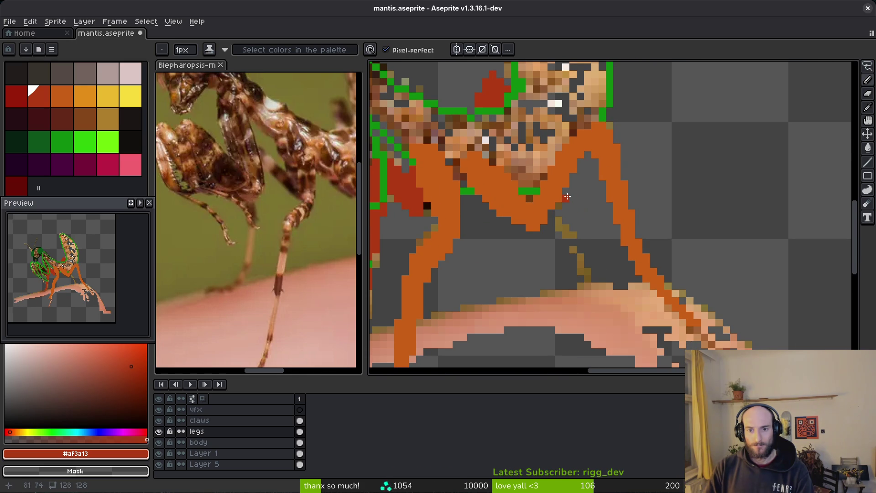
pyautogui.moveTo(578, 233); pyautogui.dragTo(602, 285)
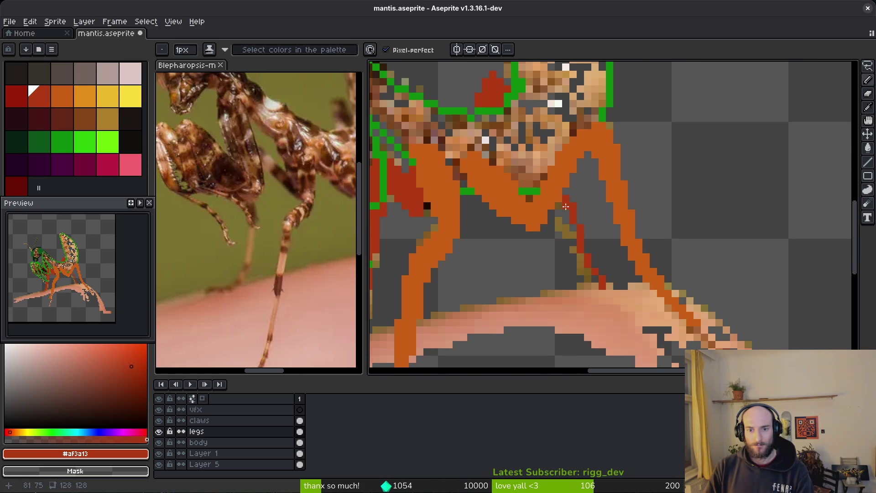
pyautogui.moveTo(566, 207); pyautogui.dragTo(593, 272)
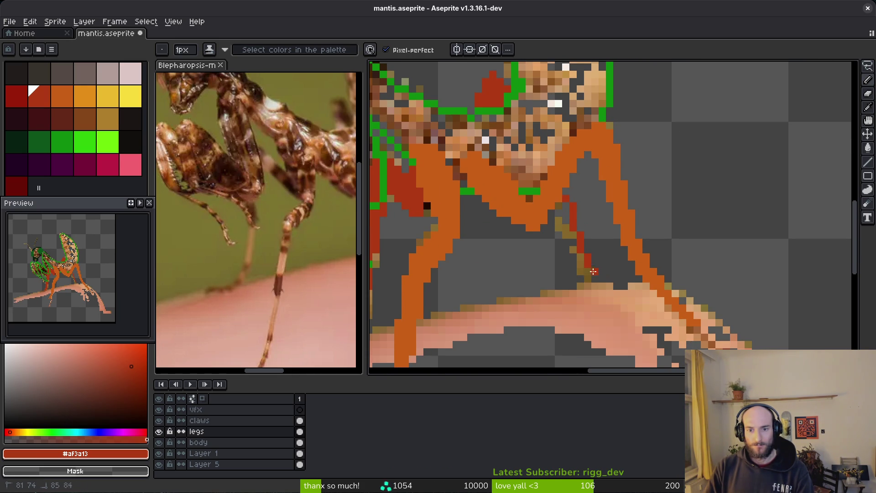
pyautogui.click(566, 204)
pyautogui.moveTo(596, 283)
pyautogui.mouseDown()
pyautogui.moveTo(612, 287)
pyautogui.moveTo(583, 273)
pyautogui.mouseUp()
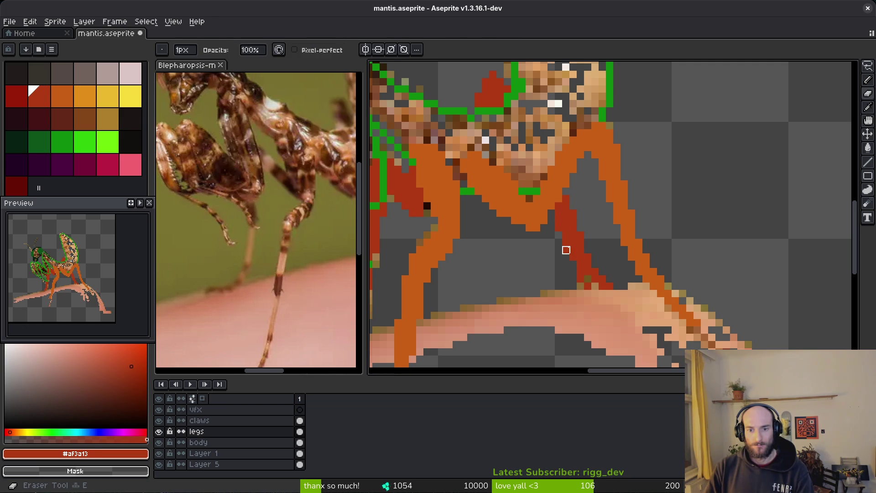
# - Save mantis.aseprite with the finished back leg
pyautogui.press('e')
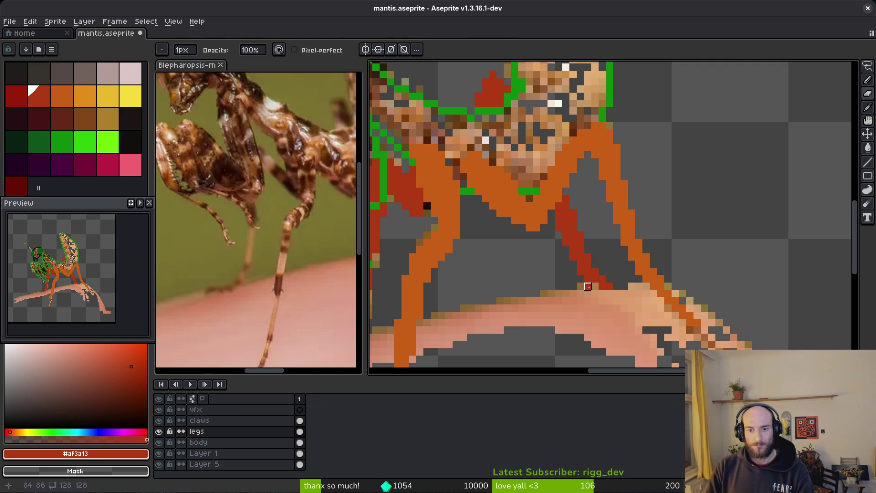
pyautogui.press('b')
pyautogui.scroll(-1, 632, 305)
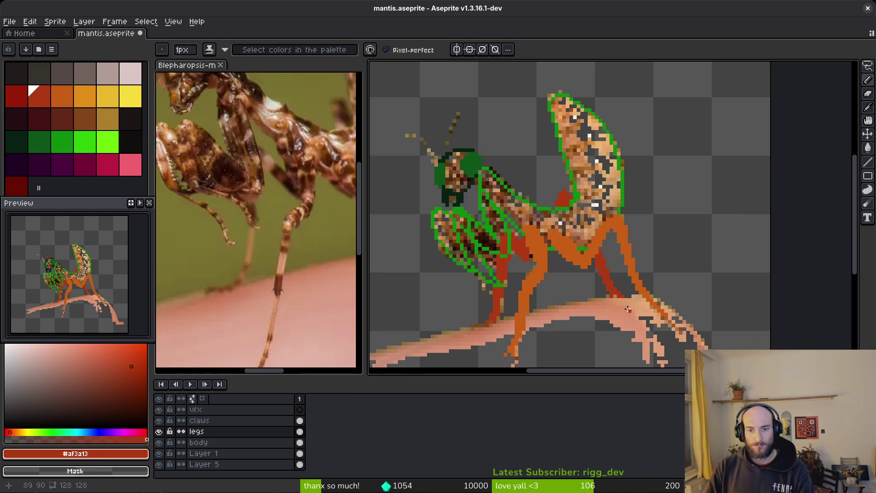
pyautogui.scroll(4, 626, 305)
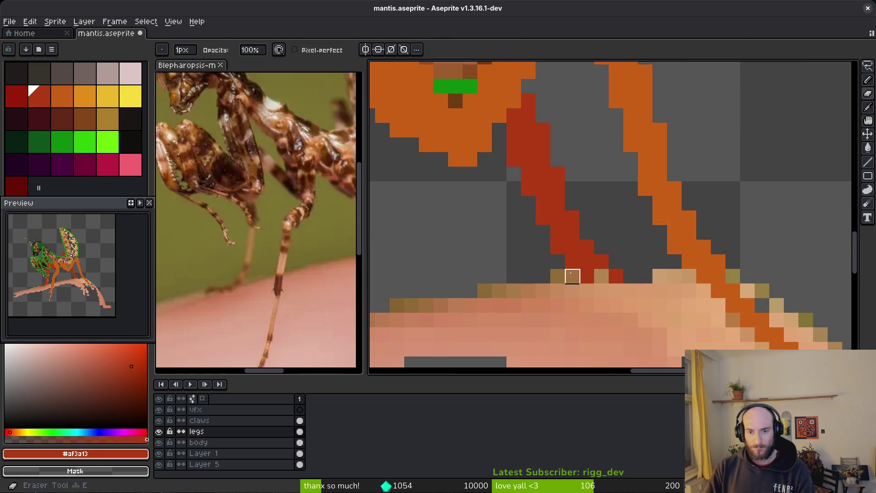
pyautogui.scroll(-2, 629, 297)
pyautogui.scroll(2, 603, 272)
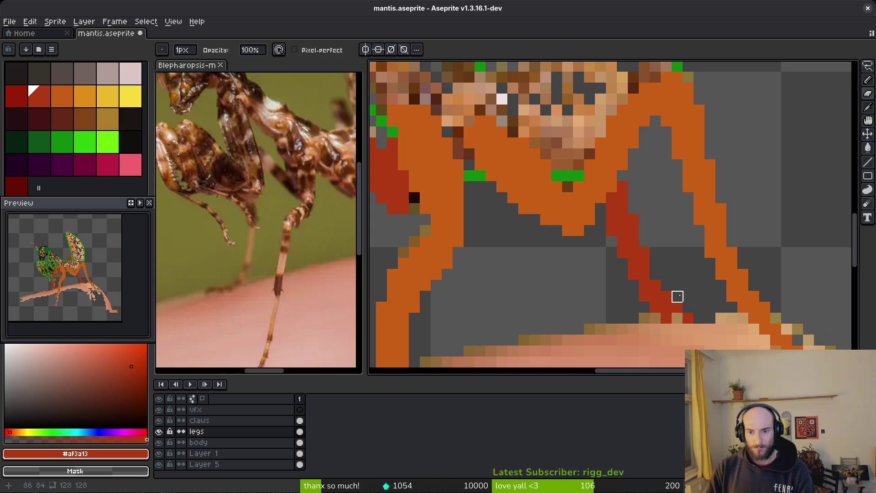
pyautogui.scroll(-3, 682, 289)
pyautogui.hotkey('ctrl', 's')
pyautogui.scroll(-3, 672, 297)
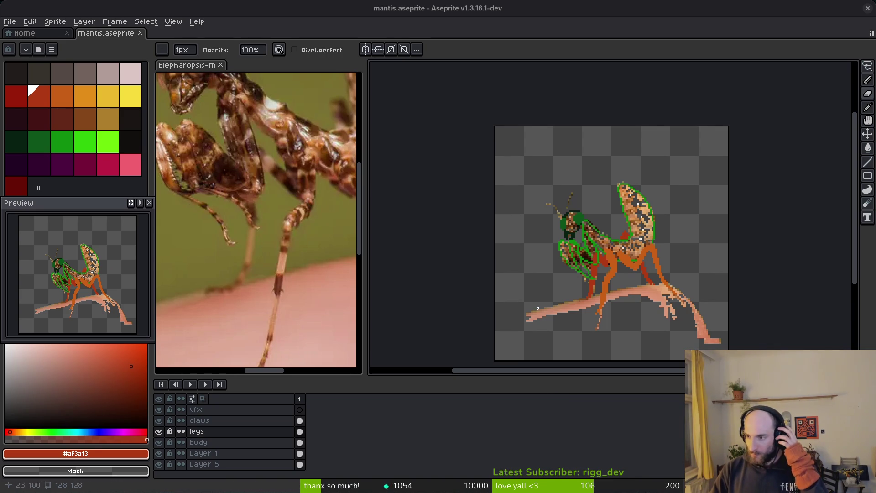
# - Sample the green from the canvas and flood-fill the mantis body solid green on the body layer
pyautogui.scroll(-2, 578, 247)
pyautogui.scroll(3, 578, 247)
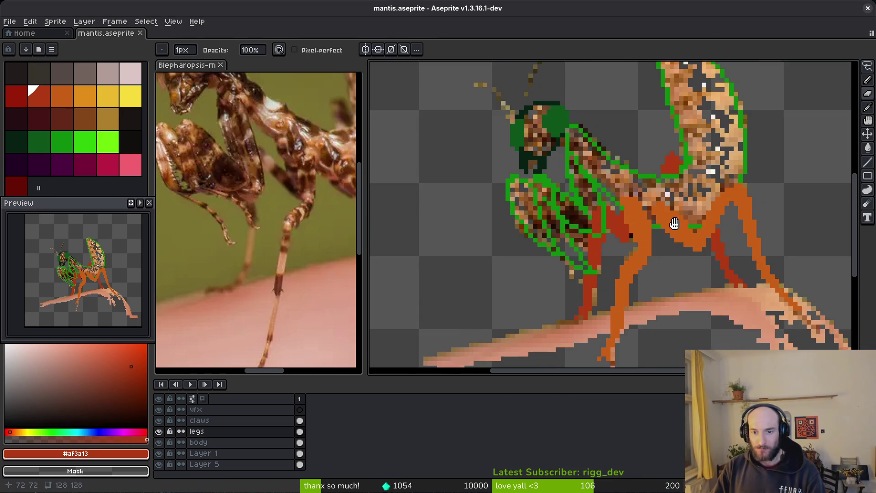
pyautogui.keyDown('alt'); pyautogui.click(509, 223); pyautogui.keyUp('alt')
pyautogui.press('w')
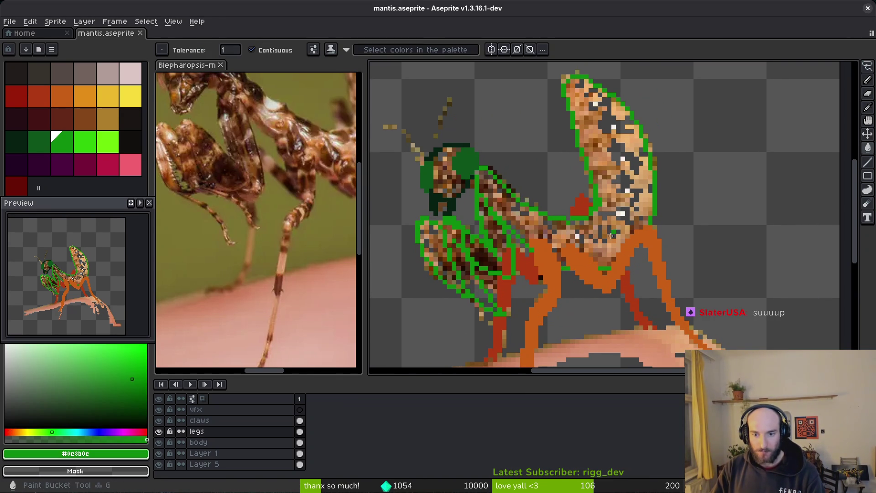
pyautogui.click(237, 442)
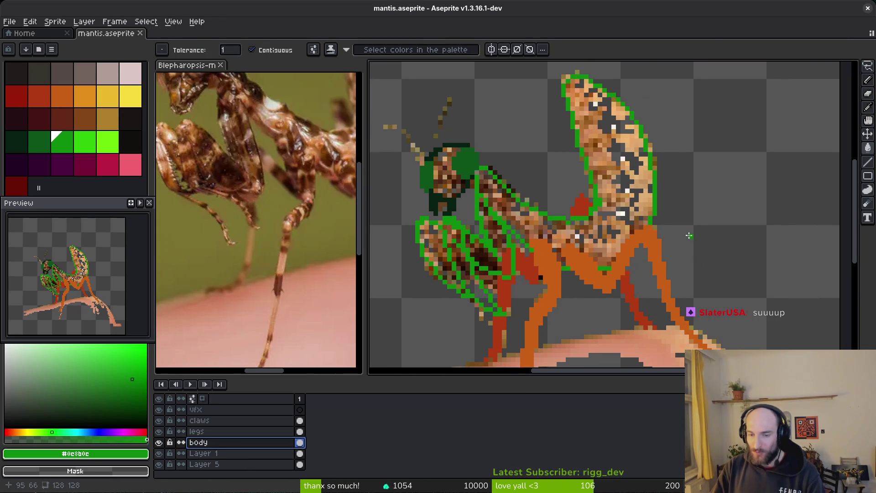
pyautogui.click(624, 210)
# - On the claws layer, outline the foreleg with a dark green line and fill its enclosed area dark green
pyautogui.hscroll(-3, 559, 246)
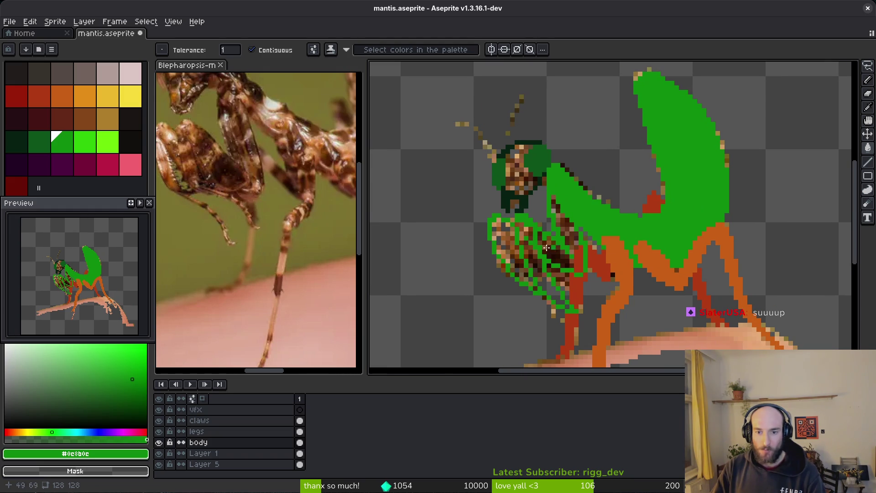
pyautogui.click(200, 420)
pyautogui.click(577, 241)
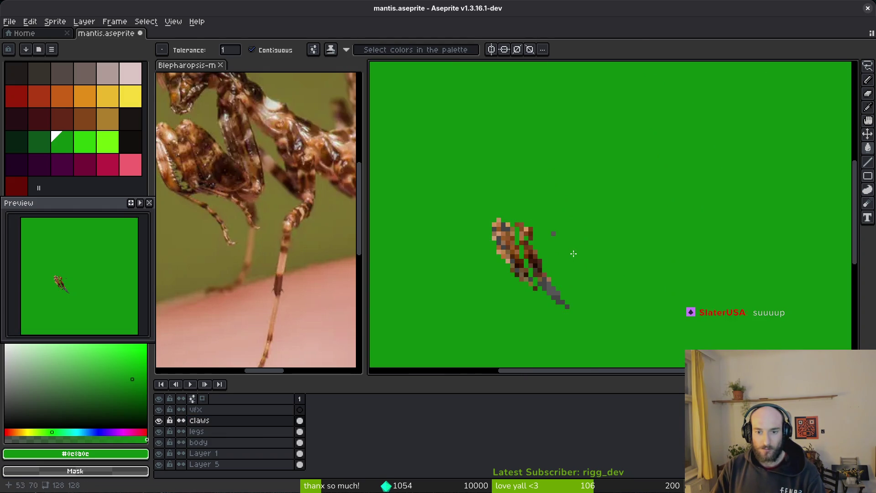
pyautogui.hotkey('ctrl', 'z')
pyautogui.scroll(2, 577, 241)
pyautogui.press('b')
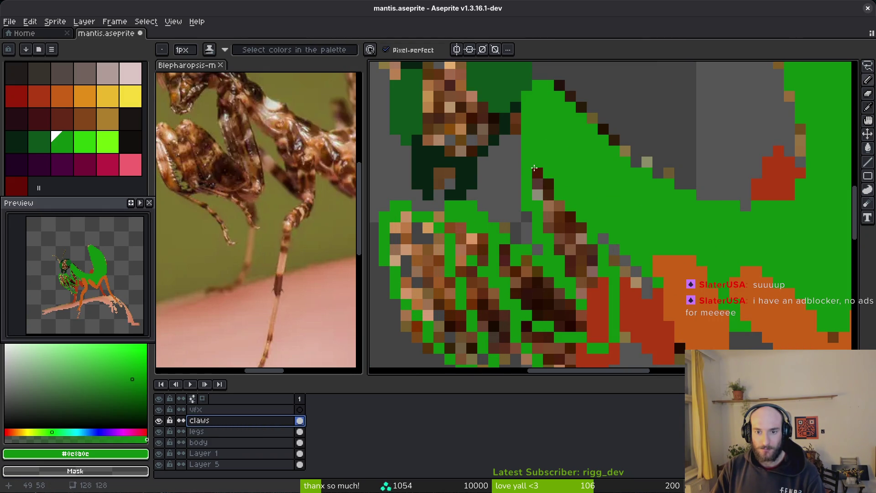
pyautogui.click(533, 165)
pyautogui.click(47, 147)
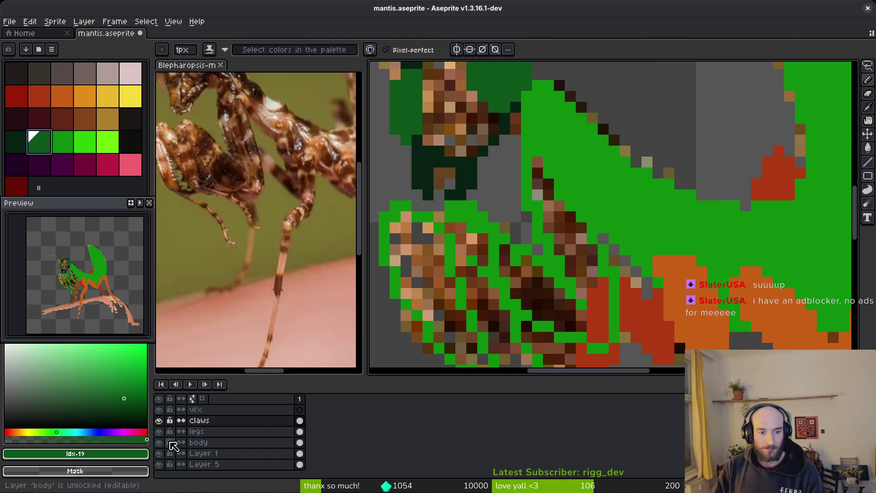
pyautogui.click(158, 442)
pyautogui.moveTo(538, 173); pyautogui.dragTo(592, 227)
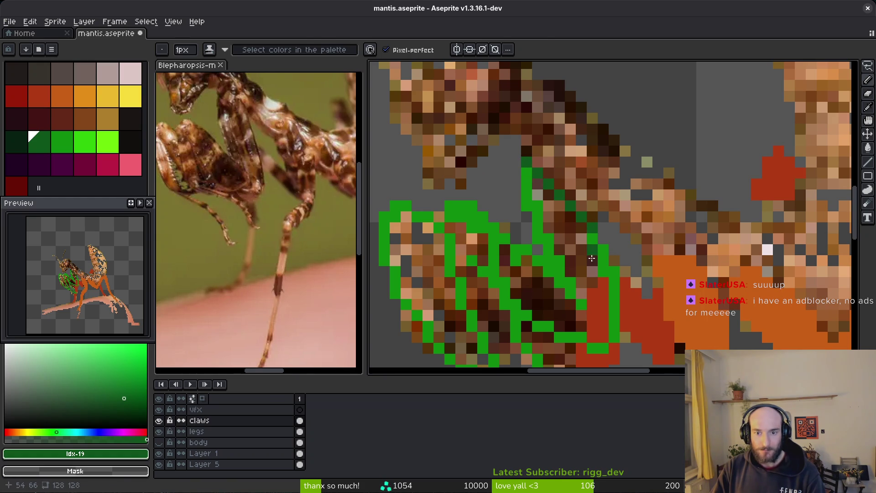
pyautogui.press('g')
pyautogui.click(558, 269)
# - Replace the foreleg's bright green with dark green using Replace Color
pyautogui.press('i')
pyautogui.click(558, 258)
pyautogui.rightClick(573, 249)
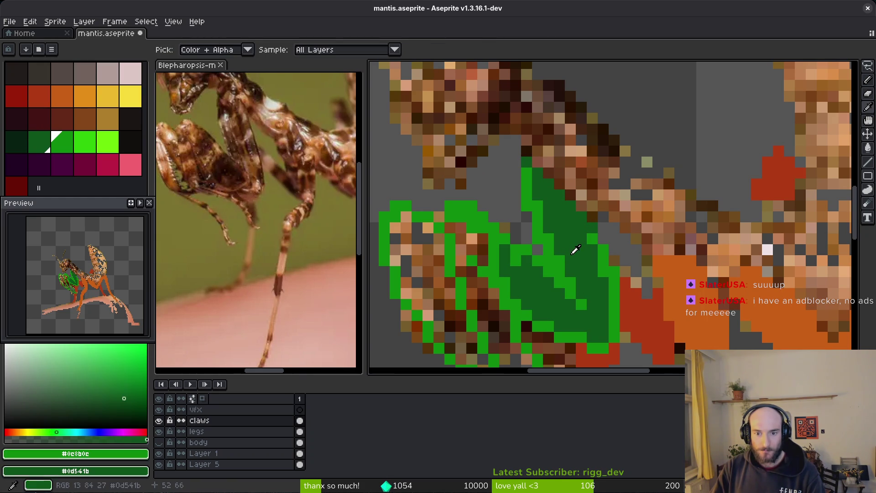
pyautogui.hotkey('shift', 'r')
pyautogui.click(308, 88)
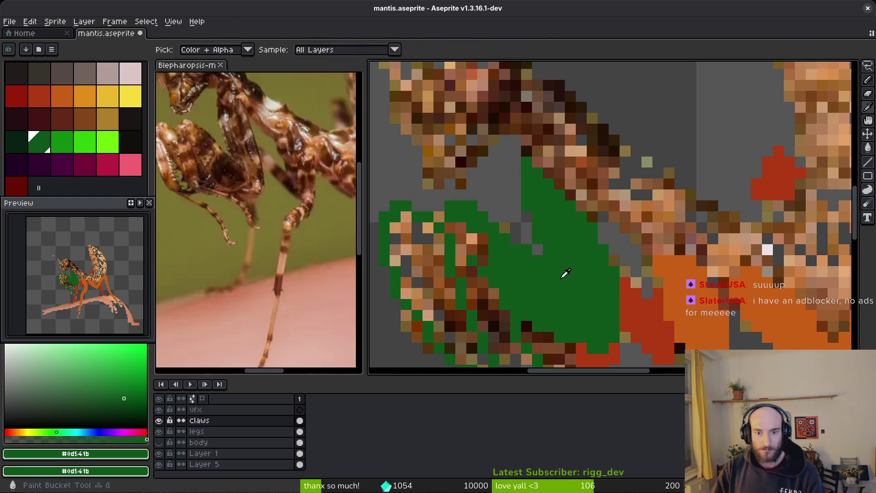
# - Fill the foreleg's left part with the darker green Idx-18
pyautogui.press('w')
pyautogui.scroll(-2, 563, 273)
pyautogui.scroll(1, 565, 302)
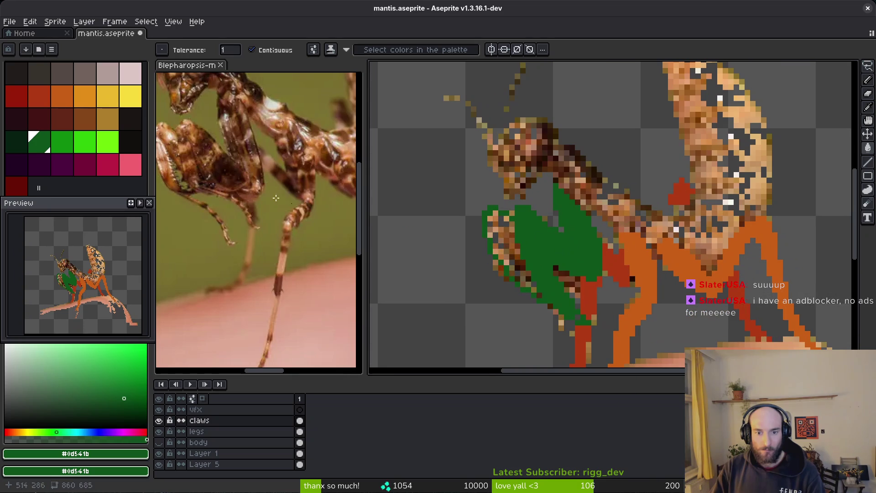
pyautogui.click(16, 141)
pyautogui.click(506, 249)
pyautogui.scroll(2, 506, 248)
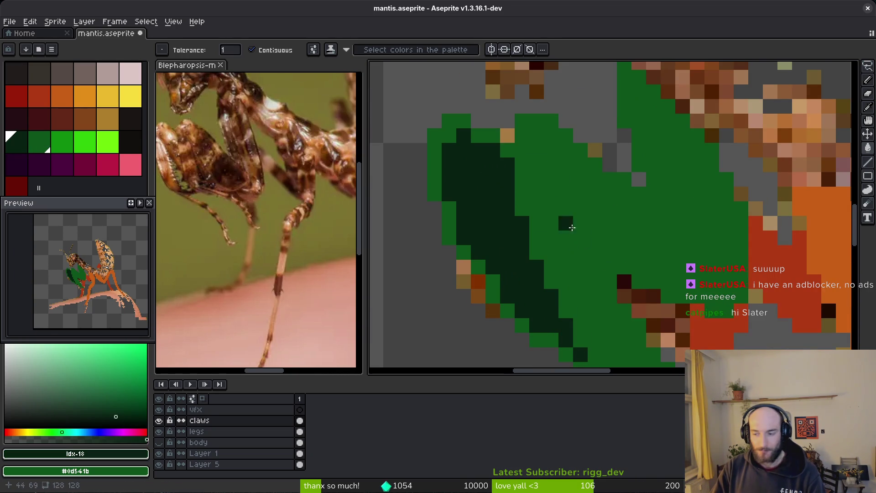
pyautogui.moveTo(567, 225); pyautogui.dragTo(557, 219)
pyautogui.hotkey('ctrl', 's')
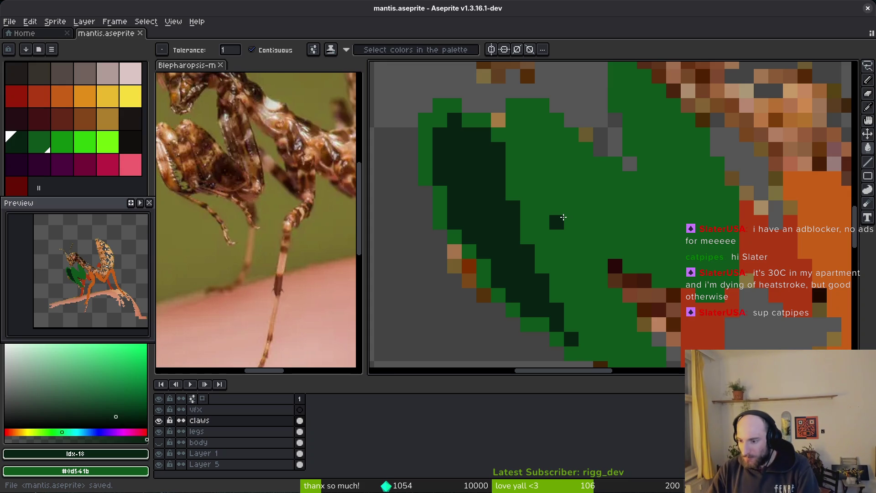
# - Unhide and select the body layer, sample bright green #0e8b0e, and bucket-fill the mantis head
pyautogui.scroll(-2, 580, 264)
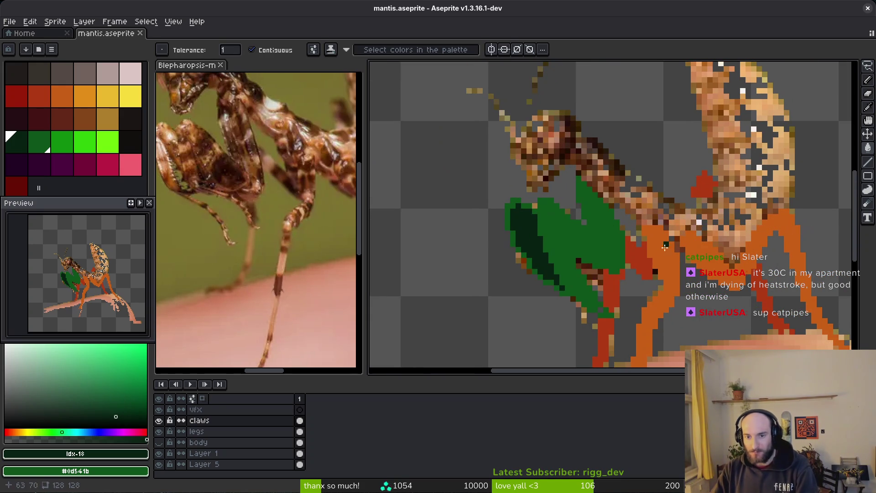
pyautogui.moveTo(665, 247); pyautogui.dragTo(591, 215)
pyautogui.click(159, 442)
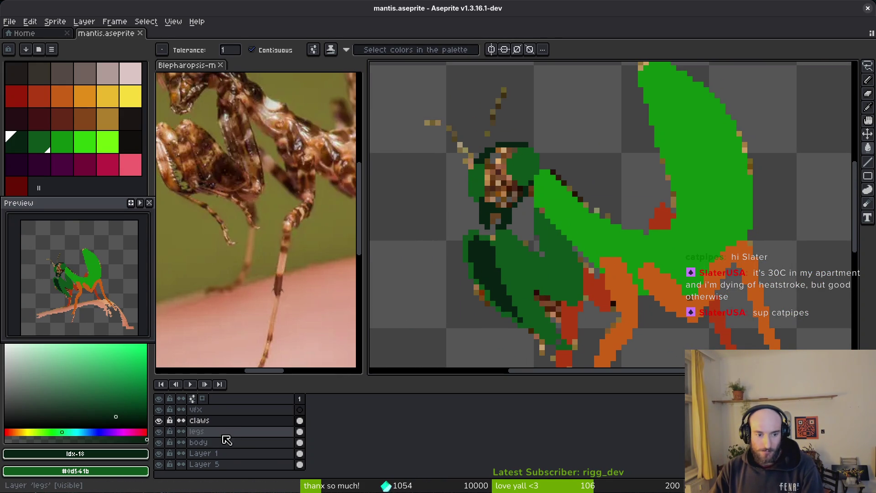
pyautogui.click(227, 442)
pyautogui.scroll(2, 589, 219)
pyautogui.keyDown('alt'); pyautogui.click(735, 296); pyautogui.keyUp('alt')
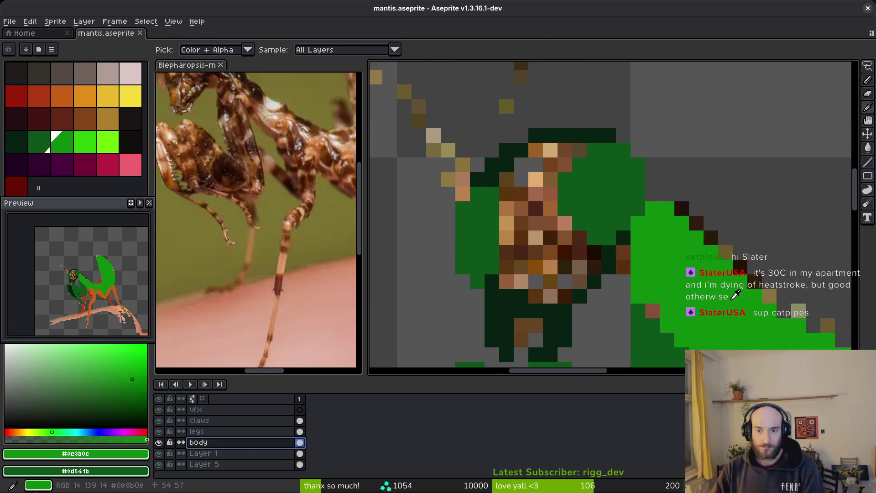
pyautogui.press('g')
pyautogui.click(548, 219)
pyautogui.scroll(-4, 621, 290)
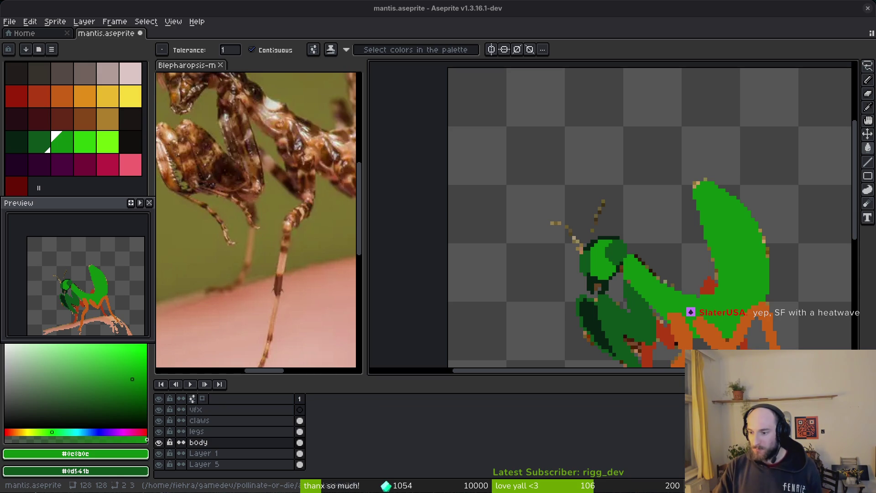
# - Hide Layer 1, show the Layer 5 branch, and zoom in on the mantis head
pyautogui.scroll(-1, 639, 242)
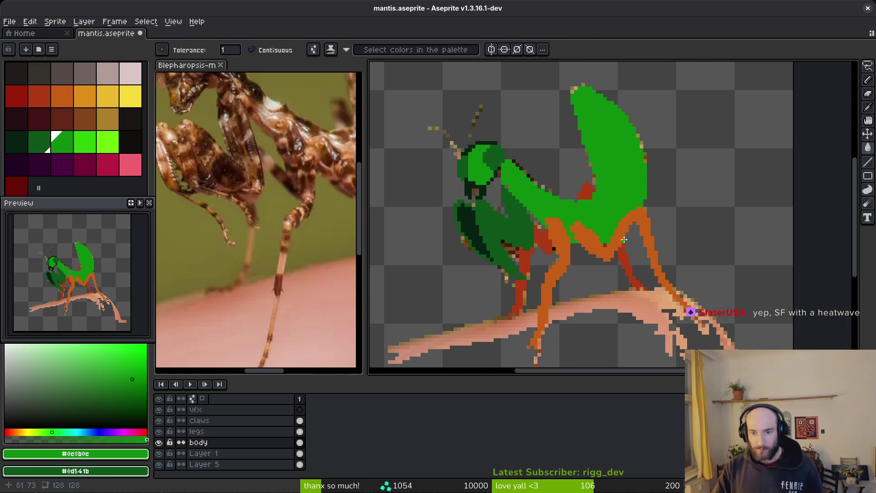
pyautogui.scroll(-1, 625, 254)
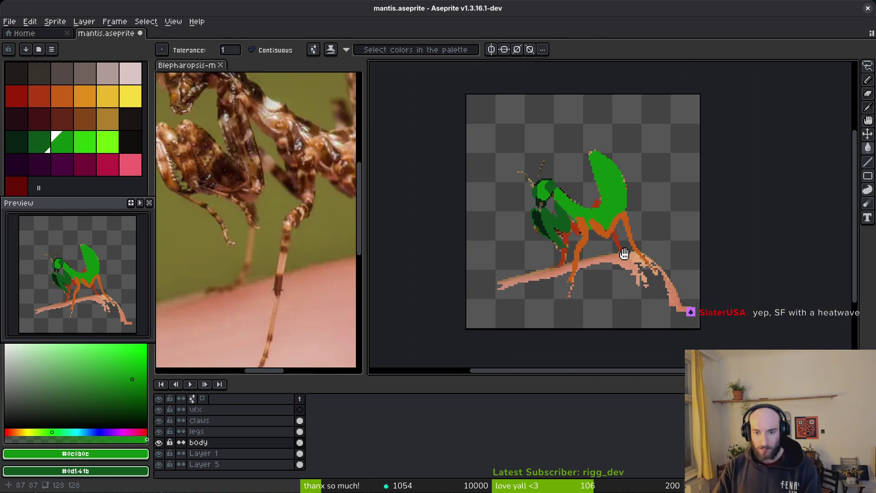
pyautogui.click(159, 453)
pyautogui.click(159, 464)
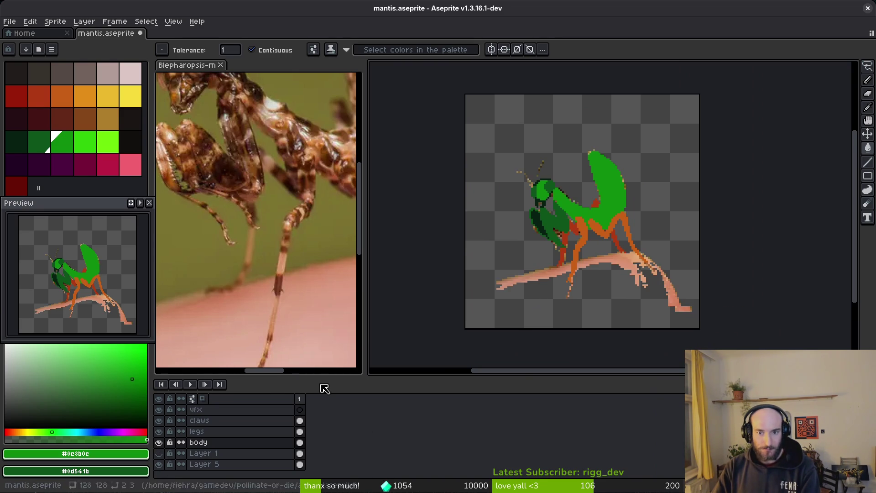
pyautogui.scroll(3, 547, 157)
pyautogui.moveTo(547, 157); pyautogui.dragTo(655, 246)
pyautogui.scroll(2, 654, 247)
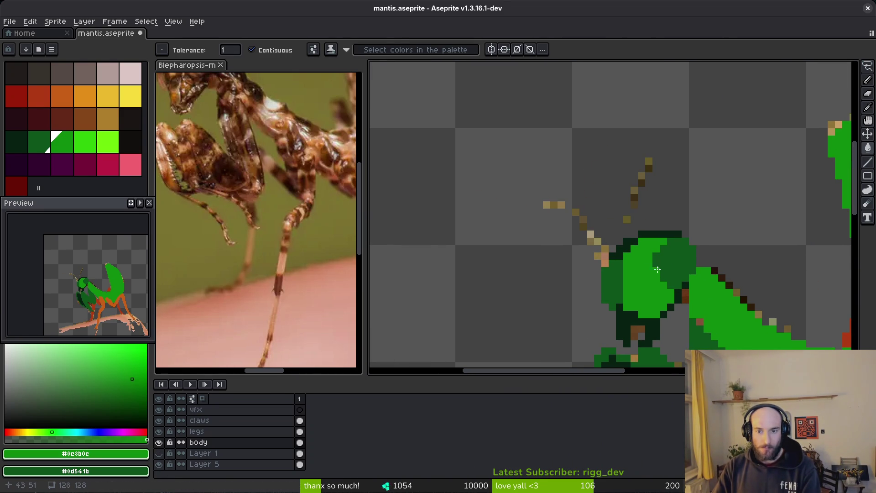
pyautogui.moveTo(551, 304); pyautogui.dragTo(620, 304)
pyautogui.scroll(3, 639, 229)
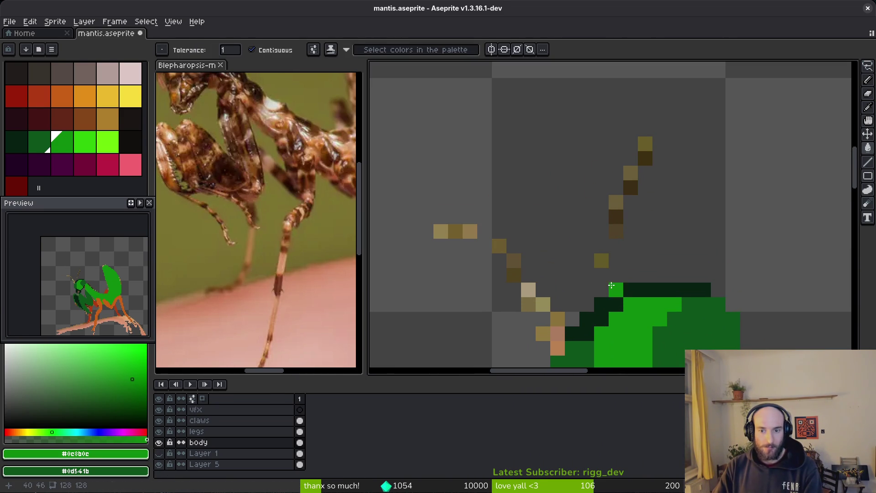
# - Draw both green antenna lines from the head, undoing and redrawing misplaced strokes
pyautogui.click(609, 264)
pyautogui.hotkey('ctrl', 'z')
pyautogui.press('b')
pyautogui.moveTo(616, 275)
pyautogui.mouseDown()
pyautogui.moveTo(617, 200)
pyautogui.moveTo(660, 134)
pyautogui.mouseUp()
pyautogui.hotkey('ctrl', 'z')
pyautogui.moveTo(602, 294)
pyautogui.mouseDown()
pyautogui.moveTo(601, 256)
pyautogui.moveTo(661, 137)
pyautogui.moveTo(616, 233)
pyautogui.moveTo(609, 290)
pyautogui.moveTo(660, 130)
pyautogui.mouseUp()
pyautogui.hotkey('ctrl', 'z')
pyautogui.click(628, 184)
pyautogui.hotkey('ctrl', 'z')
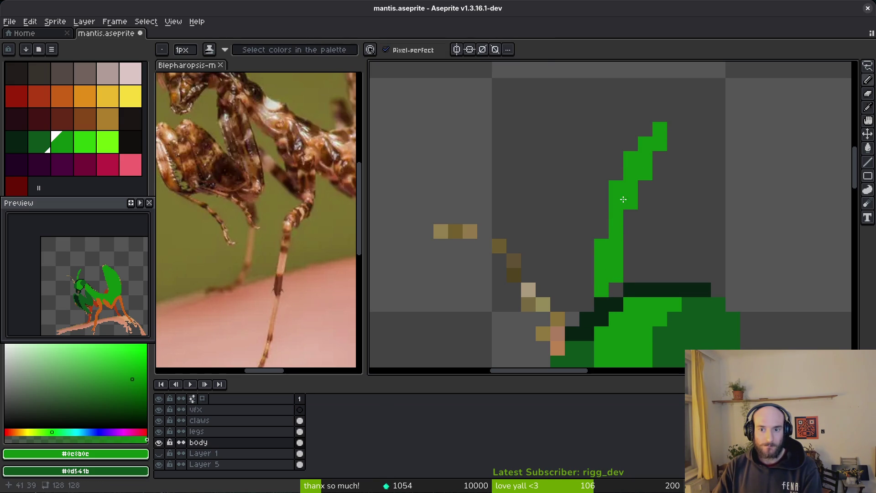
pyautogui.moveTo(440, 230)
pyautogui.mouseDown()
pyautogui.moveTo(530, 283)
pyautogui.moveTo(558, 336)
pyautogui.moveTo(538, 304)
pyautogui.moveTo(426, 216)
pyautogui.moveTo(546, 321)
pyautogui.mouseUp()
pyautogui.hotkey('ctrl', 'z')
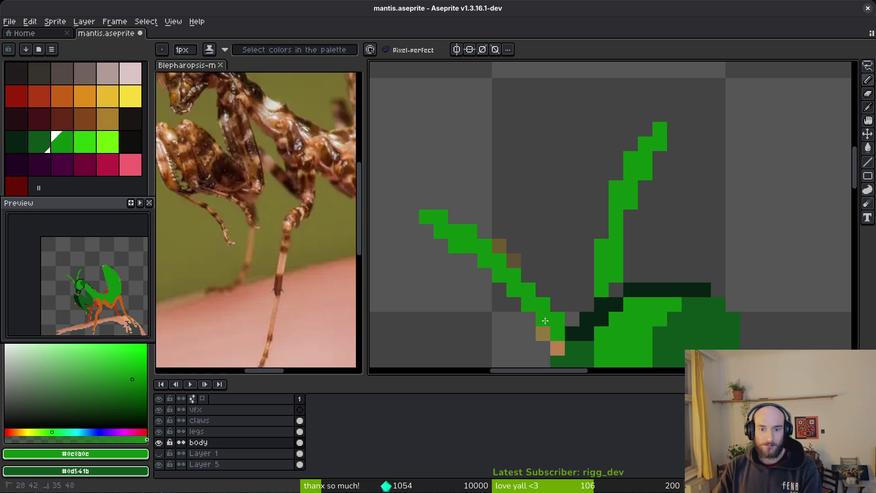
# - Cover the stray brown sketch pixels near the head with green
pyautogui.click(558, 347)
pyautogui.click(543, 333)
pyautogui.scroll(-7, 577, 294)
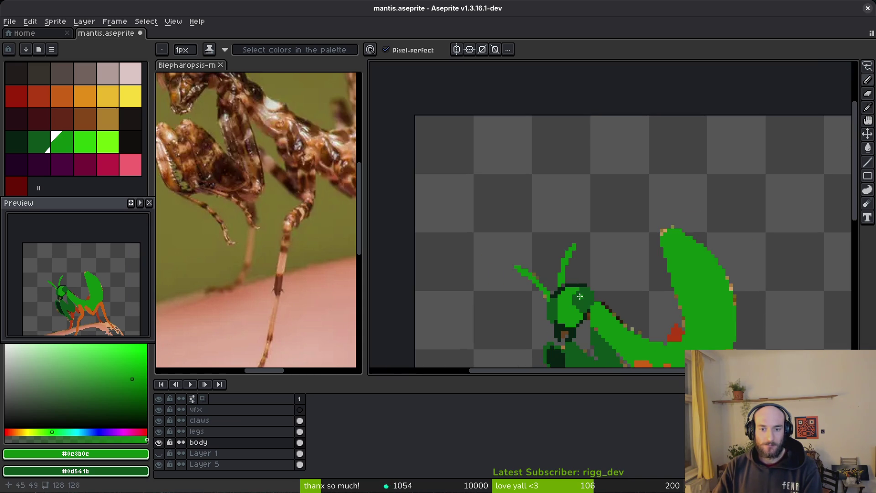
pyautogui.scroll(3, 578, 294)
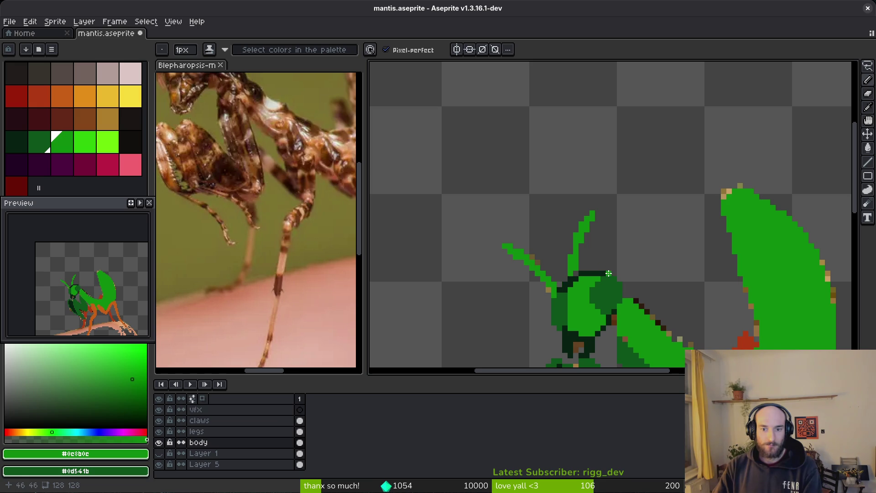
pyautogui.scroll(1, 551, 290)
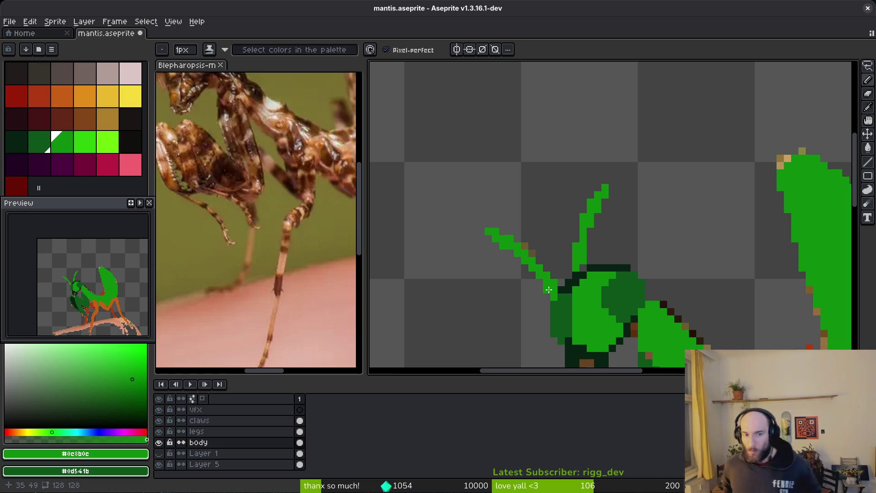
pyautogui.scroll(-4, 714, 235)
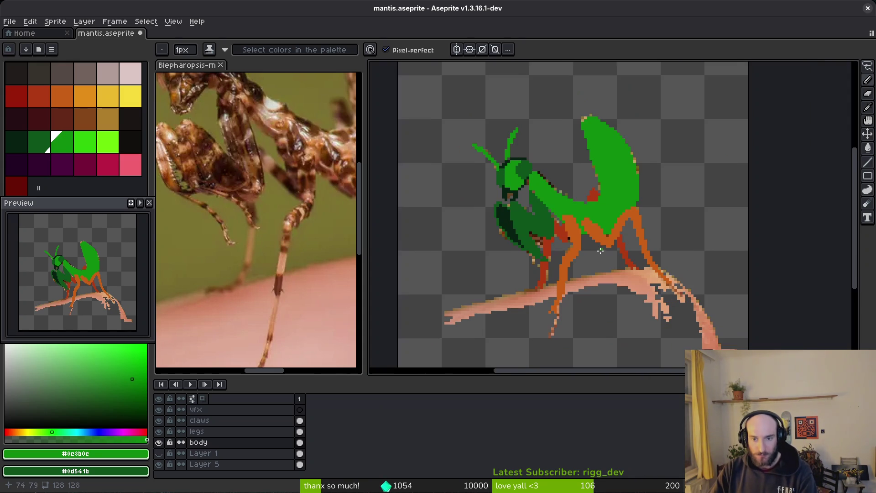
# - Check the mantis against the branch and reference photo, then sample the dark green from the drawing
pyautogui.click(160, 464)
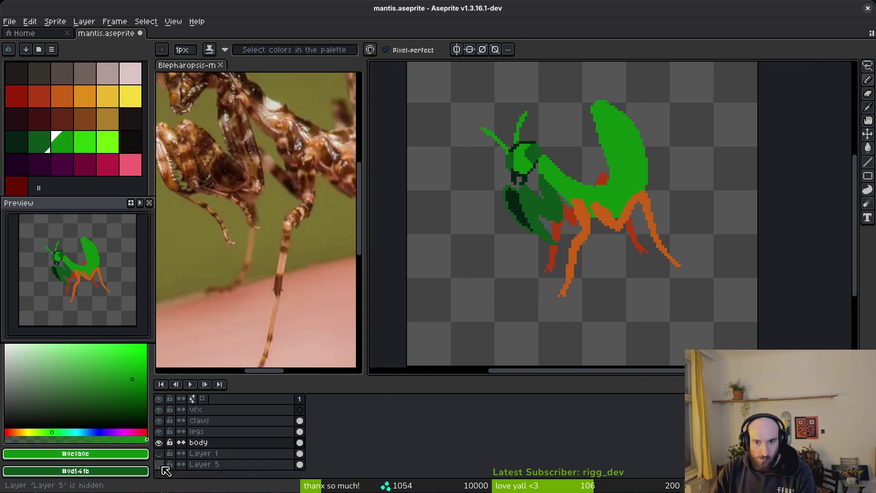
pyautogui.moveTo(619, 244); pyautogui.dragTo(648, 269)
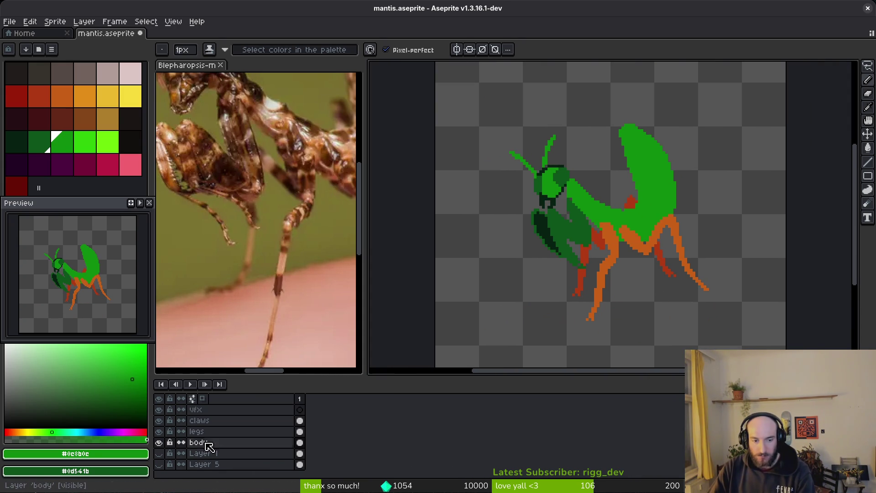
pyautogui.click(159, 465)
pyautogui.click(297, 233)
pyautogui.scroll(2, 246, 270)
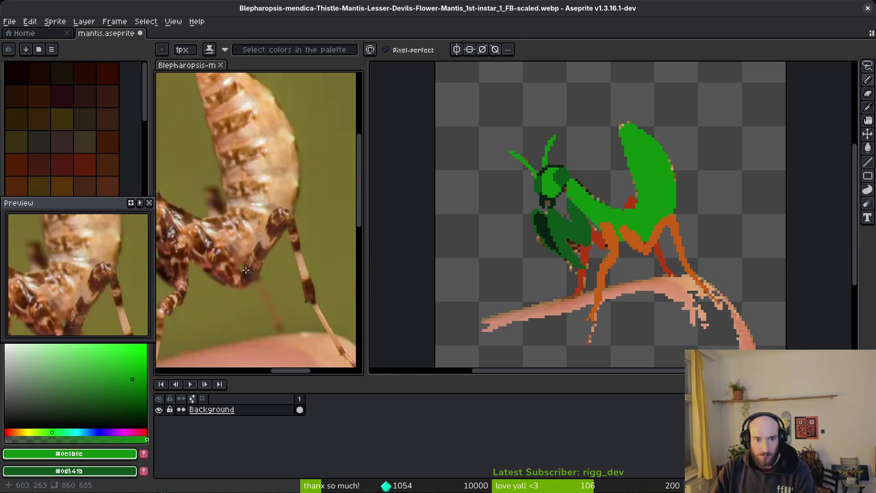
pyautogui.scroll(-1, 262, 329)
pyautogui.click(625, 204)
pyautogui.scroll(2, 659, 188)
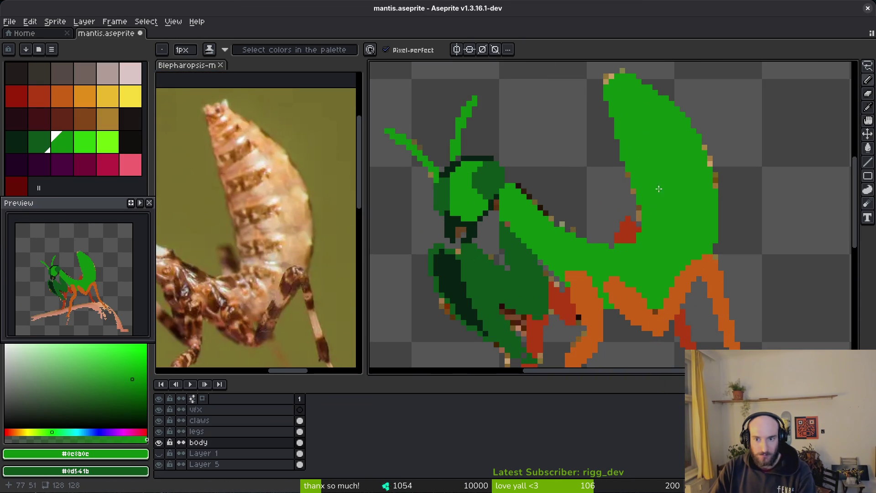
pyautogui.keyDown('alt'); pyautogui.click(477, 256); pyautogui.keyUp('alt')
# - Try dark green bands across the abdomen, undoing the misplaced ones
pyautogui.scroll(1, 621, 269)
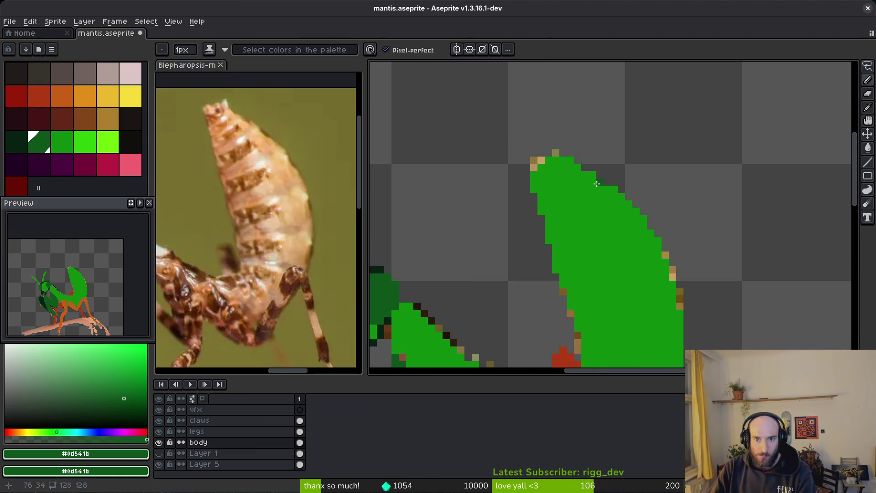
pyautogui.moveTo(597, 187); pyautogui.dragTo(556, 219)
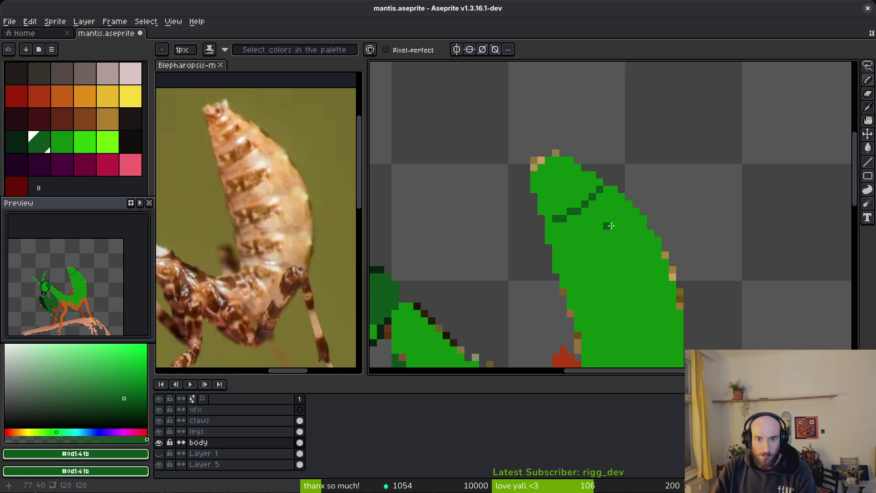
pyautogui.click(643, 234)
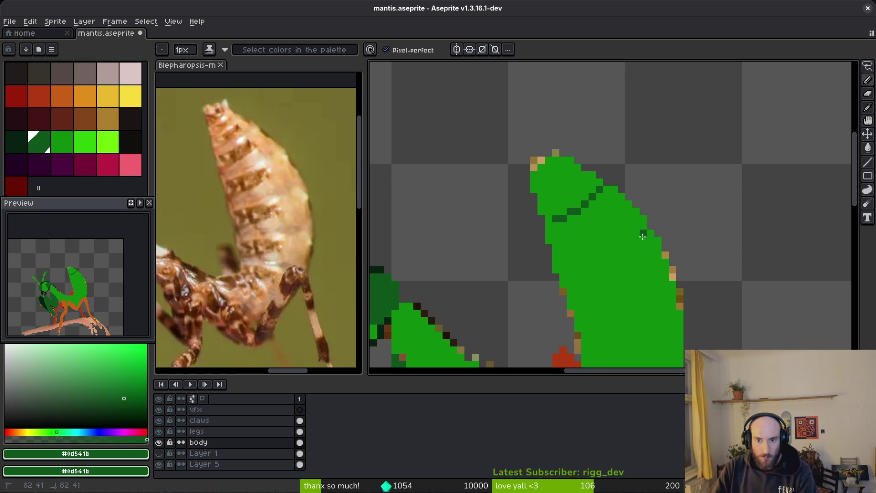
pyautogui.keyDown('shift'); pyautogui.click(577, 270); pyautogui.keyUp('shift')
pyautogui.scroll(-3, 593, 251)
pyautogui.hscroll(1, 594, 251)
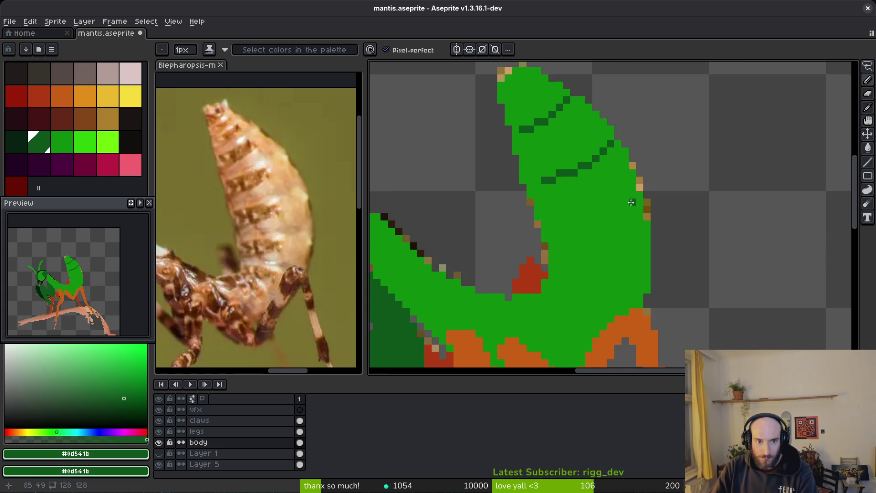
pyautogui.moveTo(632, 201); pyautogui.dragTo(563, 226)
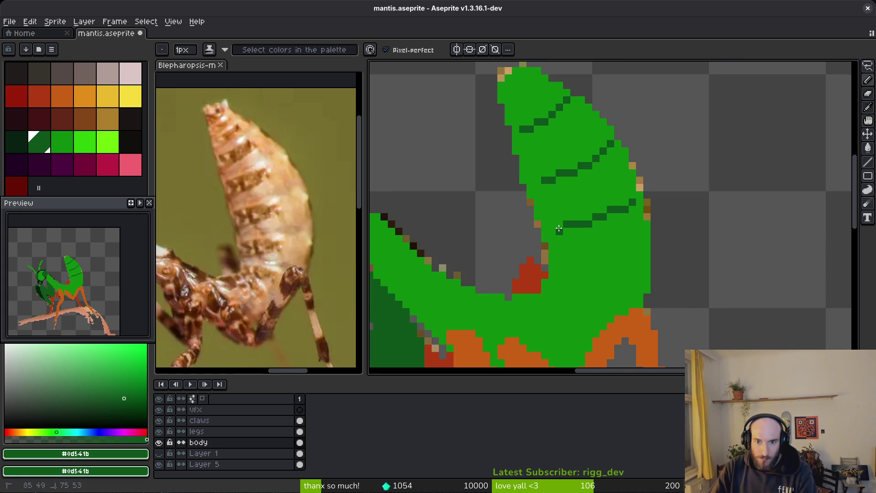
pyautogui.hotkey('ctrl', 'z')
pyautogui.click(632, 210)
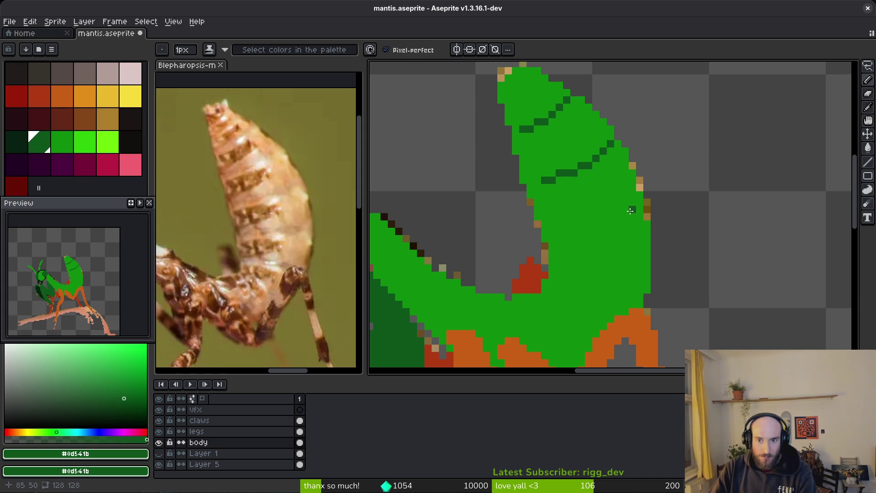
pyautogui.hotkey('ctrl', 'z')
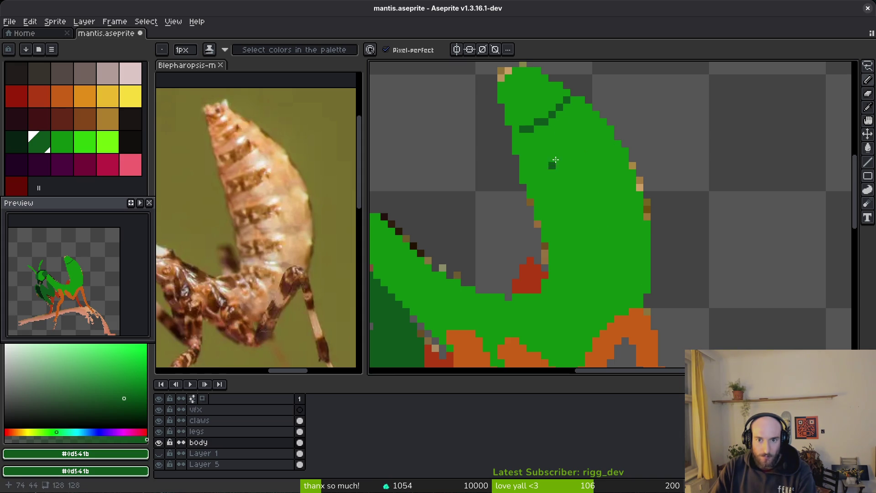
pyautogui.hotkey('ctrl', 'z')
# - Draw dark green bands down the abdomen from the top to the base
pyautogui.moveTo(566, 104); pyautogui.dragTo(515, 129)
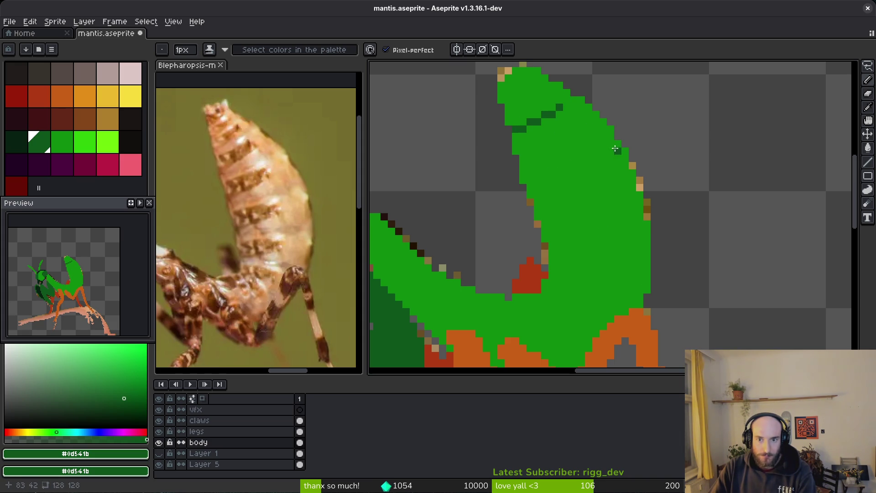
pyautogui.moveTo(615, 148); pyautogui.dragTo(539, 187)
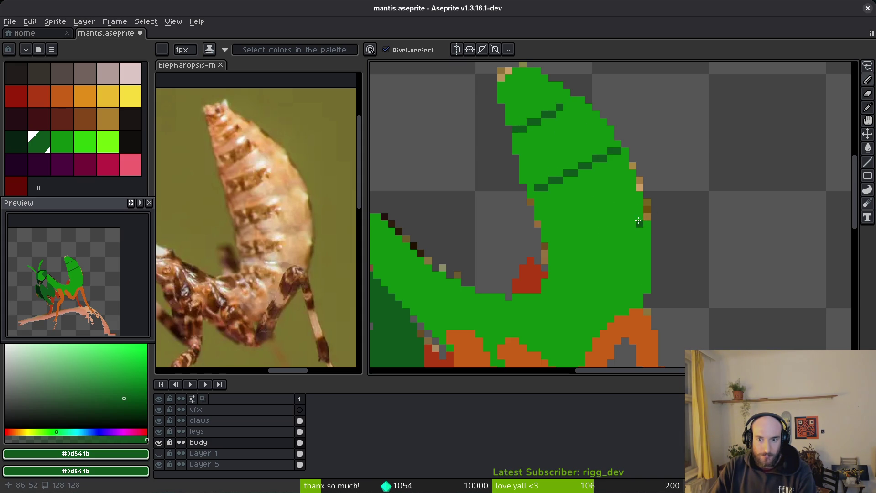
pyautogui.moveTo(638, 221); pyautogui.dragTo(558, 239)
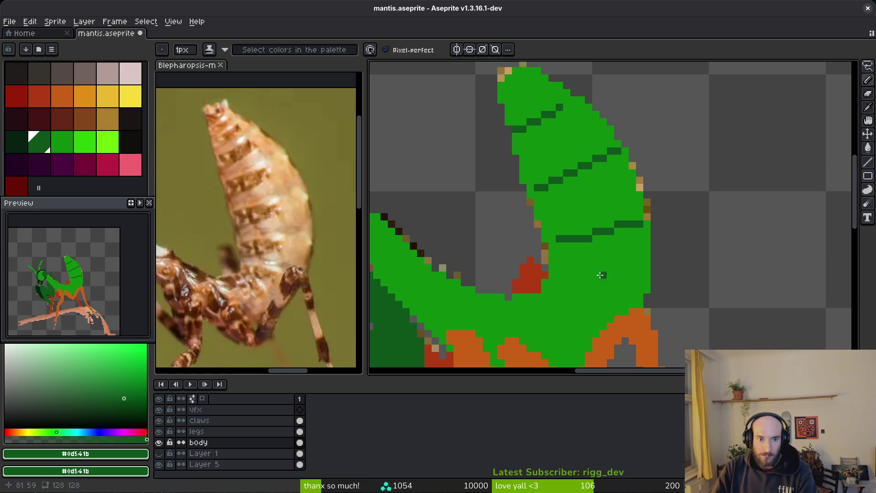
pyautogui.moveTo(625, 248); pyautogui.dragTo(619, 227)
pyautogui.moveTo(543, 269); pyautogui.dragTo(616, 285)
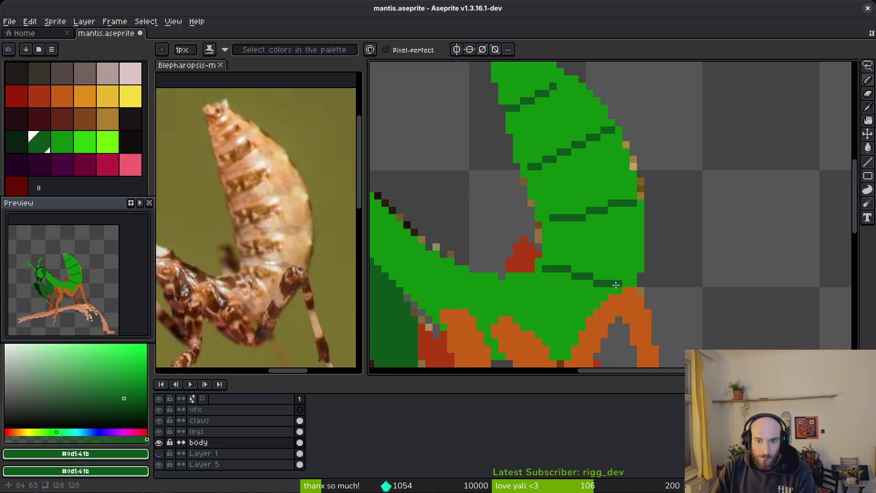
pyautogui.scroll(-2, 616, 284)
pyautogui.scroll(1, 585, 293)
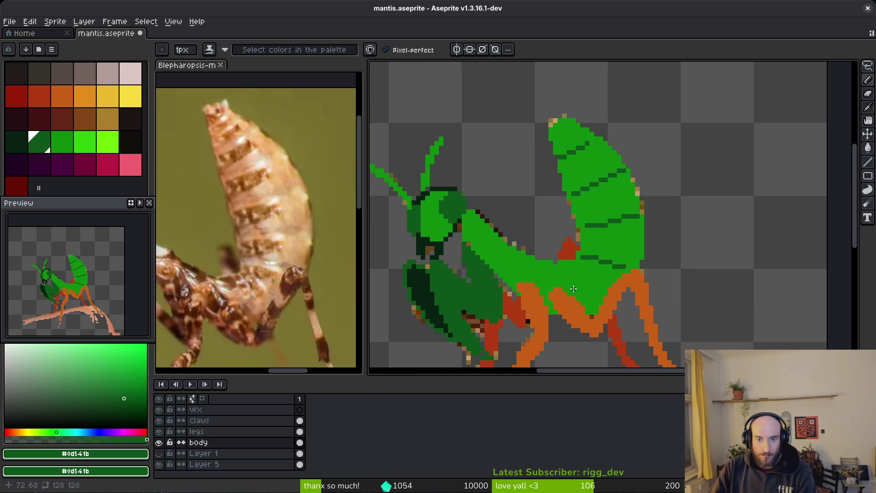
# - Draw a straight dark green diagonal crease across the body running toward the legs
pyautogui.moveTo(569, 271); pyautogui.dragTo(599, 298)
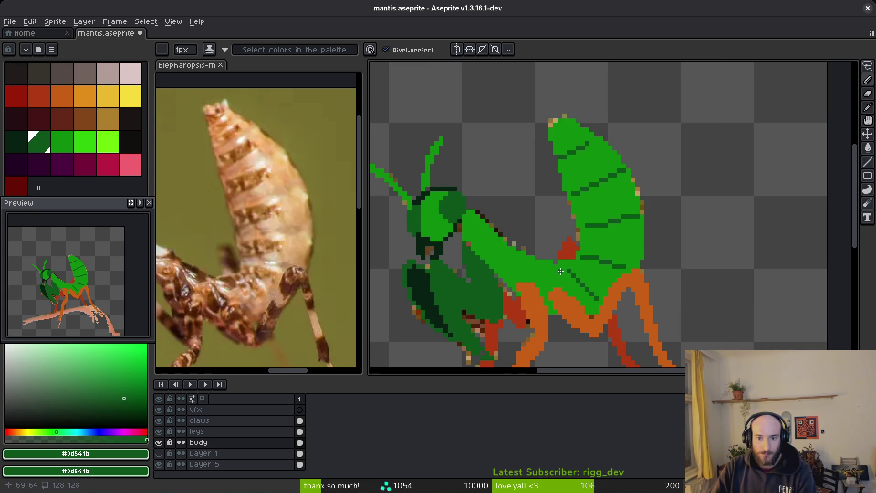
pyautogui.scroll(1, 566, 265)
pyautogui.hotkey('ctrl', 'z')
pyautogui.moveTo(560, 257); pyautogui.dragTo(609, 292)
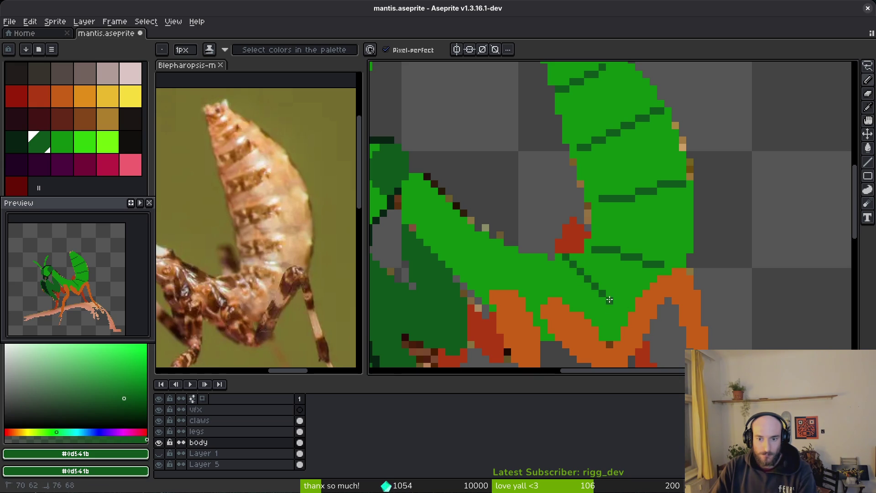
pyautogui.moveTo(562, 255); pyautogui.dragTo(624, 309)
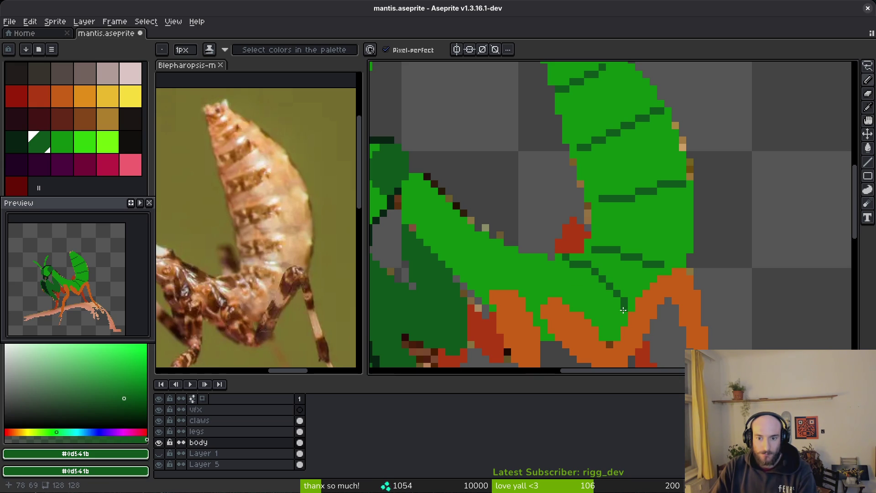
pyautogui.keyDown('alt'); pyautogui.click(574, 262); pyautogui.keyUp('alt')
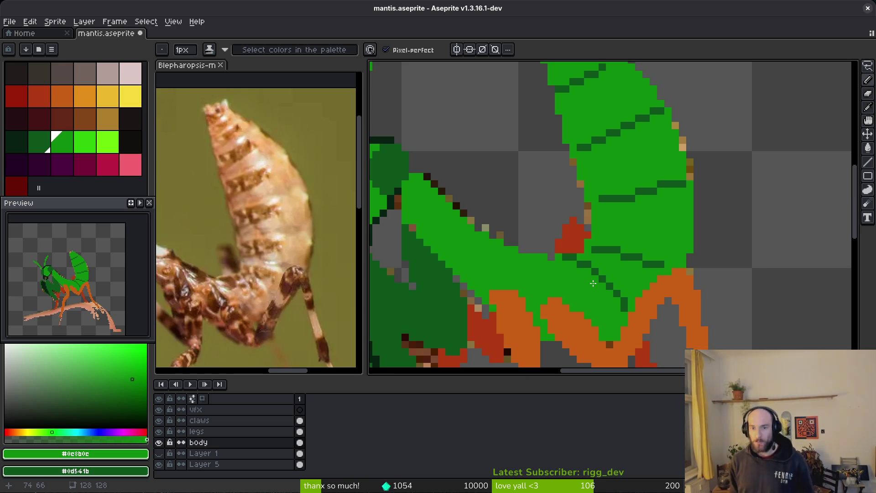
# - Touch up the body with a dark green stroke and repaint some dark pixels bright green
pyautogui.scroll(2, 593, 256)
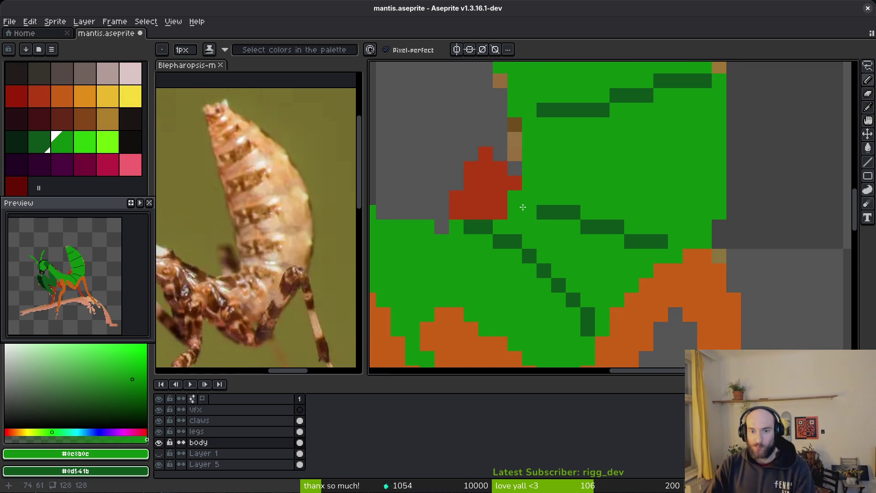
pyautogui.keyDown('alt'); pyautogui.click(529, 213); pyautogui.keyUp('alt')
pyautogui.moveTo(530, 198)
pyautogui.mouseDown()
pyautogui.moveTo(582, 200)
pyautogui.moveTo(689, 240)
pyautogui.moveTo(532, 210)
pyautogui.mouseUp()
pyautogui.keyDown('alt'); pyautogui.click(647, 252); pyautogui.keyUp('alt')
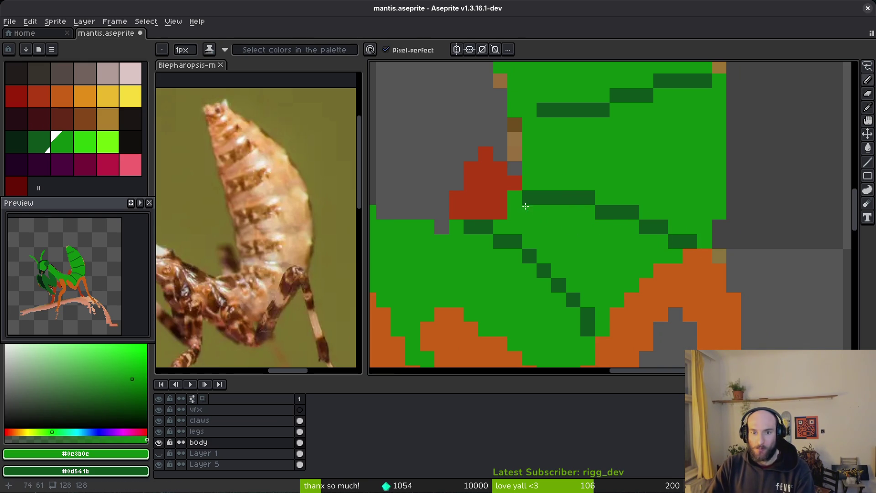
pyautogui.scroll(-3, 665, 249)
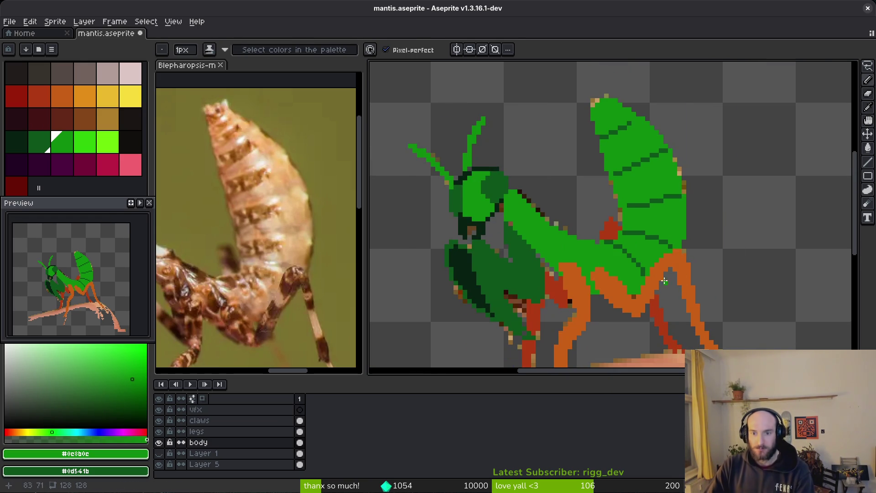
pyautogui.scroll(1, 669, 219)
# - Save the mantis file and repaint a few body pixels dark green with the pencil
pyautogui.hotkey('ctrl', 's')
pyautogui.scroll(2, 669, 219)
pyautogui.keyDown('alt'); pyautogui.click(661, 208); pyautogui.keyUp('alt')
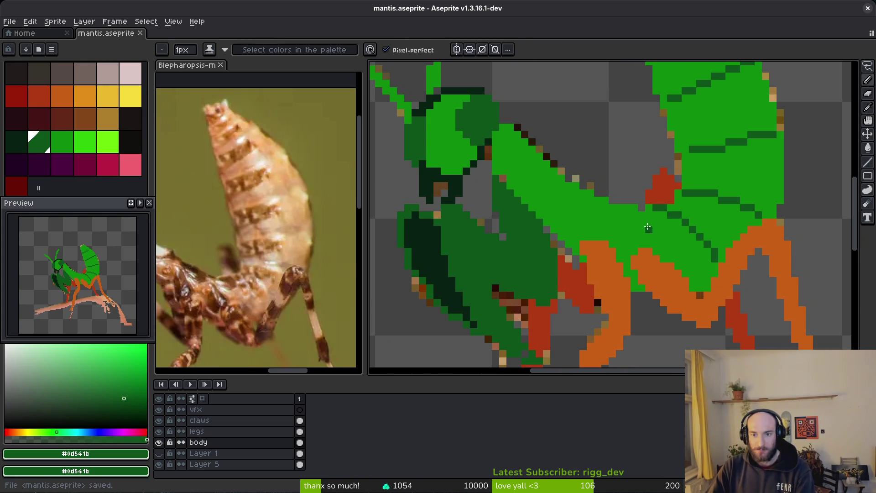
pyautogui.press('e')
pyautogui.press('b')
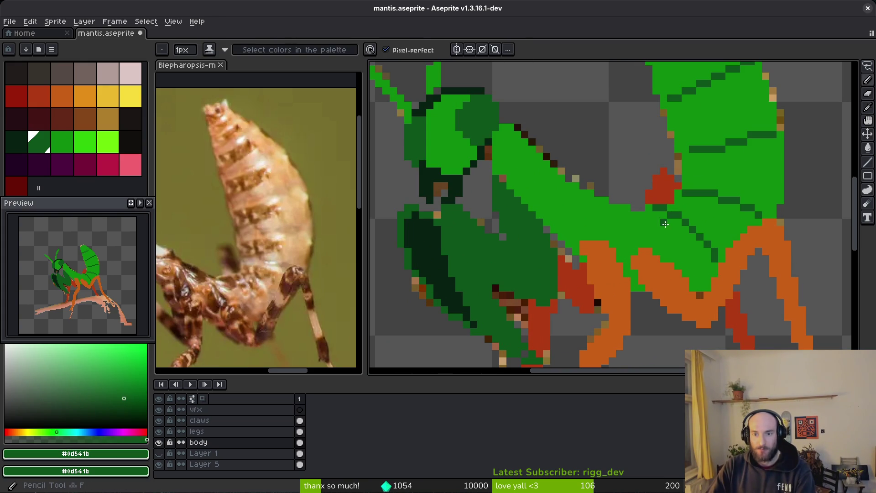
pyautogui.click(659, 211)
# - Pan the reference photo and canvas to inspect the head, lower body and dark green forelegs
pyautogui.scroll(1, 659, 211)
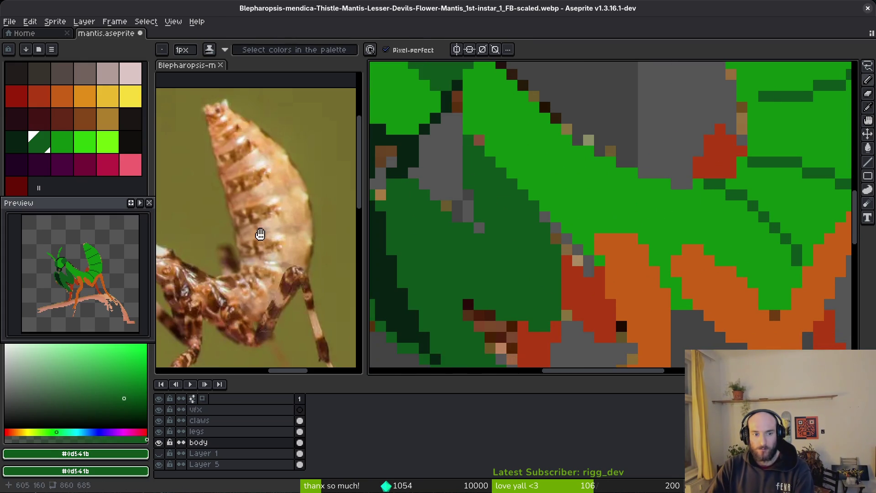
pyautogui.moveTo(255, 234)
pyautogui.mouseDown()
pyautogui.moveTo(291, 227)
pyautogui.moveTo(296, 246)
pyautogui.mouseUp()
pyautogui.moveTo(562, 168); pyautogui.dragTo(573, 212)
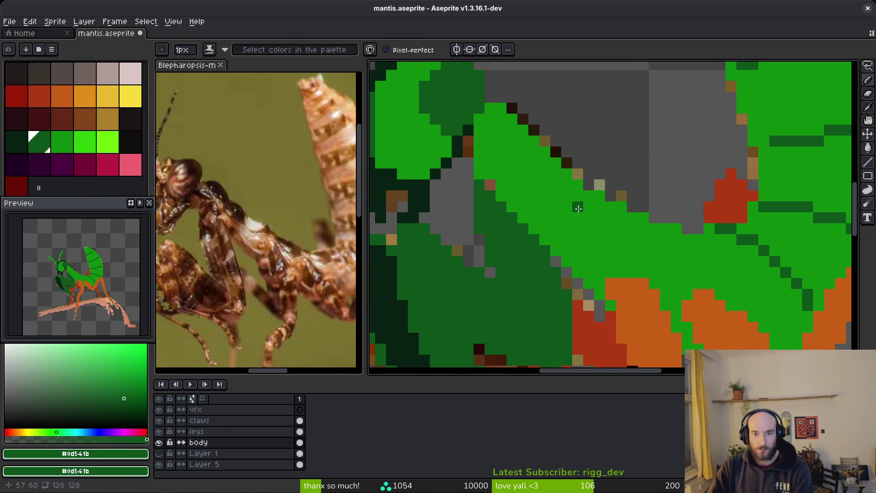
pyautogui.scroll(-3, 214, 250)
pyautogui.moveTo(502, 274)
pyautogui.mouseDown()
pyautogui.moveTo(529, 205)
pyautogui.moveTo(521, 195)
pyautogui.mouseUp()
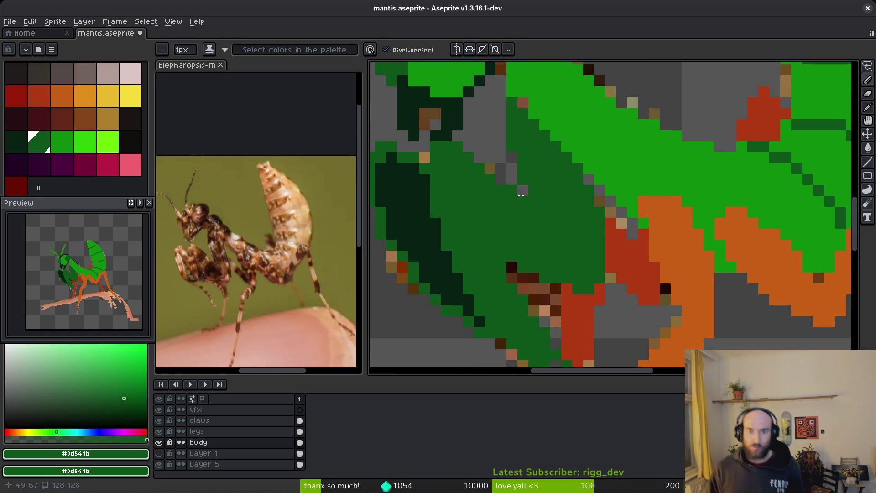
pyautogui.scroll(-3, 522, 196)
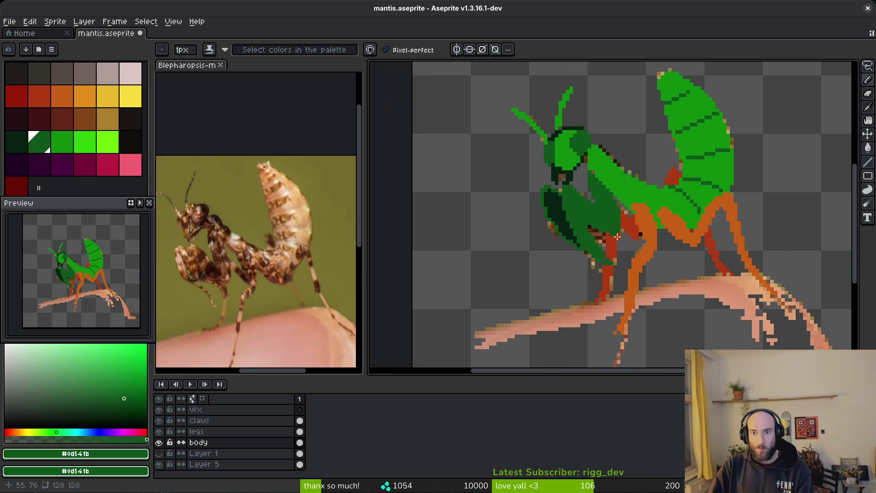
pyautogui.hscroll(2, 701, 198)
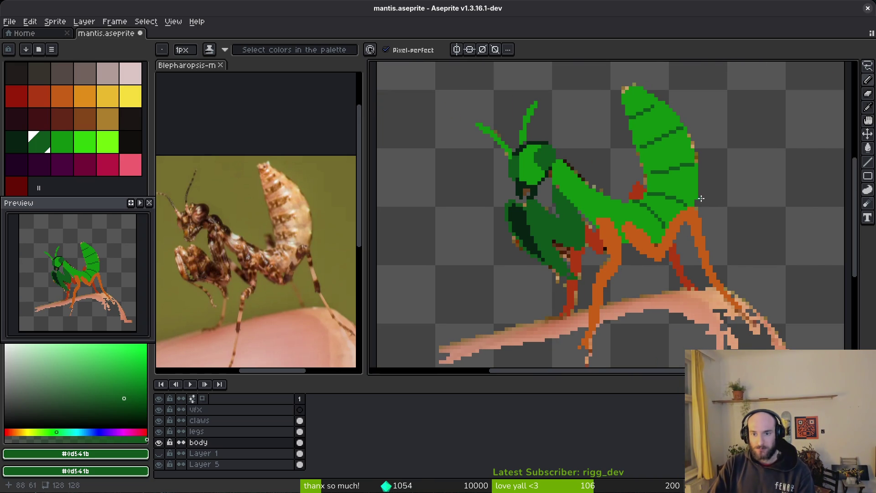
pyautogui.scroll(2, 685, 209)
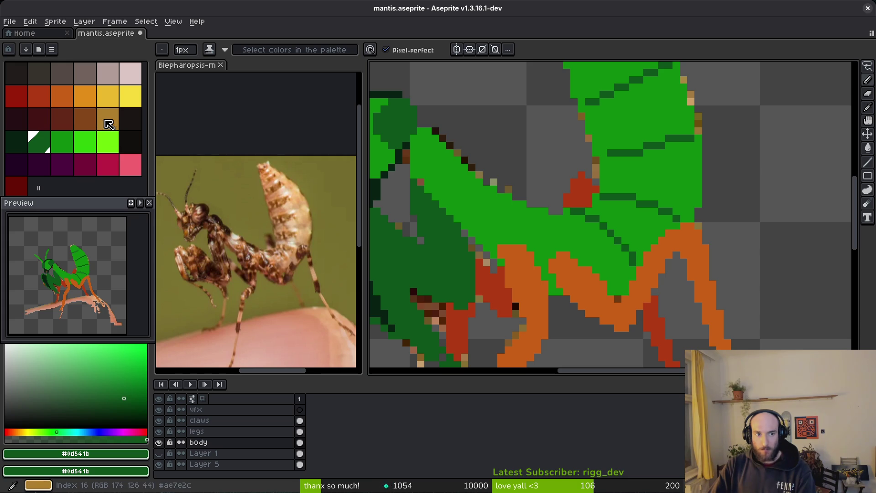
# - On the legs layer, bucket-fill both orange legs brown and the red leg patches dark red
pyautogui.click(101, 123)
pyautogui.press('g')
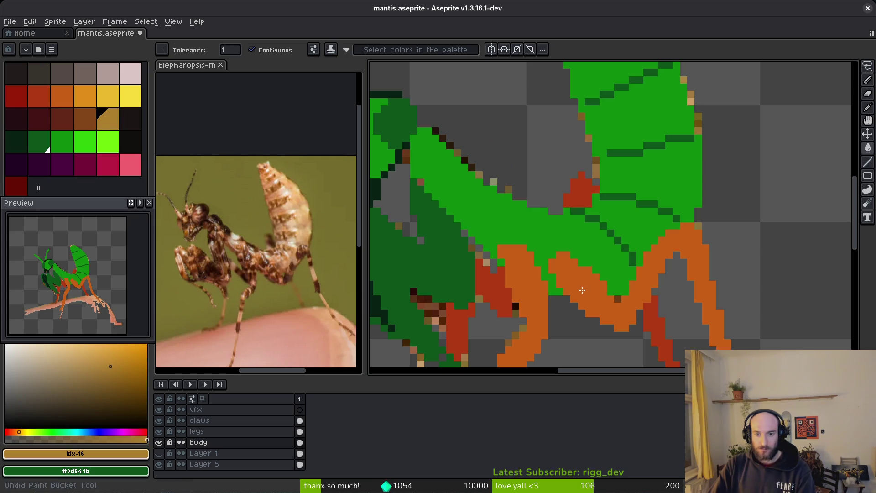
pyautogui.click(274, 431)
pyautogui.click(84, 119)
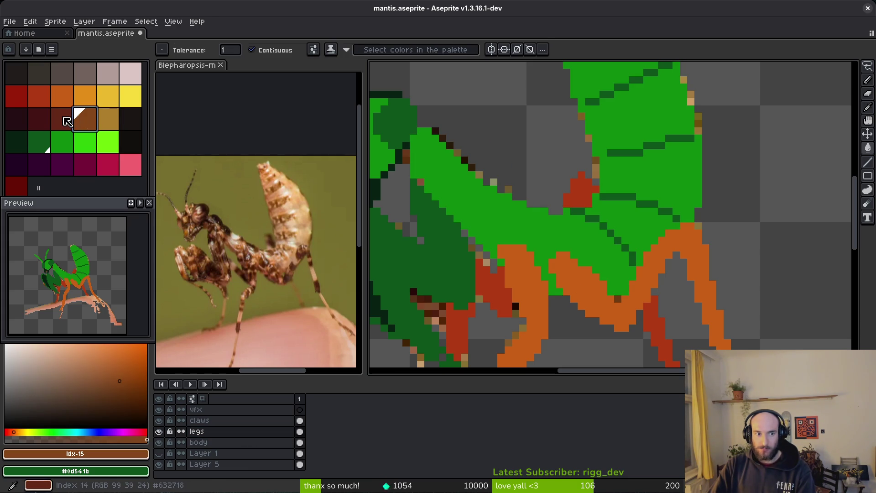
pyautogui.rightClick(62, 120)
pyautogui.click(595, 292)
pyautogui.click(525, 295)
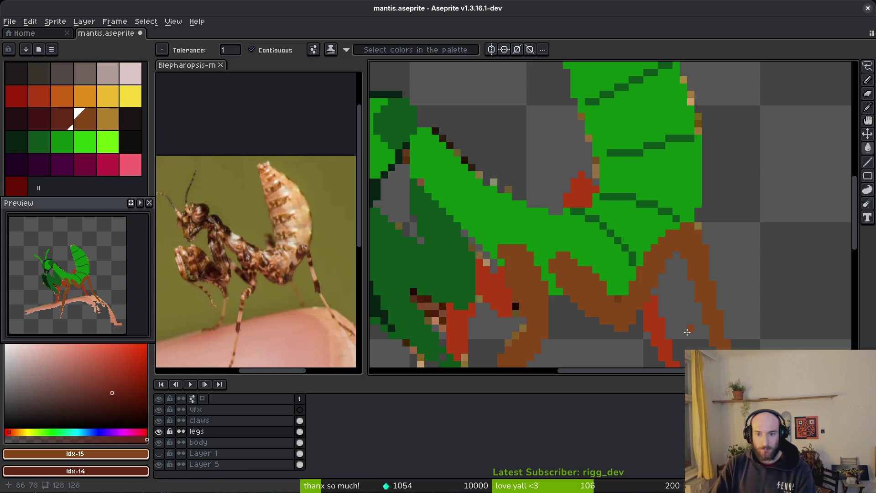
pyautogui.rightClick(659, 325)
pyautogui.rightClick(579, 179)
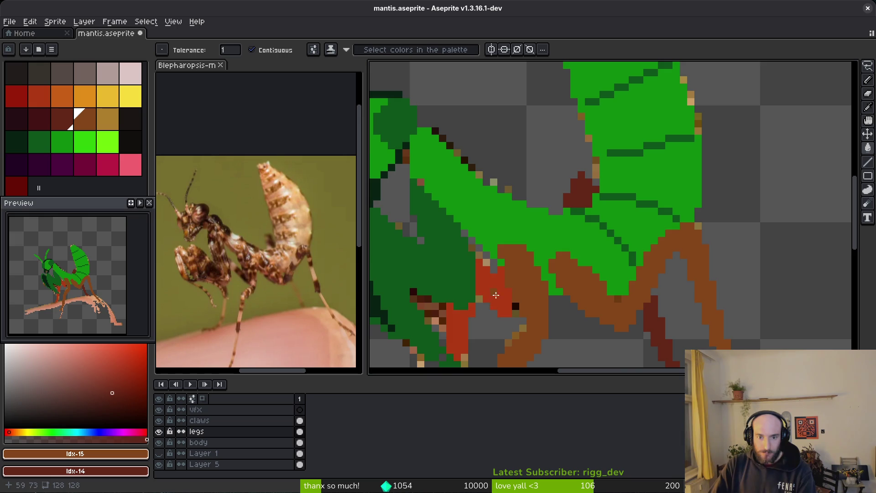
pyautogui.rightClick(496, 295)
pyautogui.scroll(-4, 496, 295)
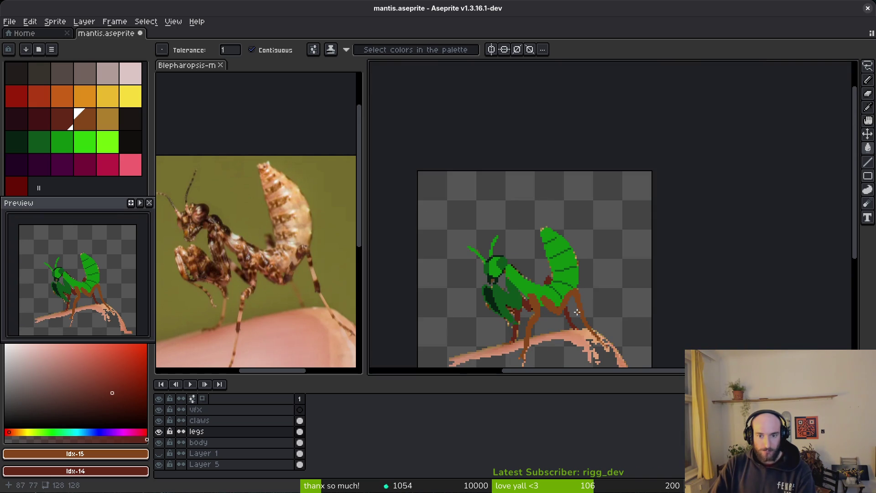
pyautogui.scroll(-2, 577, 312)
pyautogui.scroll(4, 573, 313)
pyautogui.scroll(2, 542, 303)
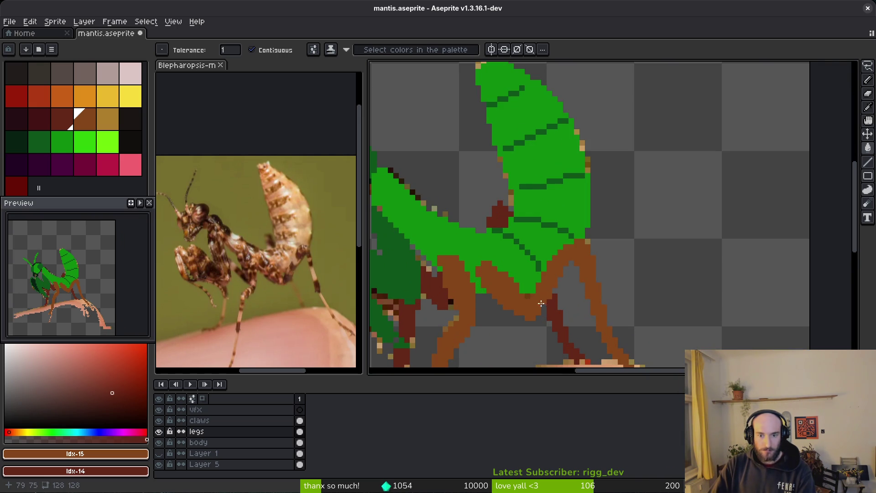
# - Recolour the hind leg, back patch, patch by the body and both brown legs dark maroon
pyautogui.rightClick(45, 121)
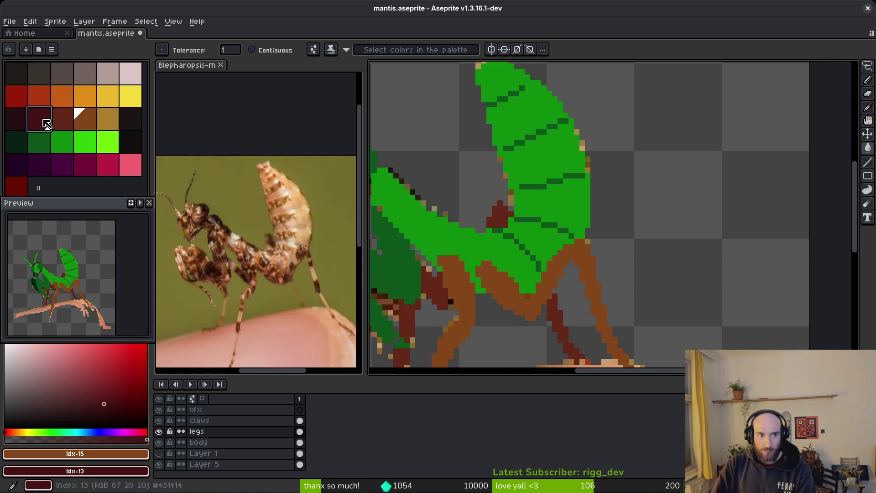
pyautogui.click(62, 119)
pyautogui.click(552, 336)
pyautogui.click(499, 214)
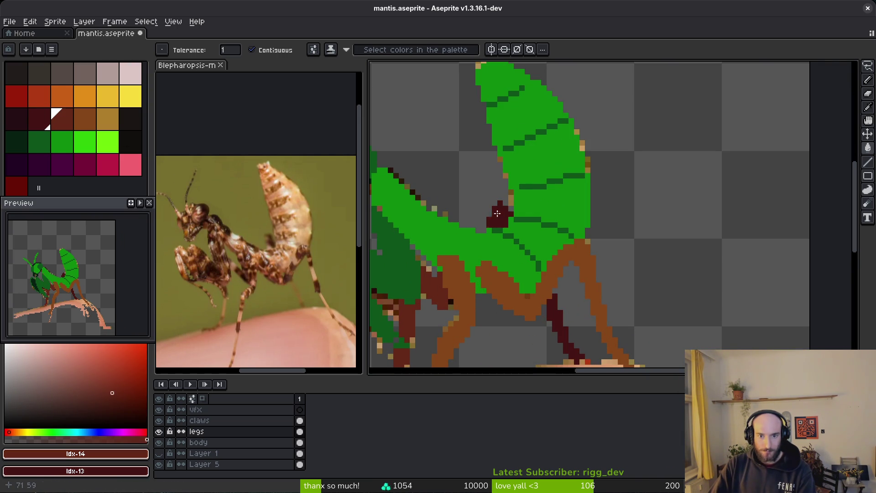
pyautogui.click(434, 300)
pyautogui.click(465, 291)
pyautogui.click(550, 293)
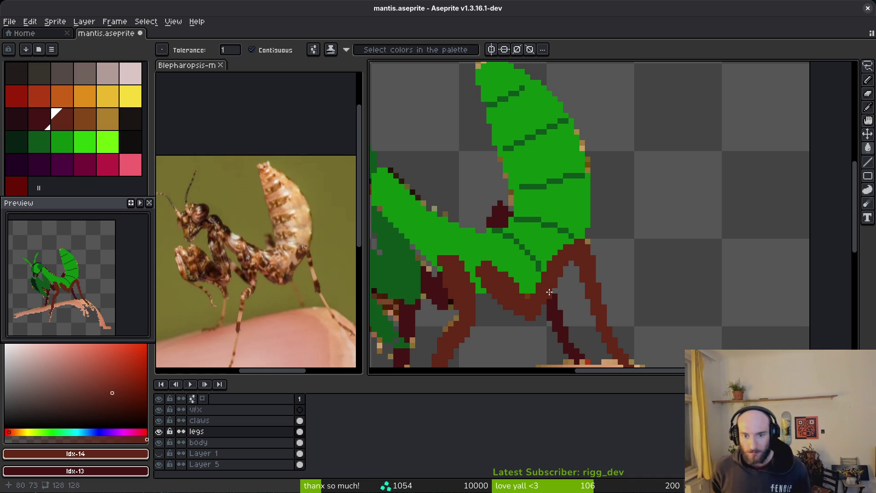
pyautogui.scroll(-4, 549, 292)
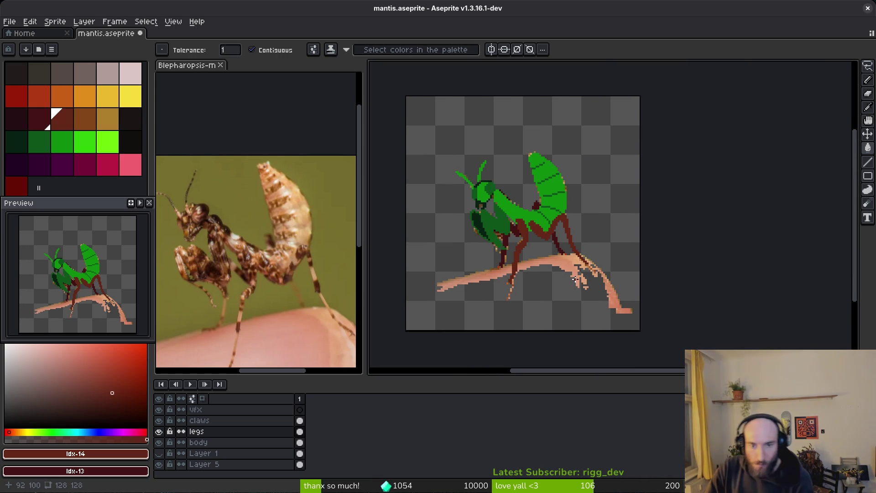
pyautogui.moveTo(574, 280); pyautogui.dragTo(590, 293)
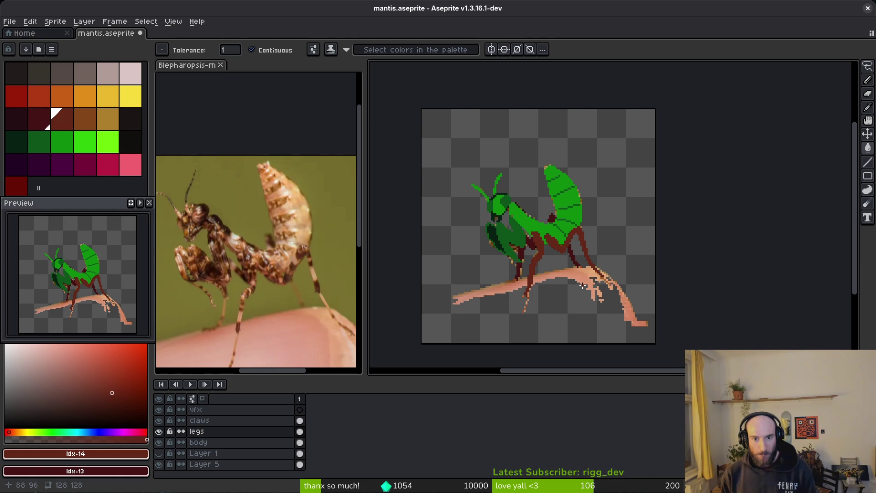
pyautogui.scroll(4, 583, 285)
pyautogui.moveTo(607, 376)
pyautogui.mouseDown()
pyautogui.moveTo(607, 278)
pyautogui.moveTo(614, 398)
pyautogui.mouseUp()
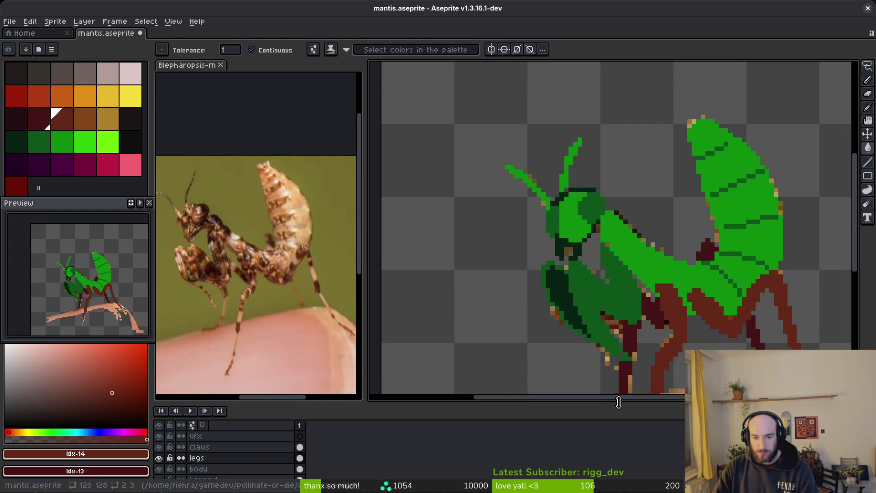
pyautogui.scroll(1, 608, 240)
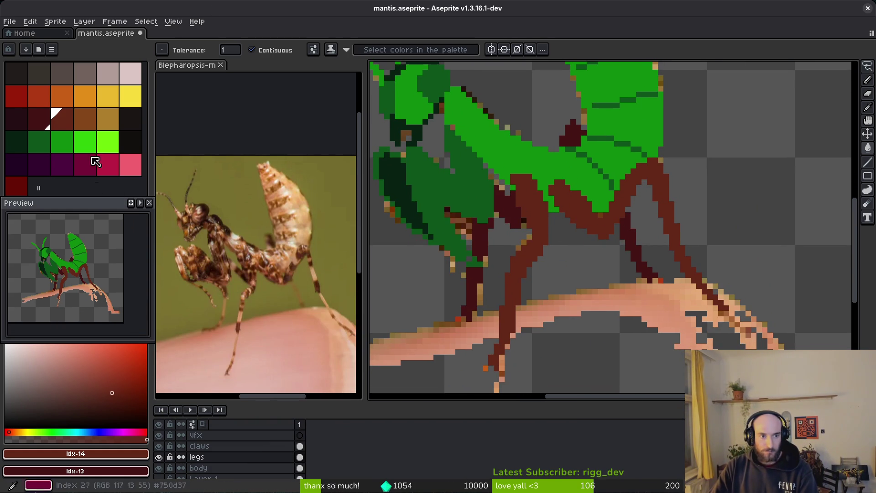
# - Fill the right leg and the next brown leg with dark green
pyautogui.click(62, 142)
pyautogui.click(579, 209)
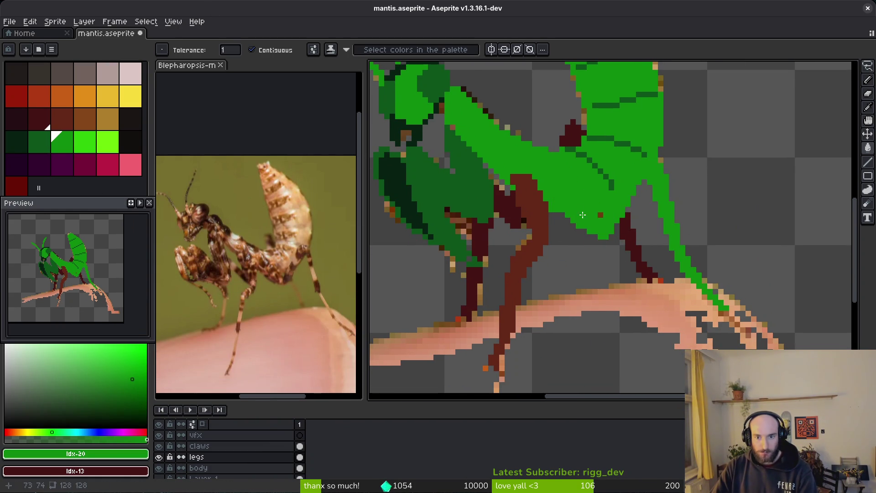
pyautogui.hotkey('ctrl', 'z')
pyautogui.click(39, 142)
pyautogui.click(558, 216)
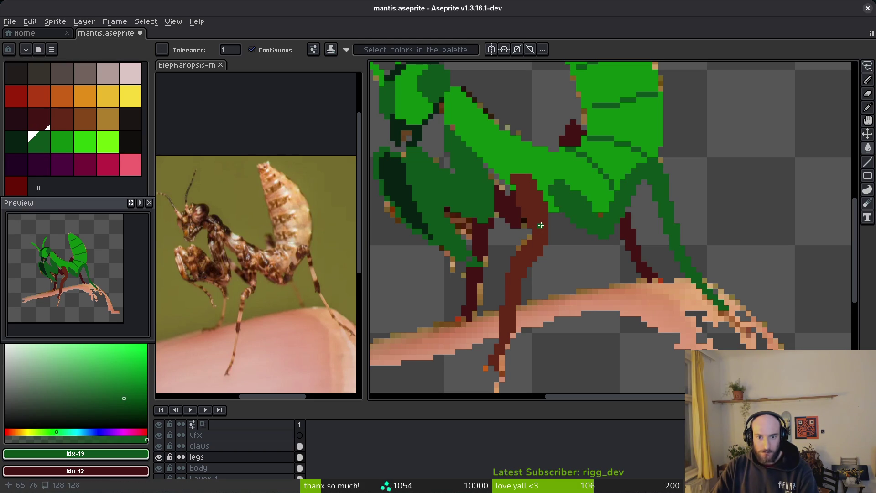
pyautogui.click(541, 225)
# - Refill the right leg, the dark-red back blob and the left leg with a darker secondary green
pyautogui.rightClick(18, 142)
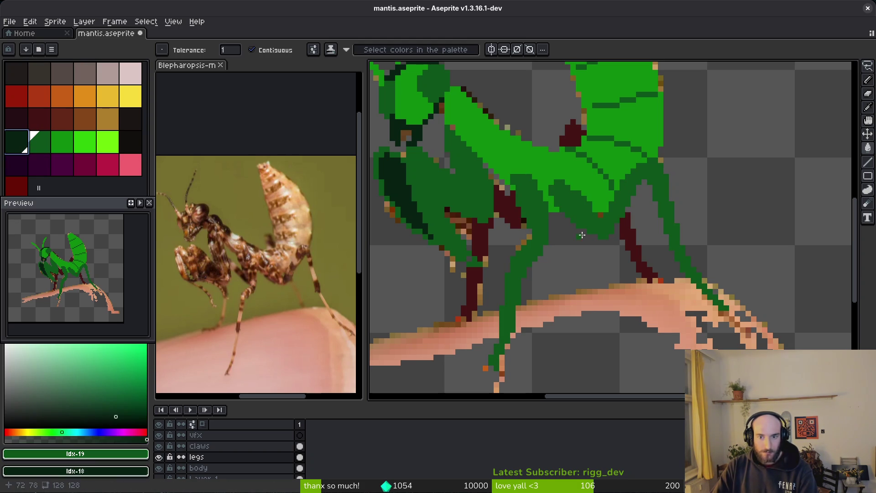
pyautogui.rightClick(628, 236)
pyautogui.rightClick(566, 135)
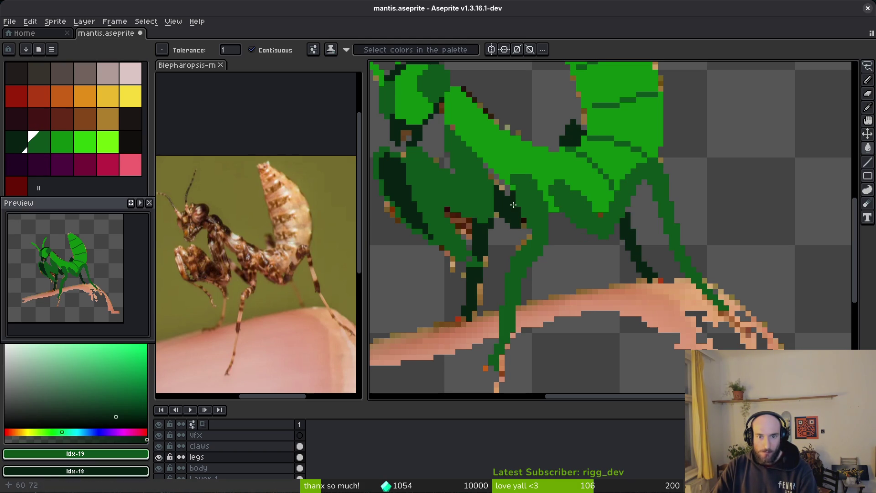
pyautogui.rightClick(481, 239)
pyautogui.scroll(-5, 603, 279)
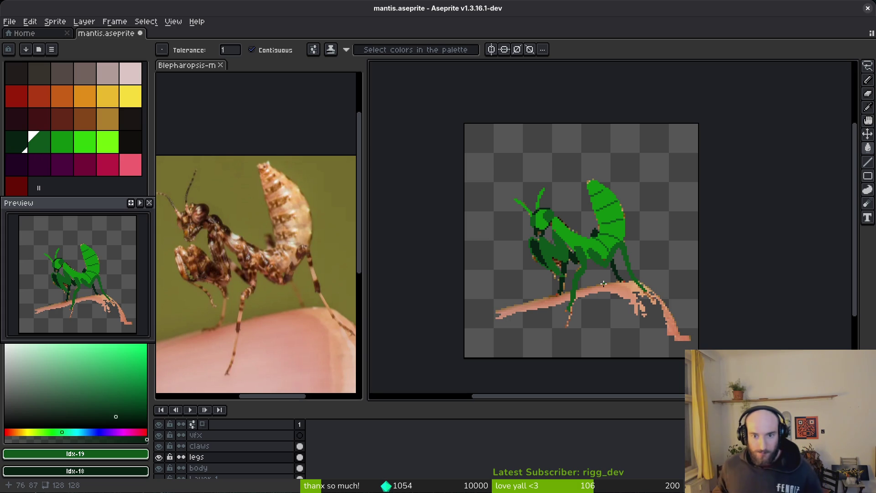
# - Choose bright green as the drawing colour
pyautogui.click(84, 142)
pyautogui.scroll(4, 574, 267)
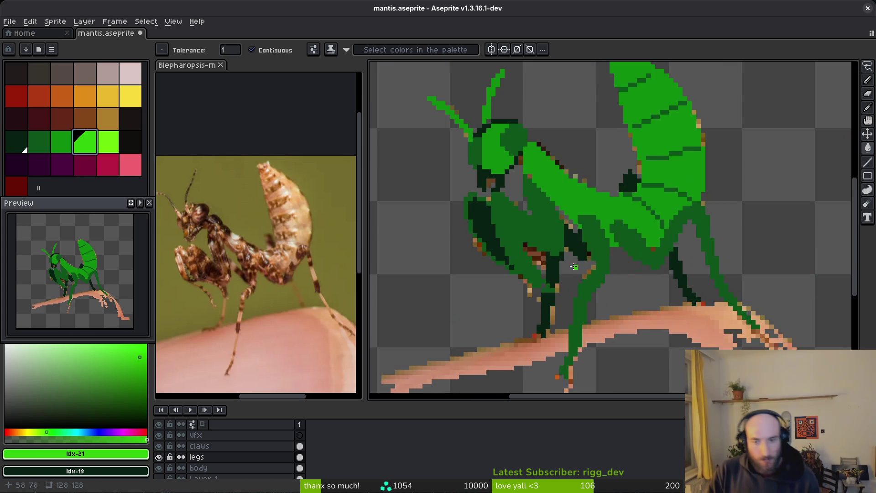
pyautogui.scroll(-1, 574, 267)
pyautogui.scroll(1, 525, 206)
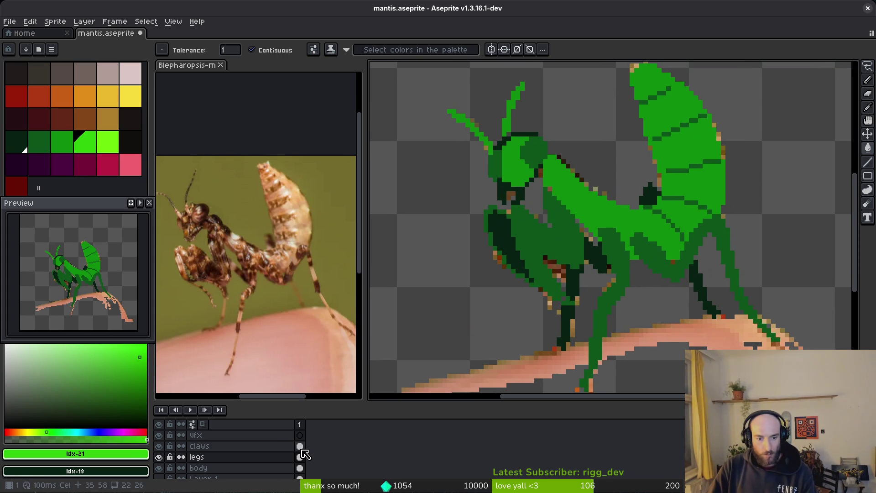
# - Cut the green forelegs from the claws layer and paste them in place on the body layer
pyautogui.click(299, 446)
pyautogui.press('m')
pyautogui.moveTo(413, 107); pyautogui.dragTo(636, 366)
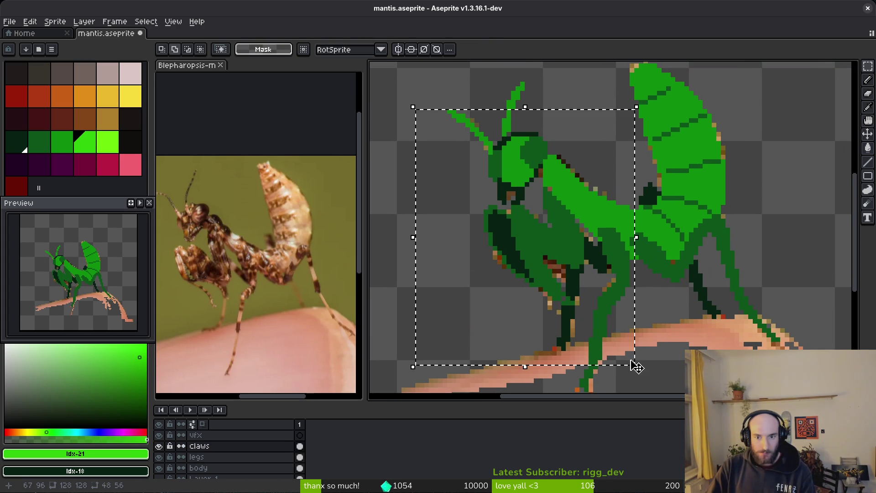
pyautogui.hotkey('ctrl', 'z')
pyautogui.hotkey('ctrl', 'z')
pyautogui.scroll(-1, 311, 461)
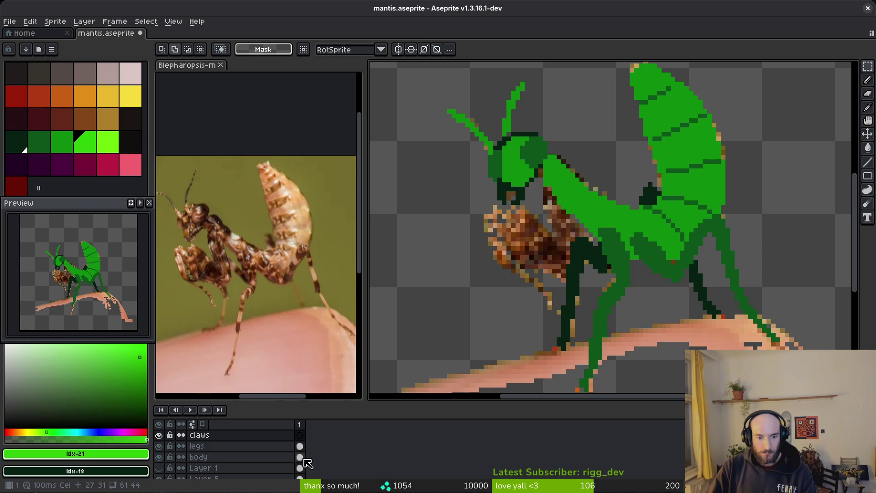
pyautogui.click(302, 458)
pyautogui.hotkey('ctrl', 'v')
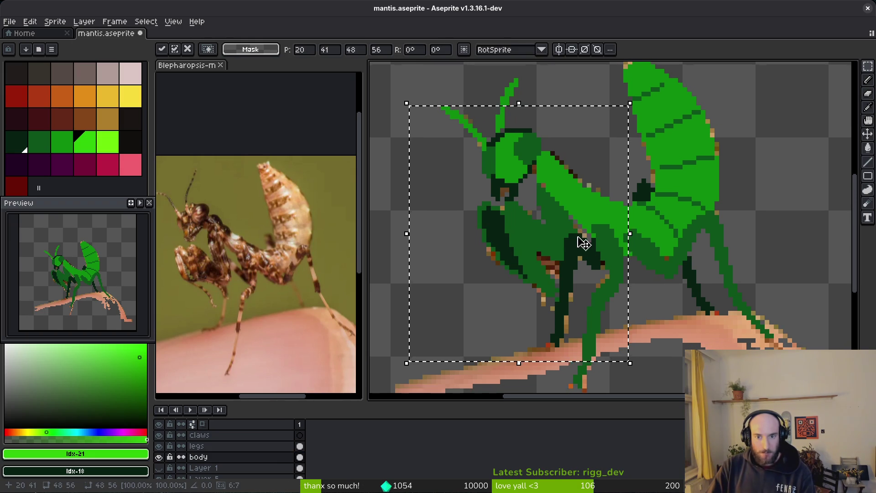
pyautogui.press('Return')
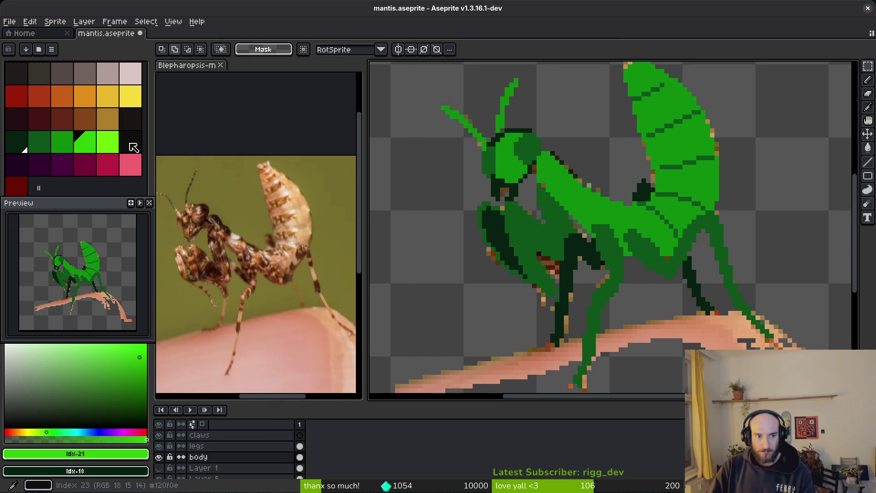
# - Flood-fill the front claw with bright green
pyautogui.press('g')
pyautogui.click(548, 239)
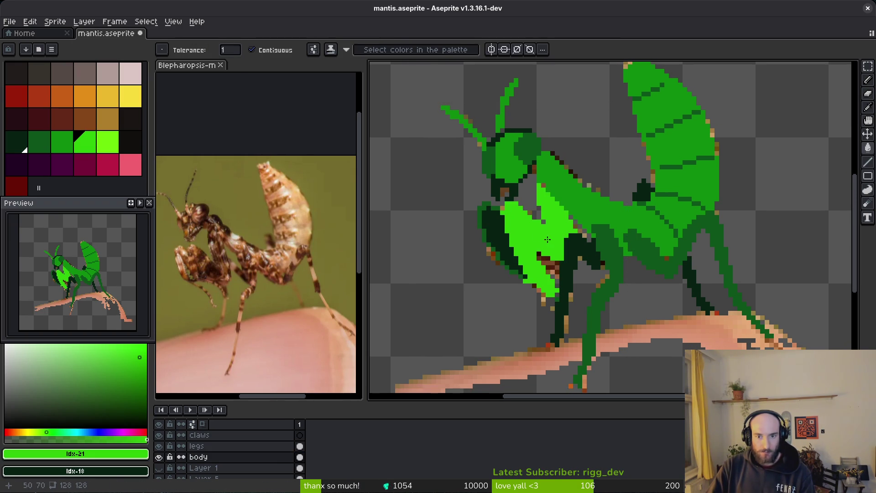
pyautogui.scroll(2, 487, 214)
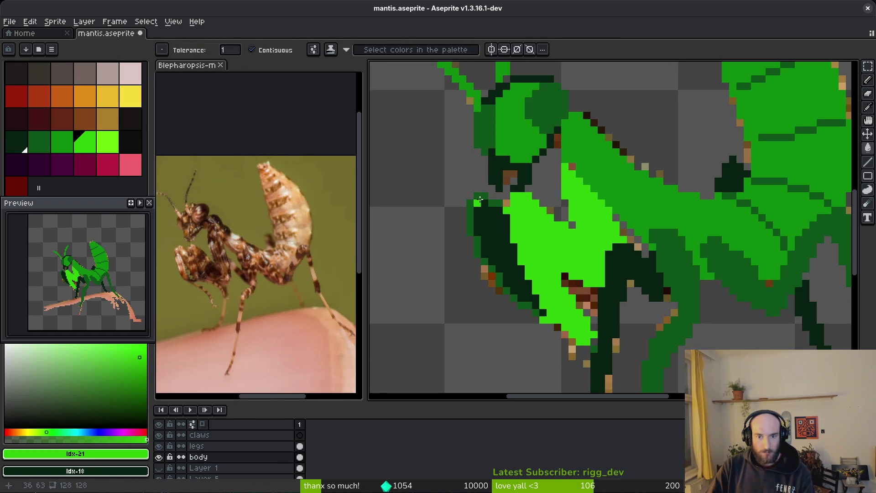
# - Lasso the front claw and replace its dark green #0d541b with #072112
pyautogui.press('q')
pyautogui.moveTo(511, 194)
pyautogui.mouseDown()
pyautogui.moveTo(452, 261)
pyautogui.moveTo(561, 319)
pyautogui.mouseUp()
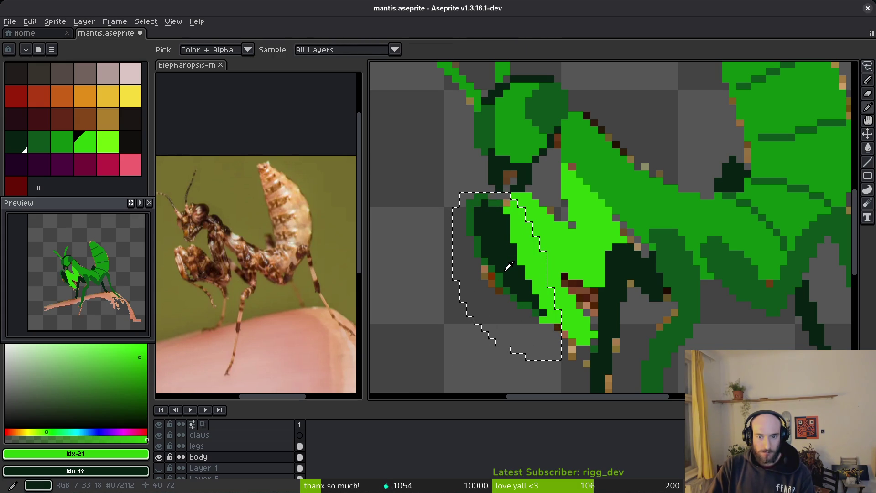
pyautogui.click(477, 214)
pyautogui.hotkey('shift', 'r')
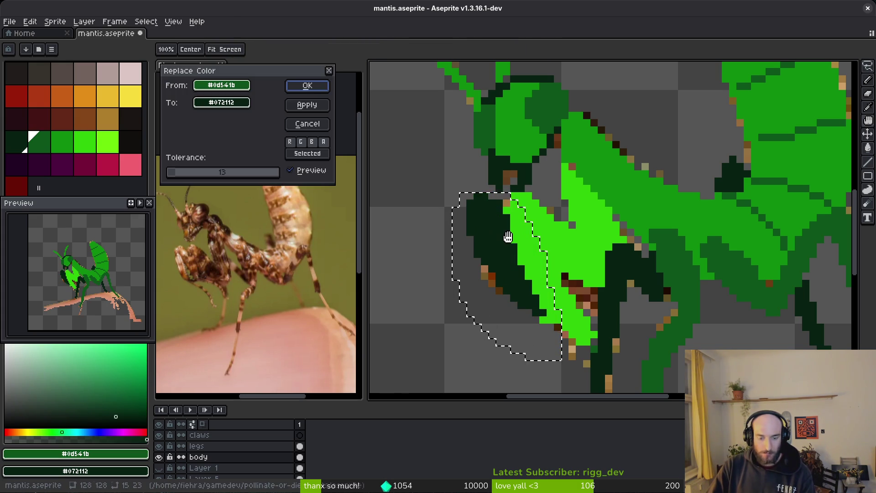
pyautogui.click(307, 86)
# - Replace the claw's very dark green with medium green #0e8b0e
pyautogui.click(503, 231)
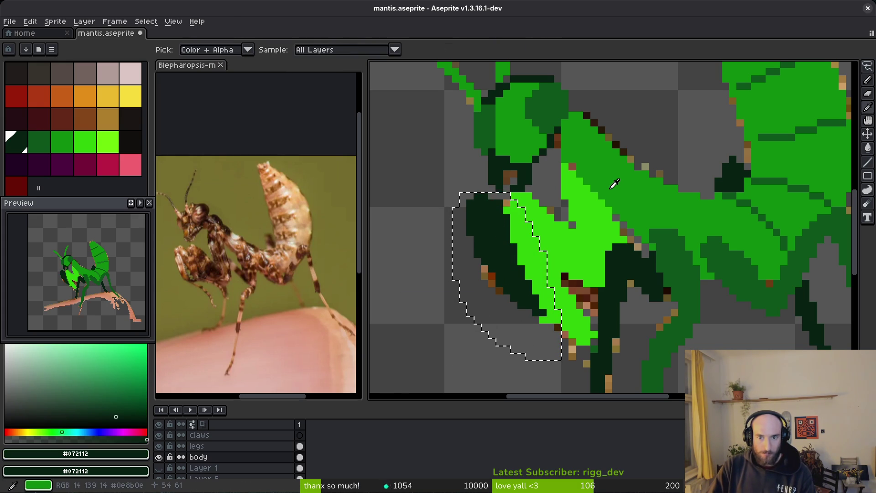
pyautogui.rightClick(616, 183)
pyautogui.hotkey('shift', 'r')
pyautogui.click(302, 87)
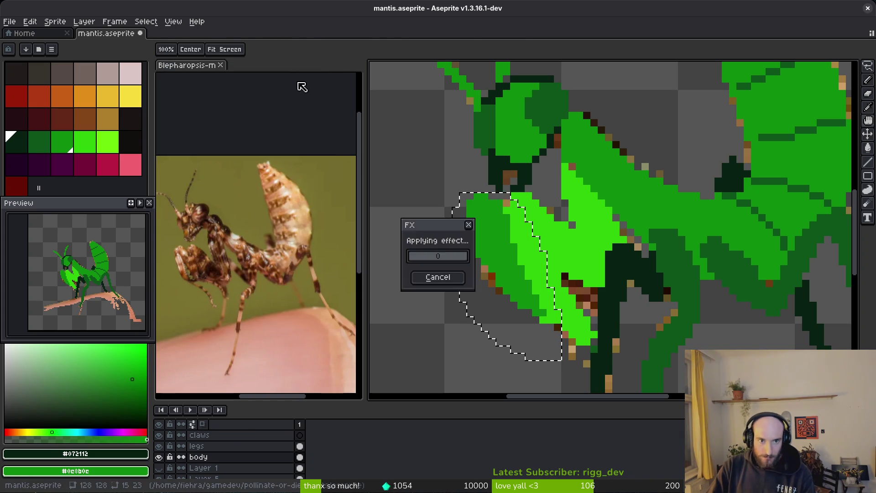
# - Save the document and return to mantis.aseprite
pyautogui.scroll(-3, 634, 232)
pyautogui.hotkey('ctrl', 's')
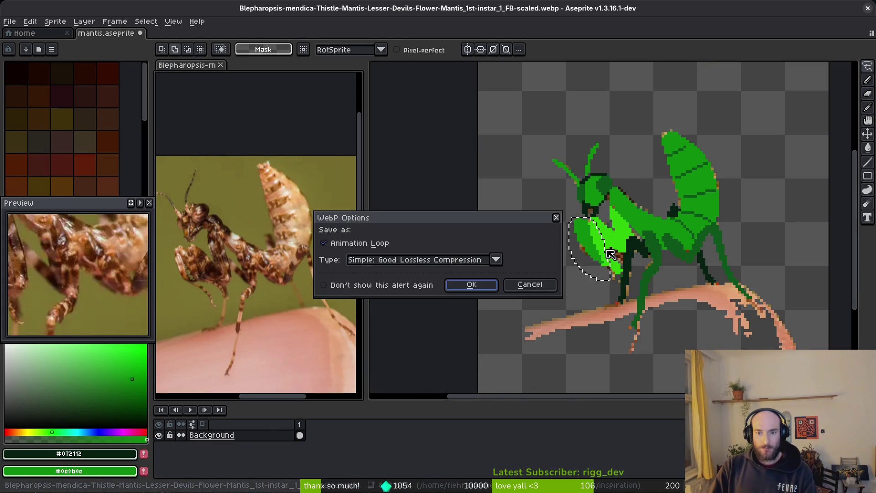
pyautogui.press('Return')
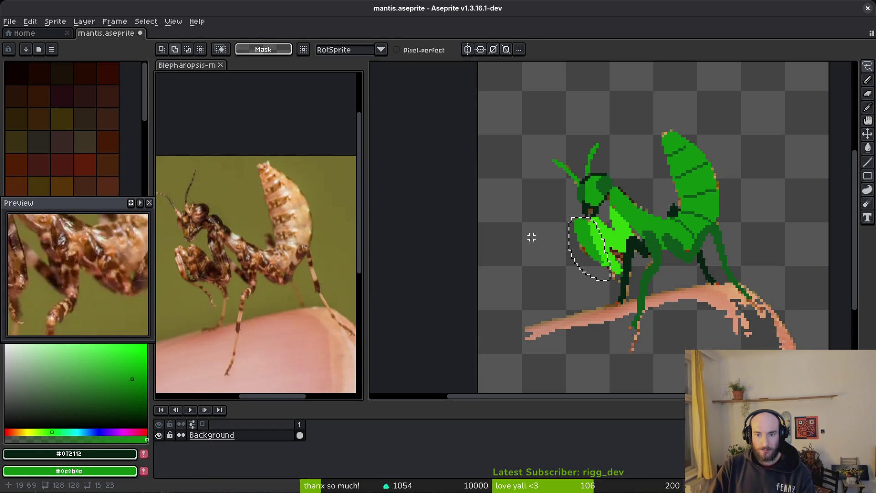
pyautogui.hotkey('ctrl', 'z')
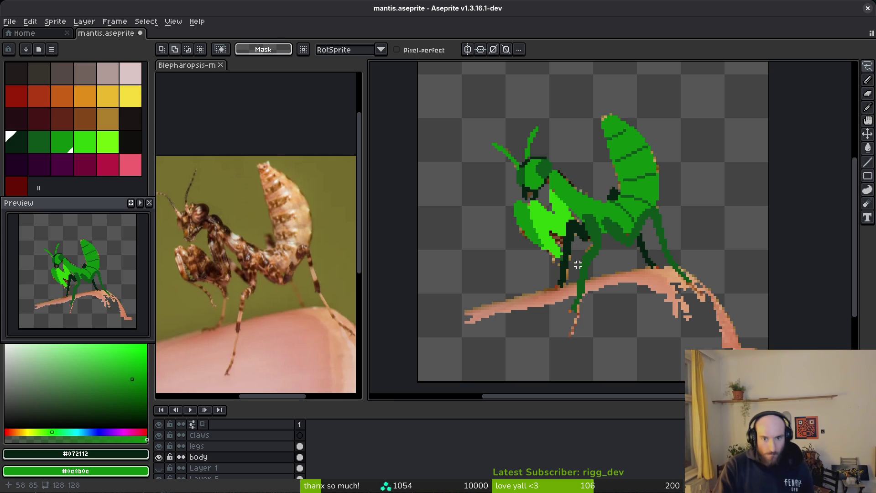
# - Sample bright green #2fc809 from the claw and move the legs layer below the body layer
pyautogui.scroll(3, 577, 249)
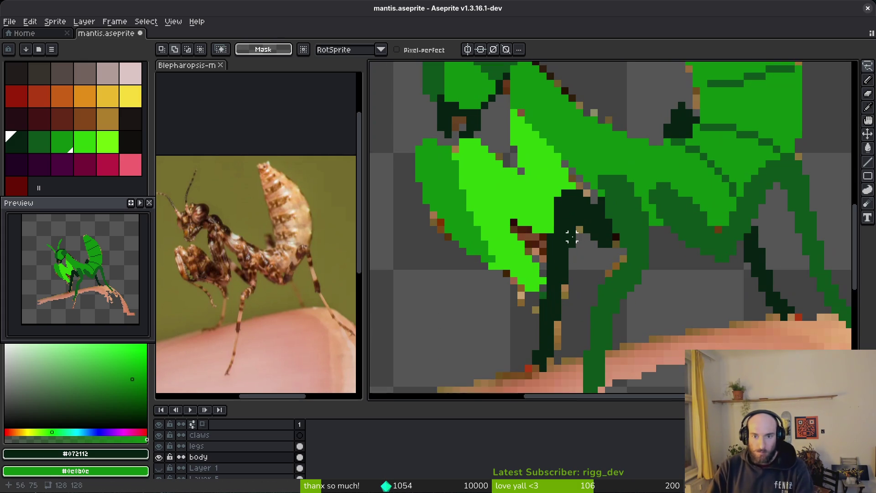
pyautogui.keyDown('alt'); pyautogui.click(551, 202); pyautogui.keyUp('alt')
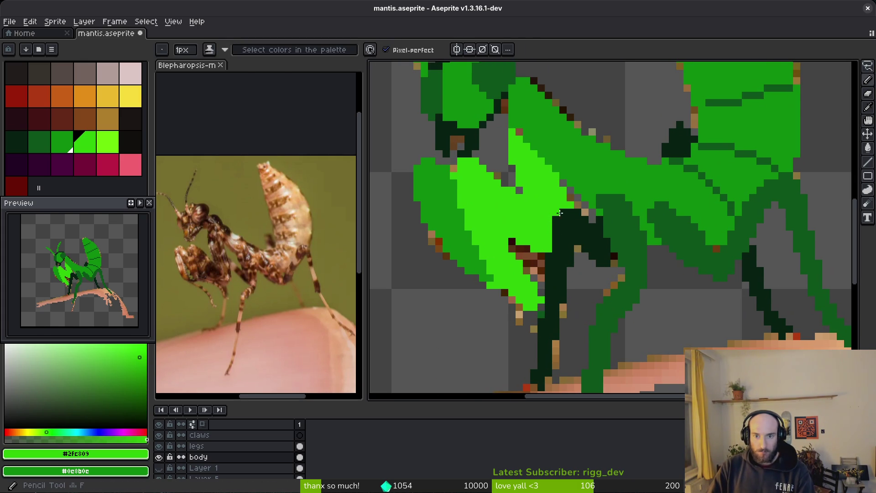
pyautogui.scroll(3, 552, 203)
pyautogui.scroll(-3, 574, 297)
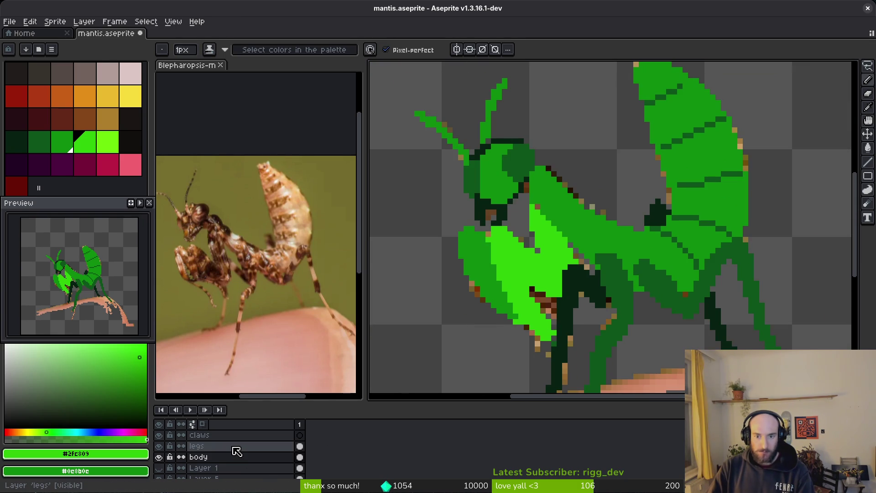
pyautogui.scroll(-2, 685, 235)
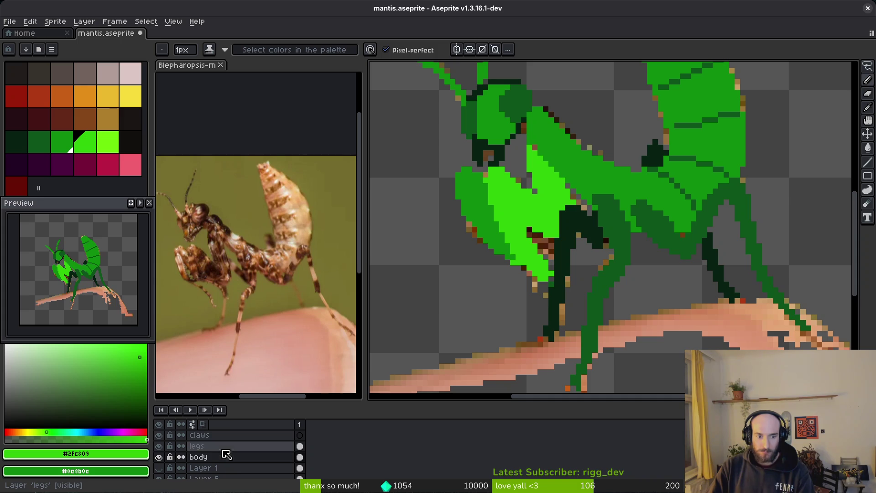
pyautogui.moveTo(229, 449); pyautogui.dragTo(235, 466)
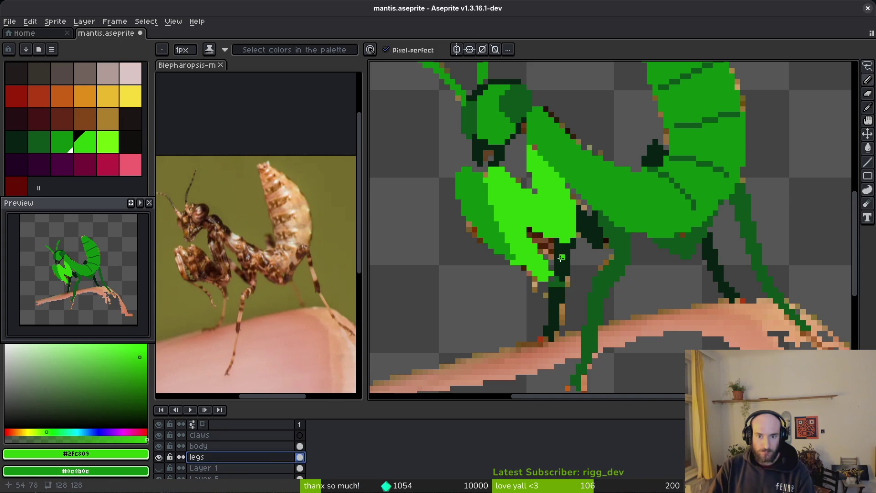
pyautogui.scroll(1, 561, 258)
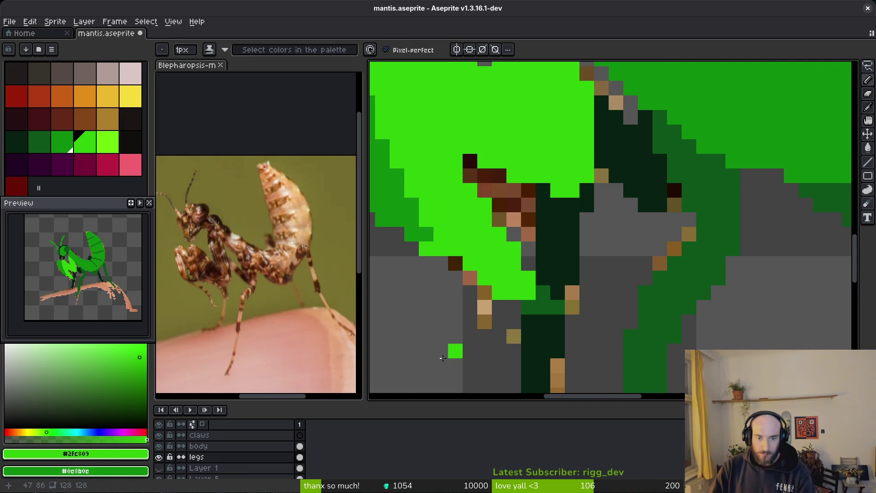
# - Pencil bright green pixels into the claw gaps, undoing the stray pixels
pyautogui.click(299, 446)
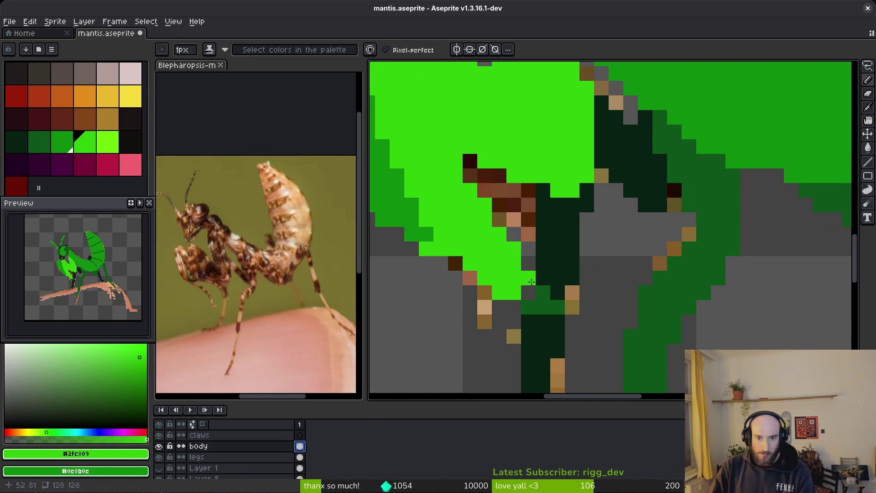
pyautogui.moveTo(532, 282)
pyautogui.mouseDown()
pyautogui.moveTo(557, 306)
pyautogui.moveTo(532, 295)
pyautogui.mouseUp()
pyautogui.click(567, 219)
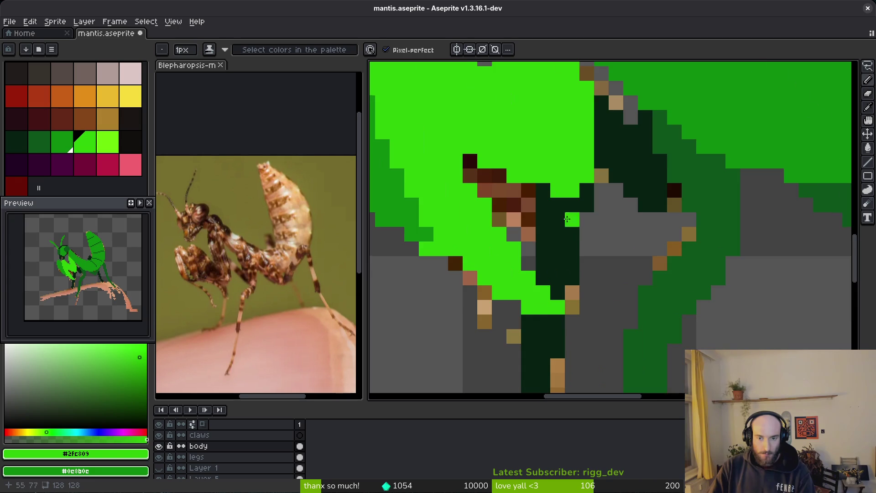
pyautogui.hotkey('ctrl', 'z')
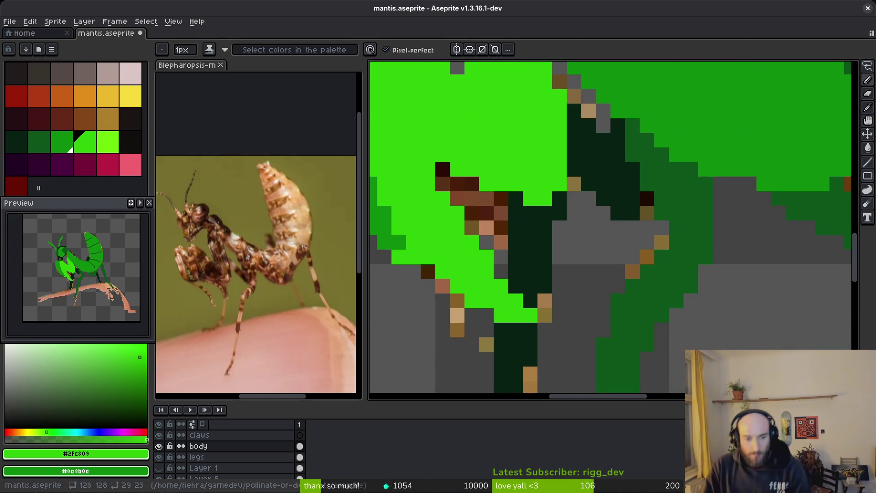
pyautogui.click(239, 457)
pyautogui.click(442, 315)
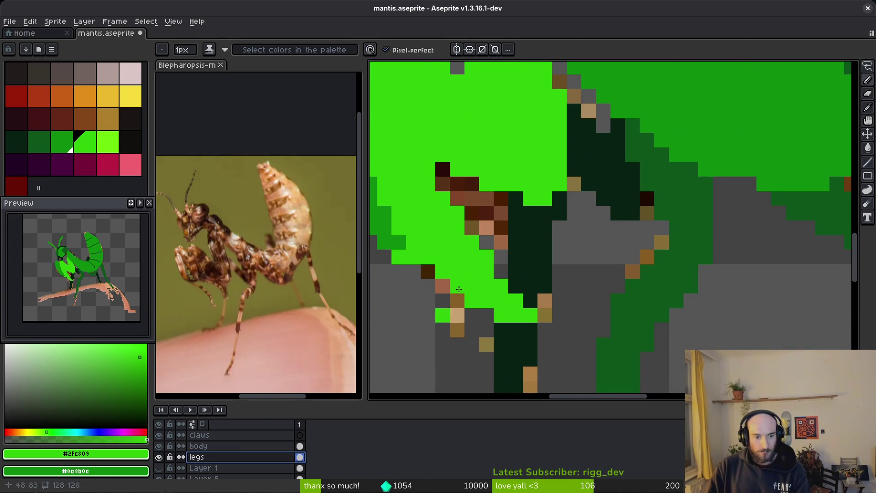
pyautogui.hotkey('ctrl', 'z')
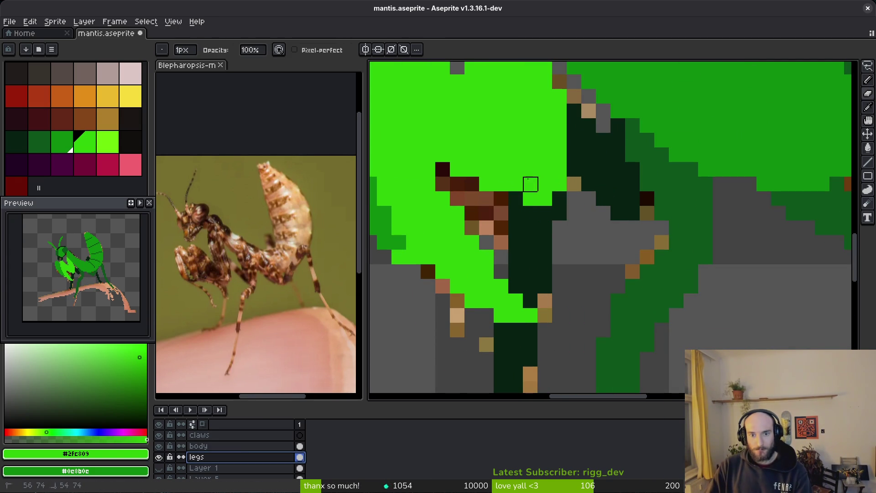
pyautogui.click(530, 198)
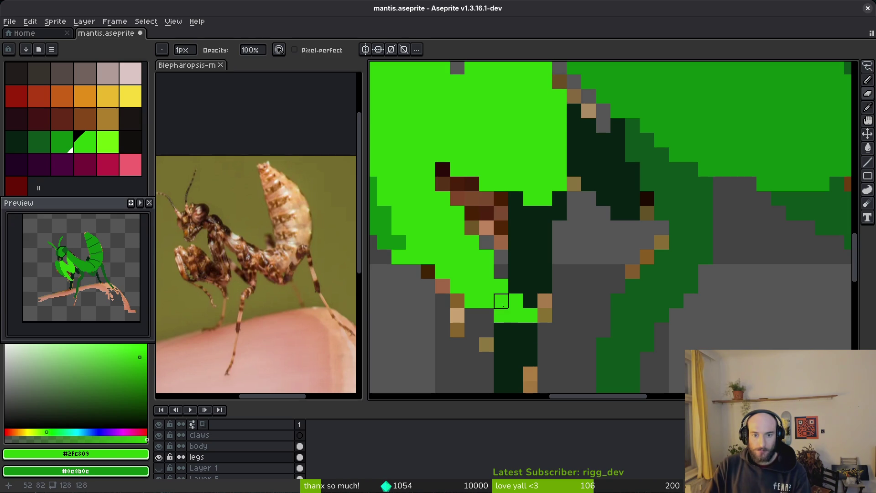
pyautogui.click(516, 286)
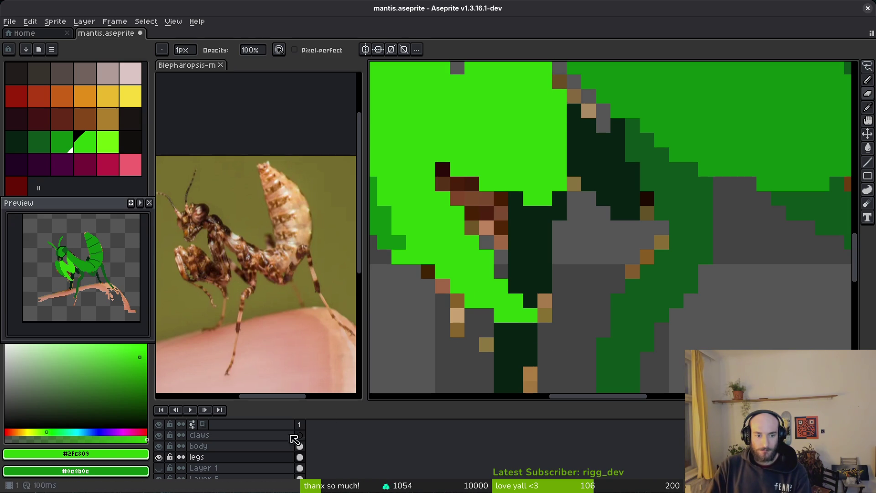
# - Move the body layer back below the legs layer and select the legs layer
pyautogui.click(232, 450)
pyautogui.moveTo(233, 450); pyautogui.dragTo(231, 460)
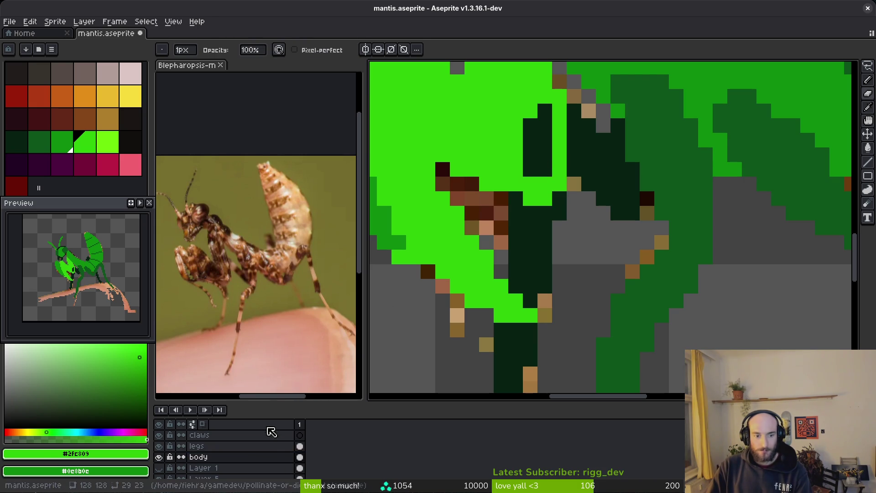
pyautogui.click(265, 446)
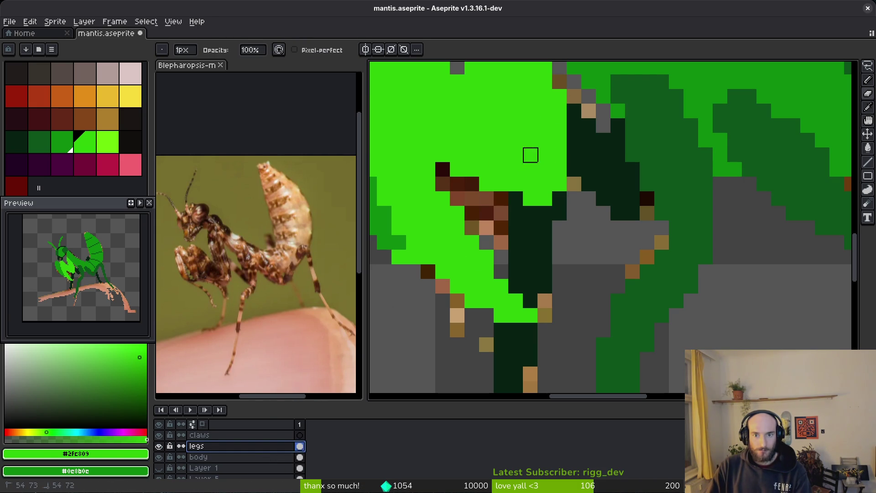
pyautogui.scroll(-3, 564, 193)
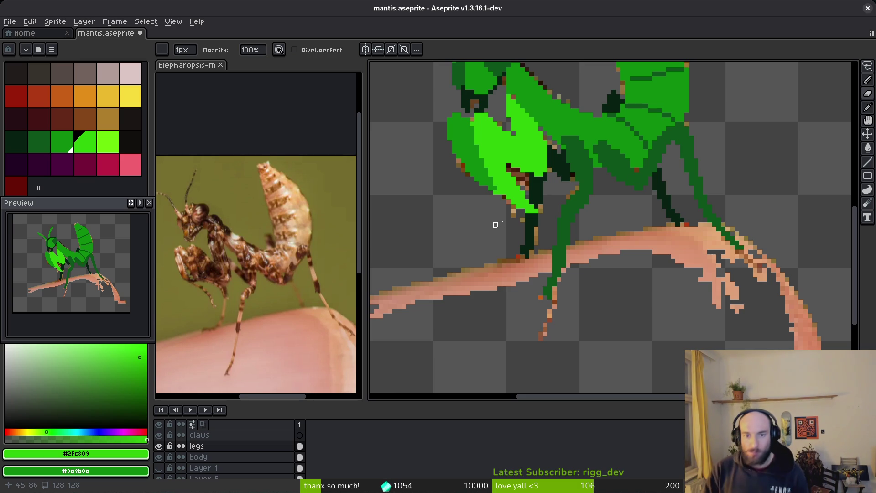
# - On the body layer, erase the green pixels covering the foreleg's brown joint
pyautogui.scroll(3, 689, 297)
pyautogui.scroll(3, 583, 259)
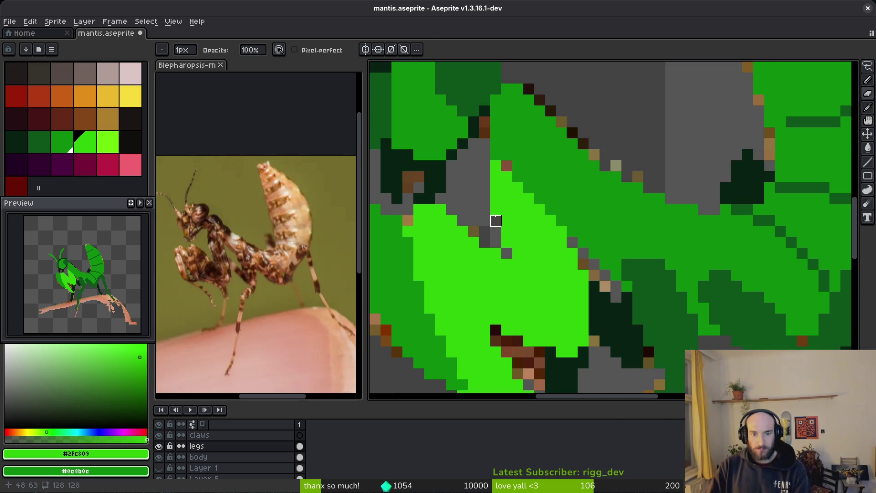
pyautogui.click(300, 457)
pyautogui.click(496, 210)
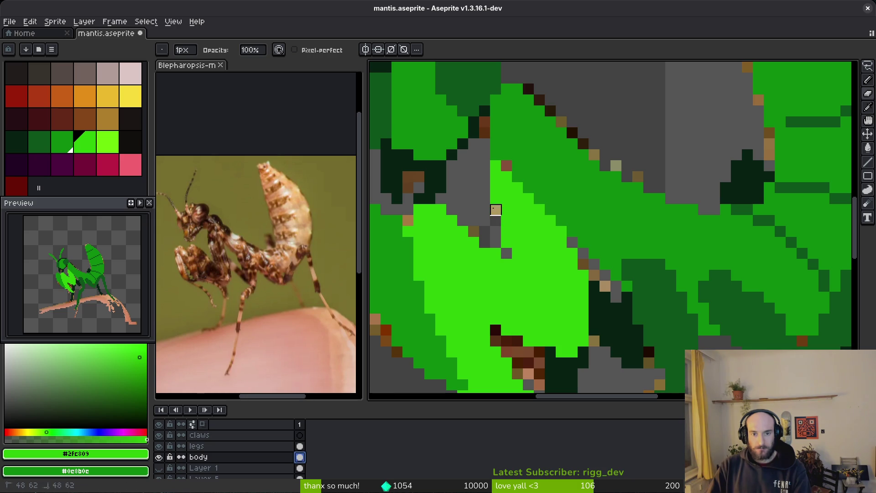
pyautogui.scroll(2, 562, 221)
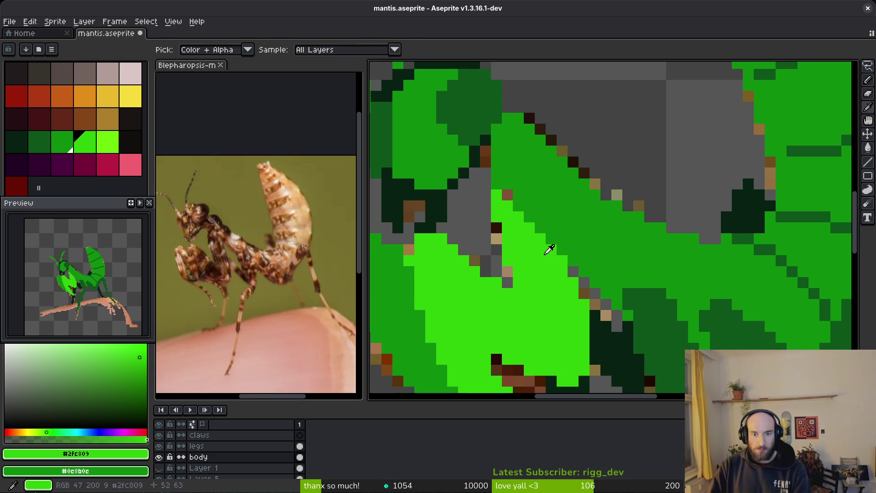
pyautogui.press('b')
pyautogui.scroll(5, 212, 252)
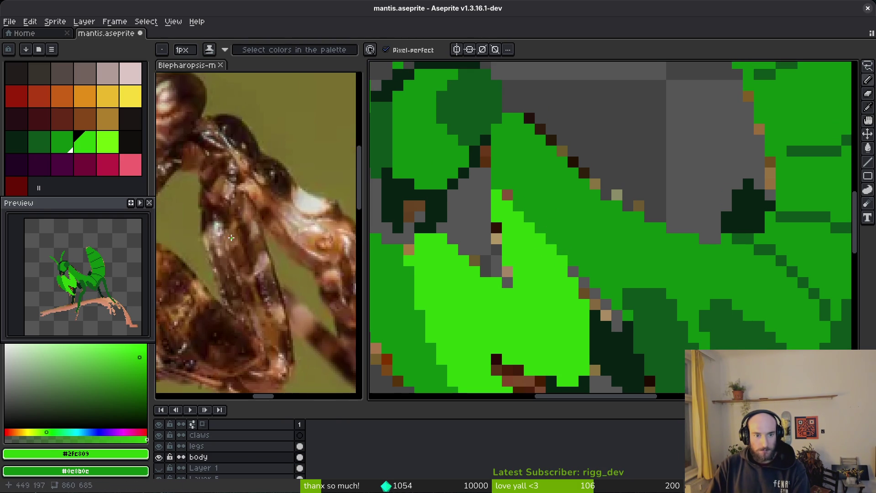
pyautogui.scroll(-2, 273, 245)
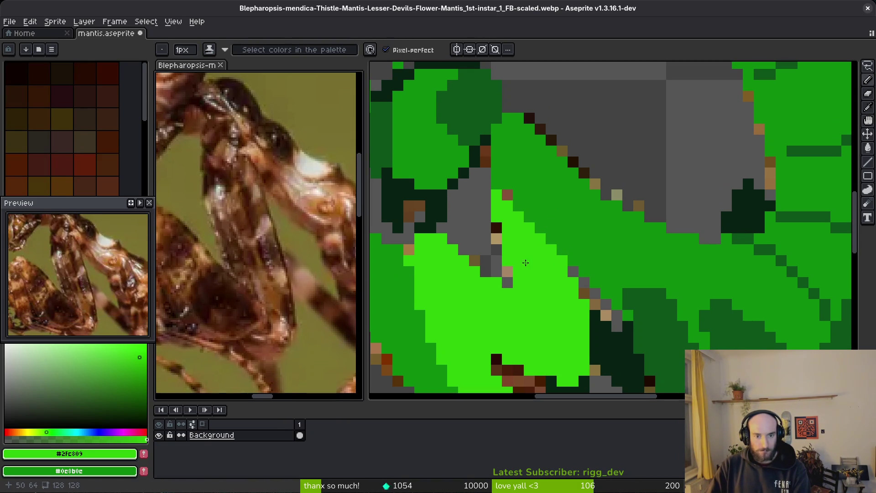
pyautogui.click(539, 215)
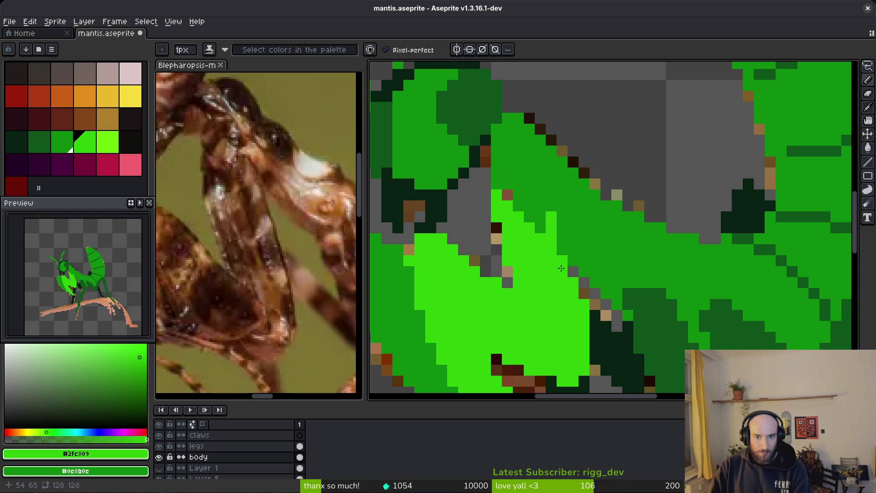
pyautogui.press('e')
pyautogui.moveTo(507, 215); pyautogui.dragTo(507, 265)
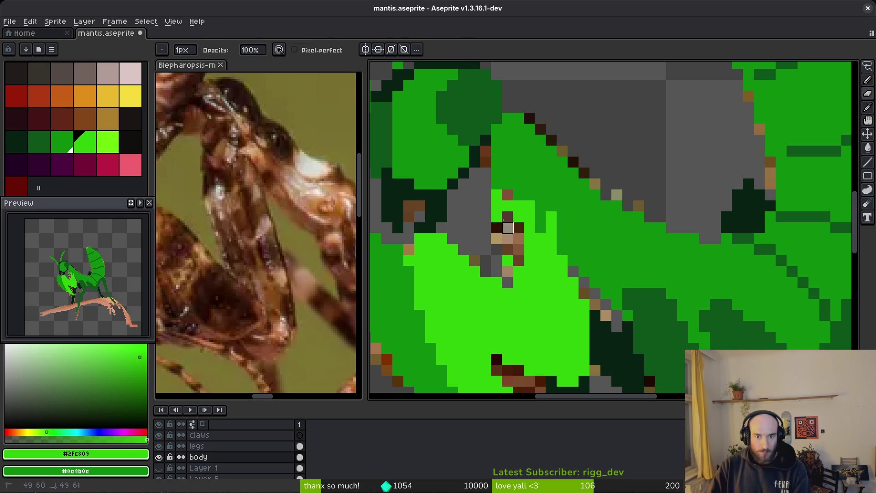
pyautogui.moveTo(497, 194)
pyautogui.mouseDown()
pyautogui.moveTo(507, 273)
pyautogui.moveTo(507, 203)
pyautogui.mouseUp()
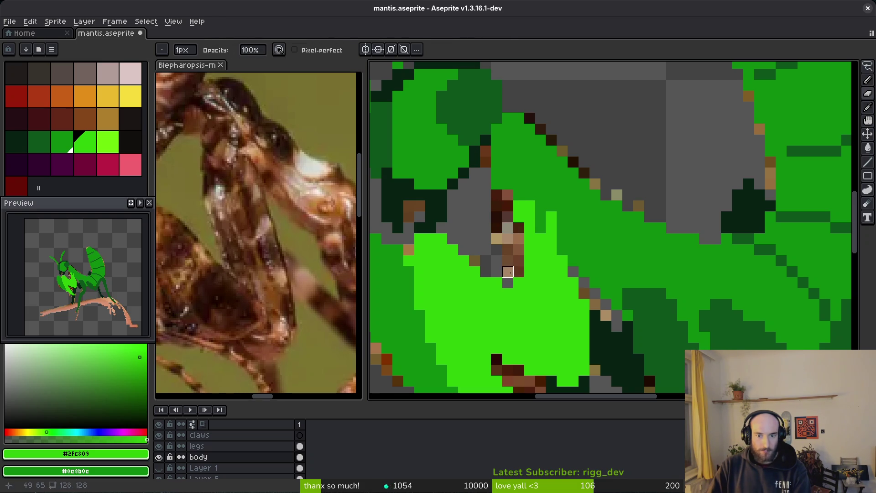
# - Pencil bright green pixels beside the joint, fixing stray dark pixels
pyautogui.press('b')
pyautogui.rightClick(540, 228)
pyautogui.moveTo(540, 228); pyautogui.dragTo(541, 206)
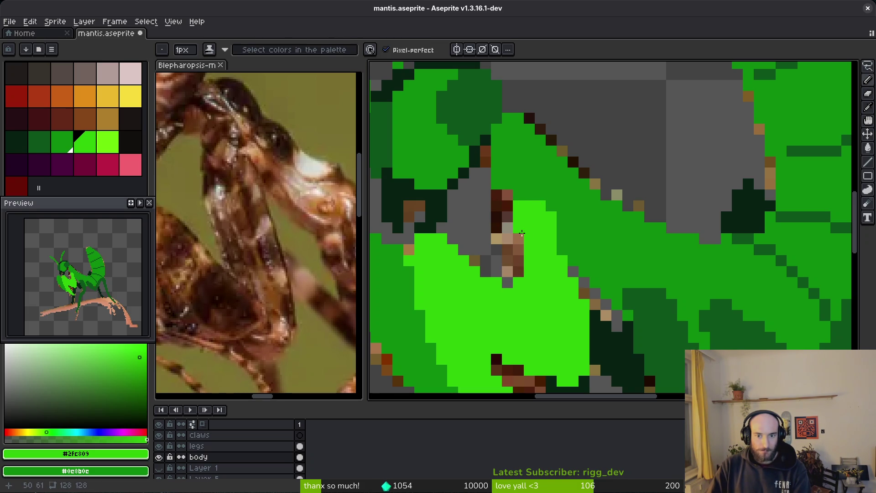
pyautogui.scroll(-3, 600, 302)
pyautogui.scroll(3, 592, 311)
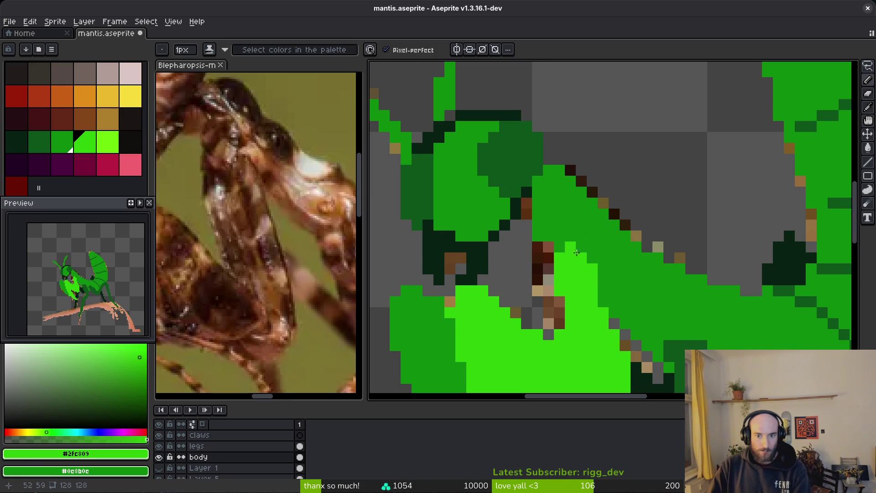
pyautogui.click(579, 249)
pyautogui.click(591, 258)
pyautogui.click(605, 302)
pyautogui.scroll(-3, 621, 310)
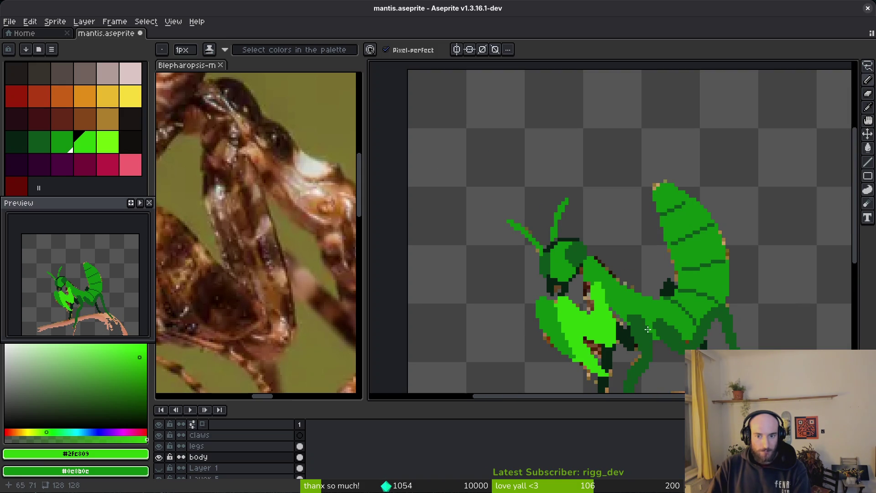
pyautogui.scroll(2, 579, 303)
pyautogui.scroll(2, 571, 274)
# - Pick the darker body green and shade a dark strip running down below the joint
pyautogui.keyDown('alt'); pyautogui.click(559, 236); pyautogui.keyUp('alt')
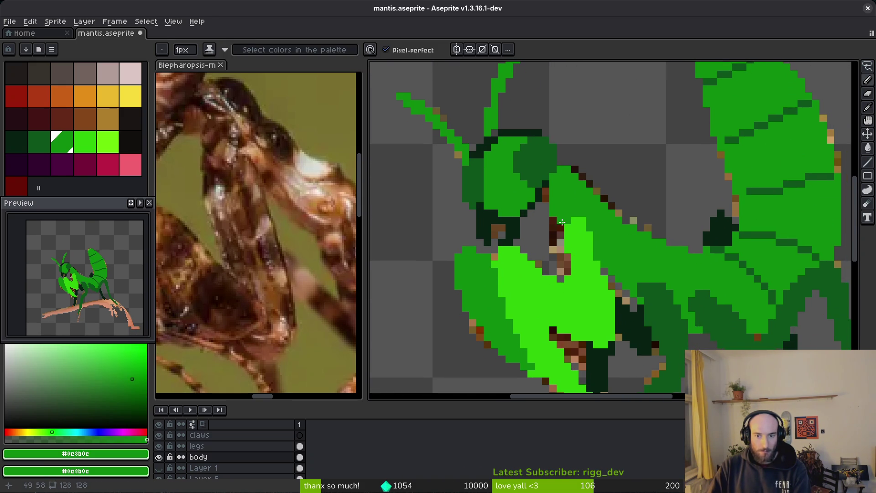
pyautogui.scroll(2, 560, 236)
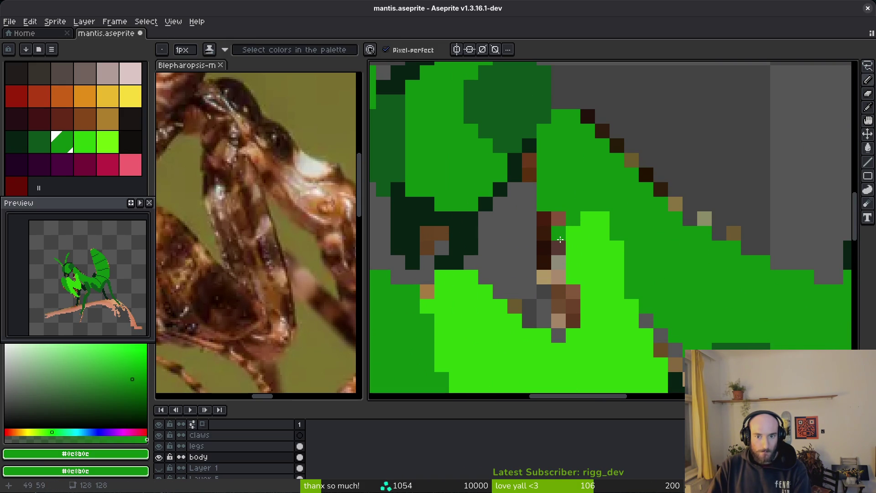
pyautogui.moveTo(560, 240)
pyautogui.mouseDown()
pyautogui.moveTo(558, 299)
pyautogui.moveTo(573, 310)
pyautogui.moveTo(554, 297)
pyautogui.moveTo(544, 315)
pyautogui.moveTo(558, 335)
pyautogui.mouseUp()
pyautogui.keyDown('alt'); pyautogui.click(538, 338); pyautogui.keyUp('alt')
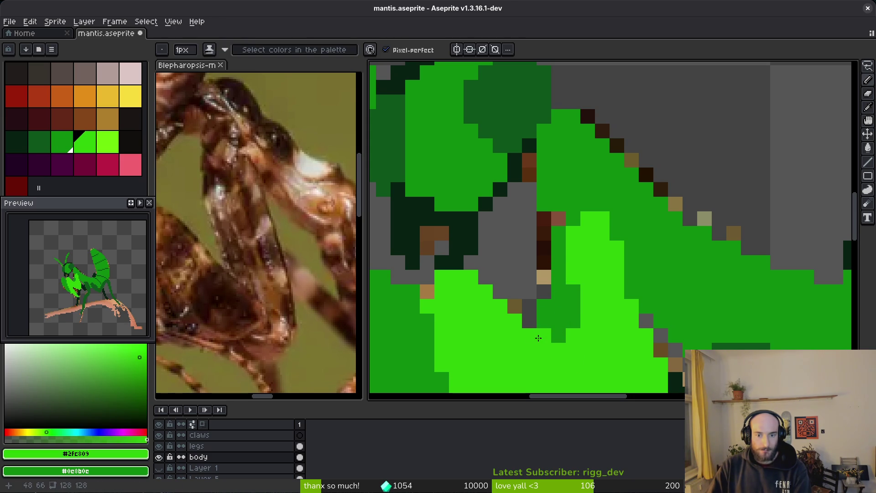
pyautogui.scroll(-3, 539, 338)
pyautogui.scroll(-2, 606, 349)
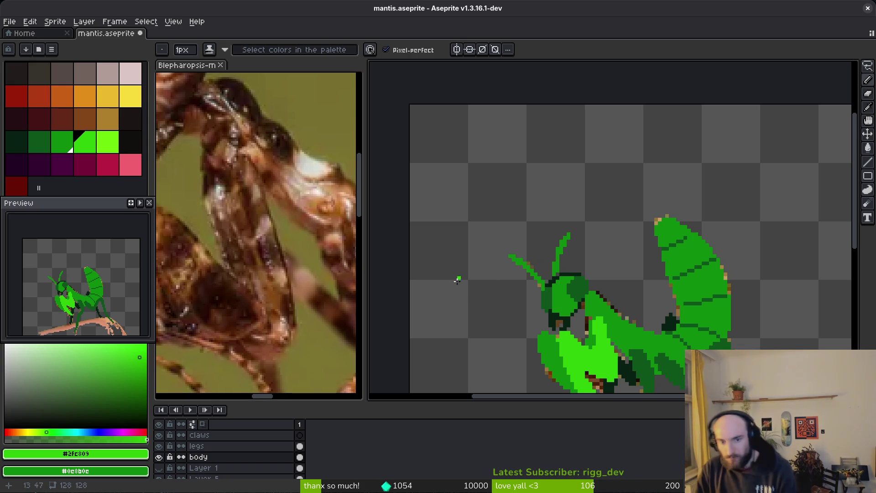
pyautogui.scroll(2, 484, 324)
pyautogui.scroll(2, 660, 178)
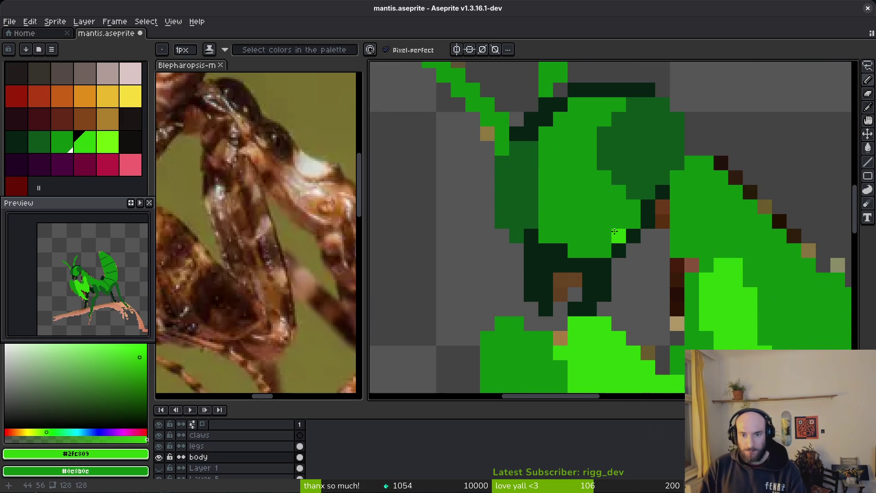
# - Lasso the head and replace its colours with the darkest green #072112, then deselect
pyautogui.hotkey('shift', 'w')
pyautogui.moveTo(636, 89)
pyautogui.mouseDown()
pyautogui.moveTo(543, 306)
pyautogui.moveTo(619, 333)
pyautogui.moveTo(675, 324)
pyautogui.mouseUp()
pyautogui.press('i')
pyautogui.click(593, 224)
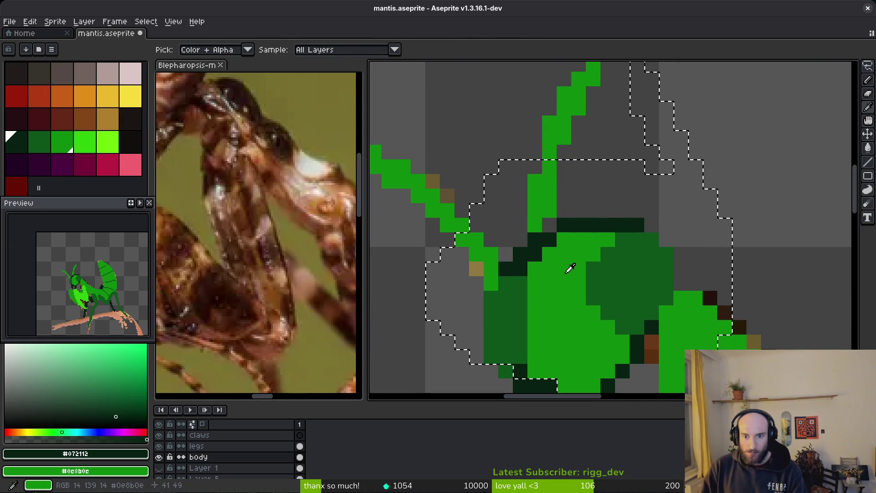
pyautogui.scroll(-3, 582, 258)
pyautogui.hotkey('shift', 'r')
pyautogui.press('Return')
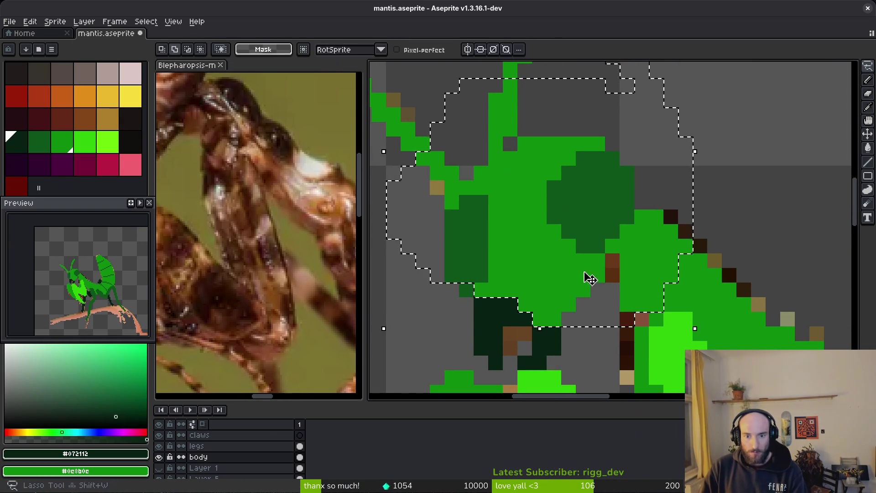
pyautogui.hotkey('ctrl', 'd')
# - Touch up individual eye-patch pixels, painting dark cells and erasing those at its edge
pyautogui.press('b')
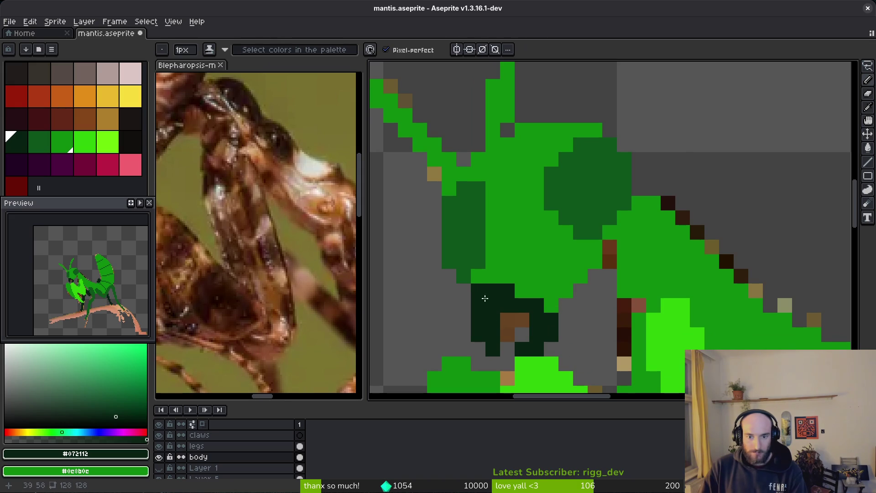
pyautogui.hotkey('ctrl', 'Tab')
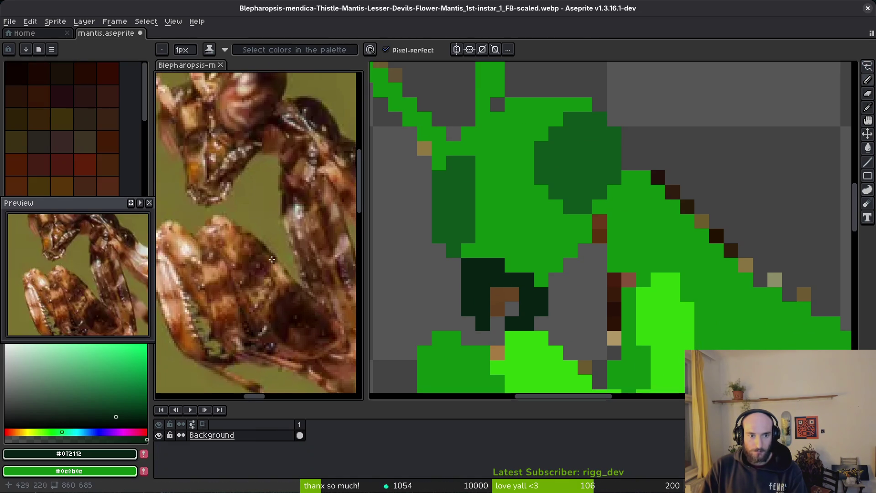
pyautogui.click(497, 323)
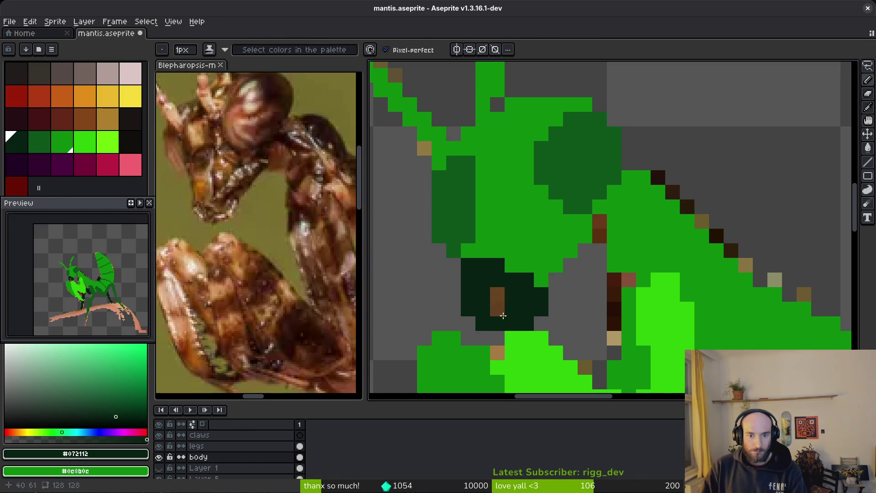
pyautogui.press('e')
pyautogui.click(527, 324)
pyautogui.click(468, 324)
pyautogui.press('f')
pyautogui.click(498, 294)
pyautogui.hotkey('ctrl', 'z')
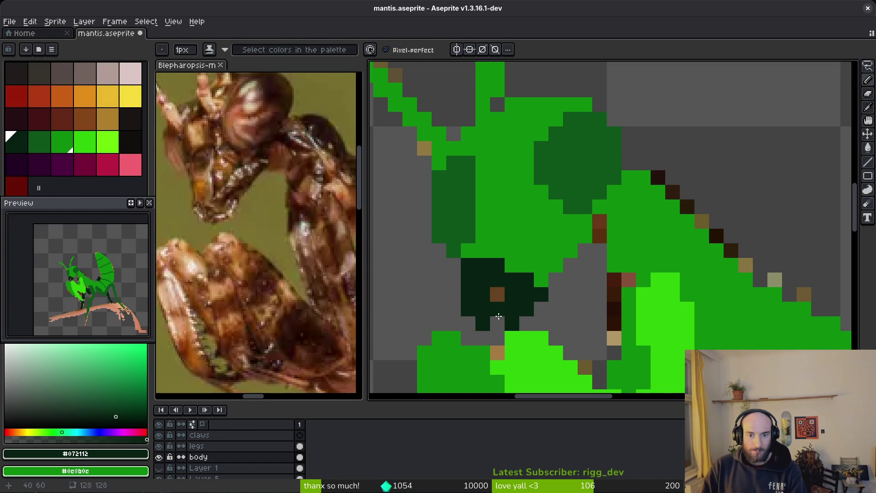
pyautogui.click(497, 324)
pyautogui.press('e')
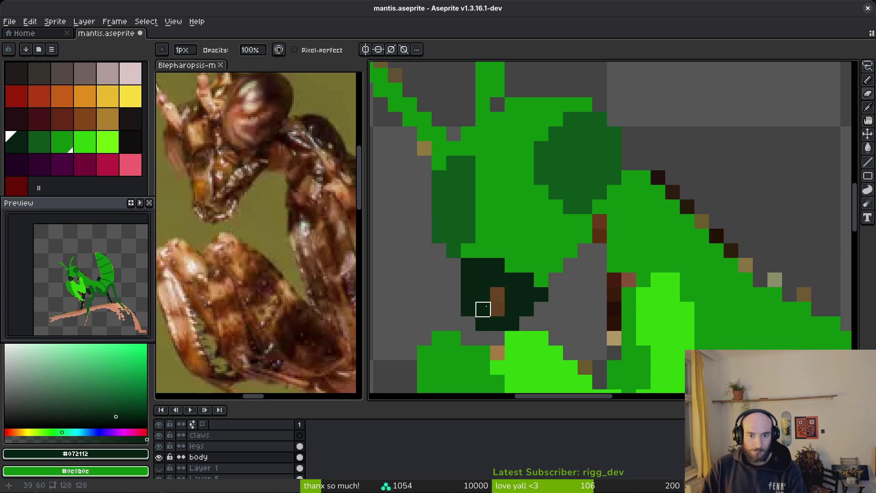
pyautogui.click(482, 324)
pyautogui.click(483, 309)
# - Paint dark green over the remaining brown pixels in the eye patch
pyautogui.scroll(-5, 556, 294)
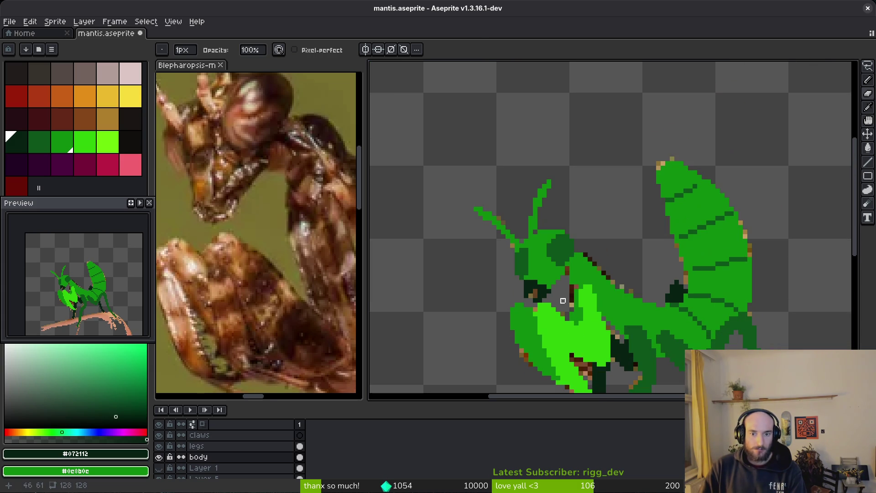
pyautogui.scroll(3, 577, 292)
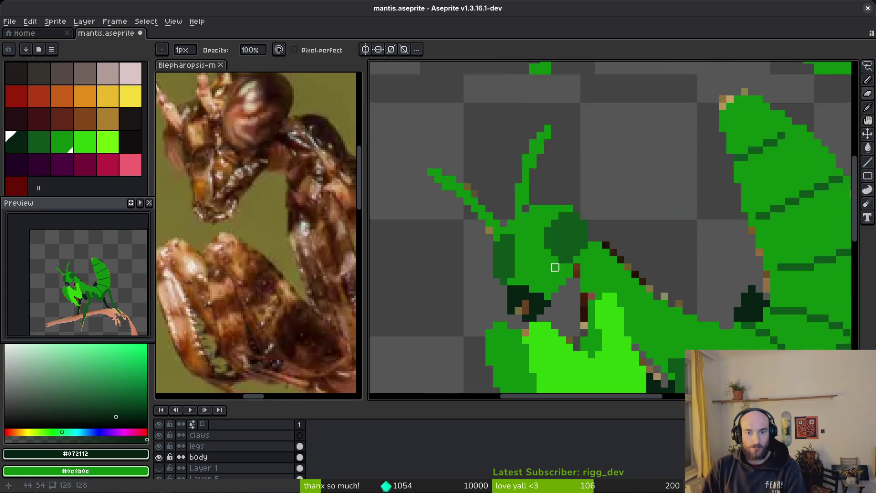
pyautogui.moveTo(539, 252); pyautogui.dragTo(532, 238)
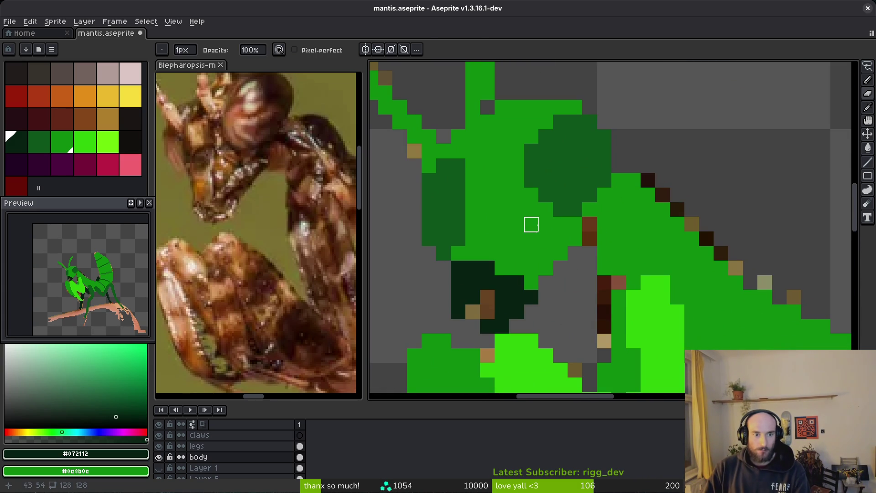
pyautogui.moveTo(458, 220)
pyautogui.mouseDown()
pyautogui.moveTo(484, 220)
pyautogui.moveTo(513, 242)
pyautogui.moveTo(446, 238)
pyautogui.mouseUp()
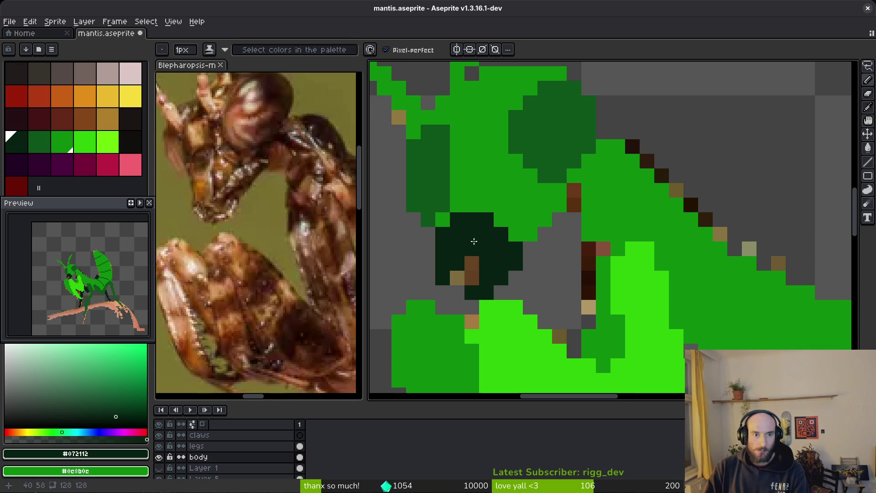
pyautogui.moveTo(504, 264); pyautogui.dragTo(472, 262)
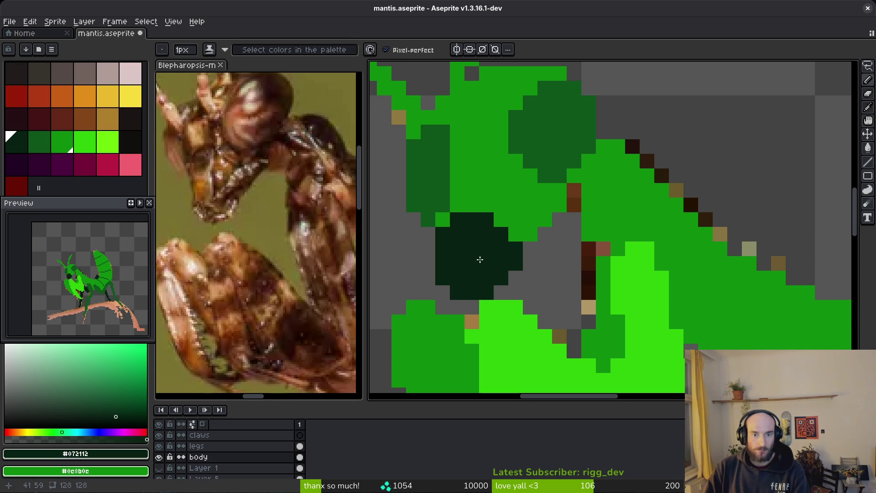
pyautogui.scroll(-3, 480, 260)
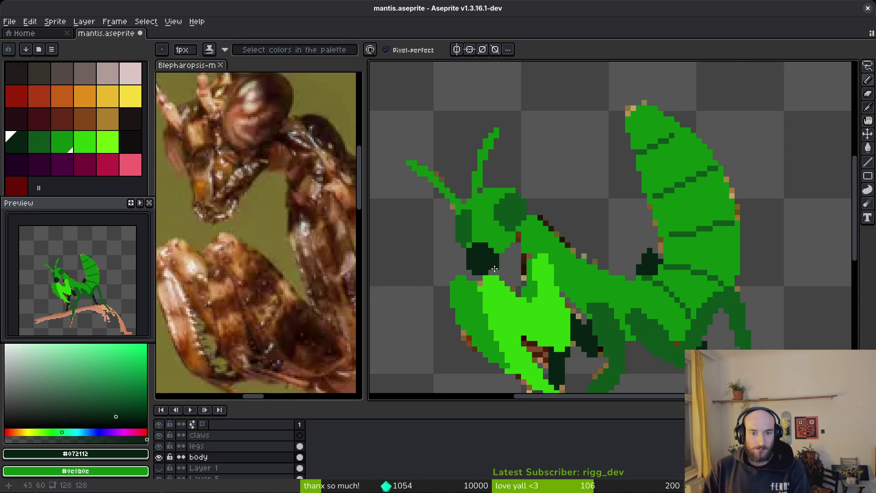
pyautogui.scroll(5, 495, 269)
# - Sample the head's medium green and repaint its dark-green shading medium green
pyautogui.moveTo(483, 256); pyautogui.dragTo(565, 297)
pyautogui.scroll(-5, 566, 297)
pyautogui.scroll(4, 550, 235)
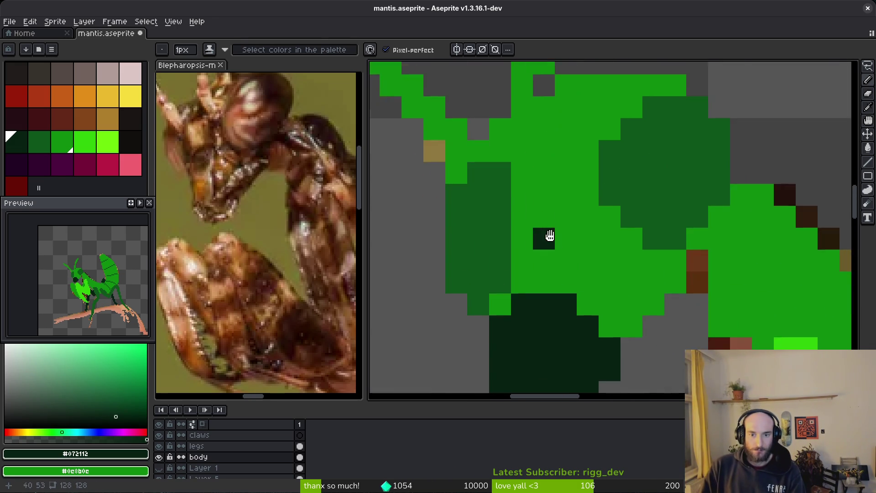
pyautogui.scroll(-1, 550, 235)
pyautogui.keyDown('alt'); pyautogui.click(589, 323); pyautogui.keyUp('alt')
pyautogui.scroll(-2, 612, 325)
pyautogui.scroll(2, 598, 350)
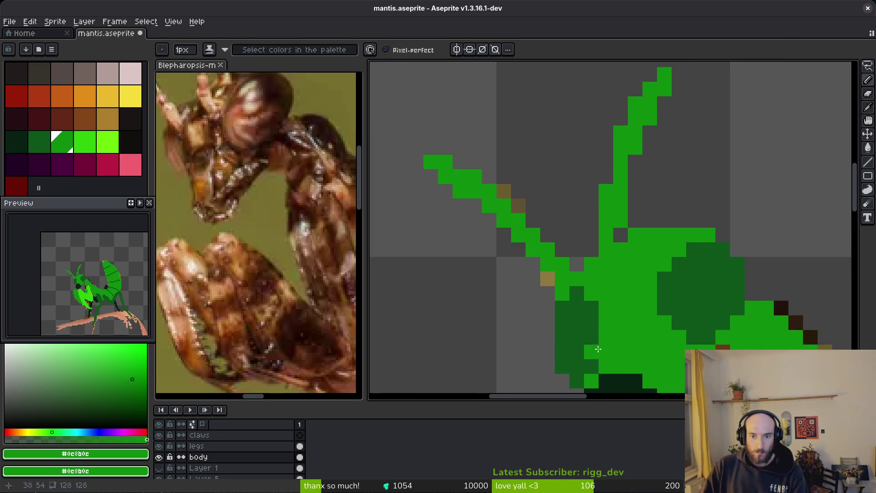
pyautogui.scroll(1, 598, 349)
pyautogui.scroll(1, 569, 297)
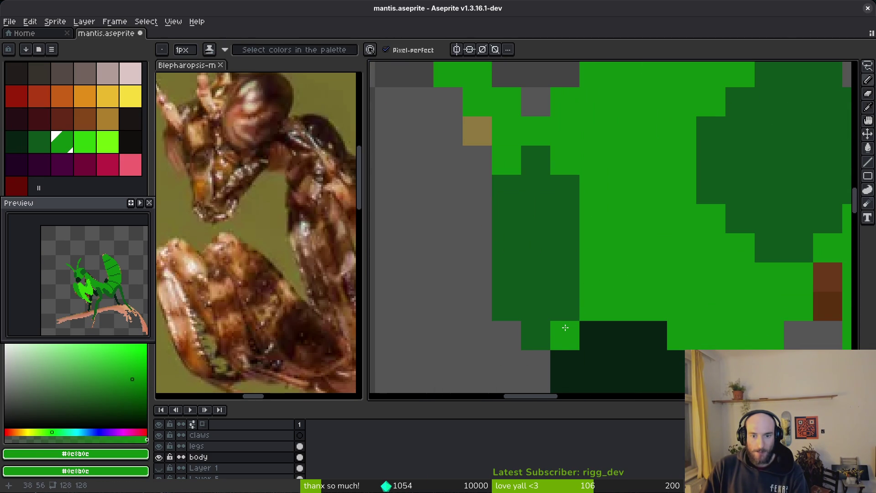
pyautogui.moveTo(566, 328)
pyautogui.mouseDown()
pyautogui.moveTo(569, 307)
pyautogui.moveTo(536, 214)
pyautogui.moveTo(552, 253)
pyautogui.moveTo(571, 206)
pyautogui.mouseUp()
# - Sample the dark green and extend the shading toward the head's left edge
pyautogui.scroll(-3, 583, 228)
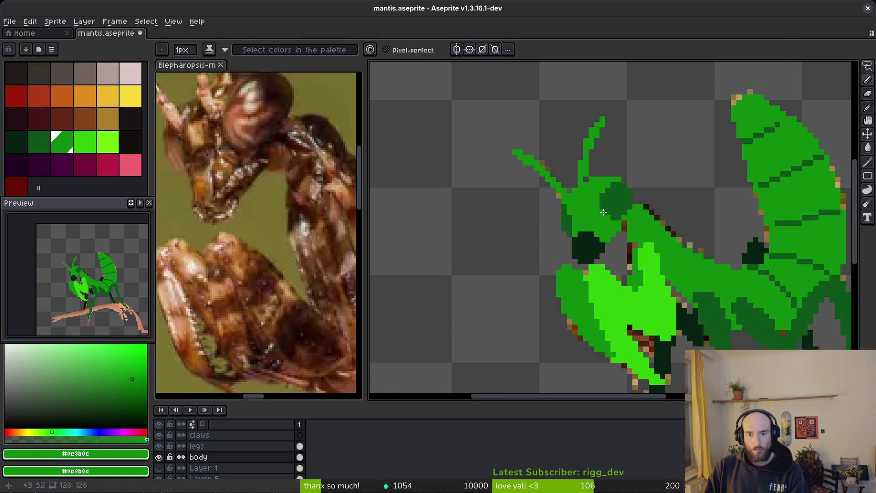
pyautogui.scroll(2, 605, 209)
pyautogui.keyDown('alt'); pyautogui.click(601, 231); pyautogui.keyUp('alt')
pyautogui.moveTo(589, 224)
pyautogui.mouseDown()
pyautogui.moveTo(587, 215)
pyautogui.moveTo(558, 242)
pyautogui.moveTo(574, 286)
pyautogui.moveTo(562, 285)
pyautogui.moveTo(574, 286)
pyautogui.moveTo(589, 312)
pyautogui.mouseUp()
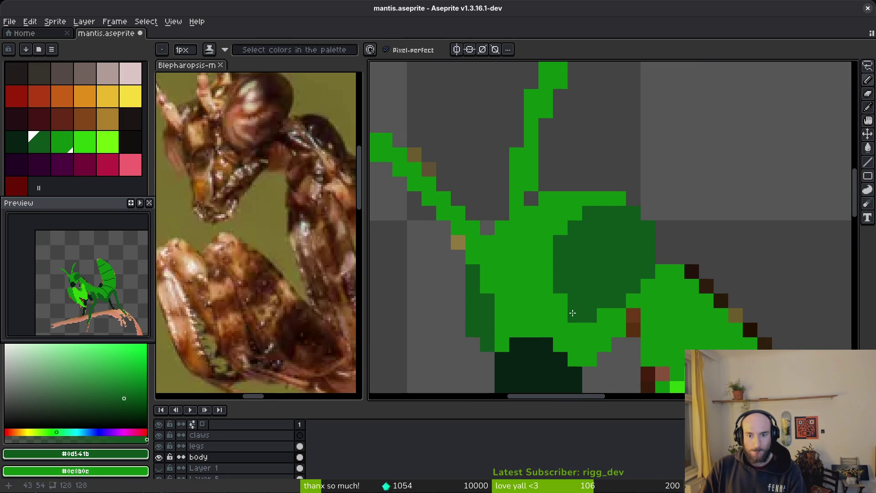
# - Fill gaps in the head's outline with medium green pixels
pyautogui.scroll(-3, 622, 273)
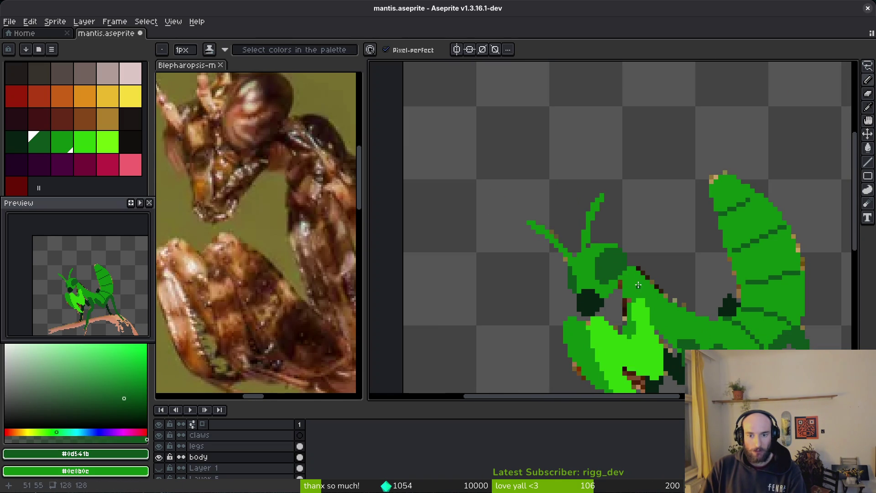
pyautogui.scroll(3, 651, 286)
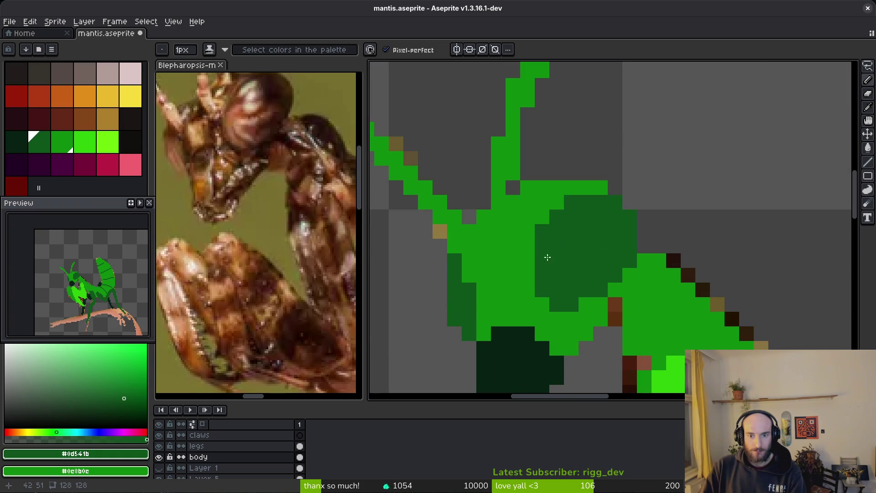
pyautogui.keyDown('alt'); pyautogui.click(540, 236); pyautogui.keyUp('alt')
pyautogui.scroll(-2, 571, 224)
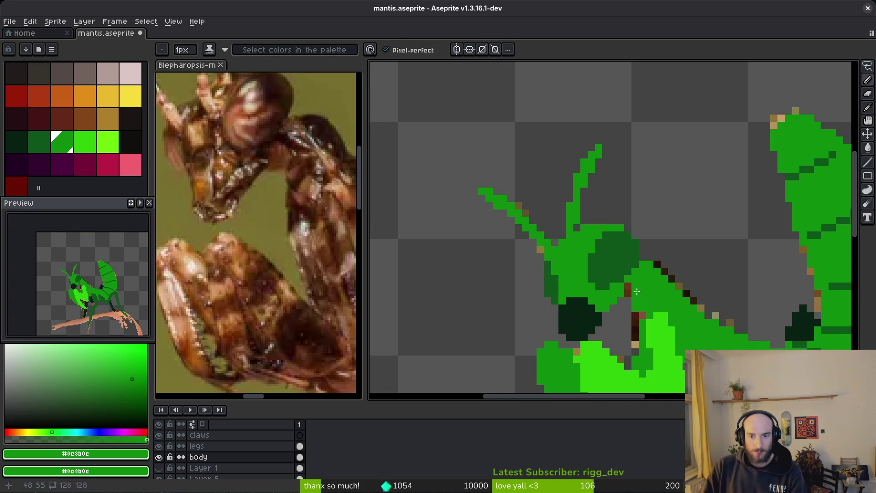
pyautogui.scroll(3, 610, 228)
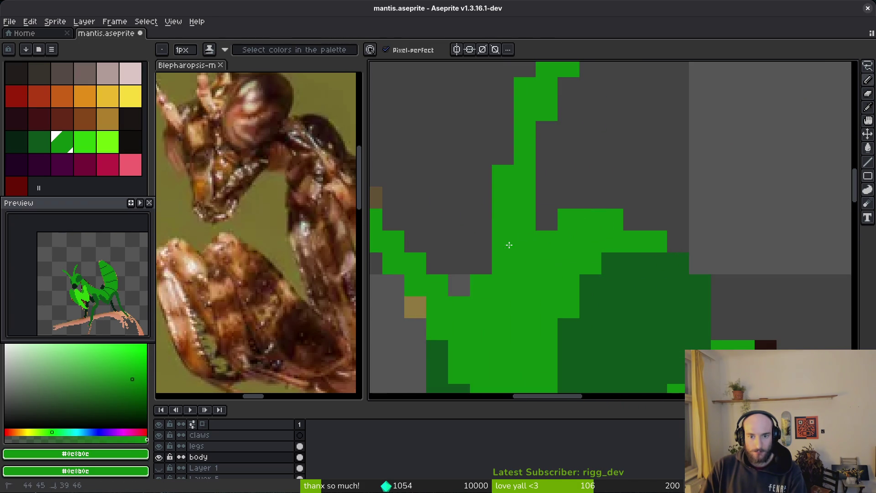
pyautogui.click(482, 263)
pyautogui.click(481, 241)
# - Erase stray green pixels on the head's edge and fill the grey gap with green
pyautogui.press('e')
pyautogui.click(613, 219)
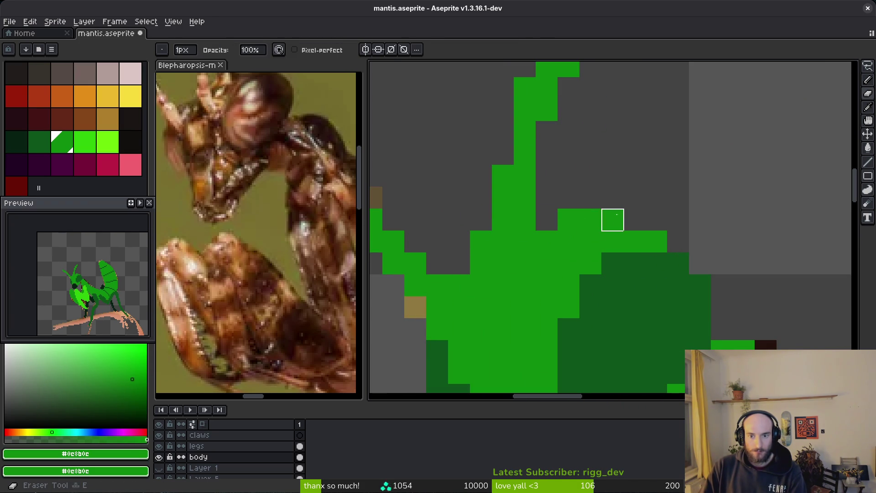
pyautogui.click(657, 241)
pyautogui.scroll(-3, 695, 211)
pyautogui.scroll(3, 659, 203)
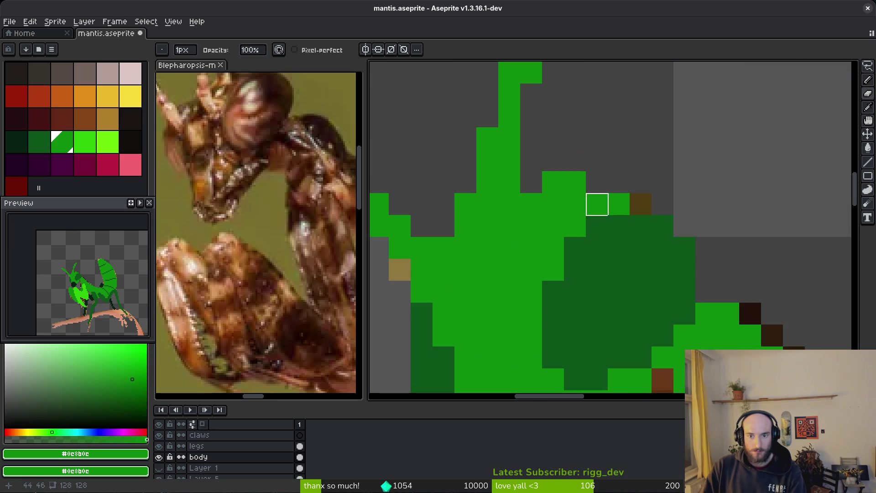
pyautogui.press('b')
pyautogui.click(444, 225)
pyautogui.scroll(-3, 515, 234)
pyautogui.scroll(3, 488, 261)
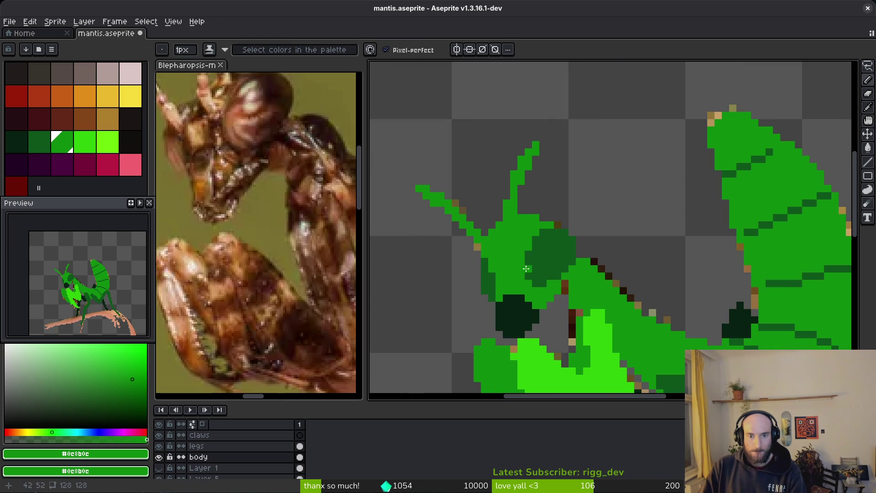
# - Add dark-green shading pixels down the head's left side
pyautogui.press('[')
pyautogui.click(472, 257)
pyautogui.moveTo(474, 279); pyautogui.dragTo(472, 260)
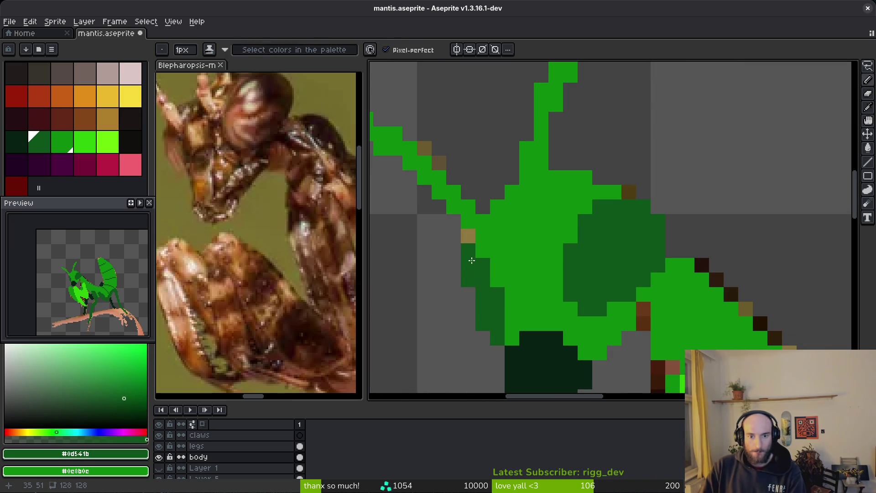
pyautogui.scroll(-3, 528, 250)
pyautogui.scroll(3, 548, 277)
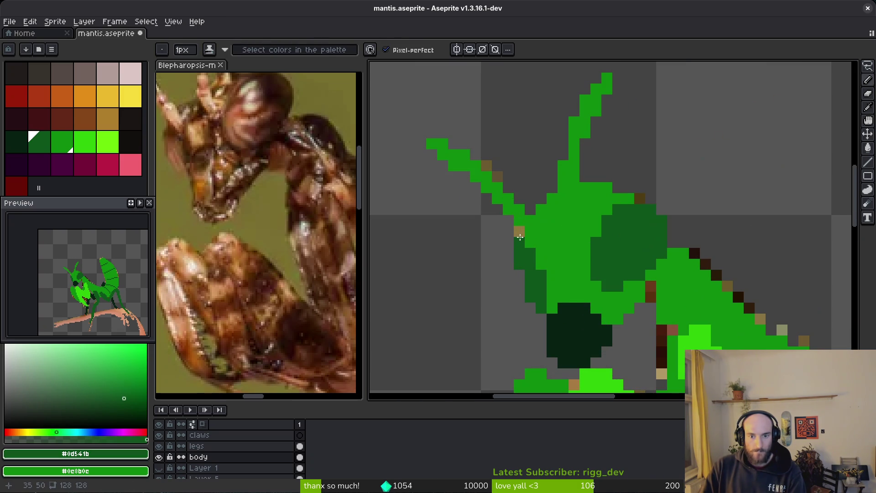
pyautogui.scroll(-3, 582, 301)
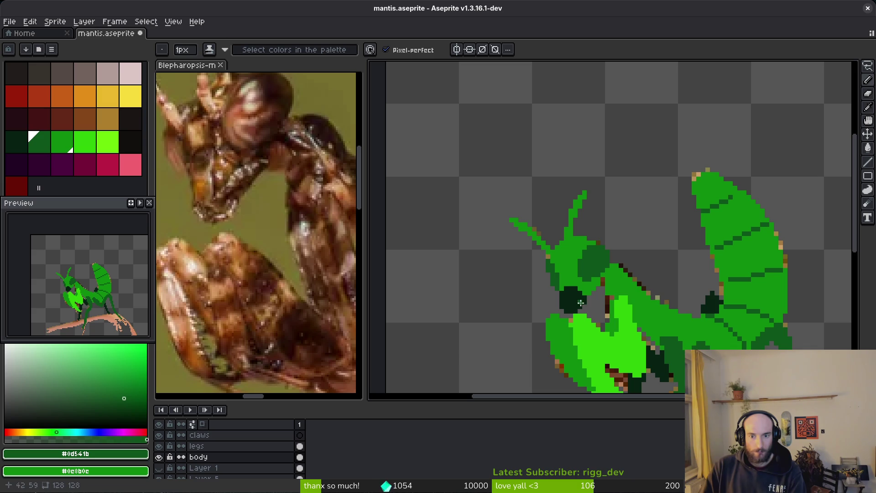
pyautogui.scroll(2, 555, 269)
pyautogui.scroll(1, 543, 240)
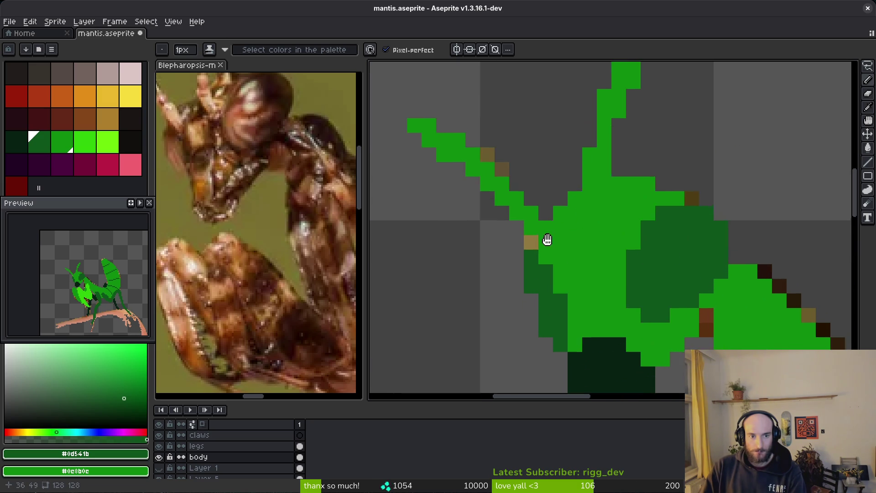
pyautogui.scroll(-2, 254, 219)
# - Check the reference photo, turn a stray dark head pixel green and fill a spot light green
pyautogui.click(255, 219)
pyautogui.click(572, 226)
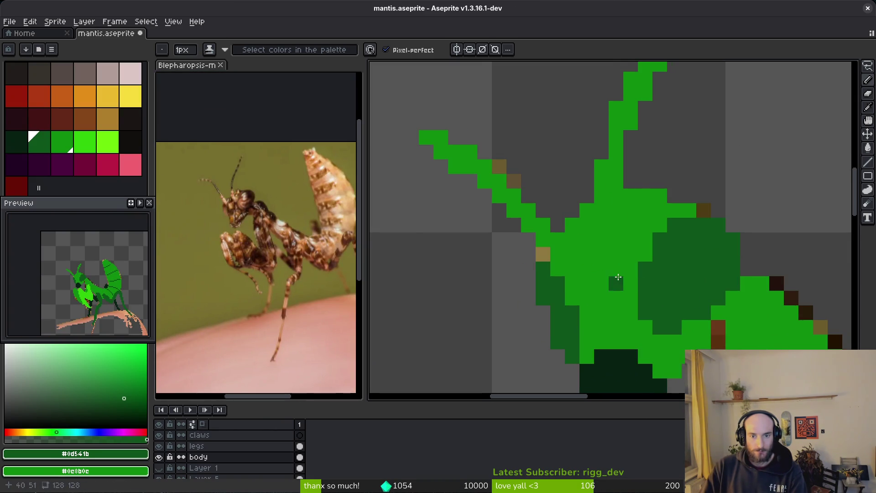
pyautogui.click(108, 143)
pyautogui.press('g')
pyautogui.click(571, 242)
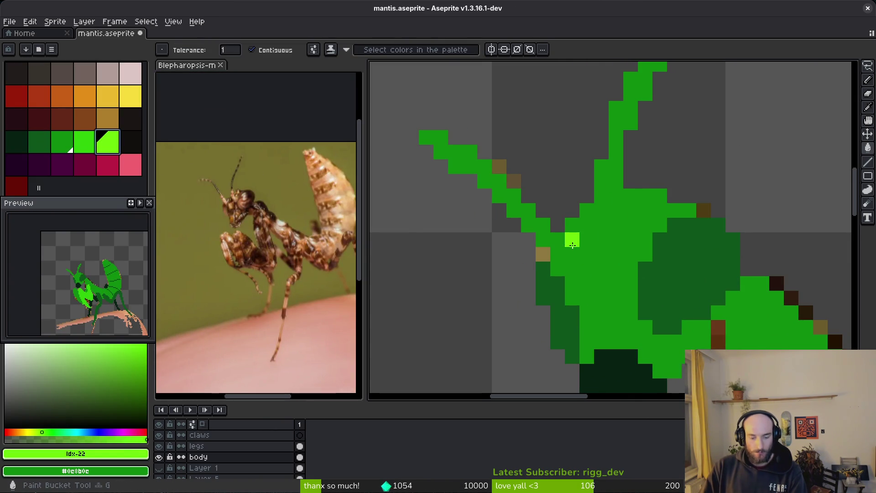
pyautogui.press('l')
pyautogui.scroll(4, 351, 258)
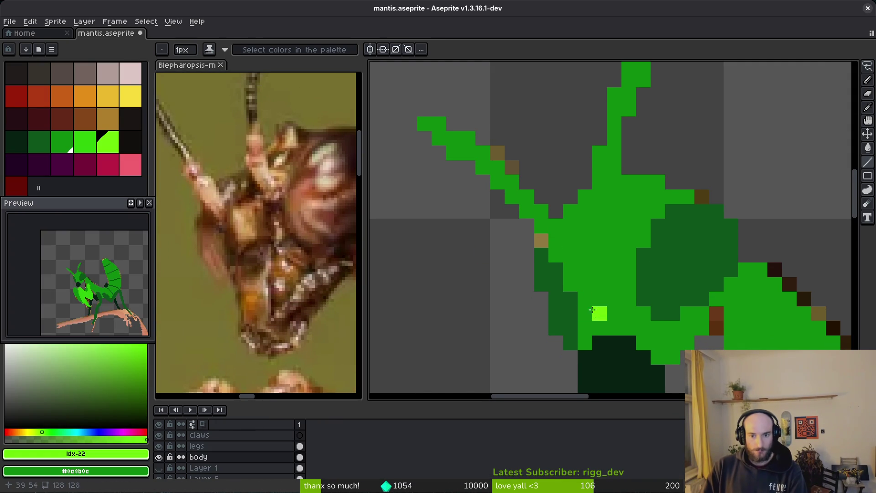
# - Bring the head back into view and resample the medium and dark body greens
pyautogui.moveTo(601, 284)
pyautogui.mouseDown()
pyautogui.moveTo(563, 170)
pyautogui.moveTo(573, 239)
pyautogui.mouseUp()
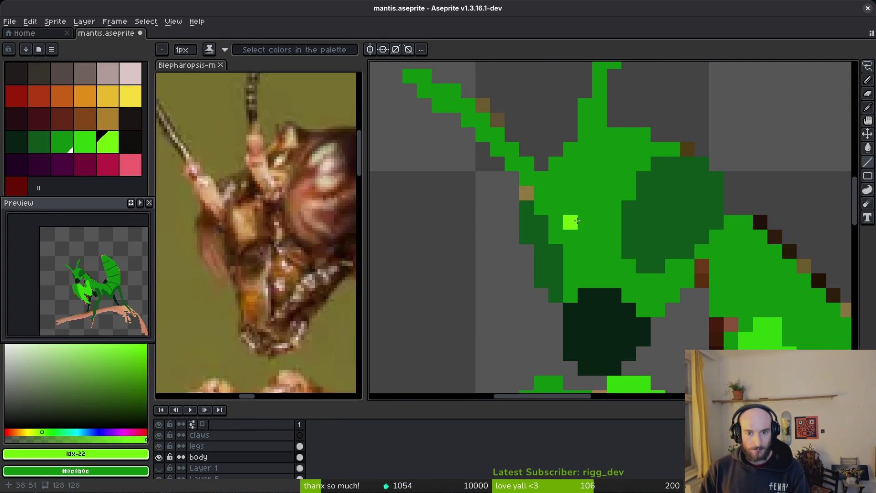
pyautogui.keyDown('alt'); pyautogui.click(554, 239); pyautogui.keyUp('alt')
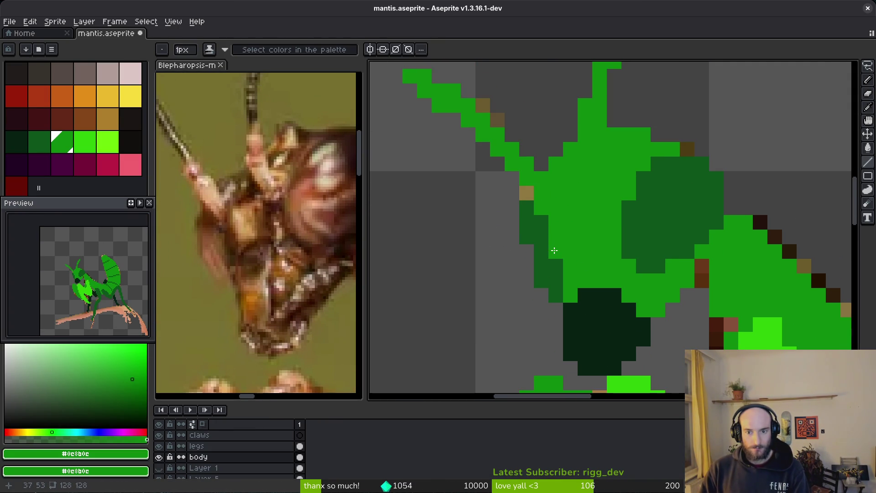
pyautogui.scroll(-2, 554, 251)
pyautogui.scroll(3, 574, 218)
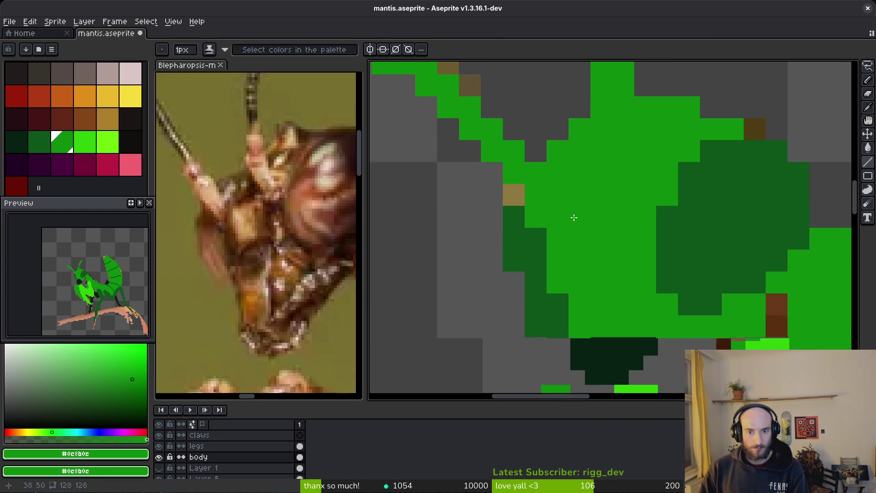
pyautogui.keyDown('alt'); pyautogui.click(525, 235); pyautogui.keyUp('alt')
pyautogui.press('e')
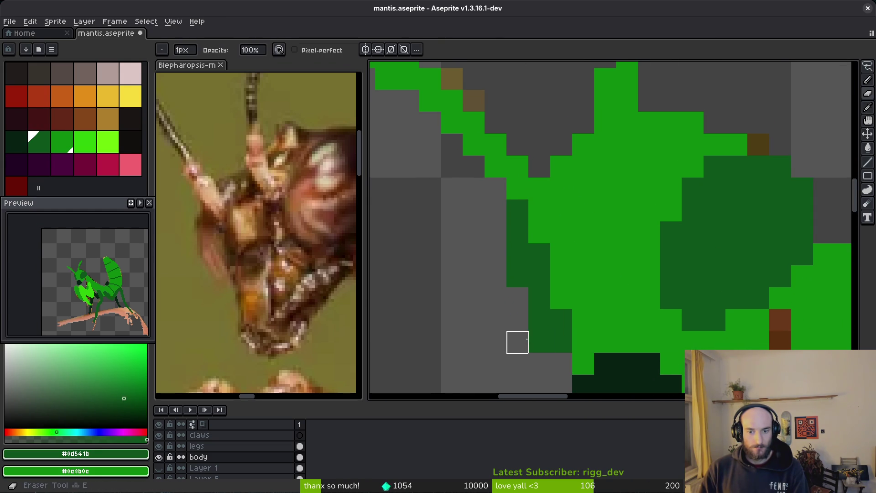
pyautogui.scroll(-5, 632, 330)
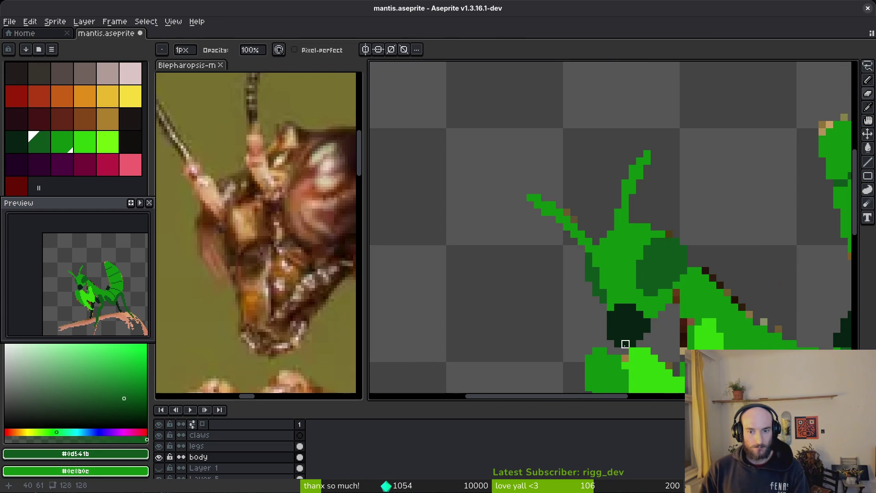
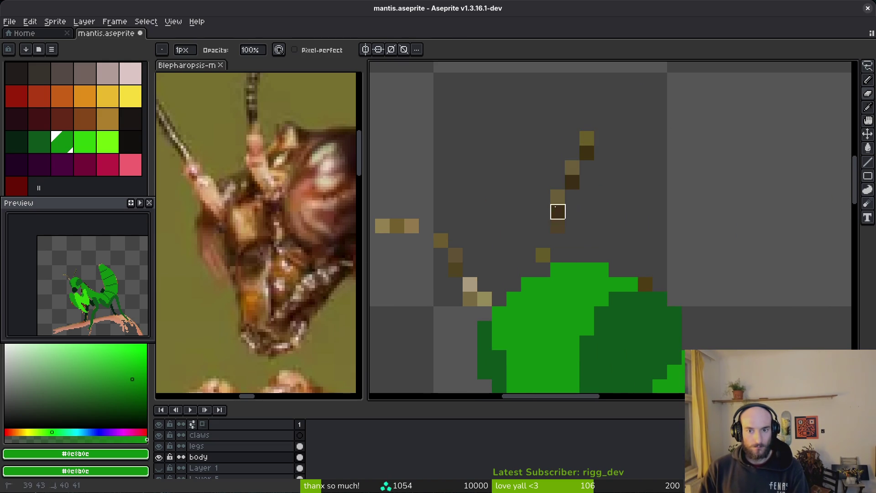
# - Pick bright green #2fc809 and draw a straight antenna line up-left from the head
pyautogui.scroll(-1, 613, 268)
pyautogui.scroll(2, 613, 268)
pyautogui.scroll(1, 582, 252)
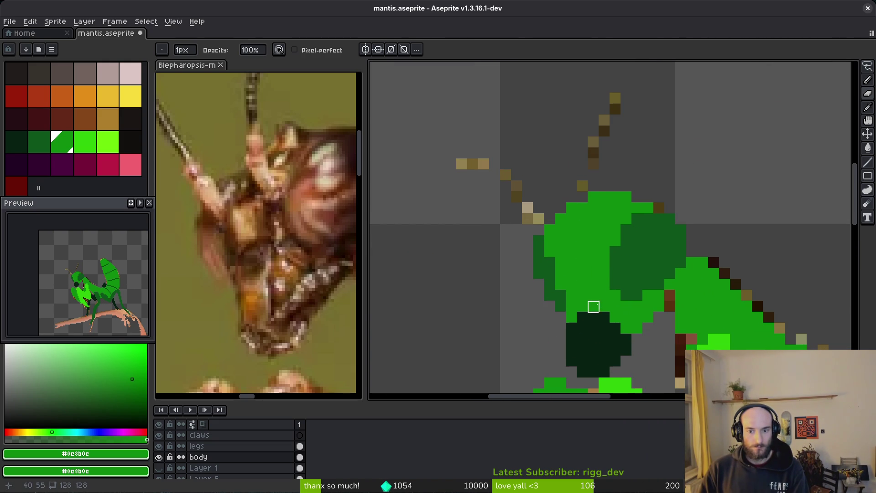
pyautogui.scroll(-2, 659, 384)
pyautogui.press('b')
pyautogui.keyDown('alt'); pyautogui.click(595, 336); pyautogui.keyUp('alt')
pyautogui.scroll(2, 592, 250)
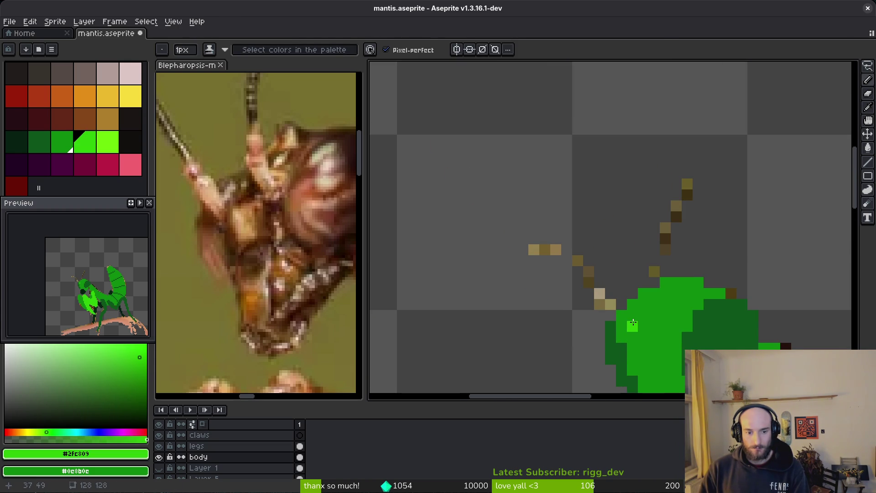
pyautogui.press('l')
pyautogui.moveTo(633, 323)
pyautogui.mouseDown()
pyautogui.moveTo(578, 269)
pyautogui.moveTo(532, 246)
pyautogui.moveTo(450, 235)
pyautogui.moveTo(502, 234)
pyautogui.moveTo(465, 234)
pyautogui.mouseUp()
# - Thicken the green antenna toward its tip and fill gaps by recolouring brown pixels green
pyautogui.moveTo(597, 294); pyautogui.dragTo(512, 249)
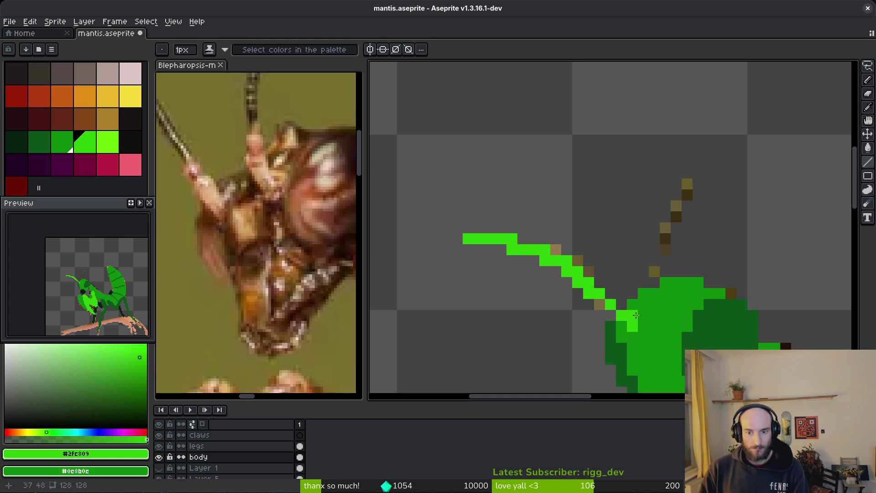
pyautogui.moveTo(616, 302)
pyautogui.mouseDown()
pyautogui.moveTo(598, 283)
pyautogui.moveTo(638, 275)
pyautogui.mouseUp()
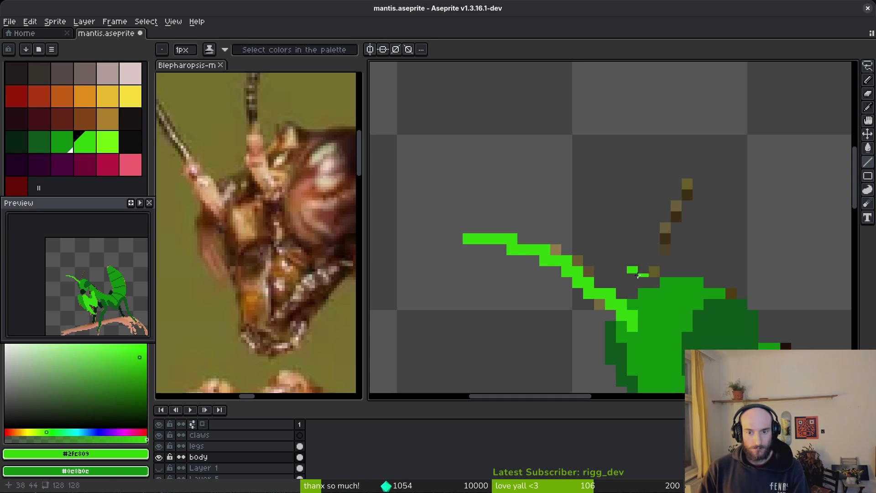
pyautogui.click(588, 271)
pyautogui.click(579, 264)
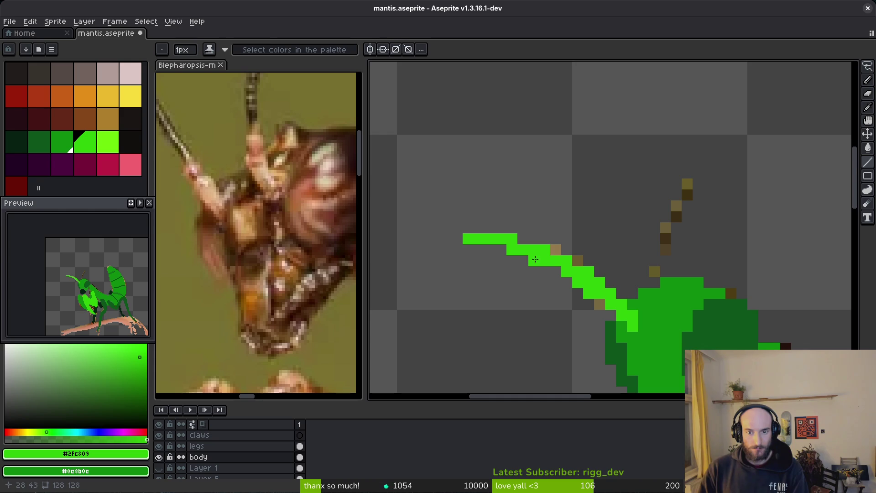
pyautogui.click(534, 260)
pyautogui.click(515, 259)
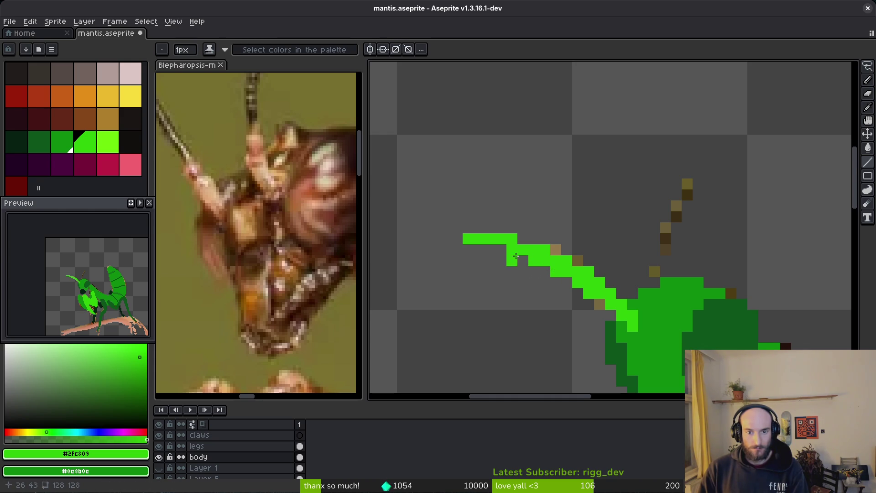
pyautogui.scroll(-5, 506, 249)
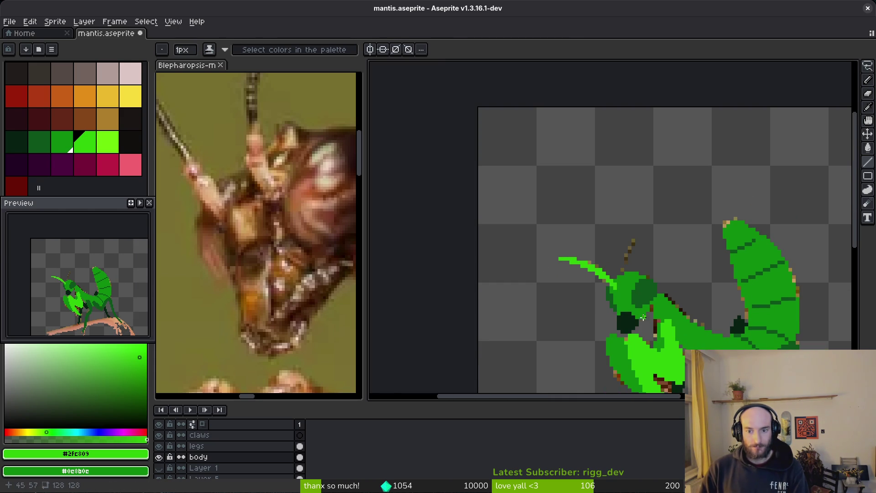
pyautogui.scroll(4, 602, 286)
pyautogui.scroll(-1, 602, 286)
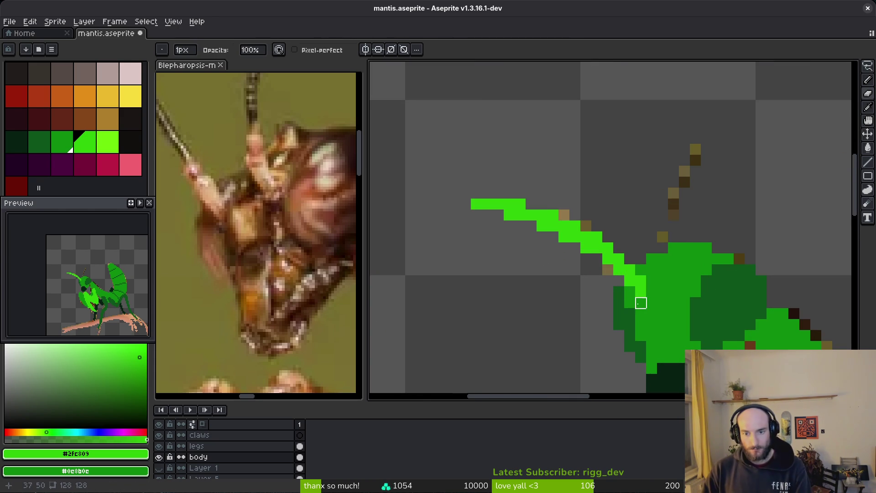
pyautogui.scroll(-2, 639, 299)
# - Check the reference photo's antennae, then return to the mantis sprite
pyautogui.click(276, 276)
pyautogui.scroll(3, 276, 276)
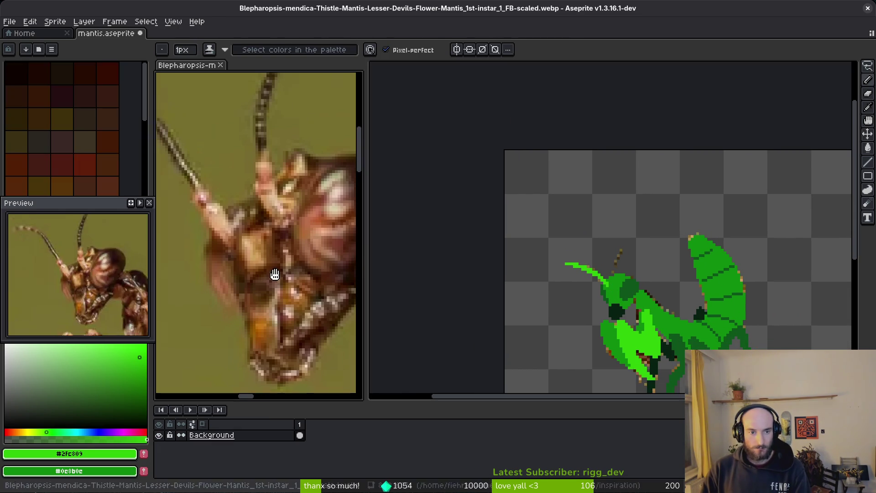
pyautogui.scroll(-2, 264, 239)
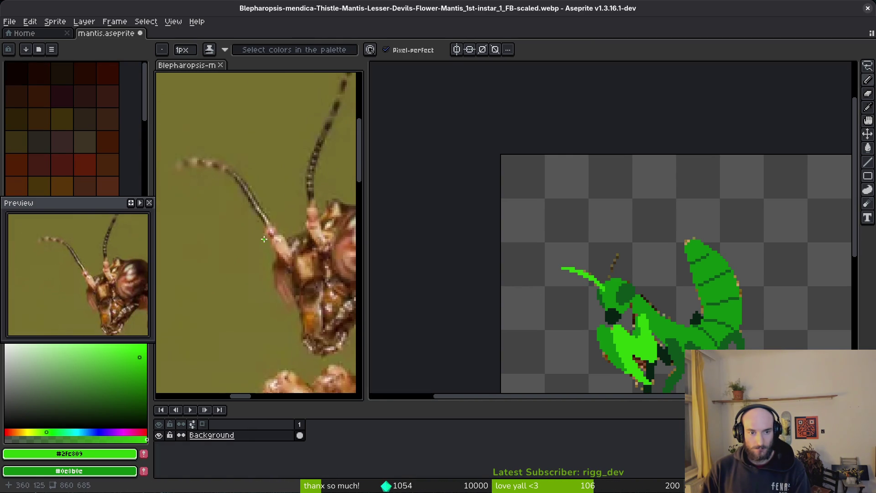
pyautogui.scroll(2, 649, 288)
pyautogui.click(599, 299)
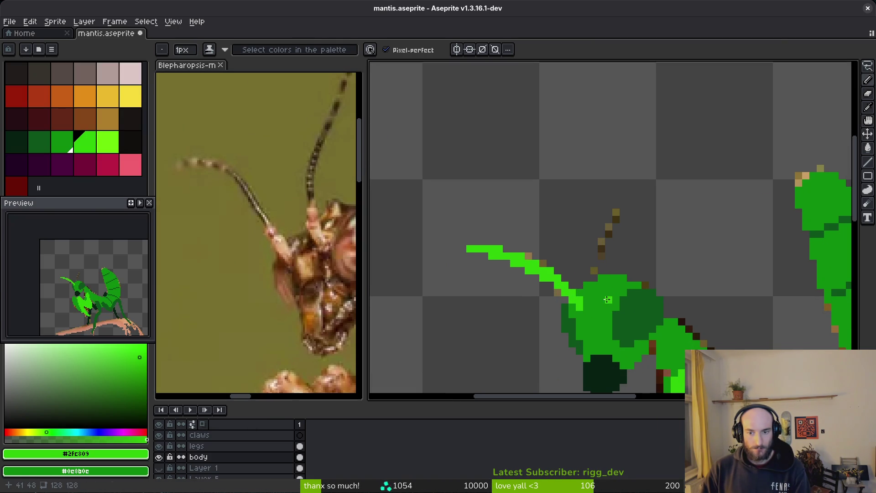
pyautogui.scroll(1, 598, 300)
pyautogui.scroll(1, 461, 288)
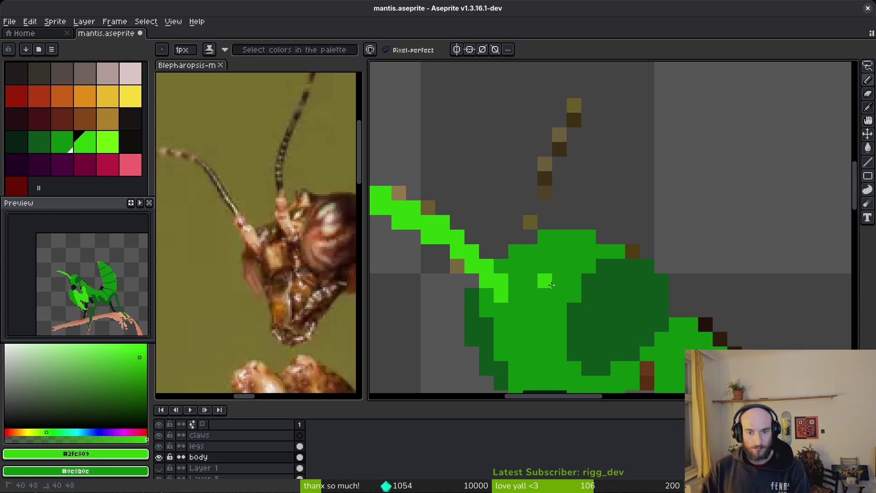
pyautogui.scroll(-2, 586, 292)
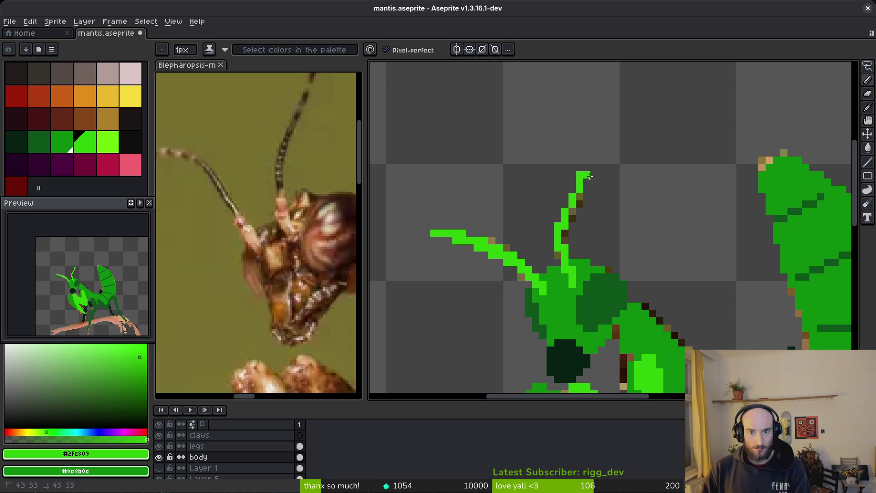
# - Reshape the upright antenna's tip, adding green pixels and erasing strays
pyautogui.moveTo(593, 178); pyautogui.dragTo(589, 179)
pyautogui.rightClick(580, 175)
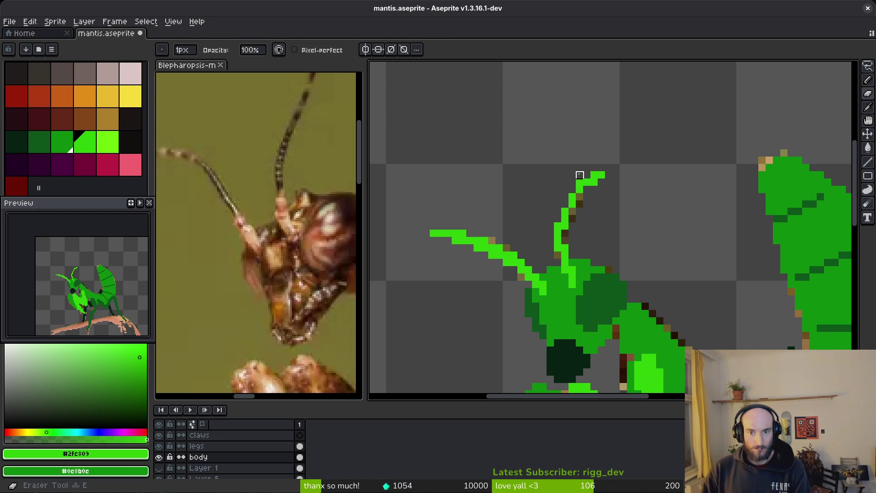
pyautogui.click(588, 184)
pyautogui.click(591, 189)
pyautogui.click(583, 195)
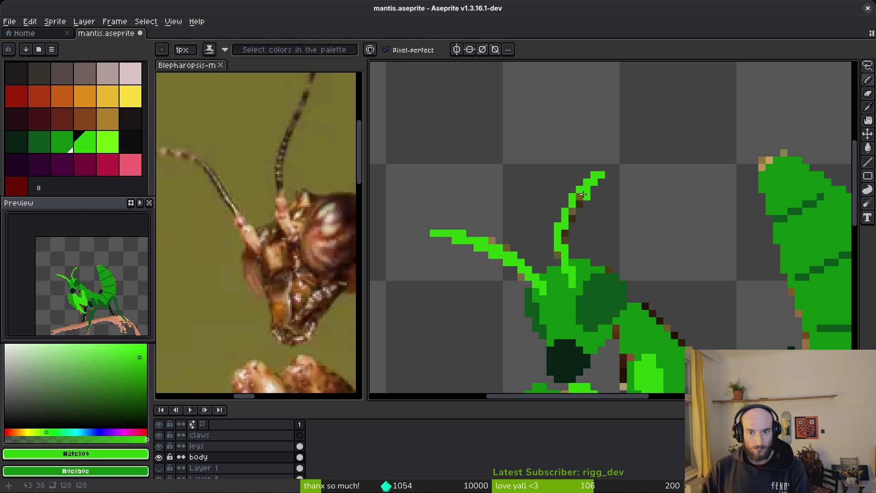
pyautogui.rightClick(584, 196)
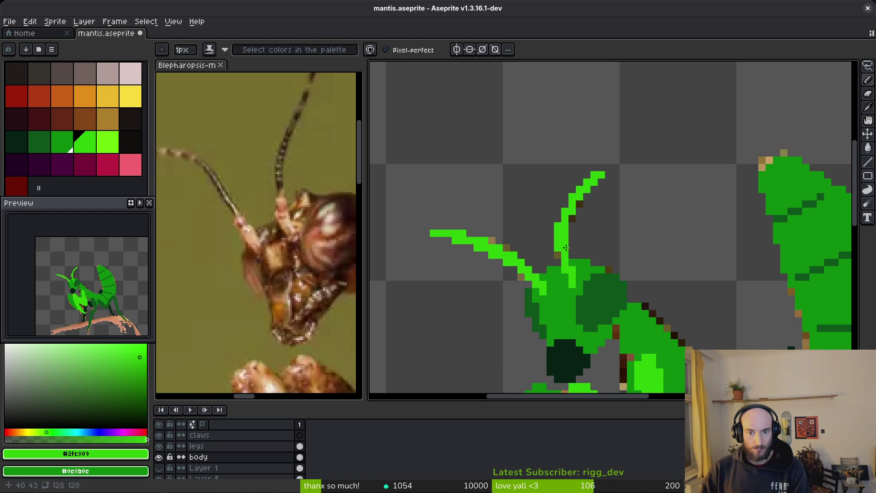
# - Try two green neck pixels, revert them to brown, and save mantis.aseprite
pyautogui.click(565, 213)
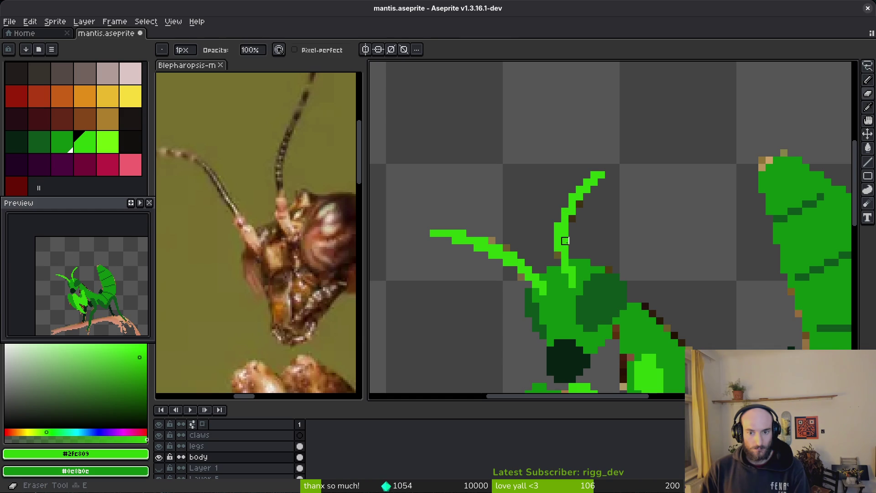
pyautogui.click(558, 254)
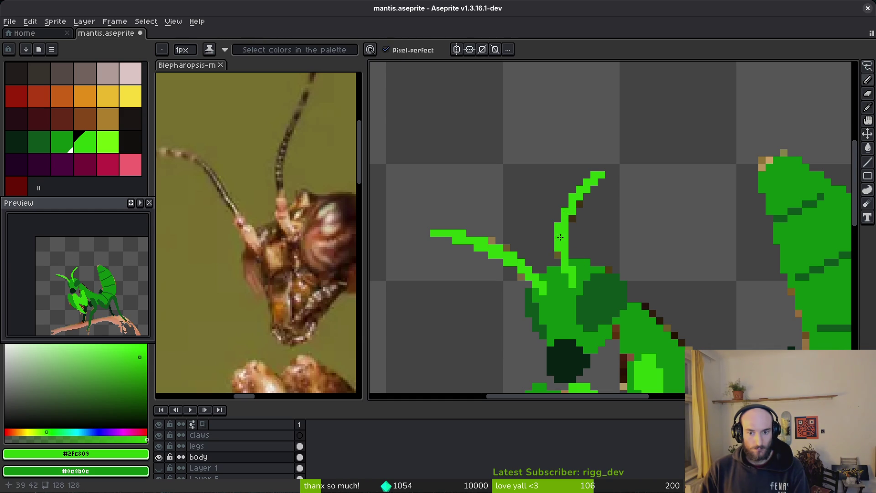
pyautogui.hotkey('ctrl', 'z')
pyautogui.hotkey('ctrl', 'z')
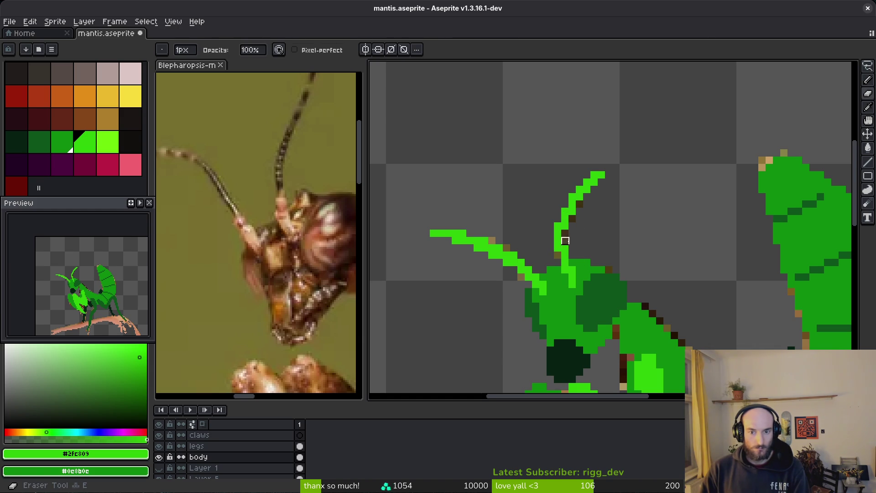
pyautogui.scroll(-3, 612, 259)
pyautogui.scroll(3, 610, 256)
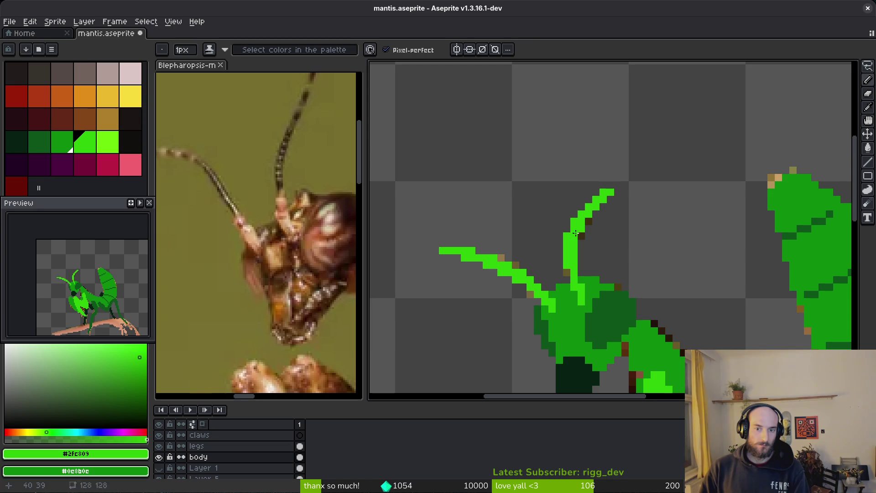
pyautogui.scroll(-5, 658, 256)
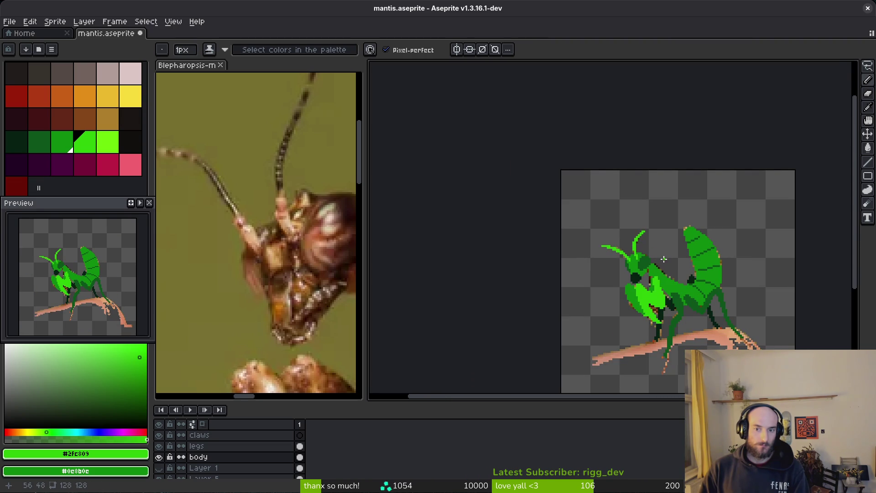
pyautogui.hotkey('ctrl', 's')
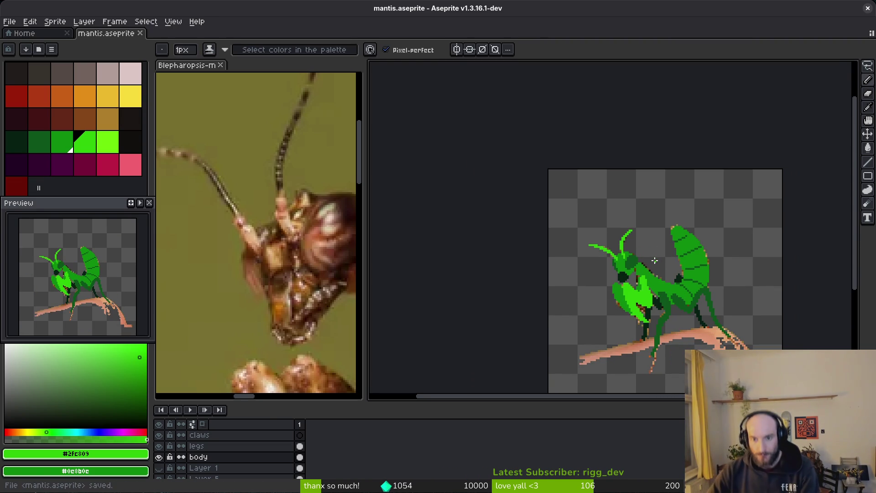
# - Erase the dark pixels near and below the mantis eye
pyautogui.moveTo(663, 304); pyautogui.dragTo(650, 307)
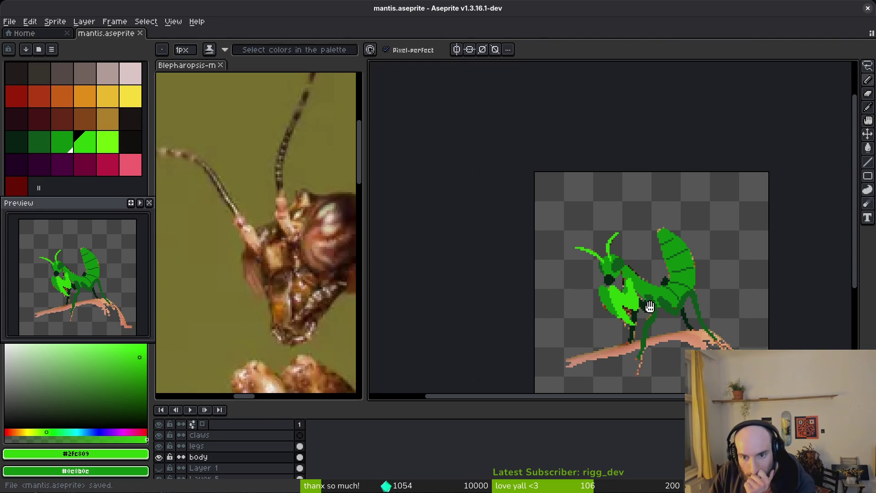
pyautogui.scroll(6, 650, 307)
pyautogui.press('e')
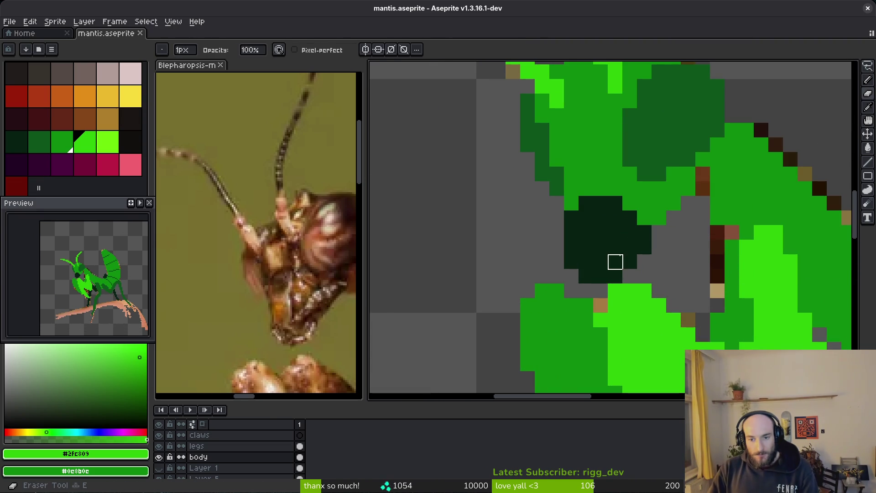
pyautogui.click(616, 262)
pyautogui.moveTo(601, 262); pyautogui.dragTo(601, 277)
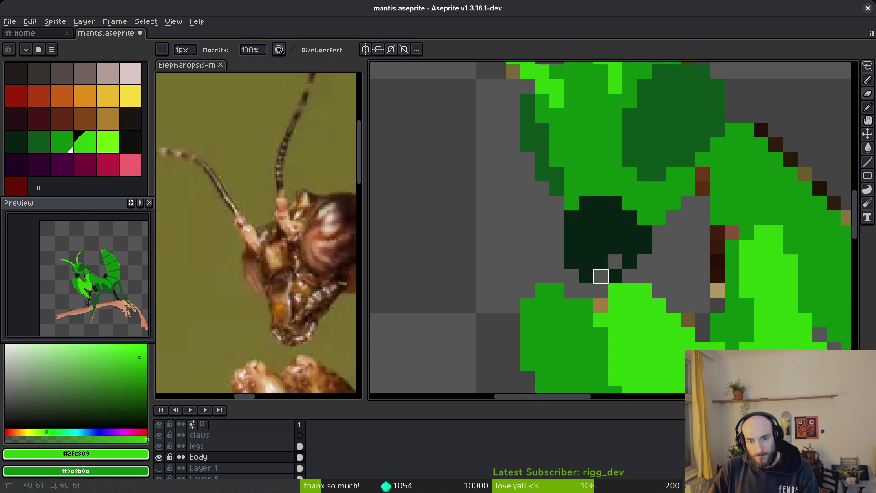
pyautogui.scroll(-6, 689, 292)
pyautogui.scroll(5, 692, 299)
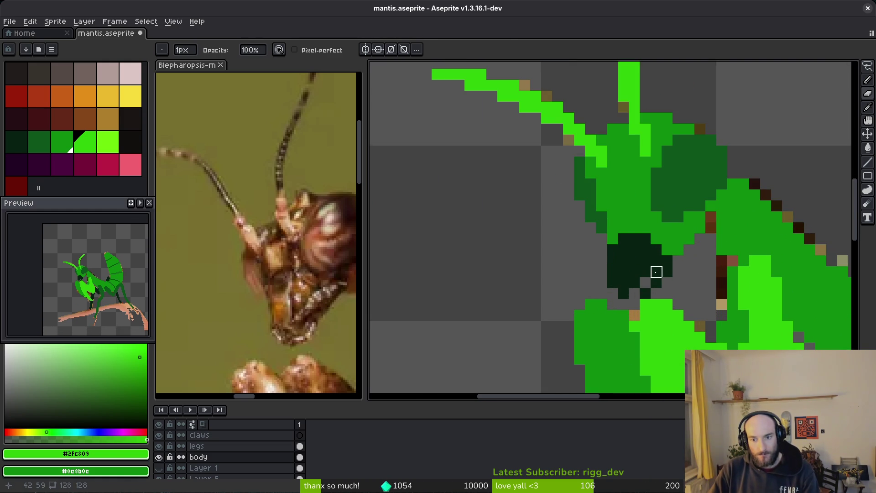
pyautogui.scroll(-5, 693, 299)
pyautogui.scroll(4, 695, 303)
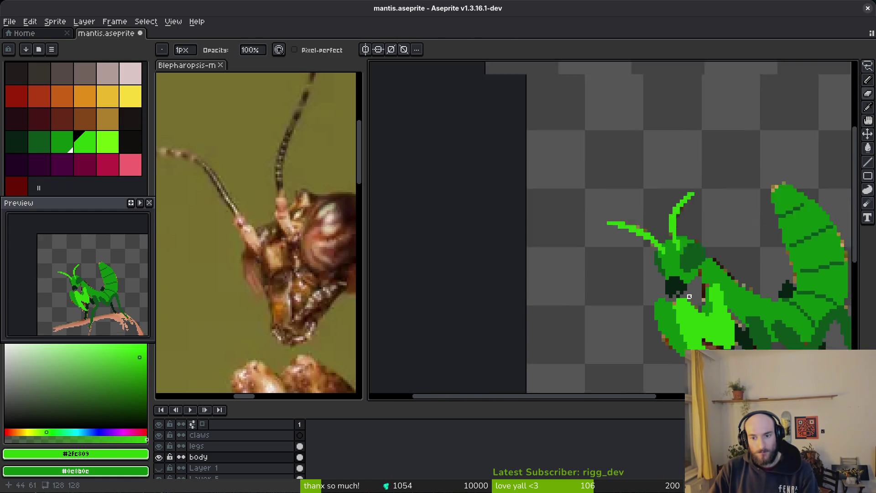
# - Sample the dark eye colour #072112 from the canvas and return to the Pencil
pyautogui.press('i')
pyautogui.click(638, 292)
pyautogui.press('b')
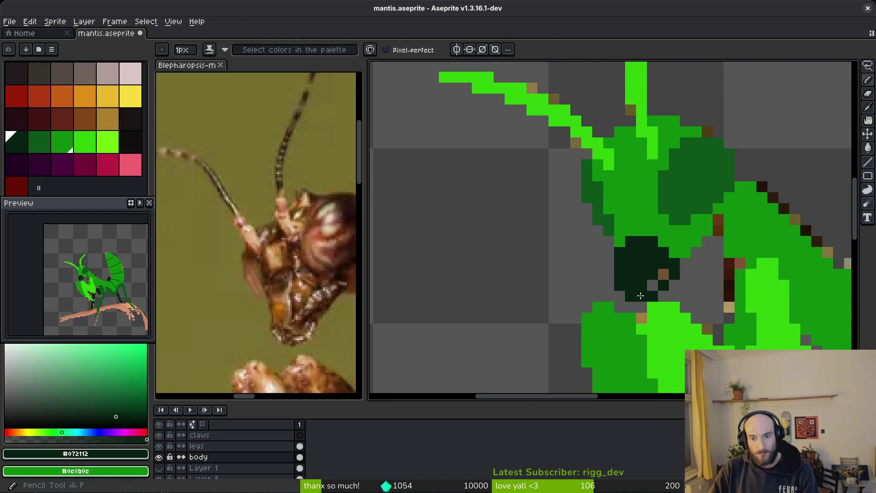
pyautogui.scroll(-3, 715, 298)
pyautogui.scroll(3, 715, 299)
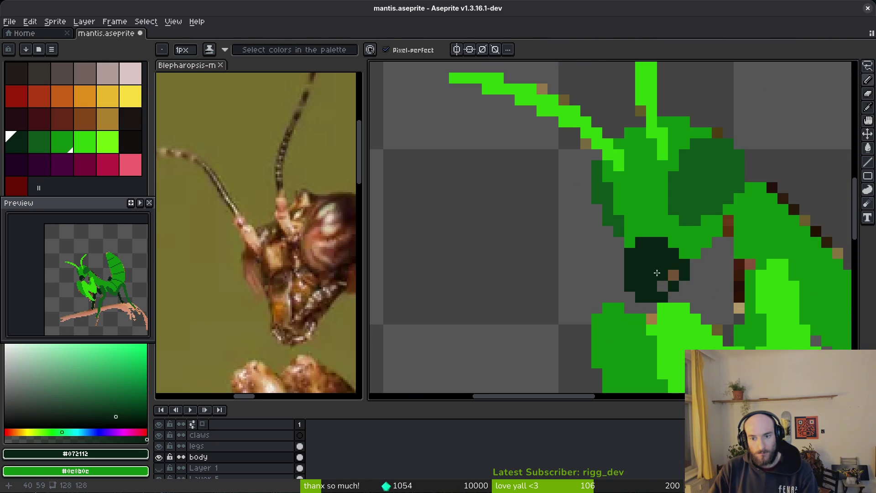
pyautogui.press('b')
pyautogui.scroll(-3, 695, 299)
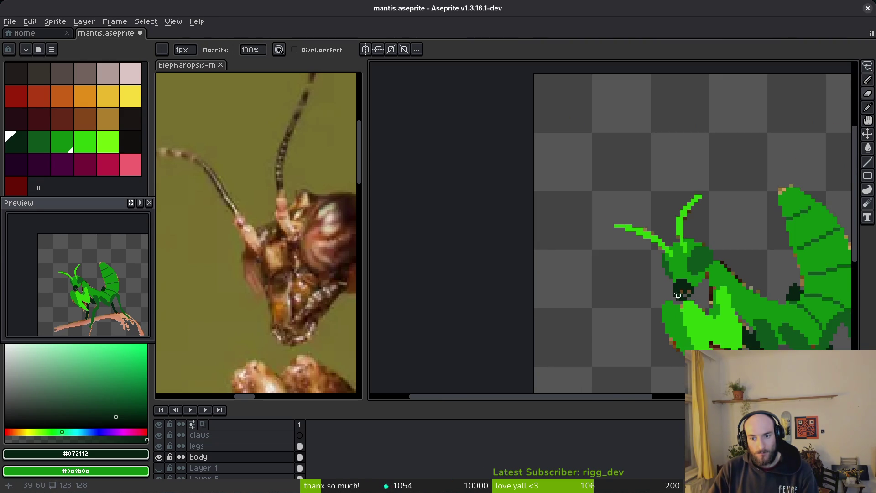
pyautogui.scroll(3, 678, 296)
pyautogui.scroll(-3, 747, 313)
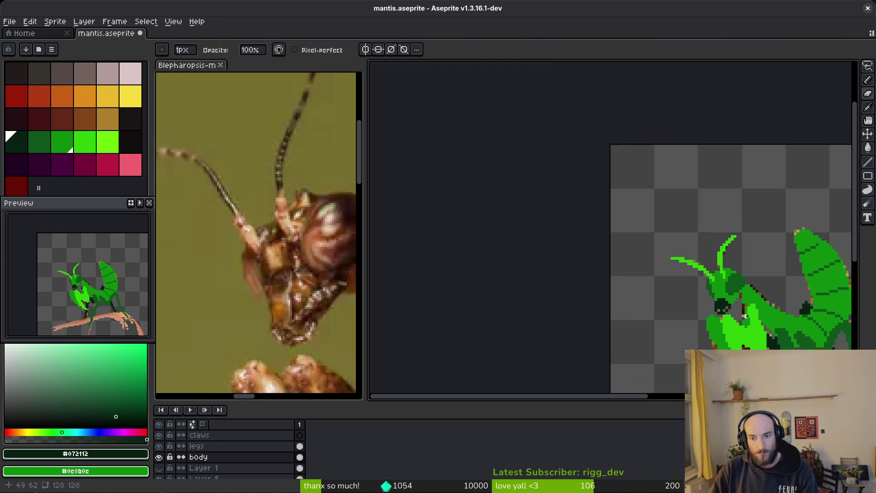
pyautogui.scroll(-3, 745, 316)
pyautogui.scroll(3, 685, 329)
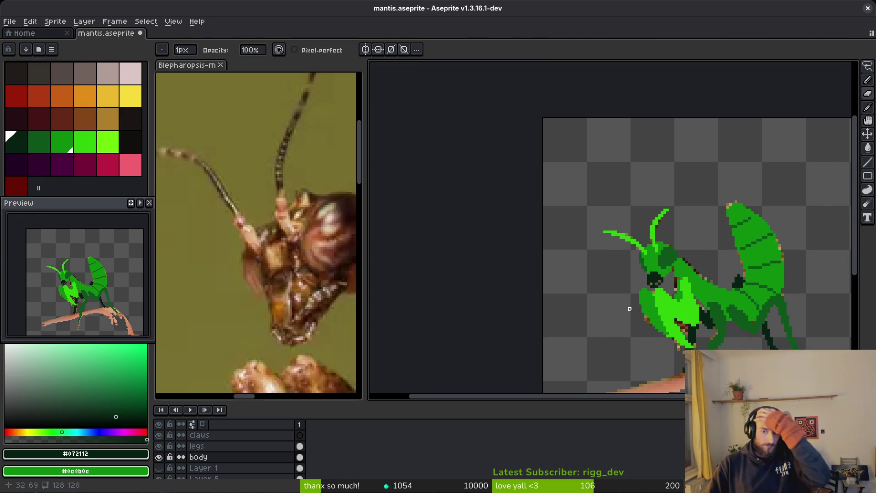
pyautogui.scroll(-2, 205, 452)
# - Hide the branch layer so the whole mantis shows on its own
pyautogui.click(159, 461)
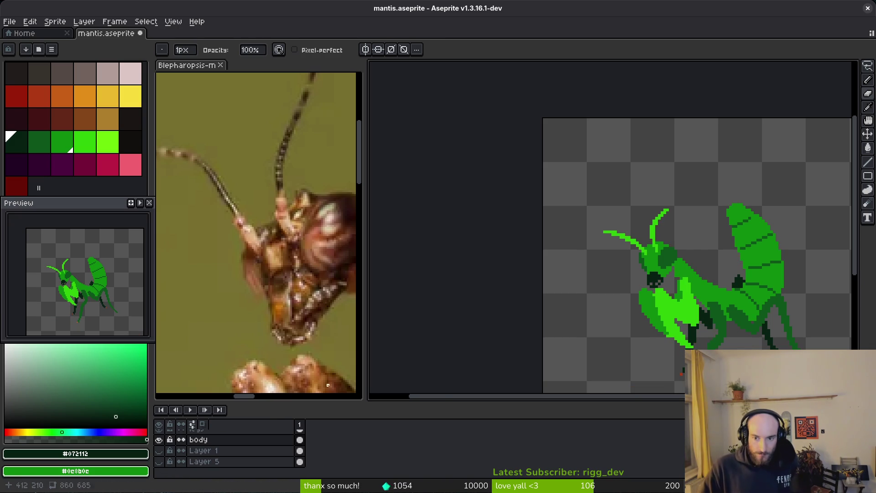
pyautogui.moveTo(654, 322); pyautogui.dragTo(590, 279)
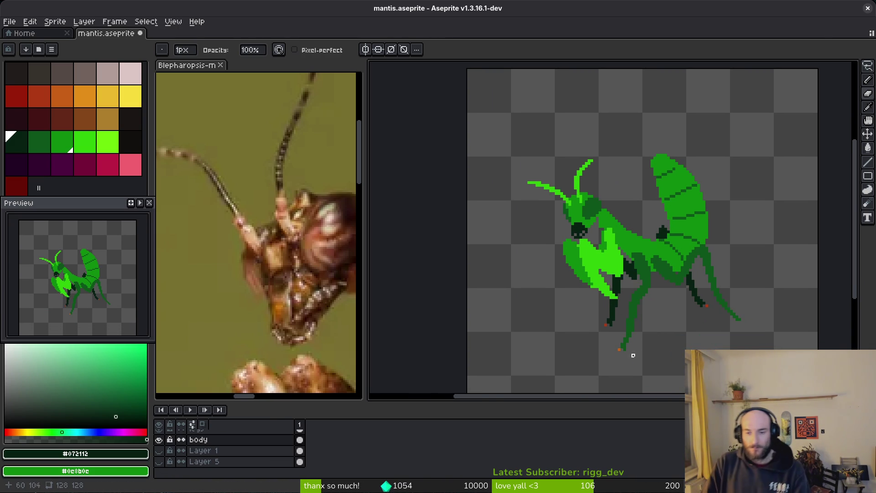
pyautogui.scroll(2, 634, 356)
pyautogui.scroll(2, 261, 458)
# - On the legs layer, paint the red toe tips dark green
pyautogui.click(246, 451)
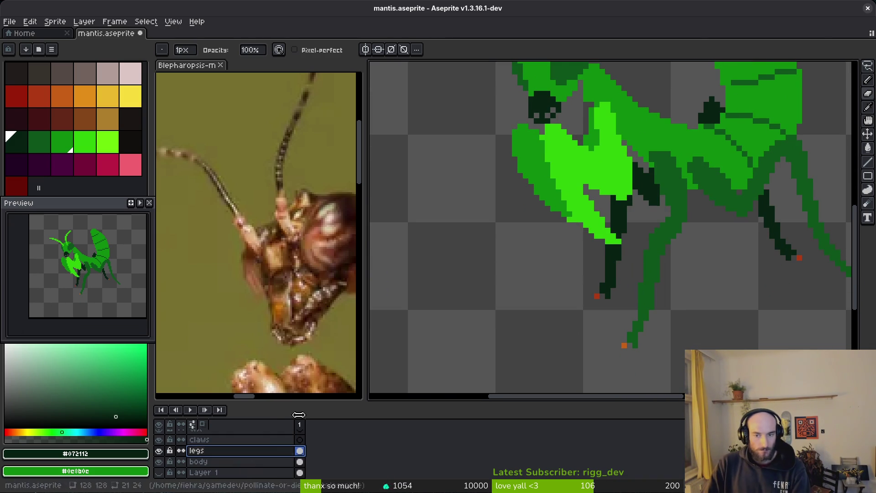
pyautogui.scroll(1, 581, 293)
pyautogui.press('b')
pyautogui.click(601, 297)
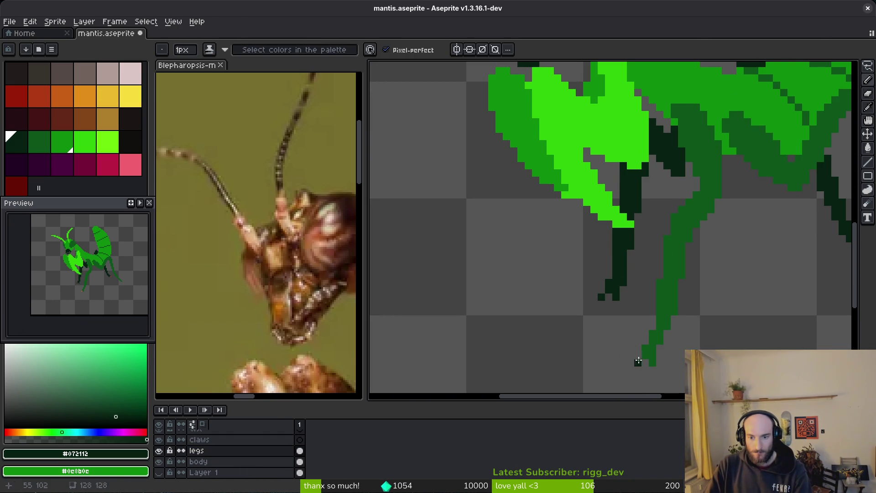
pyautogui.press(']')
pyautogui.moveTo(770, 283); pyautogui.dragTo(588, 312)
pyautogui.keyDown('alt'); pyautogui.click(686, 272); pyautogui.keyUp('alt')
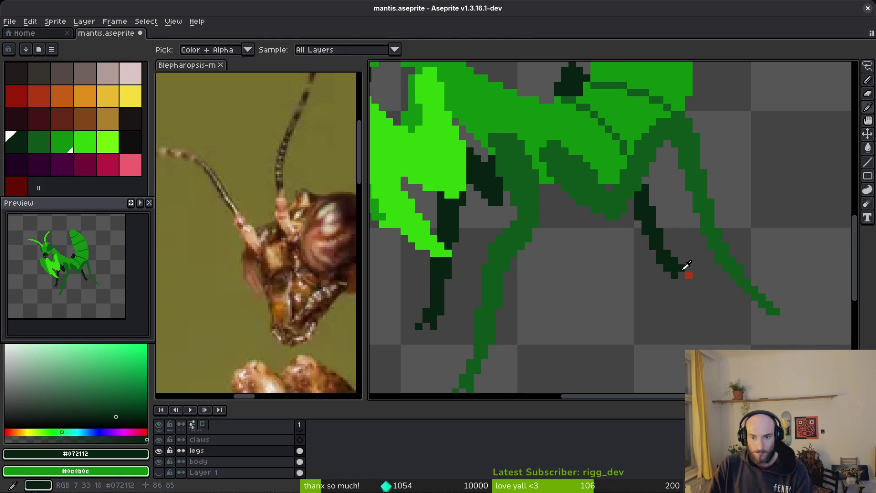
# - Save the sprite
pyautogui.hotkey('ctrl', 's')
pyautogui.scroll(-4, 685, 289)
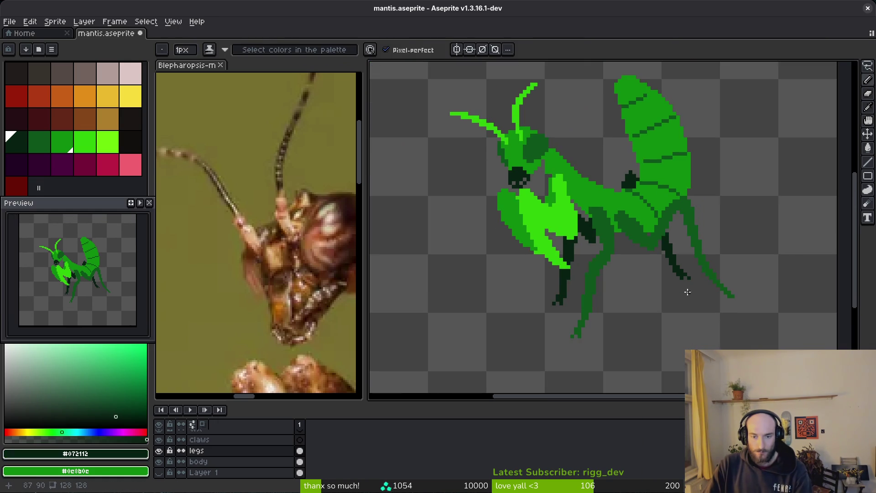
pyautogui.scroll(-1, 639, 287)
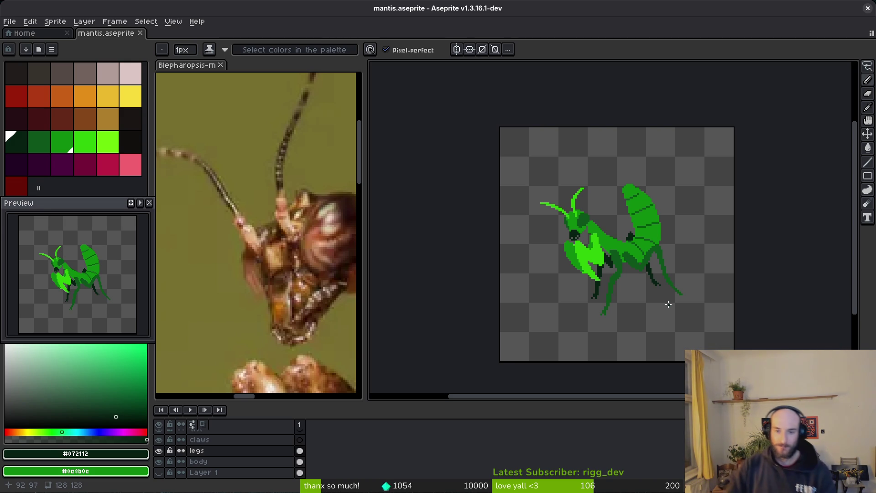
pyautogui.scroll(2, 624, 286)
pyautogui.scroll(2, 552, 285)
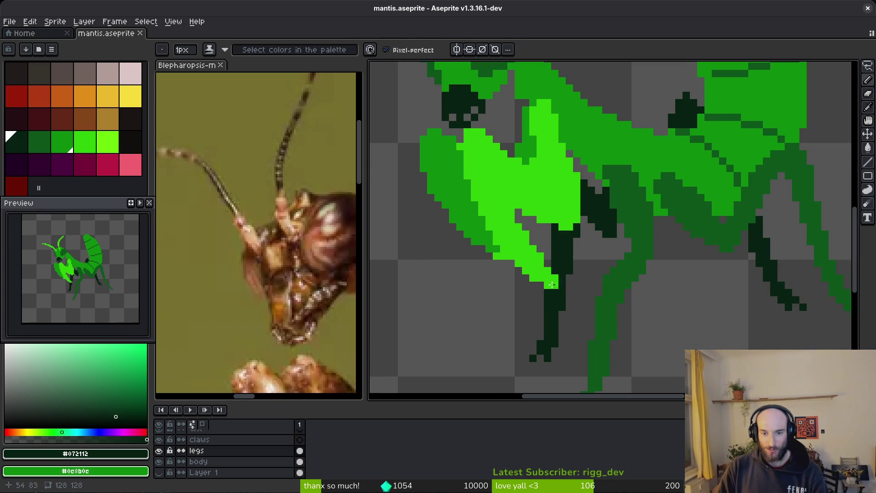
# - On the body layer, erase a stray green pixel on the foreleg
pyautogui.keyDown('alt'); pyautogui.click(471, 235); pyautogui.keyUp('alt')
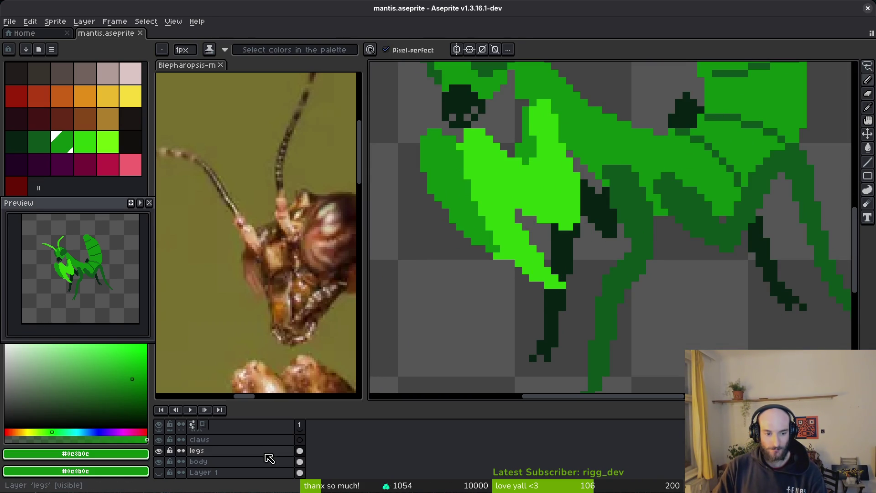
pyautogui.click(270, 460)
pyautogui.scroll(2, 502, 274)
pyautogui.press('e')
pyautogui.click(493, 247)
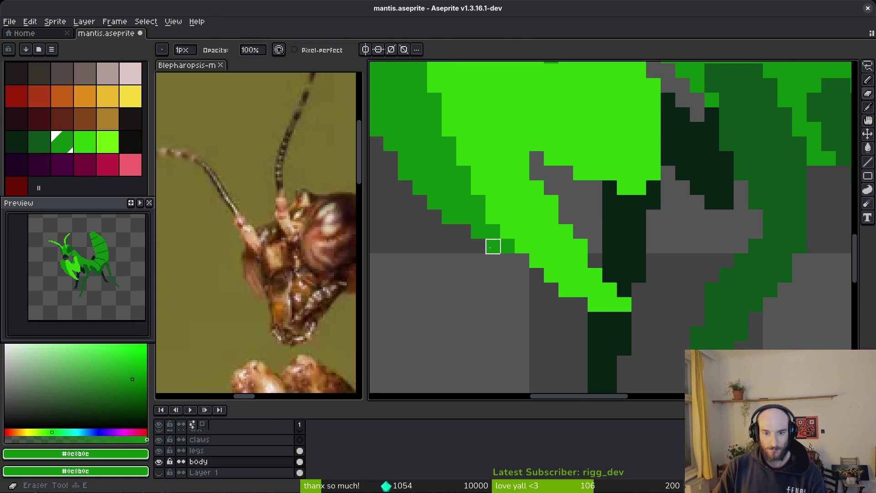
pyautogui.scroll(-2, 493, 246)
pyautogui.press('b')
pyautogui.scroll(2, 539, 274)
# - Reshape the foreleg's jagged lower edge with bright green, filling a gap pixel
pyautogui.keyDown('alt'); pyautogui.click(538, 274); pyautogui.keyUp('alt')
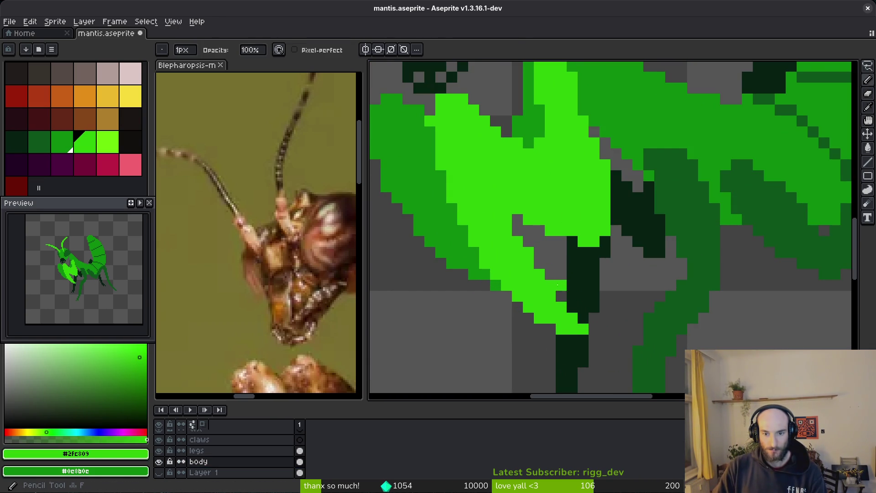
pyautogui.moveTo(557, 285); pyautogui.dragTo(583, 329)
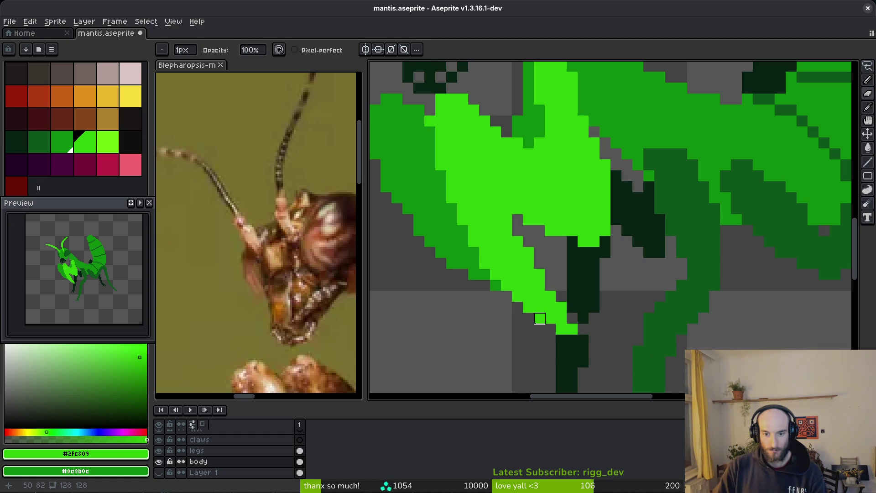
pyautogui.click(540, 318)
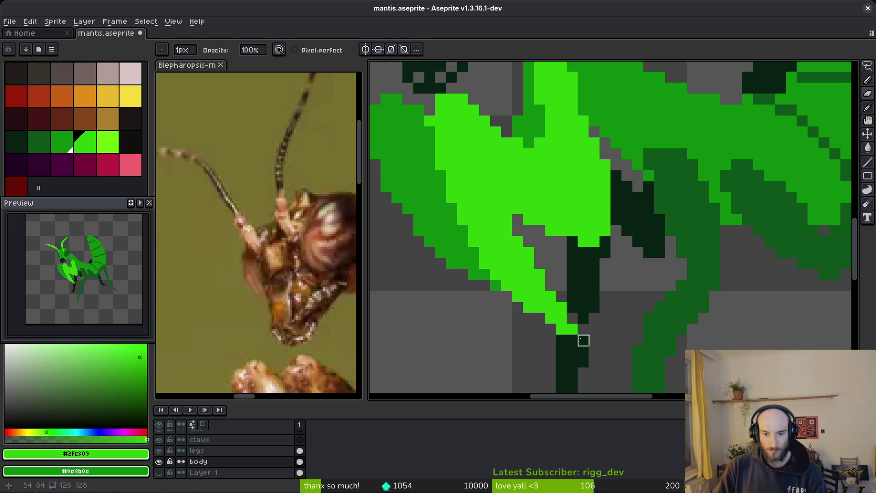
pyautogui.click(561, 307)
# - Erase stray bright-green pixels along the raised forearm's edge, undoing the last erase
pyautogui.click(540, 275)
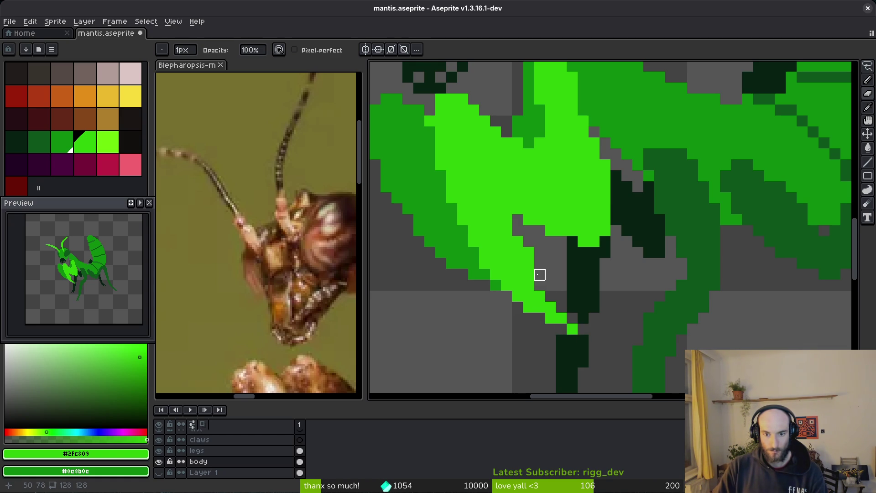
pyautogui.scroll(-2, 531, 246)
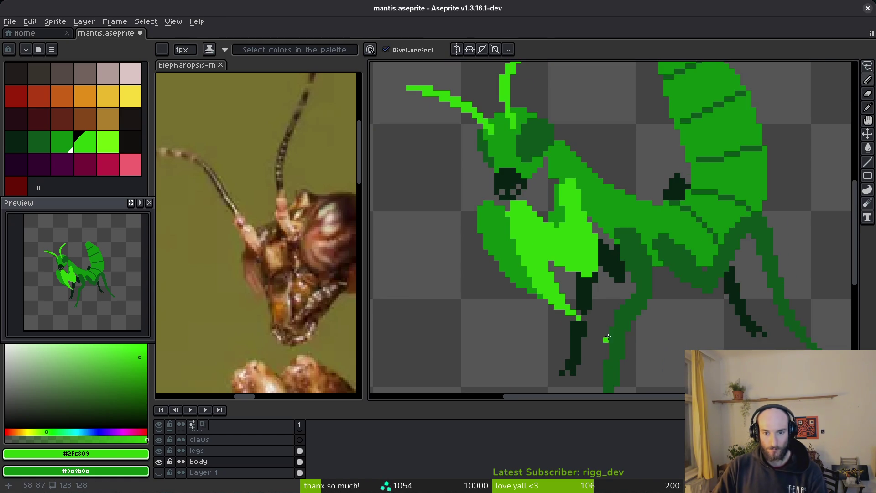
pyautogui.scroll(2, 535, 237)
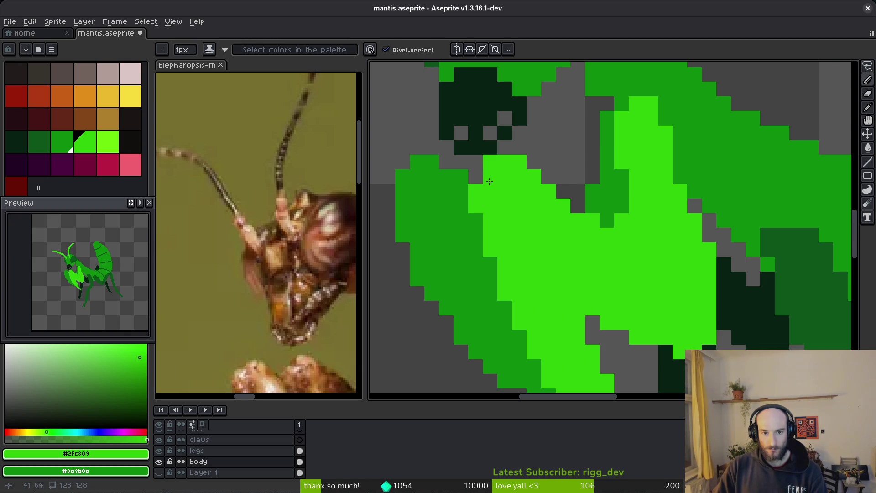
pyautogui.press('e')
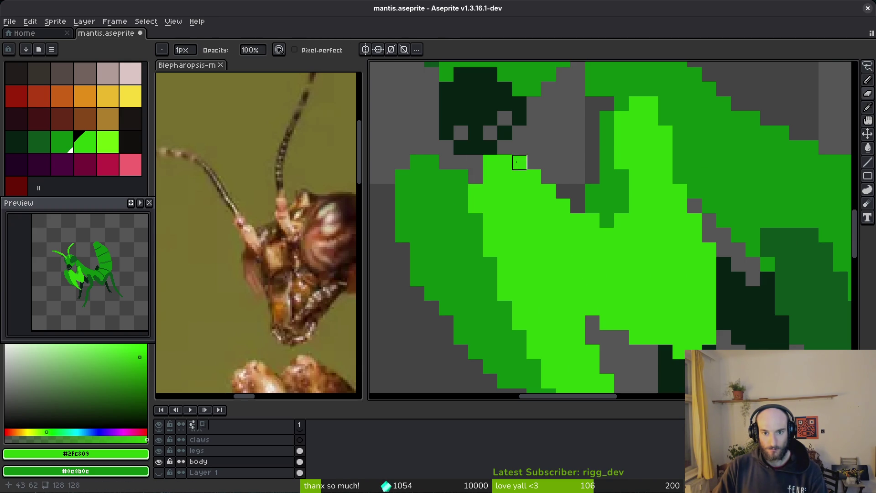
pyautogui.scroll(-1, 580, 201)
pyautogui.scroll(1, 593, 224)
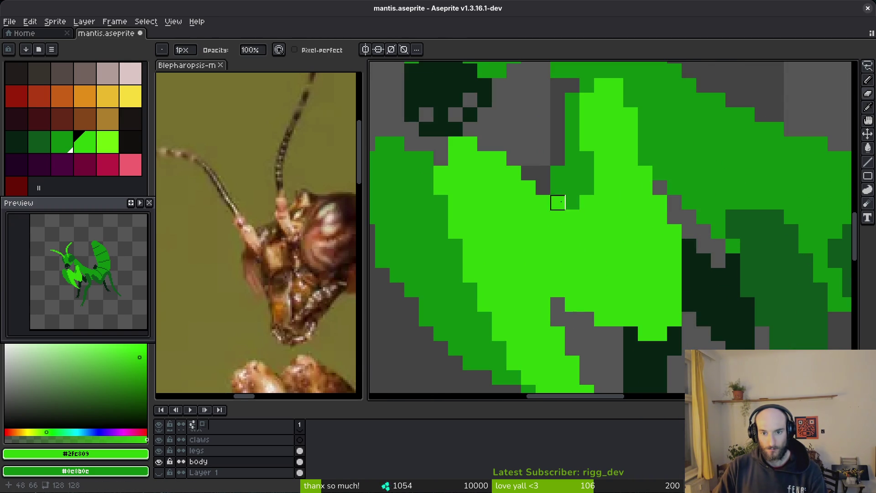
pyautogui.moveTo(558, 202)
pyautogui.mouseDown()
pyautogui.moveTo(617, 247)
pyautogui.moveTo(601, 201)
pyautogui.mouseUp()
pyautogui.click(587, 202)
pyautogui.click(602, 217)
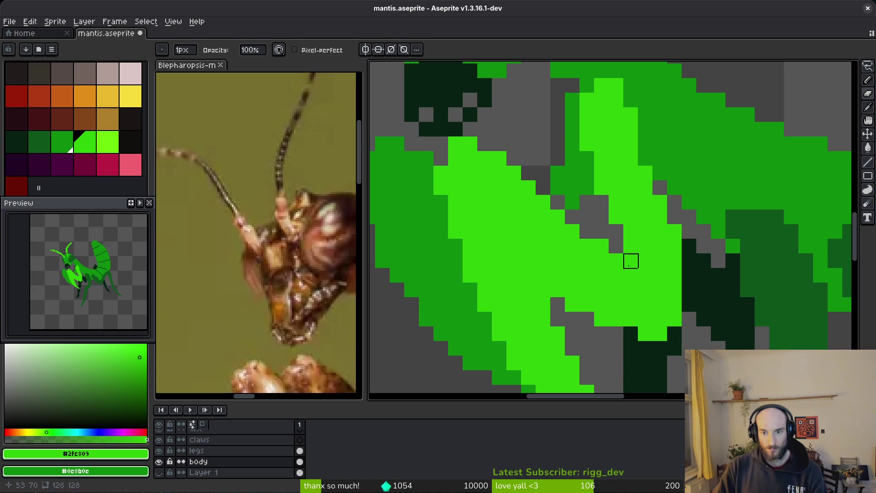
pyautogui.scroll(-3, 631, 261)
pyautogui.scroll(3, 645, 277)
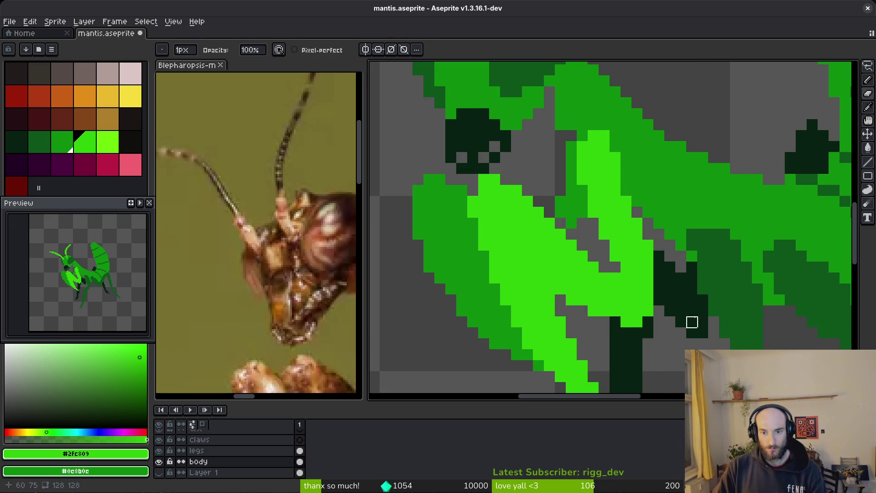
pyautogui.scroll(-3, 693, 322)
pyautogui.hotkey('ctrl', 'z')
pyautogui.hotkey('ctrl', 'z')
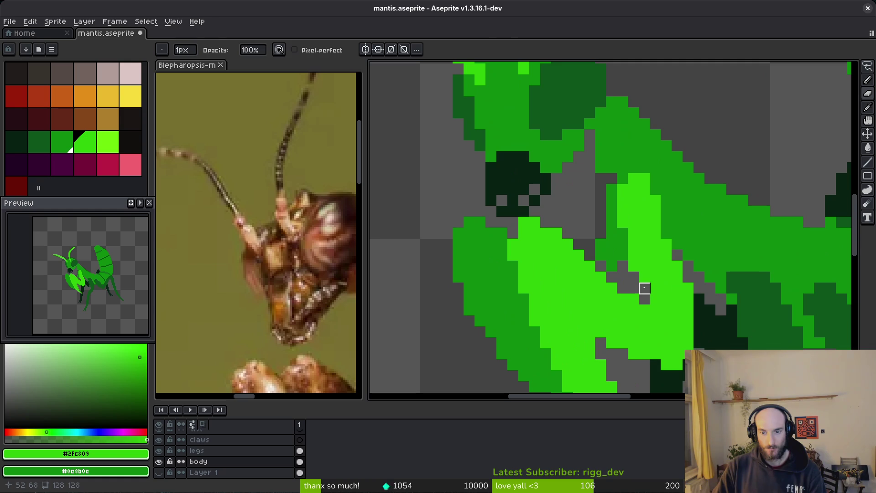
# - Erase a diagonal run of pixels along the body edge and a stray bright-green pixel
pyautogui.scroll(3, 647, 285)
pyautogui.press('b')
pyautogui.scroll(-3, 669, 307)
pyautogui.scroll(2, 675, 312)
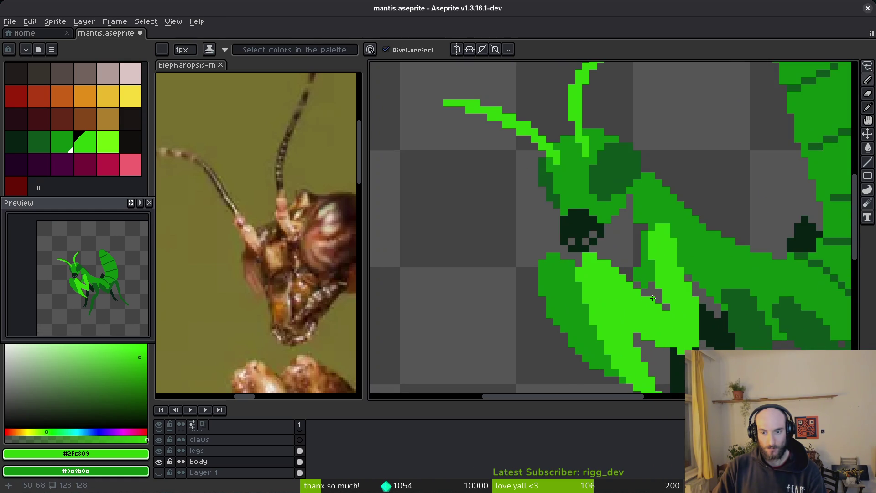
pyautogui.scroll(-2, 676, 313)
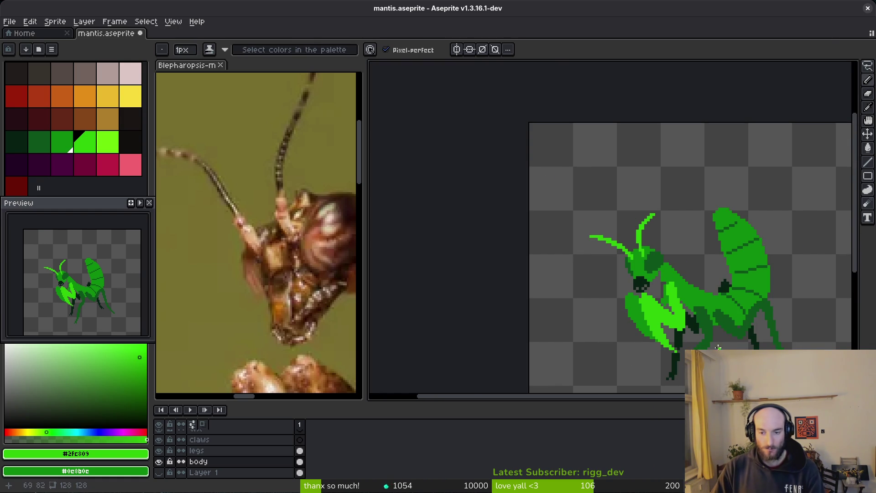
pyautogui.scroll(4, 630, 355)
pyautogui.press('e')
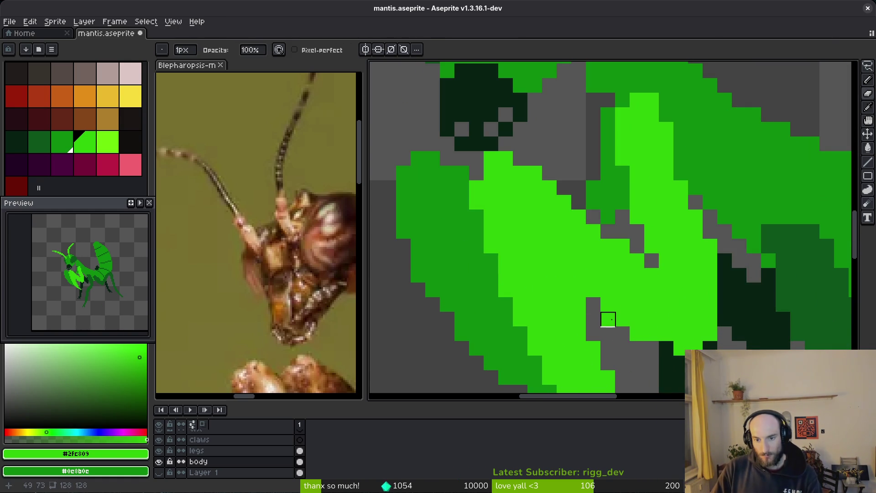
pyautogui.moveTo(578, 305)
pyautogui.mouseDown()
pyautogui.moveTo(652, 334)
pyautogui.moveTo(725, 346)
pyautogui.moveTo(583, 316)
pyautogui.moveTo(614, 317)
pyautogui.moveTo(658, 362)
pyautogui.mouseUp()
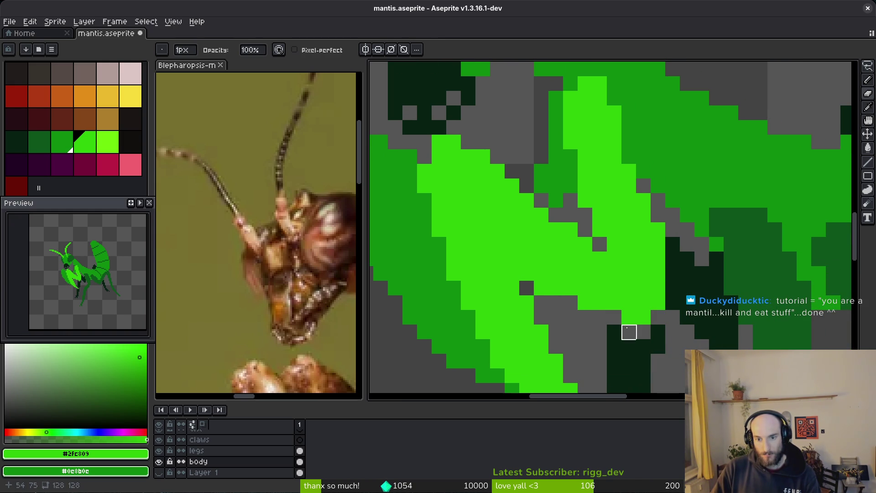
pyautogui.click(541, 288)
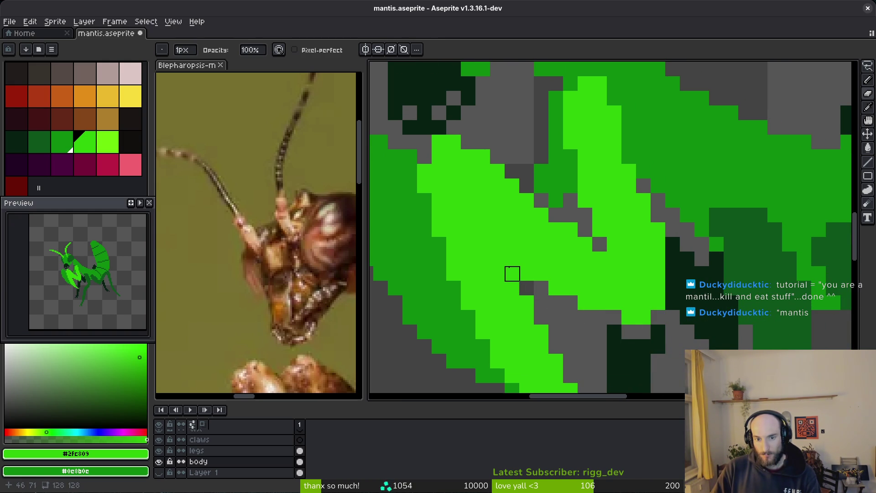
# - Nudge the view and zoom out to see the whole mantis with the Eraser ready
pyautogui.scroll(-3, 614, 333)
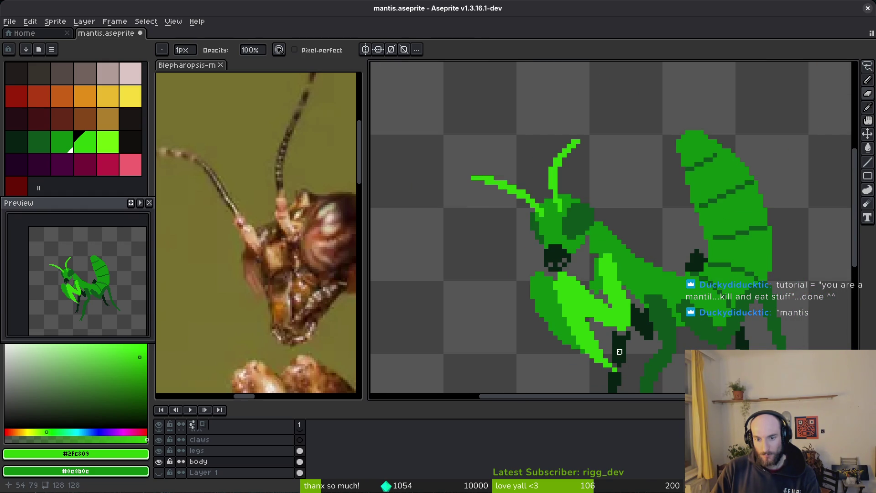
pyautogui.scroll(3, 606, 342)
pyautogui.press('b')
pyautogui.scroll(-4, 639, 351)
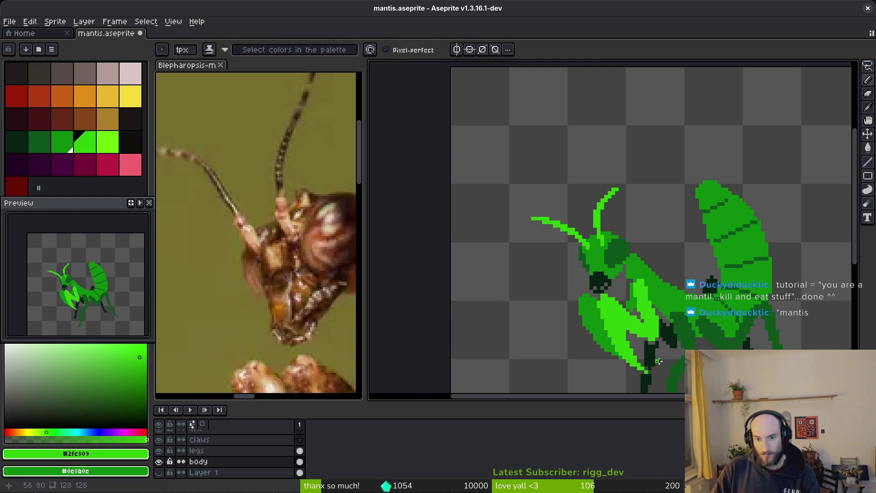
pyautogui.moveTo(666, 358); pyautogui.dragTo(659, 354)
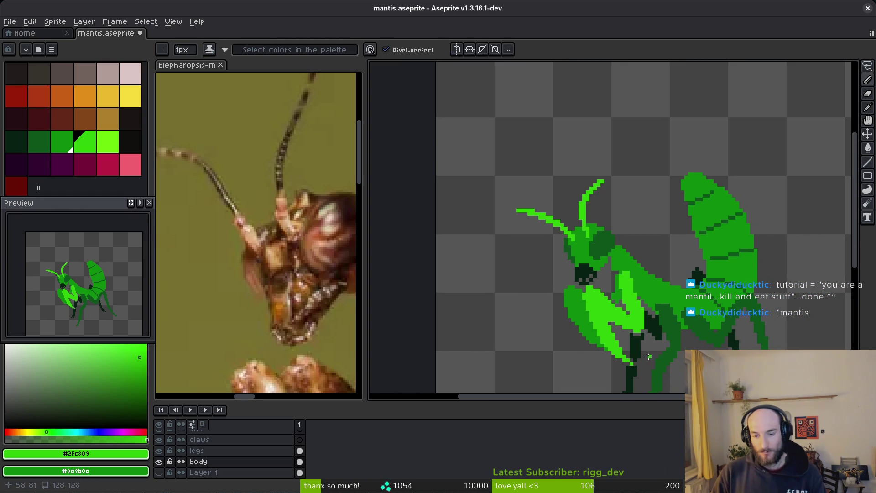
pyautogui.scroll(1, 640, 359)
pyautogui.press('e')
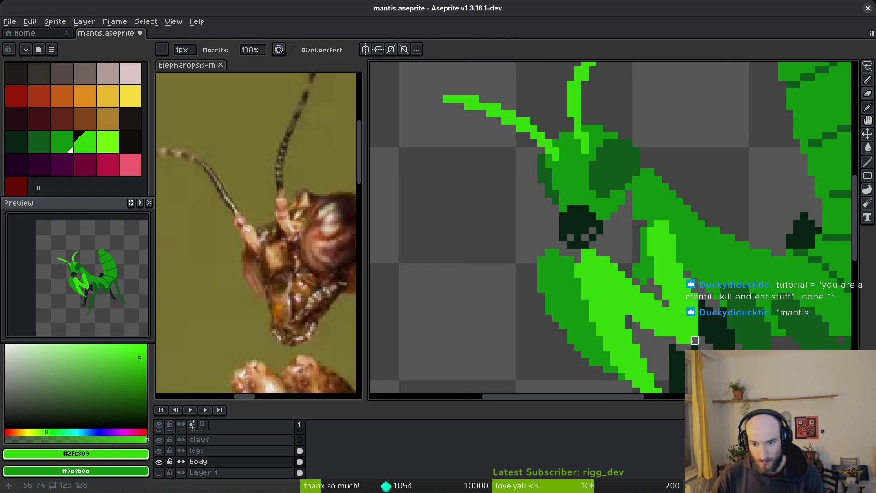
pyautogui.scroll(-2, 698, 346)
pyautogui.hscroll(1, 699, 346)
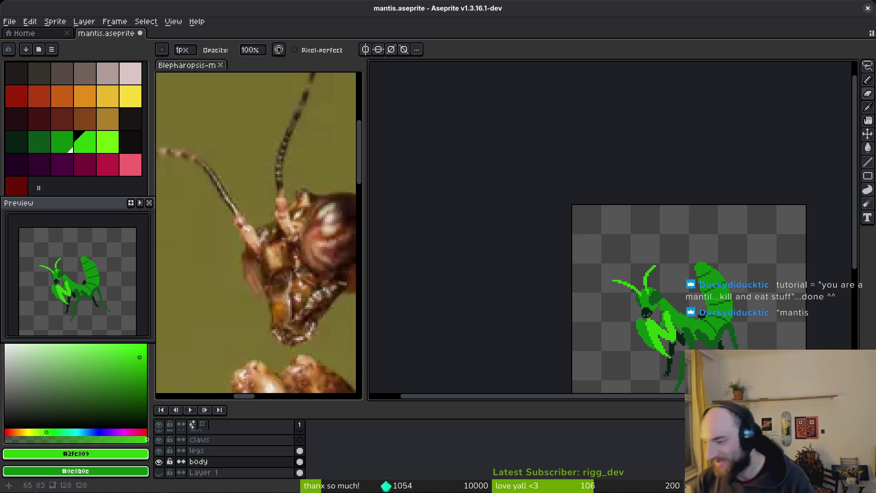
# - Erase the stray green pixels along the edges of the mantis's lime forelegs
pyautogui.scroll(3, 624, 286)
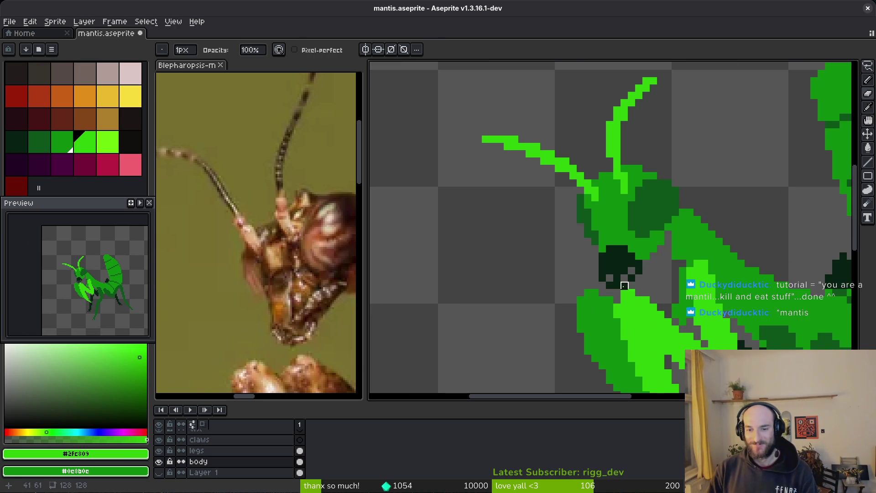
pyautogui.press('b')
pyautogui.scroll(1, 624, 286)
pyautogui.scroll(1, 588, 236)
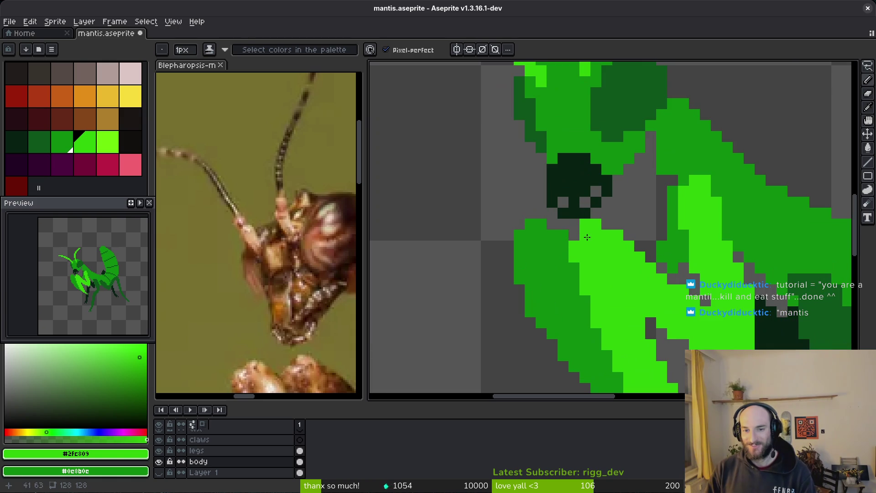
pyautogui.press('e')
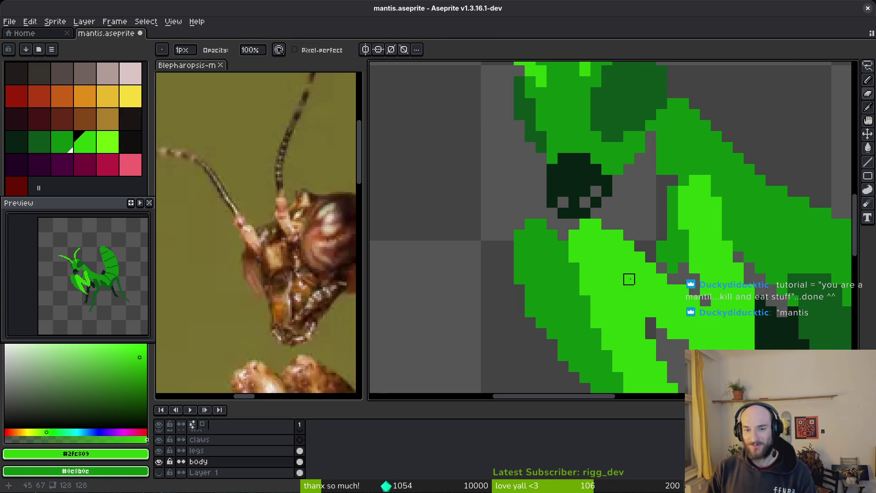
pyautogui.scroll(-3, 628, 278)
pyautogui.scroll(4, 556, 263)
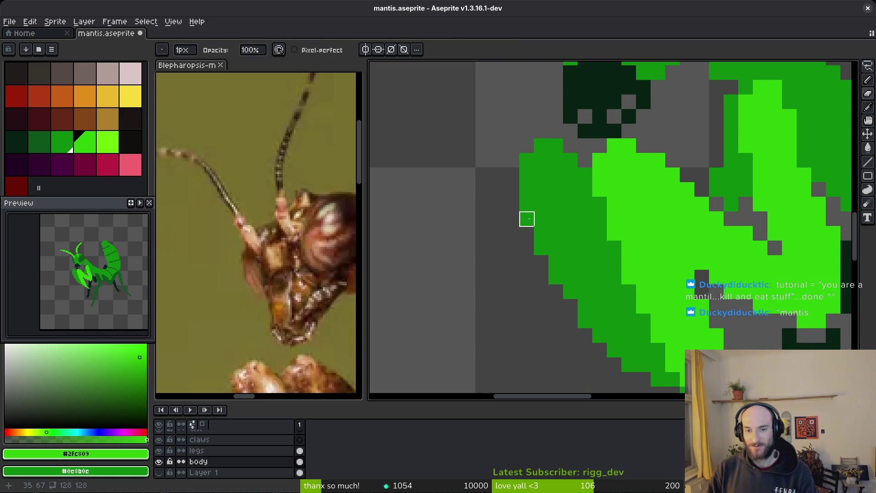
pyautogui.moveTo(599, 292); pyautogui.dragTo(559, 243)
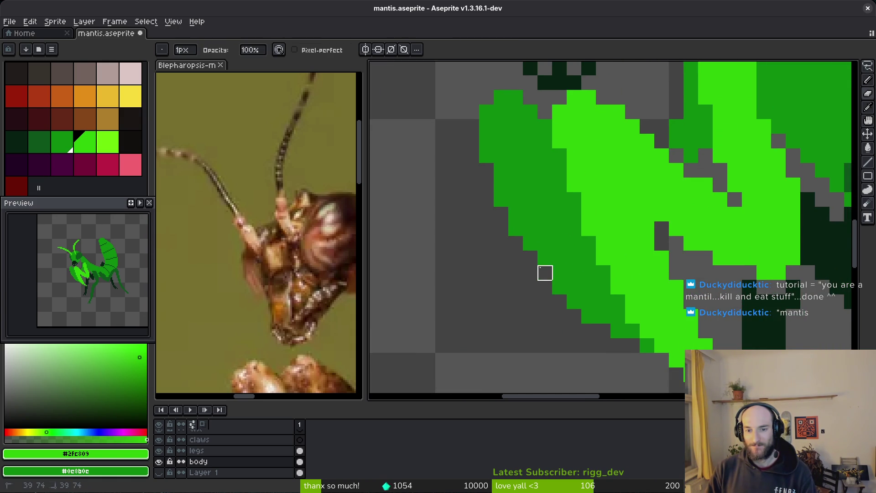
pyautogui.scroll(-4, 677, 369)
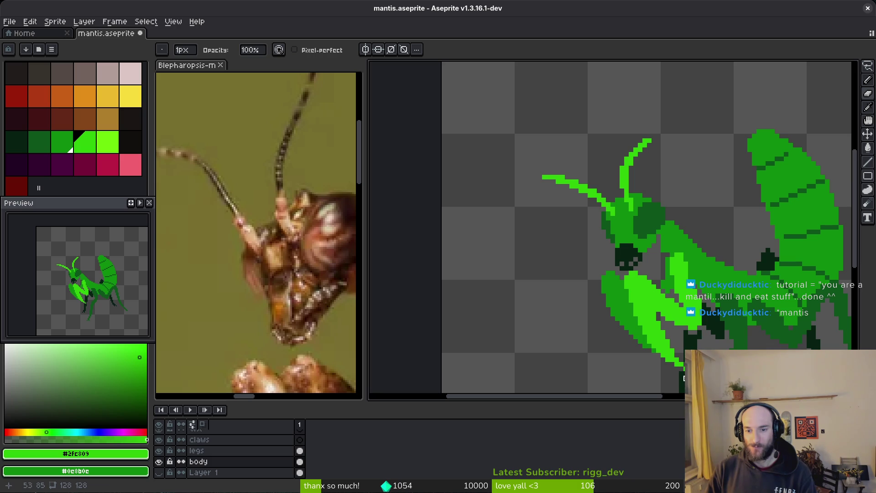
pyautogui.scroll(4, 638, 319)
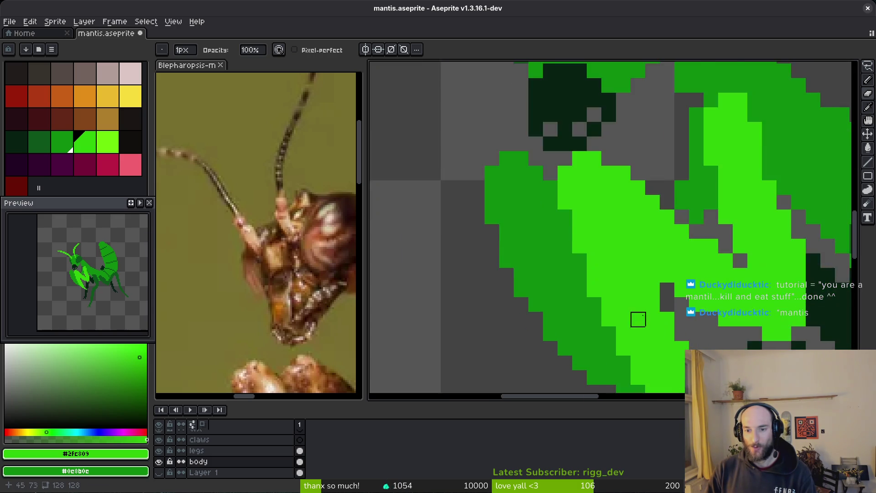
pyautogui.moveTo(638, 320); pyautogui.dragTo(615, 231)
pyautogui.click(586, 246)
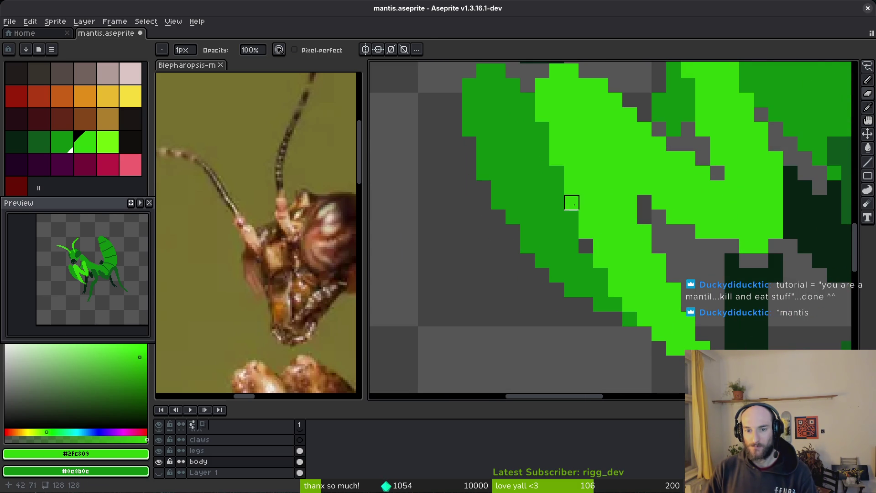
pyautogui.click(573, 188)
pyautogui.click(558, 188)
pyautogui.click(557, 174)
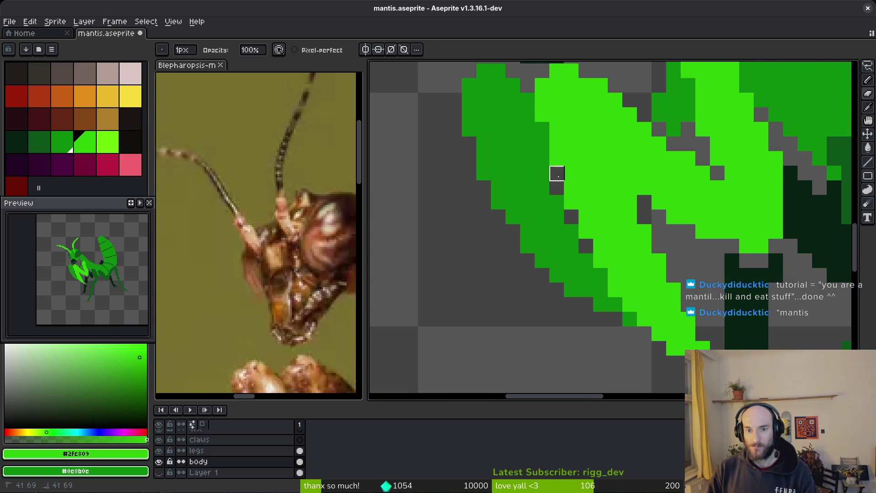
pyautogui.click(630, 203)
# - Sample the medium green #0e8b0e from the body and paint a foreleg pixel with it
pyautogui.scroll(-4, 643, 227)
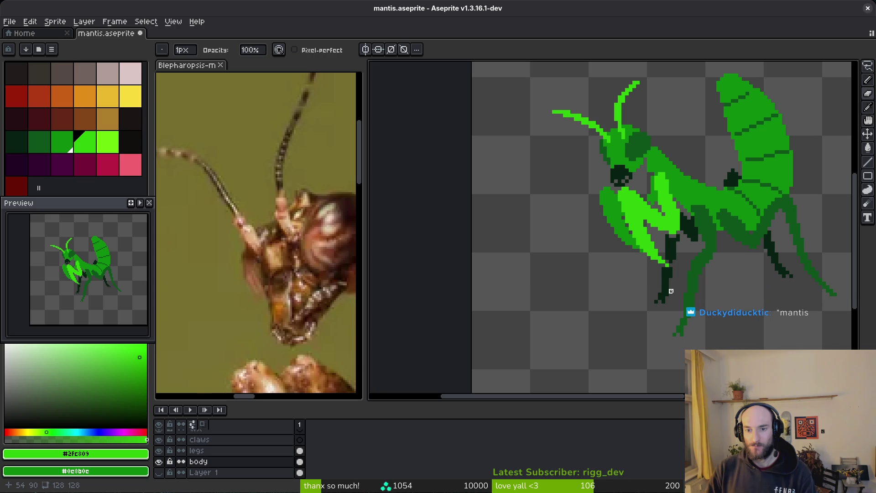
pyautogui.scroll(3, 667, 228)
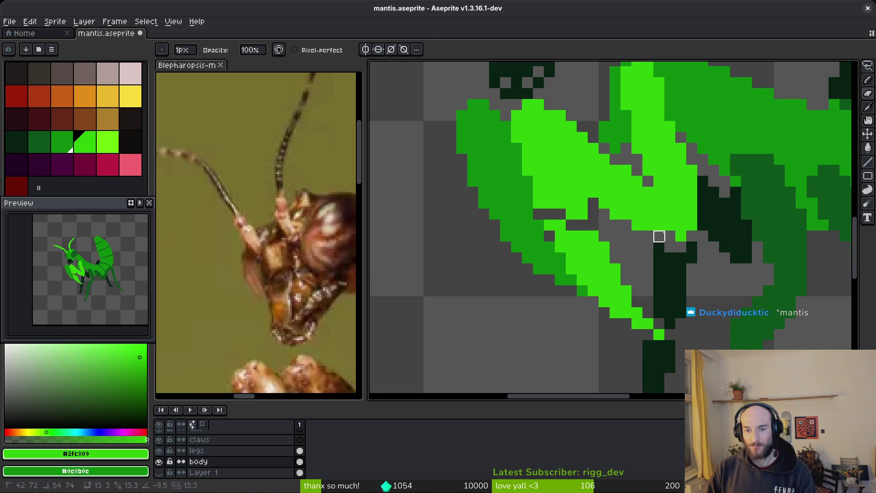
pyautogui.press('i')
pyautogui.click(622, 166)
pyautogui.press('b')
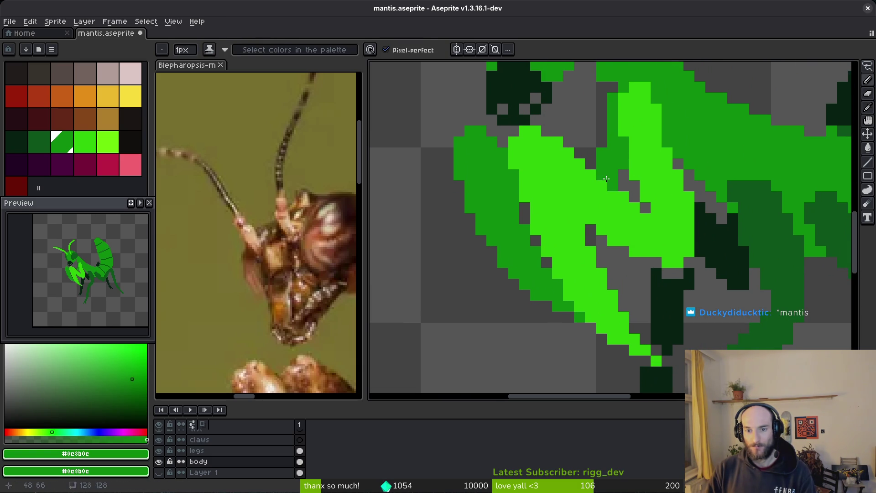
pyautogui.click(624, 196)
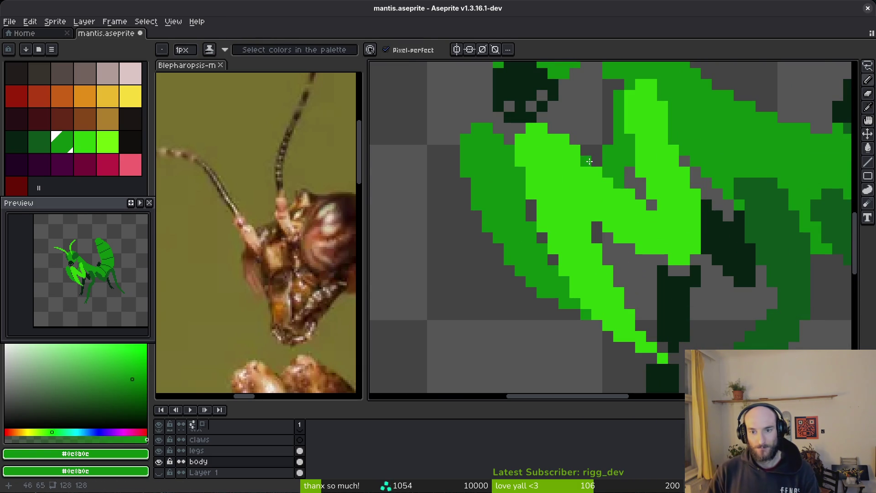
# - Fill the transparent grey hole beside the mantis's head with medium green
pyautogui.scroll(-2, 657, 174)
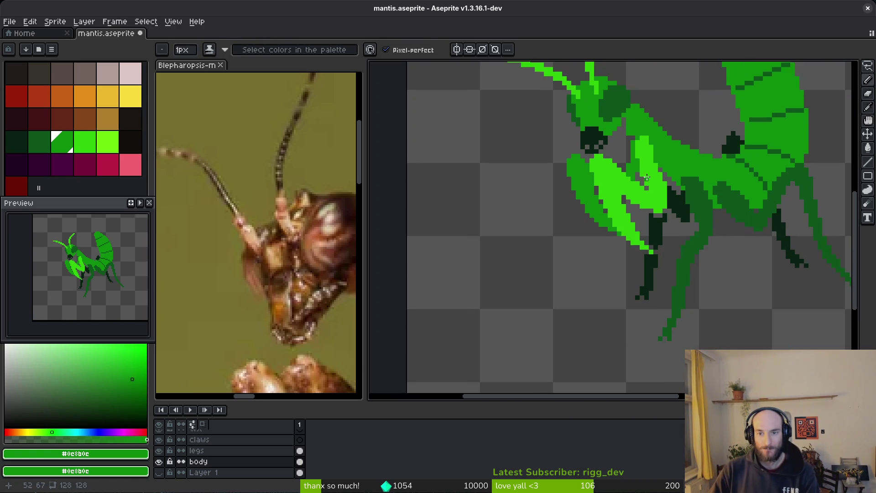
pyautogui.press('e')
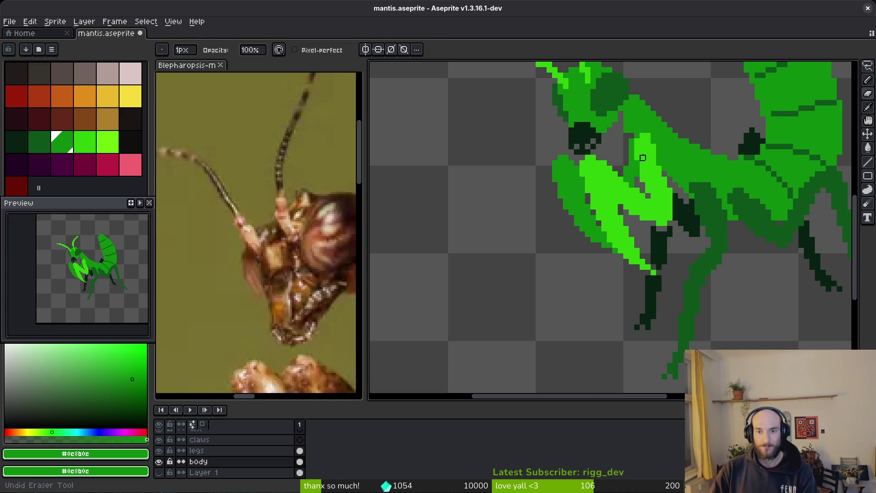
pyautogui.scroll(4, 643, 155)
pyautogui.press('b')
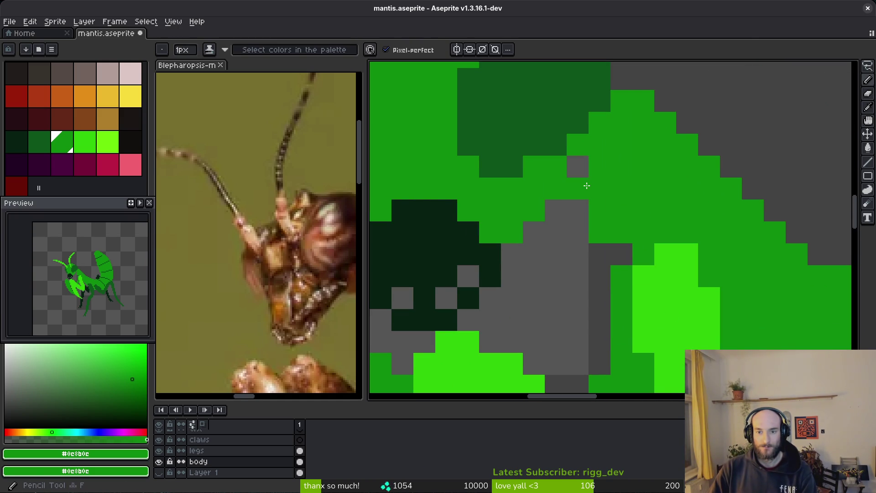
pyautogui.click(577, 170)
pyautogui.press('e')
pyautogui.scroll(-4, 622, 204)
pyautogui.scroll(2, 621, 215)
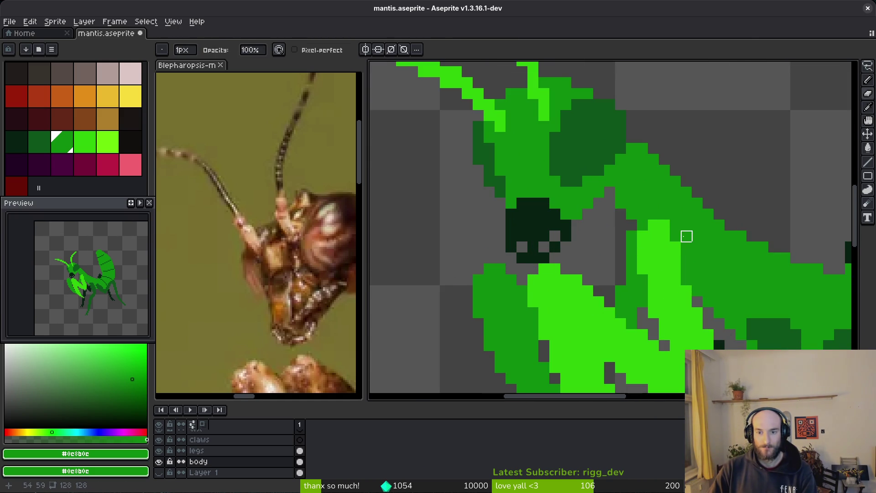
pyautogui.scroll(-4, 680, 221)
pyautogui.scroll(4, 657, 180)
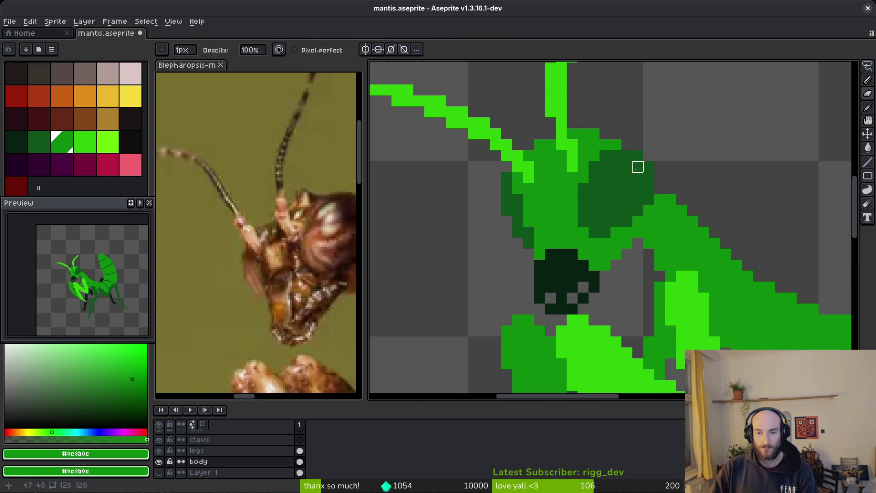
pyautogui.scroll(-1, 676, 206)
pyautogui.scroll(1, 680, 212)
pyautogui.press('g')
pyautogui.press('b')
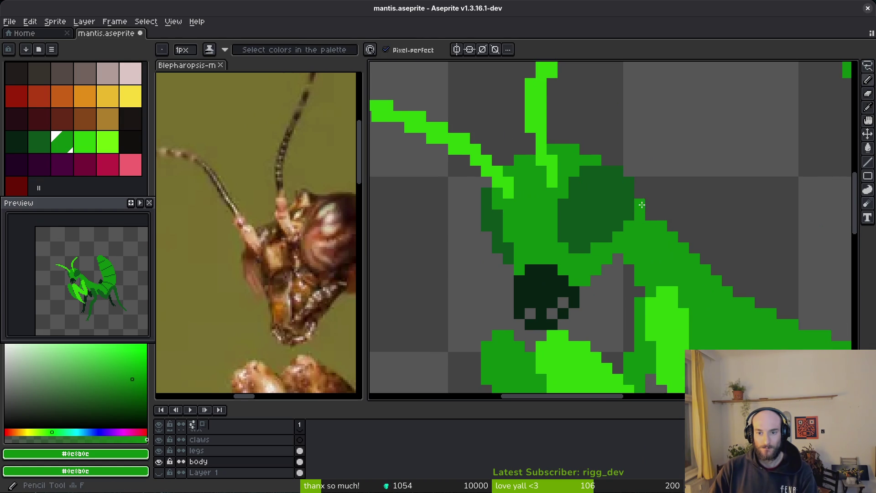
pyautogui.scroll(-4, 672, 232)
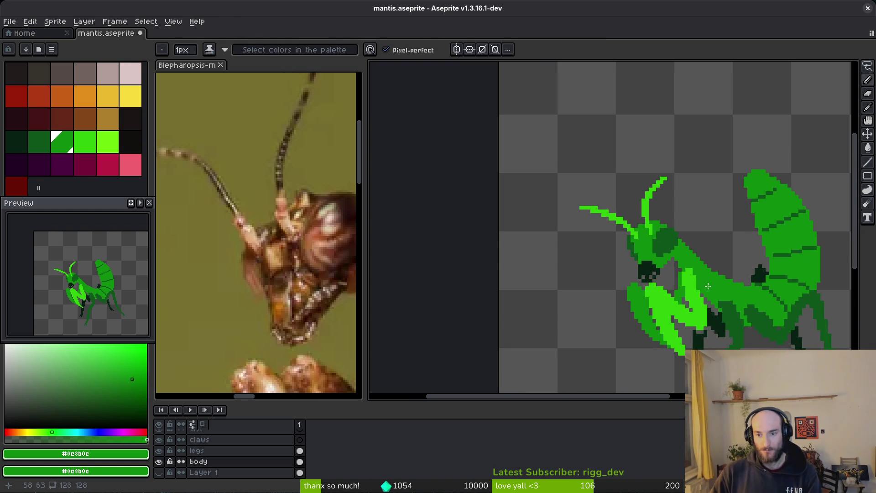
pyautogui.scroll(4, 685, 274)
pyautogui.scroll(-4, 729, 256)
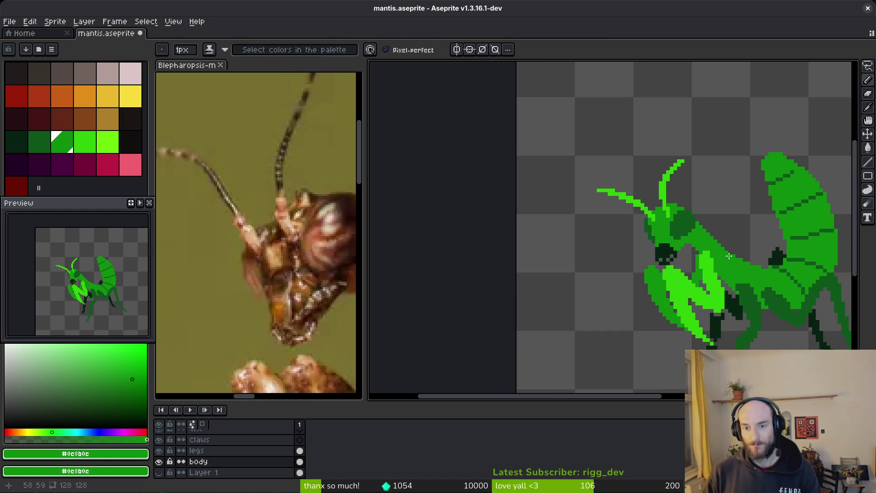
# - Bring the reference photo's mantis head and forelegs into view
pyautogui.click(275, 270)
pyautogui.scroll(-4, 275, 270)
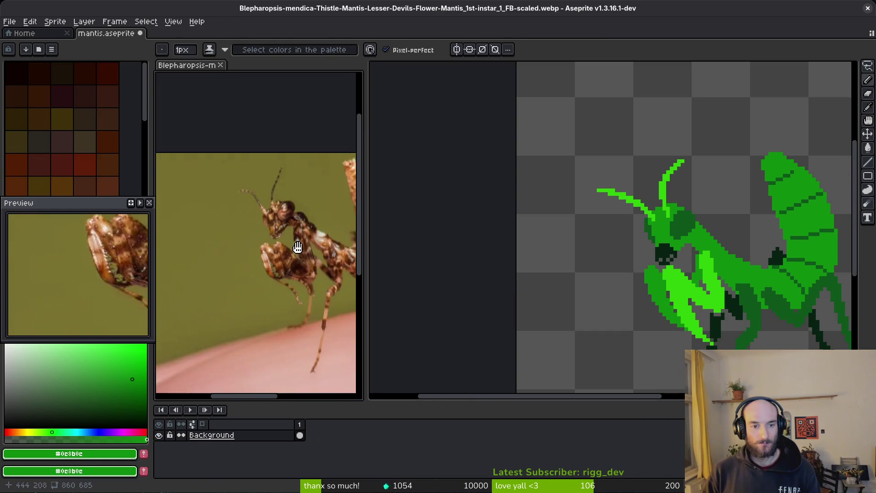
pyautogui.scroll(4, 302, 234)
pyautogui.moveTo(301, 235); pyautogui.dragTo(320, 260)
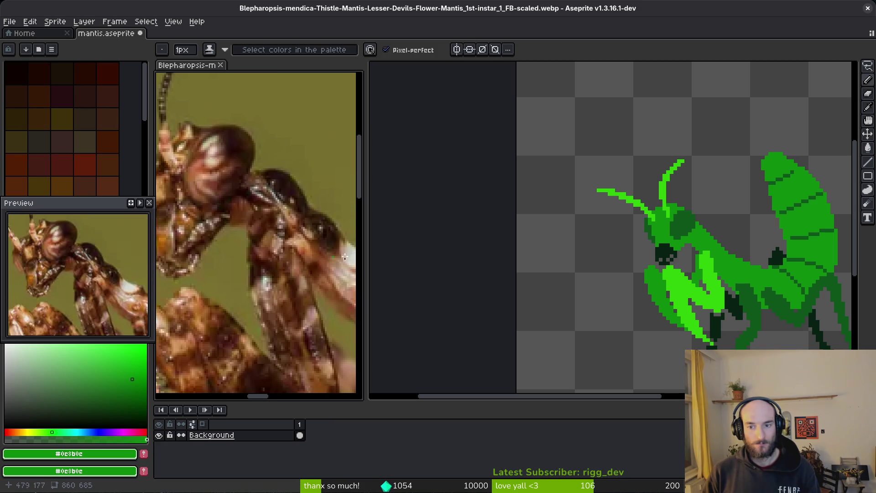
pyautogui.scroll(2, 708, 238)
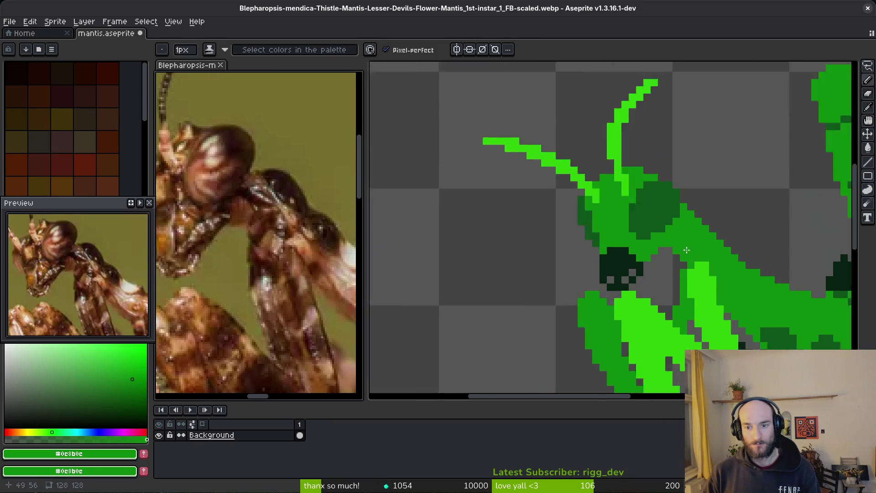
pyautogui.scroll(1, 687, 250)
pyautogui.press('e')
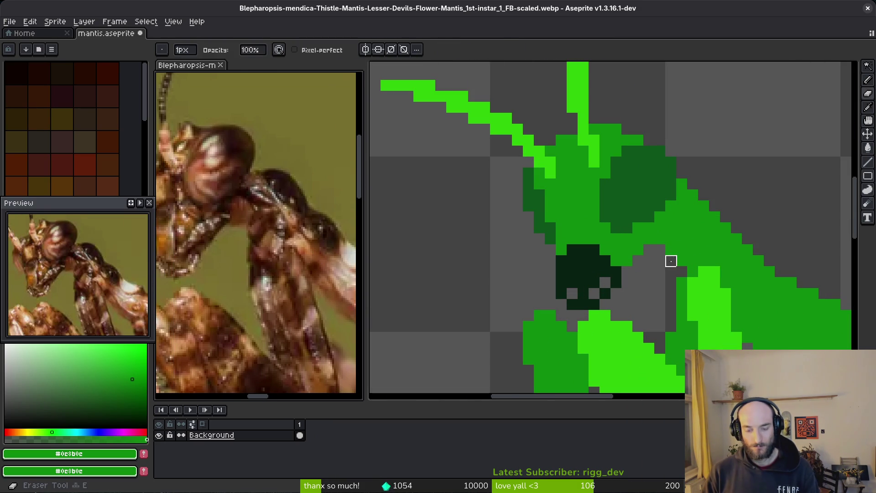
# - Return to the sprite with the body and abdomen in view, and save the mantis file
pyautogui.click(671, 250)
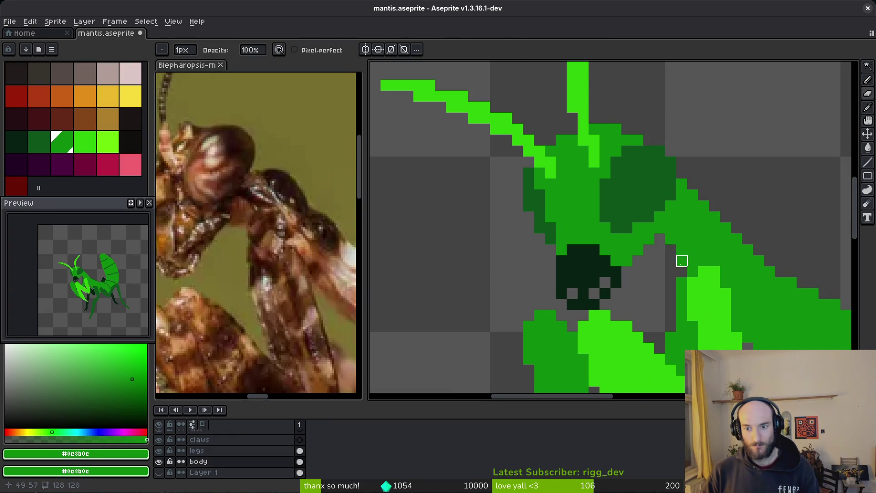
pyautogui.scroll(-4, 680, 261)
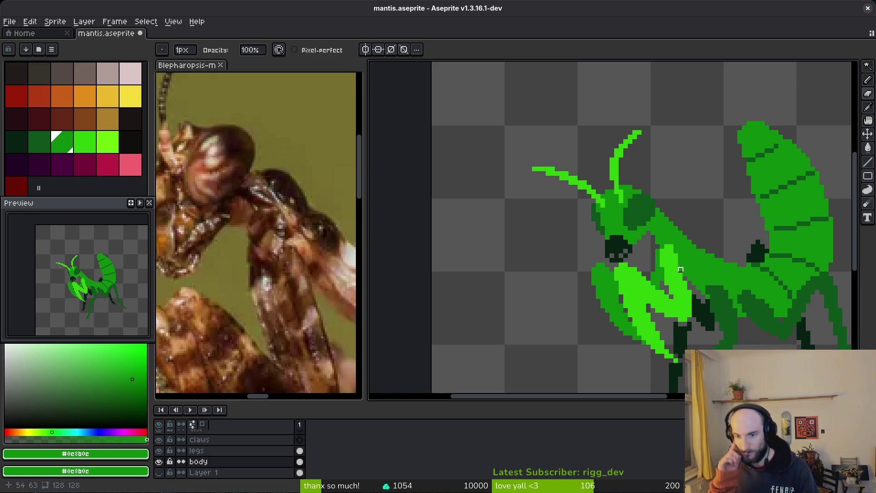
pyautogui.moveTo(793, 335)
pyautogui.mouseDown()
pyautogui.moveTo(606, 285)
pyautogui.moveTo(622, 280)
pyautogui.mouseUp()
pyautogui.hotkey('ctrl', 's')
# - Paint a green abdomen pixel and try dark green #072112 near the leg joint, undoing it
pyautogui.scroll(5, 633, 235)
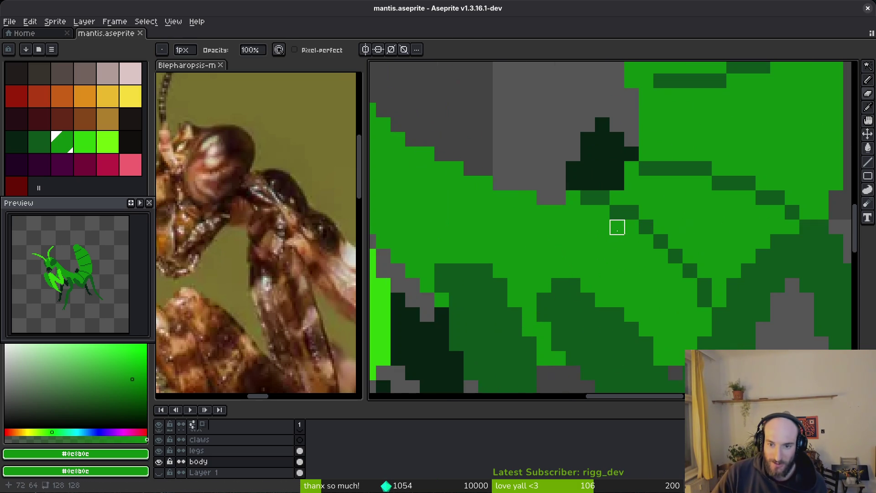
pyautogui.click(633, 168)
pyautogui.scroll(-4, 690, 229)
pyautogui.scroll(-2, 690, 229)
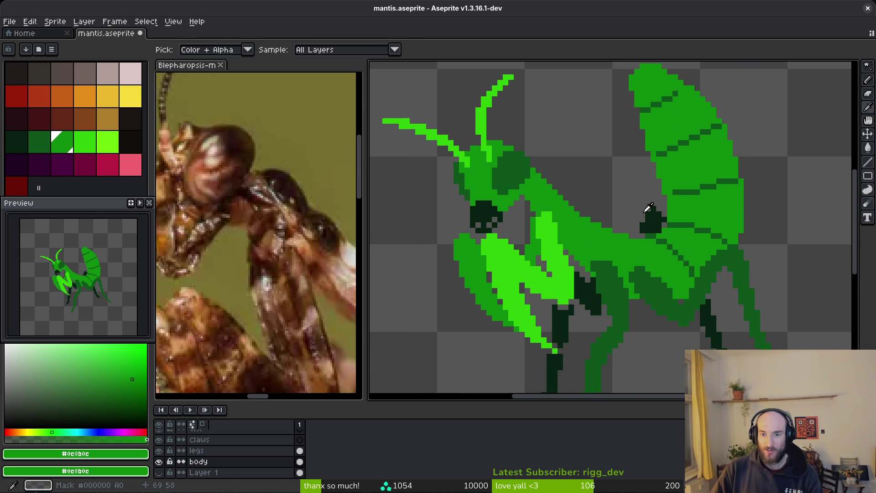
pyautogui.keyDown('alt'); pyautogui.click(652, 235); pyautogui.keyUp('alt')
pyautogui.scroll(3, 653, 237)
pyautogui.click(632, 237)
pyautogui.click(680, 213)
pyautogui.hotkey('ctrl', 'z')
pyautogui.hotkey('ctrl', 'z')
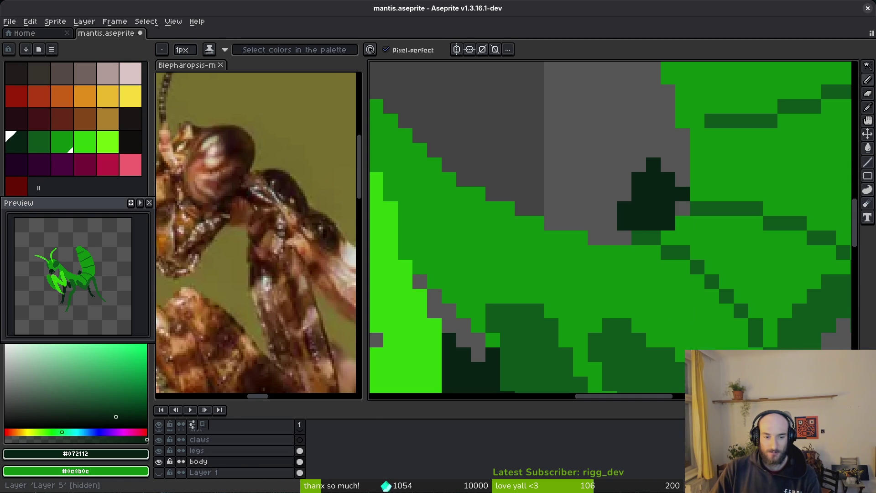
# - Hide the dark green legs layer and make the body layer the active layer
pyautogui.click(159, 451)
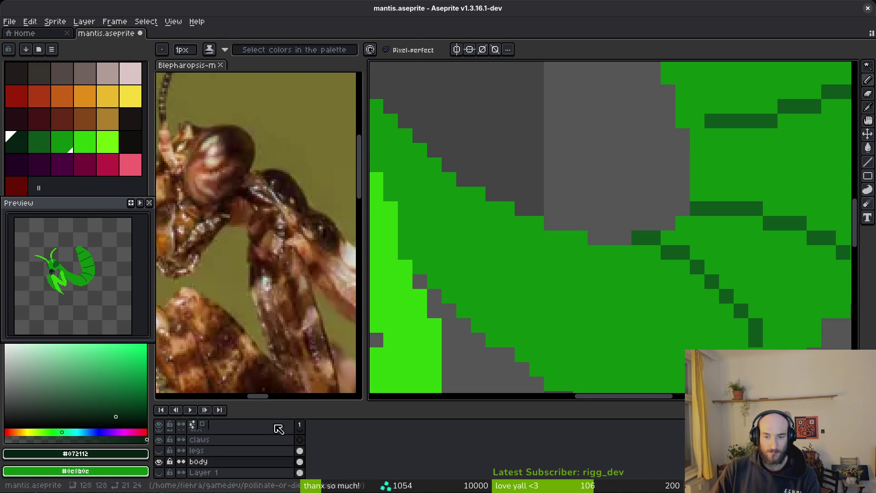
pyautogui.moveTo(639, 267); pyautogui.dragTo(597, 303)
pyautogui.keyDown('alt'); pyautogui.click(597, 303); pyautogui.keyUp('alt')
pyautogui.press('e')
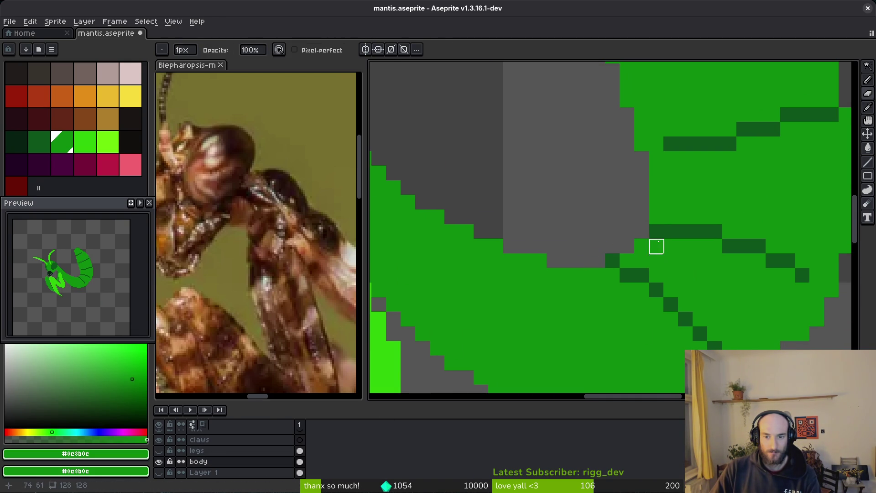
pyautogui.moveTo(656, 217); pyautogui.dragTo(644, 274)
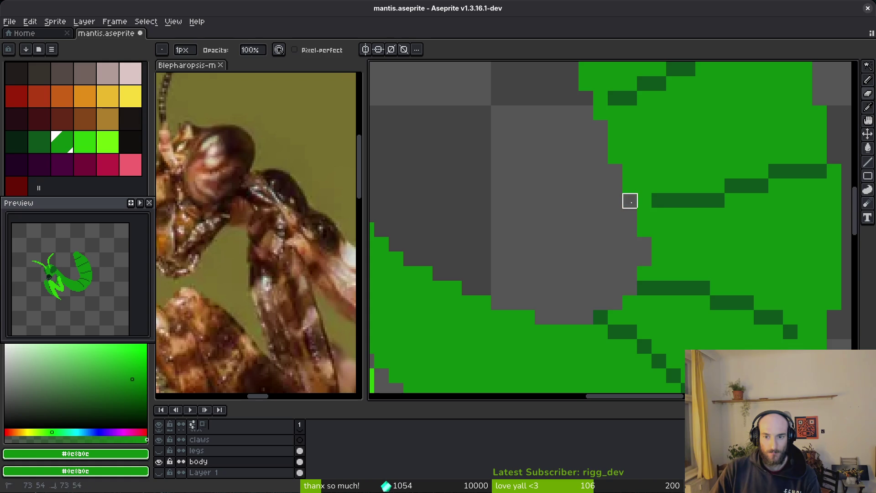
pyautogui.scroll(-3, 704, 272)
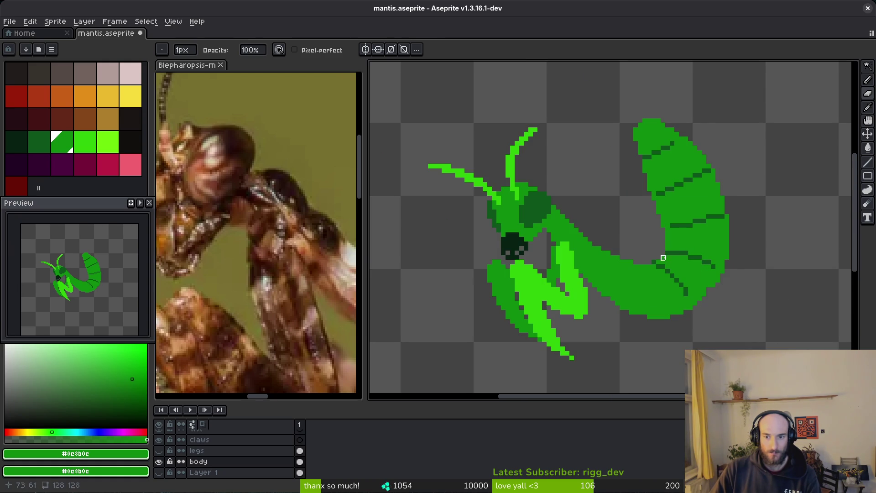
pyautogui.scroll(2, 667, 250)
pyautogui.press('b')
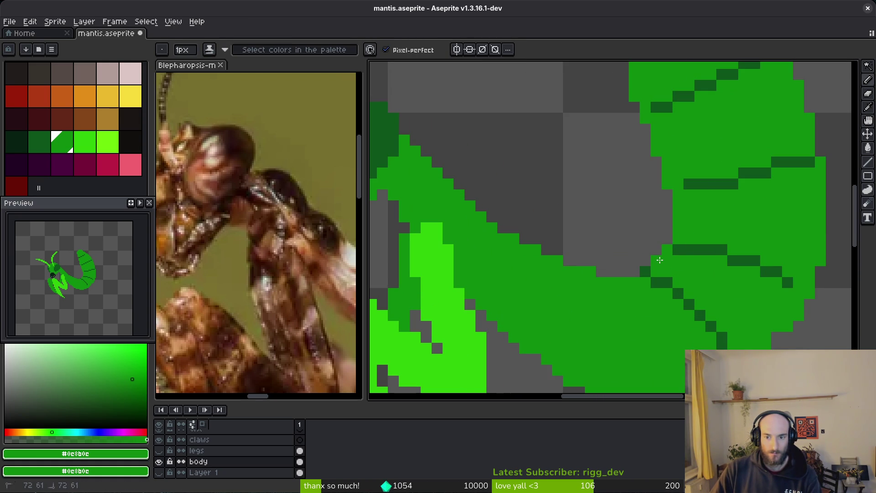
pyautogui.scroll(-2, 695, 290)
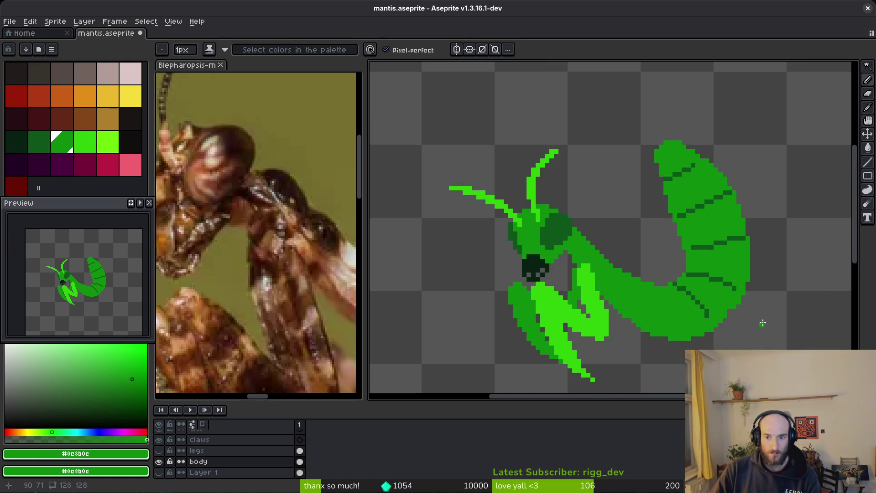
pyautogui.scroll(3, 667, 242)
pyautogui.scroll(-4, 662, 230)
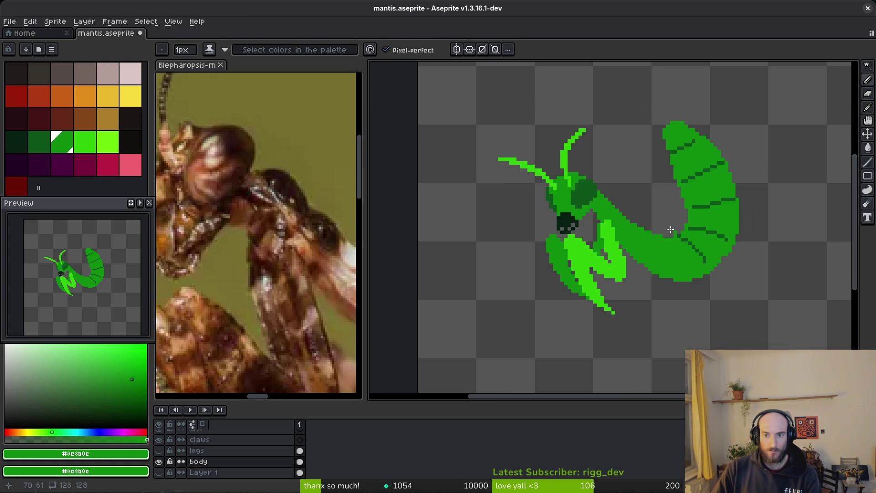
pyautogui.scroll(2, 671, 229)
# - Pick the dark stripe green and redraw the lower dark stripe across the abdomen
pyautogui.press('e')
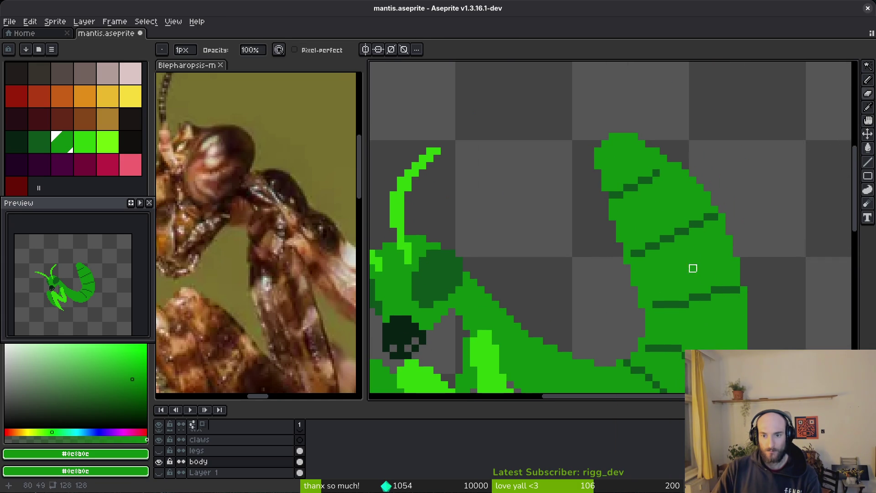
pyautogui.press('b')
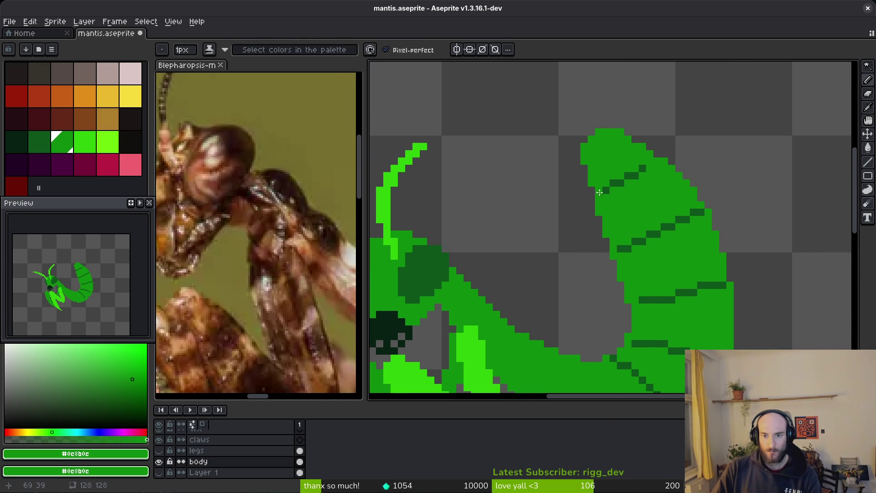
pyautogui.keyDown('alt'); pyautogui.click(604, 186); pyautogui.keyUp('alt')
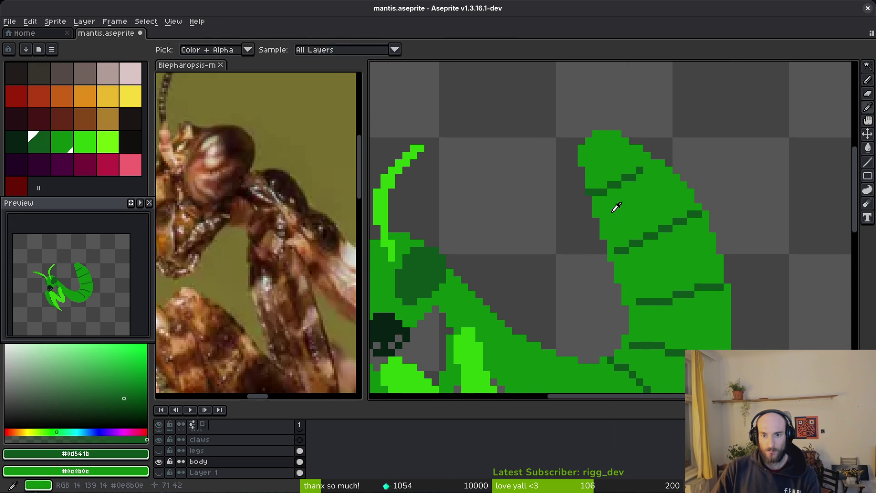
pyautogui.keyDown('alt'); pyautogui.click(616, 206); pyautogui.keyUp('alt')
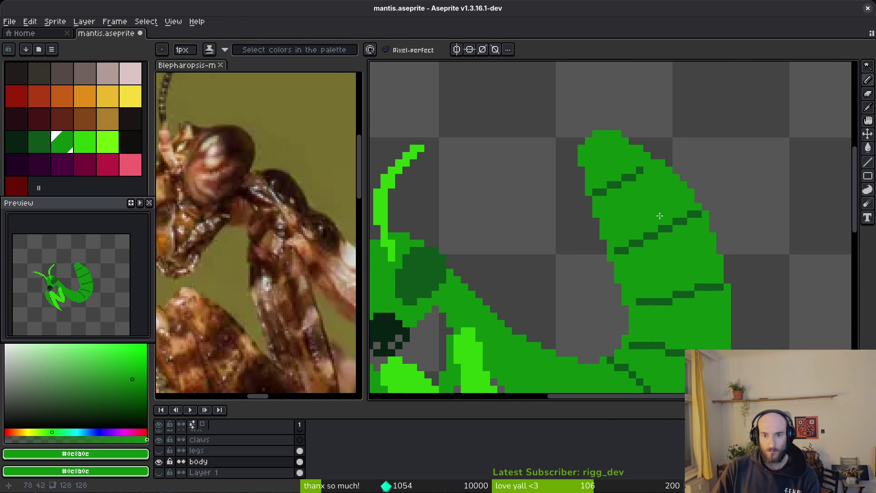
pyautogui.hscroll(2, 631, 145)
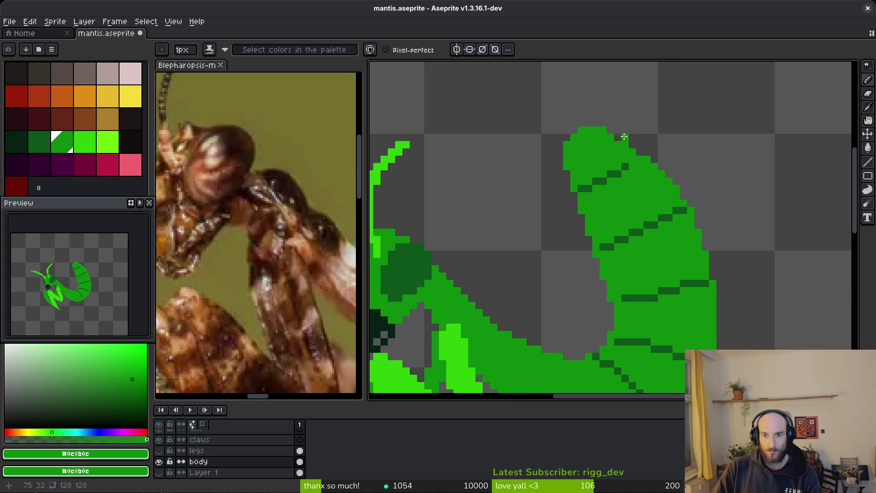
pyautogui.hscroll(2, 721, 234)
pyautogui.scroll(-1, 722, 234)
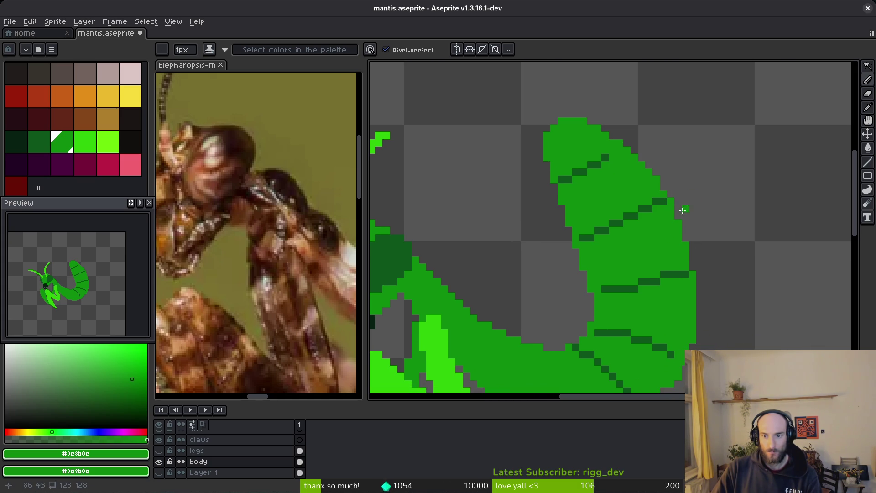
pyautogui.keyDown('alt'); pyautogui.click(691, 270); pyautogui.keyUp('alt')
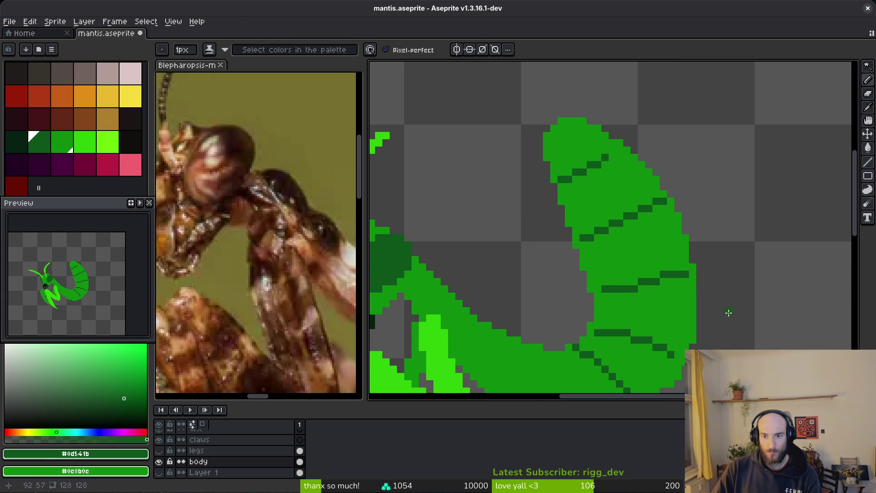
pyautogui.moveTo(600, 295); pyautogui.dragTo(749, 247)
# - Extend the dark stripe and repaint misplaced stripe pixels back to body green
pyautogui.keyDown('alt'); pyautogui.click(622, 265); pyautogui.keyUp('alt')
pyautogui.scroll(1, 592, 297)
pyautogui.keyDown('alt'); pyautogui.click(657, 274); pyautogui.keyUp('alt')
pyautogui.keyDown('alt'); pyautogui.click(712, 242); pyautogui.keyUp('alt')
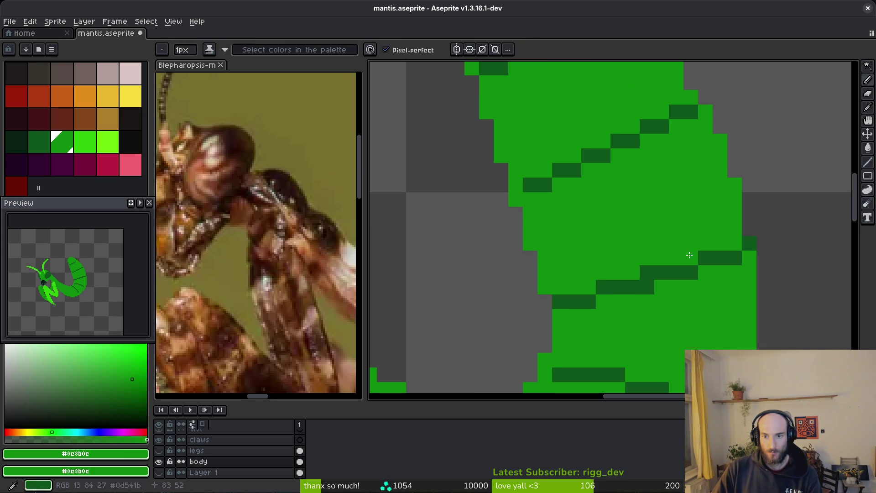
pyautogui.moveTo(691, 258); pyautogui.dragTo(647, 273)
pyautogui.scroll(1, 689, 315)
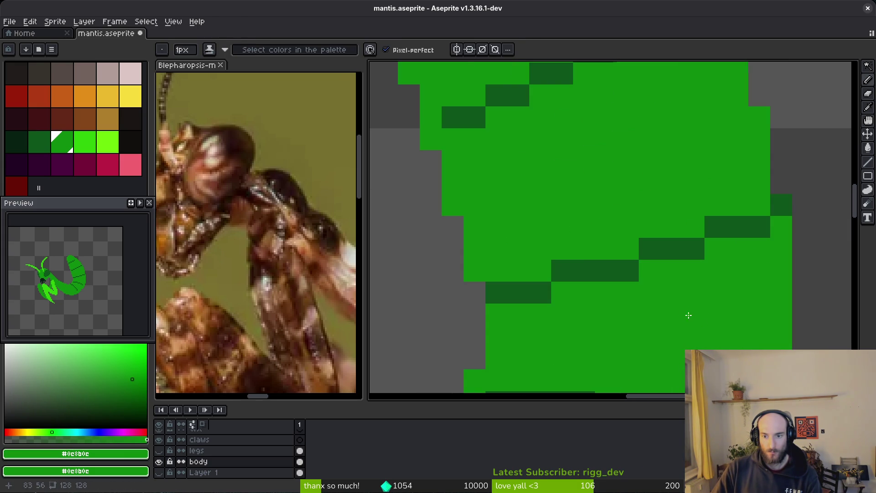
pyautogui.keyDown('alt'); pyautogui.click(578, 267); pyautogui.keyUp('alt')
pyautogui.click(559, 285)
pyautogui.keyDown('alt'); pyautogui.click(598, 227); pyautogui.keyUp('alt')
pyautogui.click(568, 259)
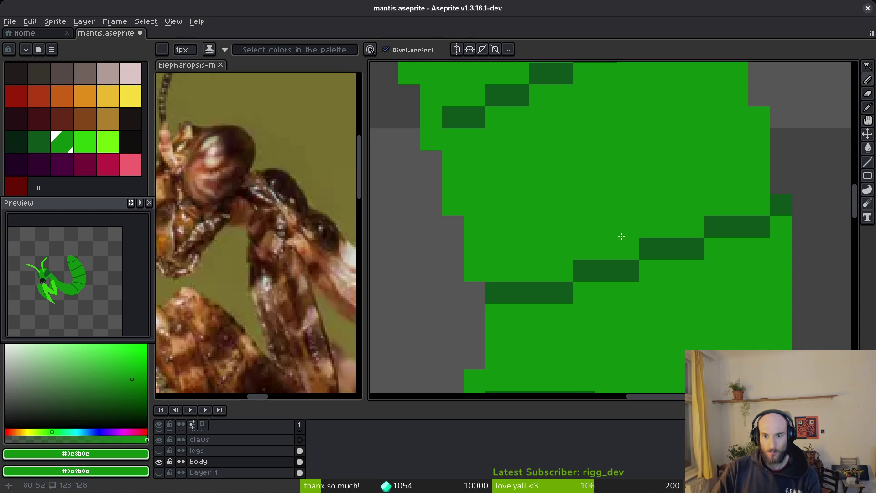
# - Shift a stripe pixel right and add a dark pixel at the stripe's right end
pyautogui.click(648, 249)
pyautogui.keyDown('alt'); pyautogui.click(628, 271); pyautogui.keyUp('alt')
pyautogui.click(650, 271)
pyautogui.keyDown('alt'); pyautogui.click(651, 243); pyautogui.keyUp('alt')
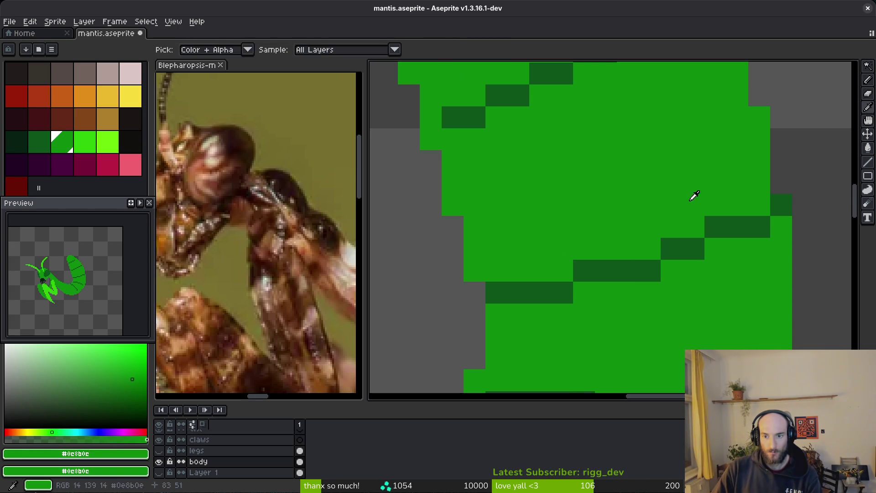
pyautogui.keyDown('alt'); pyautogui.click(694, 249); pyautogui.keyUp('alt')
pyautogui.click(714, 247)
# - Remove the stray pixel past the body edge and readjust the stripe's end pixel
pyautogui.press('b')
pyautogui.scroll(-7, 721, 222)
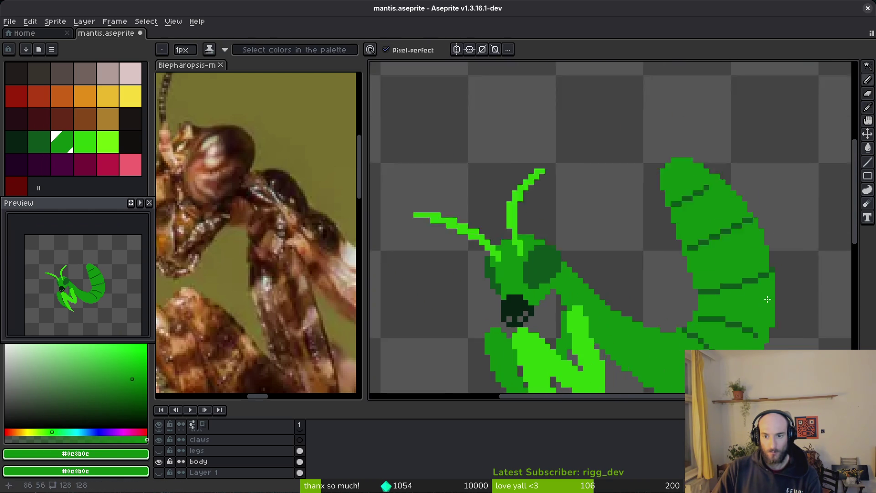
pyautogui.scroll(5, 767, 281)
pyautogui.hotkey('ctrl', 'z')
pyautogui.click(748, 272)
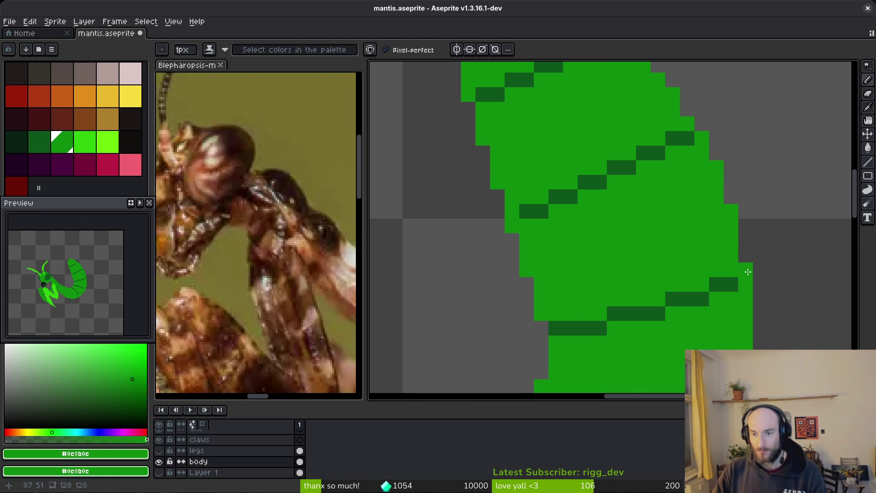
pyautogui.keyDown('alt'); pyautogui.click(736, 284); pyautogui.keyUp('alt')
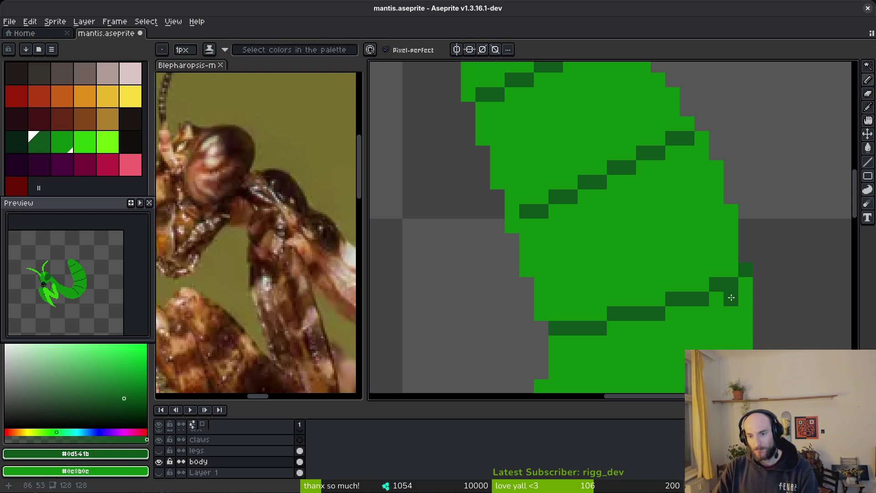
pyautogui.keyDown('alt'); pyautogui.click(727, 250); pyautogui.keyUp('alt')
pyautogui.hotkey('ctrl', 'z')
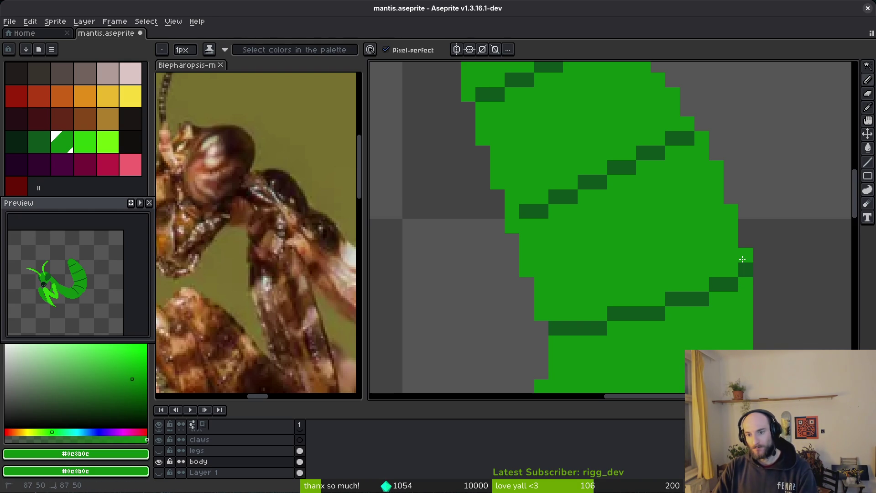
pyautogui.scroll(-5, 743, 259)
pyautogui.scroll(4, 796, 298)
# - Extend the abdomen's right edge with green pixels along its lower-right side
pyautogui.moveTo(793, 279); pyautogui.dragTo(795, 277)
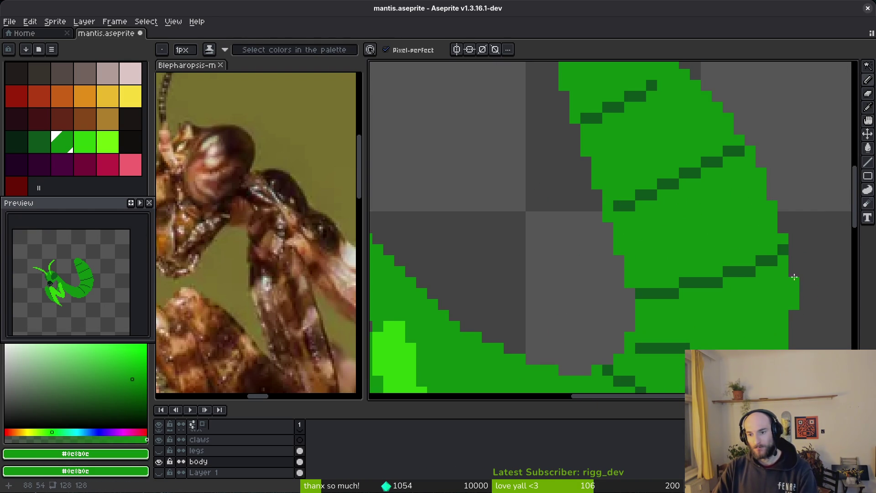
pyautogui.moveTo(795, 310); pyautogui.dragTo(794, 327)
pyautogui.scroll(-4, 794, 327)
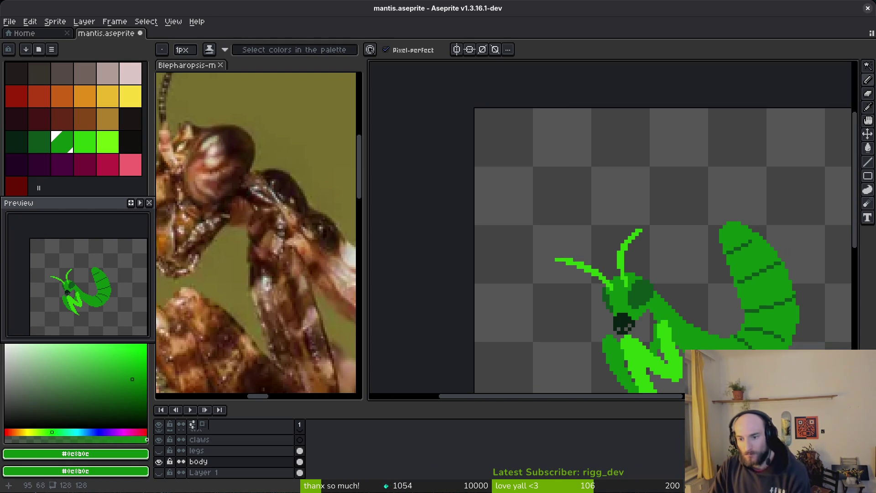
pyautogui.scroll(4, 763, 278)
pyautogui.scroll(2, 763, 278)
# - Fill green along the abdomen's lower-right edge and check the reworked stripes
pyautogui.moveTo(764, 225); pyautogui.dragTo(719, 308)
pyautogui.scroll(-2, 718, 300)
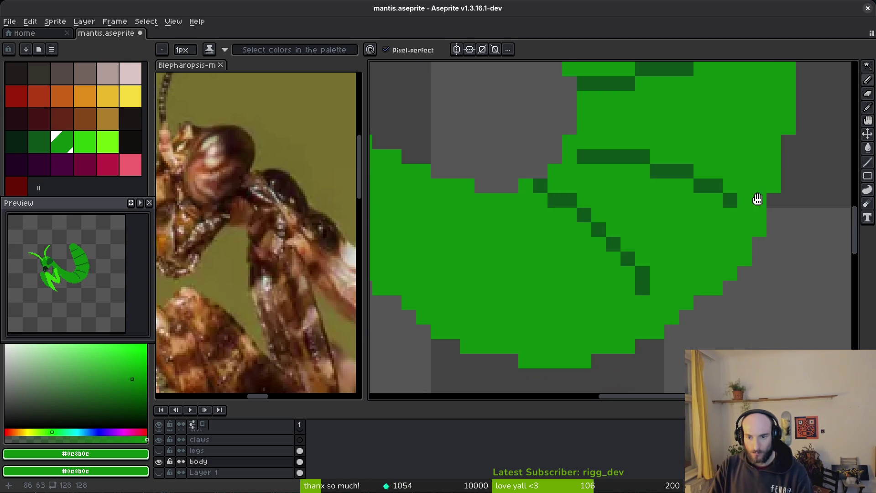
pyautogui.scroll(-4, 646, 347)
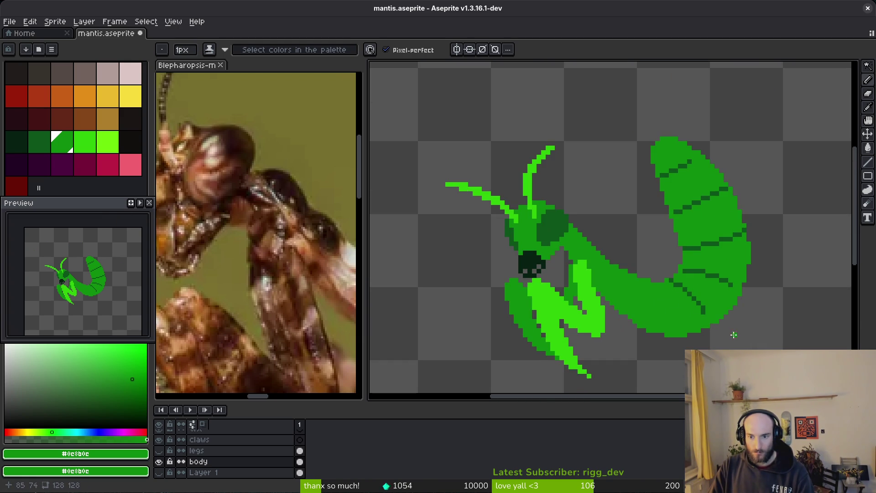
pyautogui.scroll(3, 744, 295)
pyautogui.press('e')
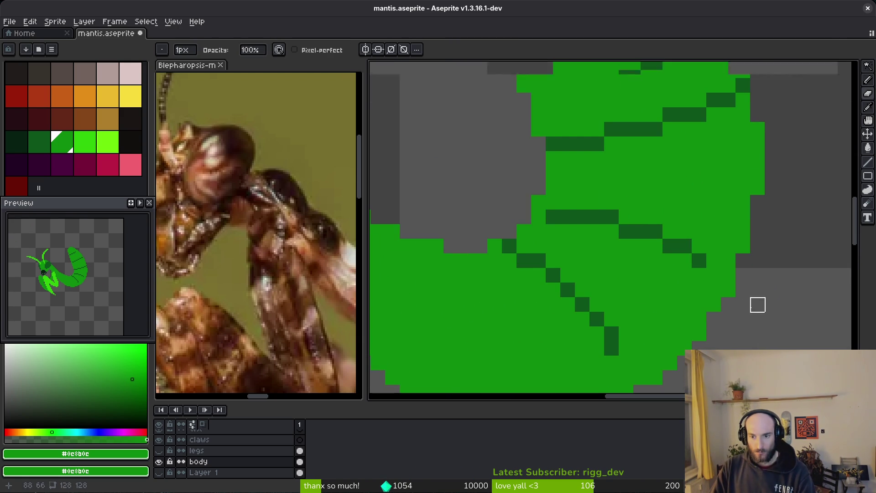
pyautogui.scroll(-3, 757, 303)
pyautogui.scroll(3, 778, 332)
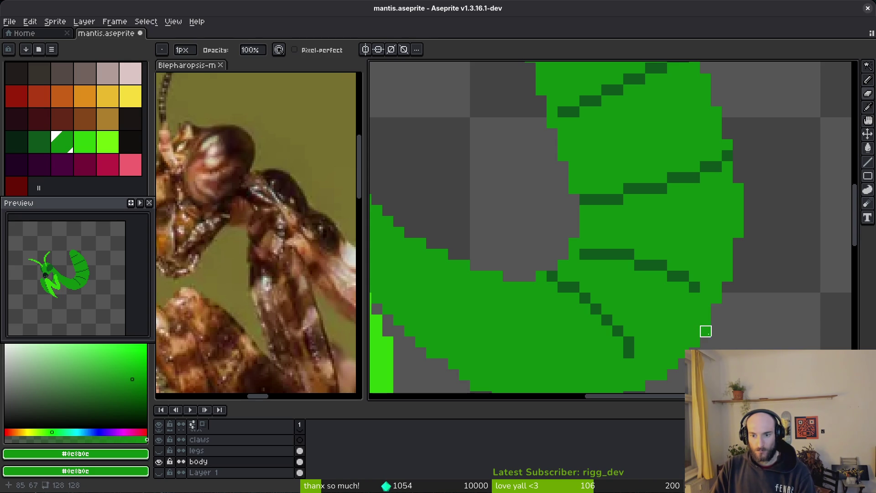
pyautogui.scroll(-3, 705, 331)
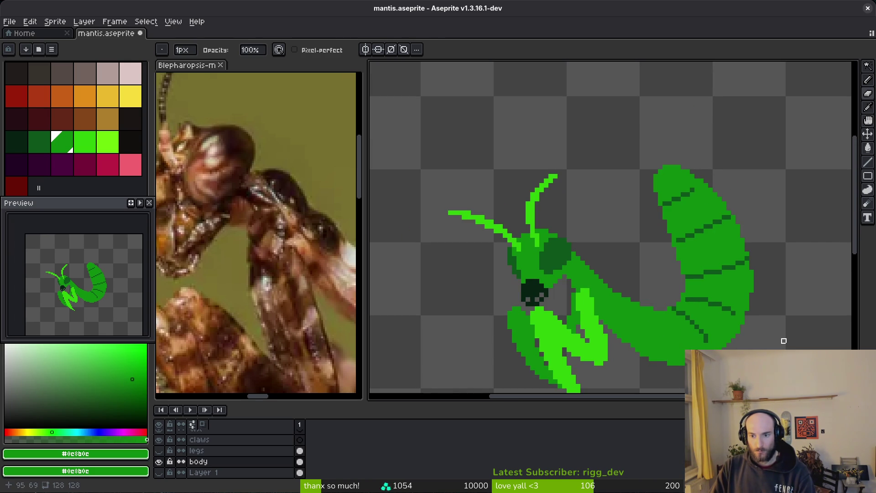
pyautogui.press('b')
pyautogui.scroll(3, 736, 288)
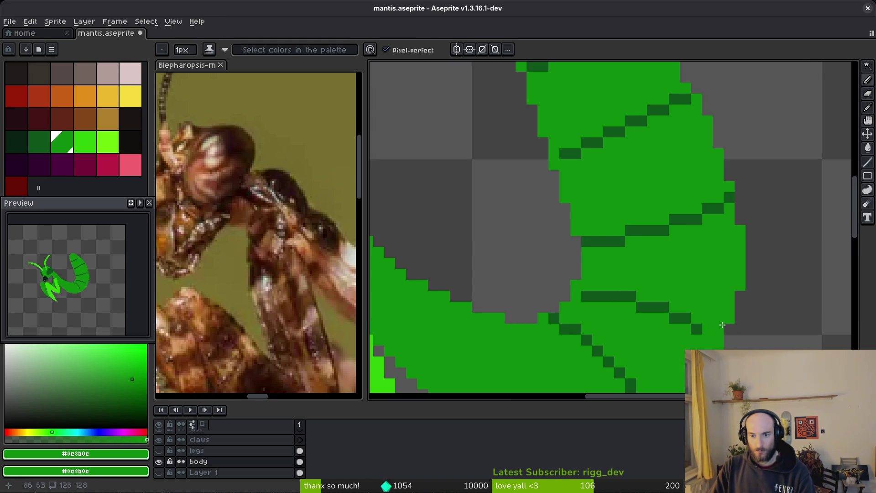
pyautogui.scroll(-3, 768, 315)
pyautogui.scroll(2, 753, 302)
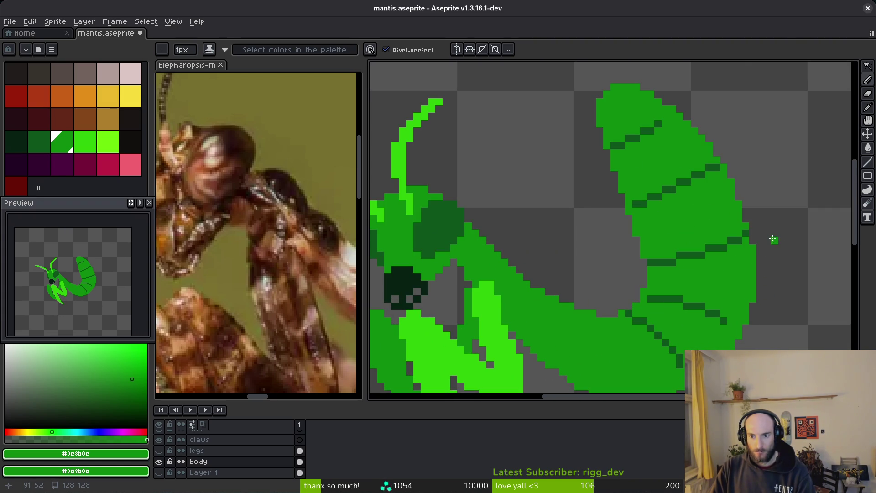
pyautogui.scroll(-2, 777, 203)
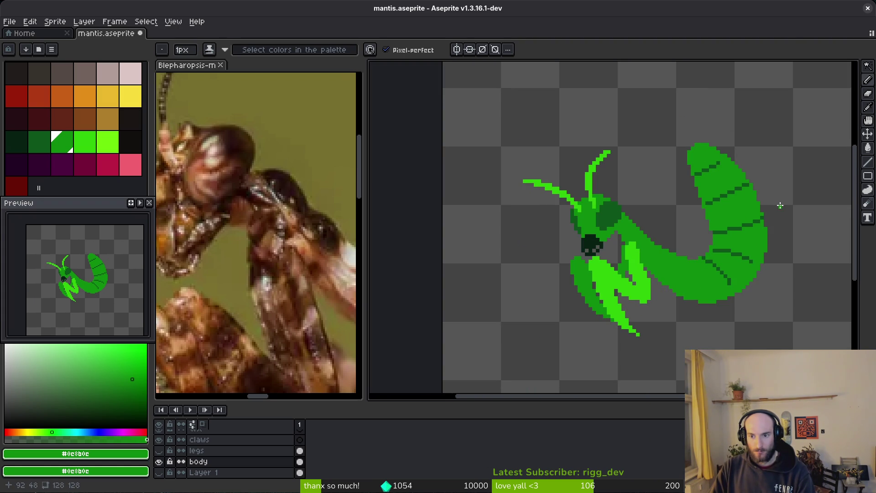
pyautogui.scroll(3, 703, 245)
pyautogui.scroll(-1, 753, 290)
pyautogui.press('e')
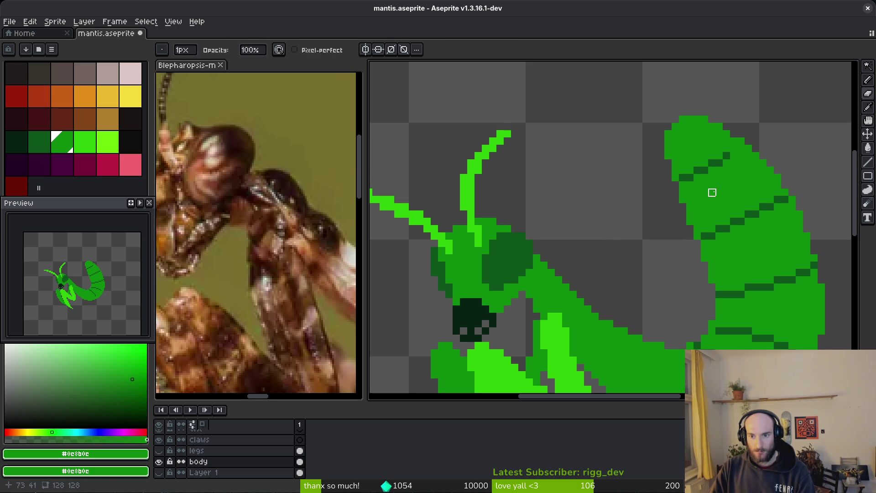
pyautogui.scroll(-2, 747, 219)
pyautogui.press('b')
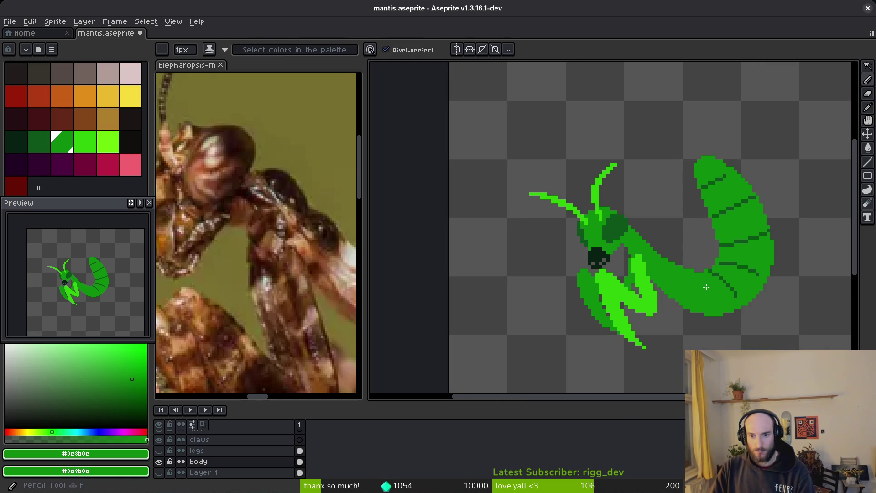
pyautogui.scroll(2, 661, 302)
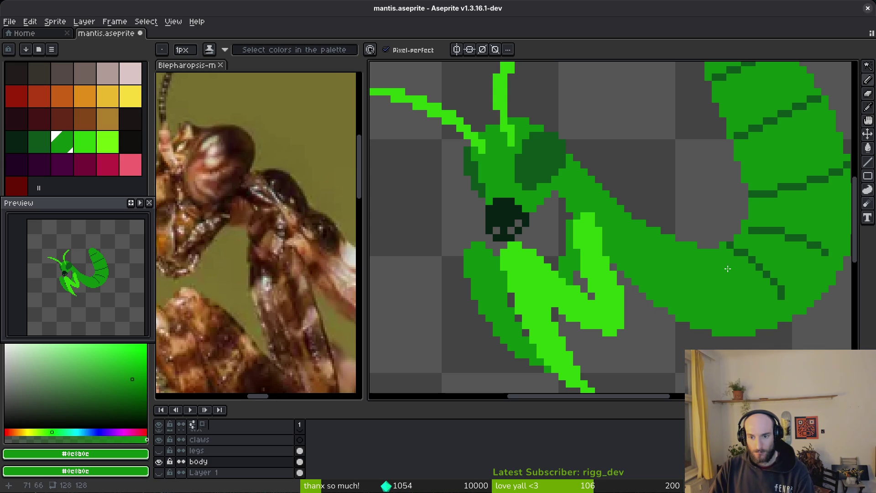
pyautogui.scroll(-4, 728, 269)
pyautogui.scroll(2, 744, 311)
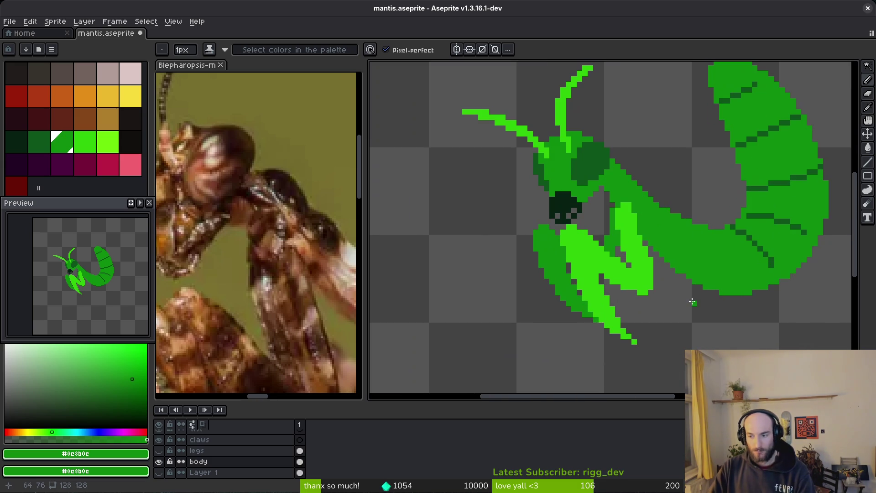
# - Save the sprite as mantis.aseprite
pyautogui.hotkey('ctrl', 's')
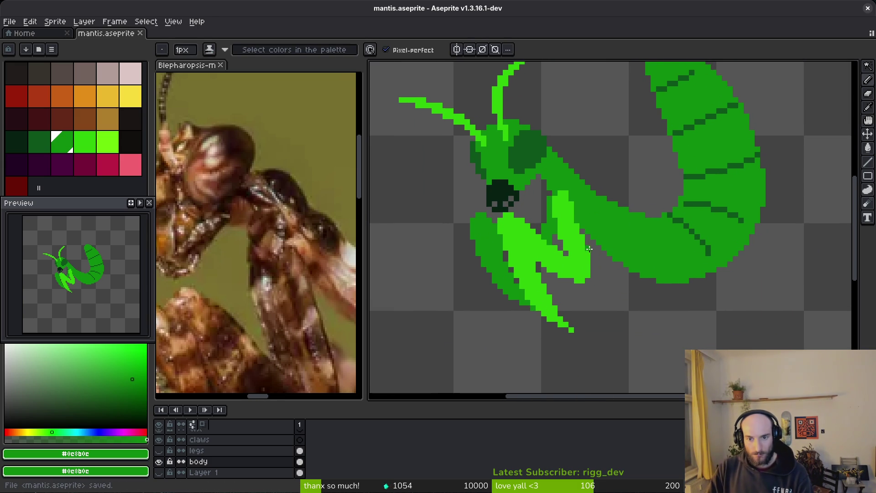
pyautogui.scroll(1, 589, 258)
pyautogui.scroll(-3, 589, 258)
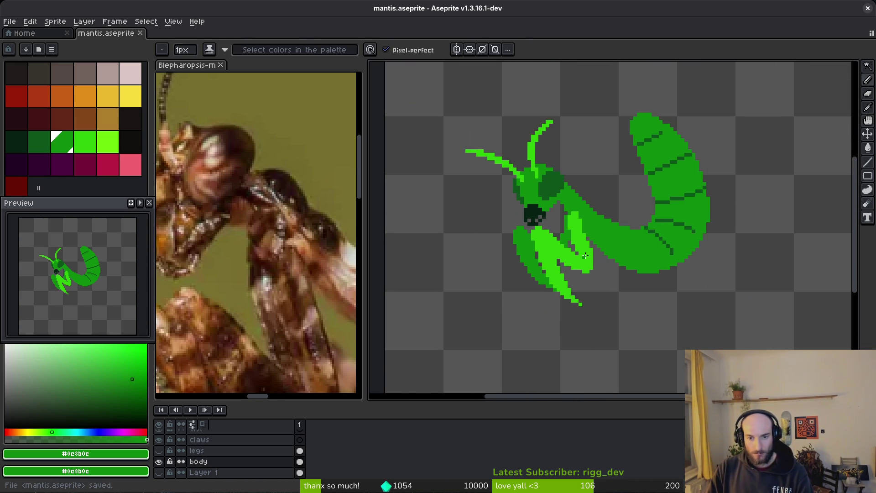
pyautogui.scroll(1, 386, 214)
# - Draw a lime #6cff0a highlight stripe down the foreleg toward the claw tip
pyautogui.click(107, 142)
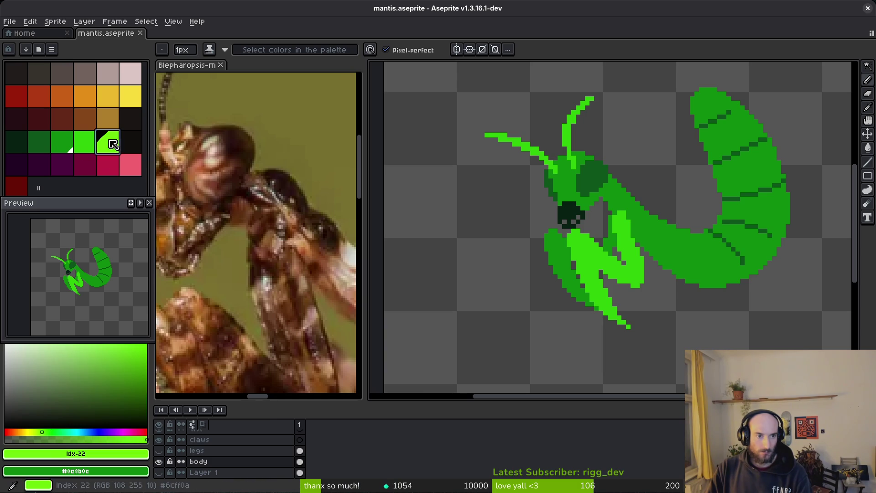
pyautogui.scroll(4, 607, 274)
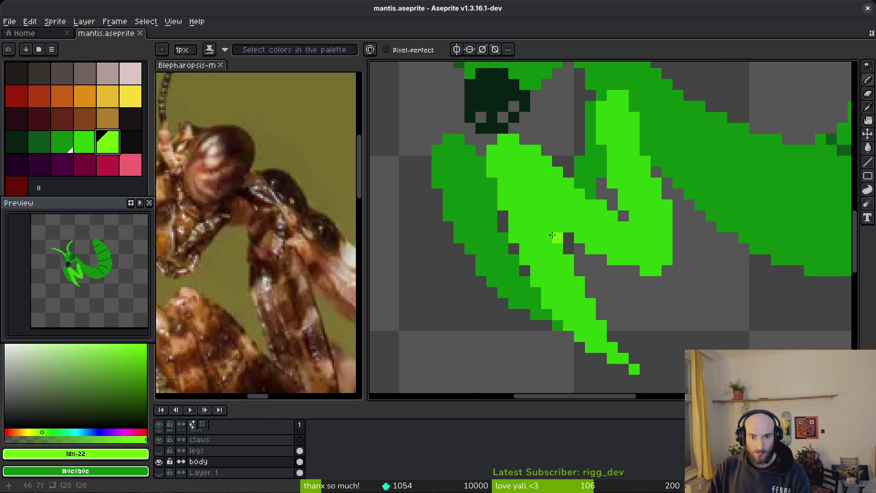
pyautogui.moveTo(548, 234)
pyautogui.mouseDown()
pyautogui.moveTo(557, 281)
pyautogui.moveTo(615, 350)
pyautogui.mouseUp()
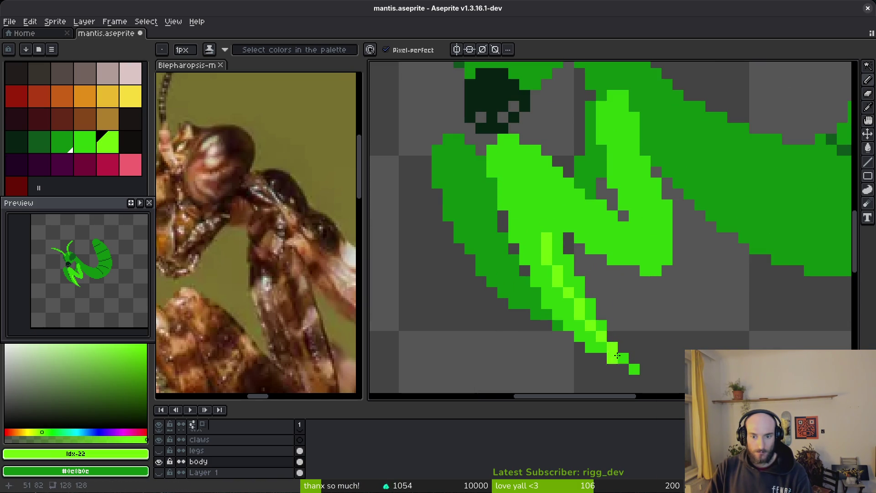
pyautogui.scroll(-5, 680, 320)
pyautogui.scroll(5, 644, 311)
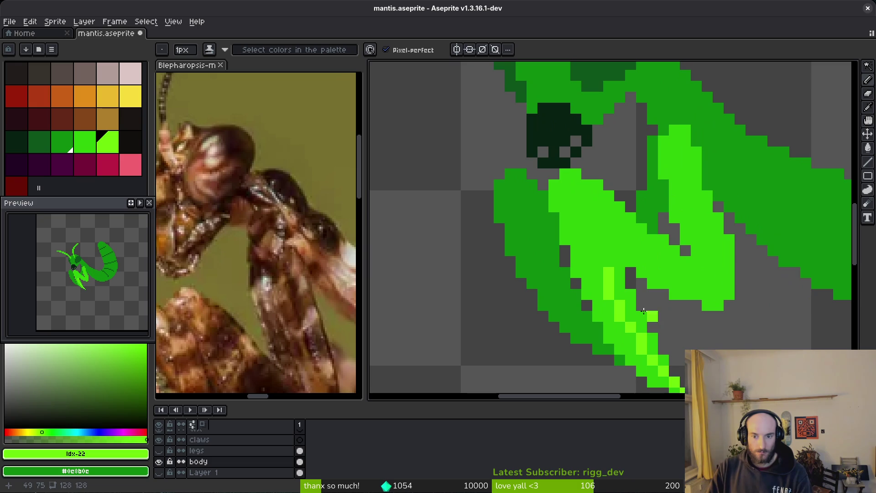
pyautogui.moveTo(601, 241); pyautogui.dragTo(600, 246)
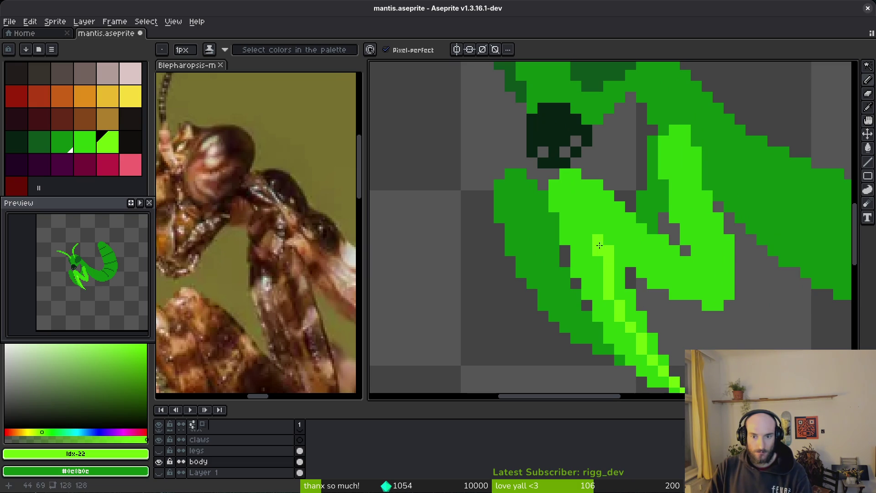
pyautogui.click(609, 241)
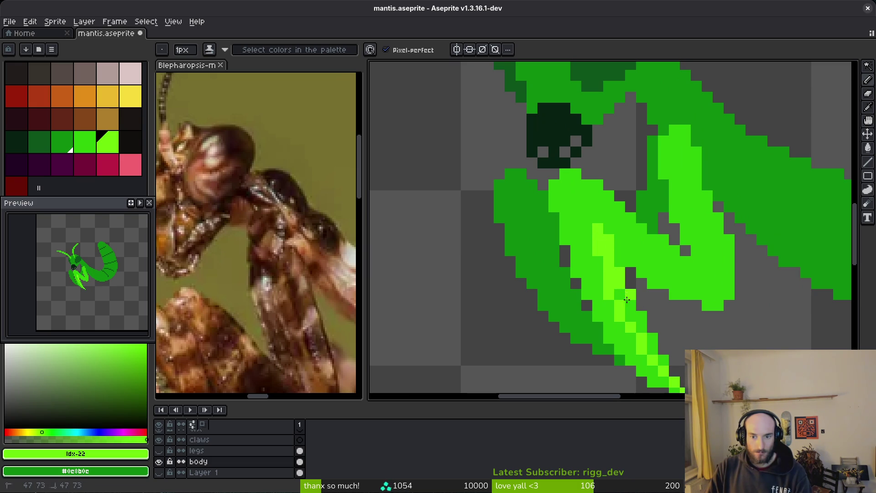
pyautogui.moveTo(627, 300); pyautogui.dragTo(669, 371)
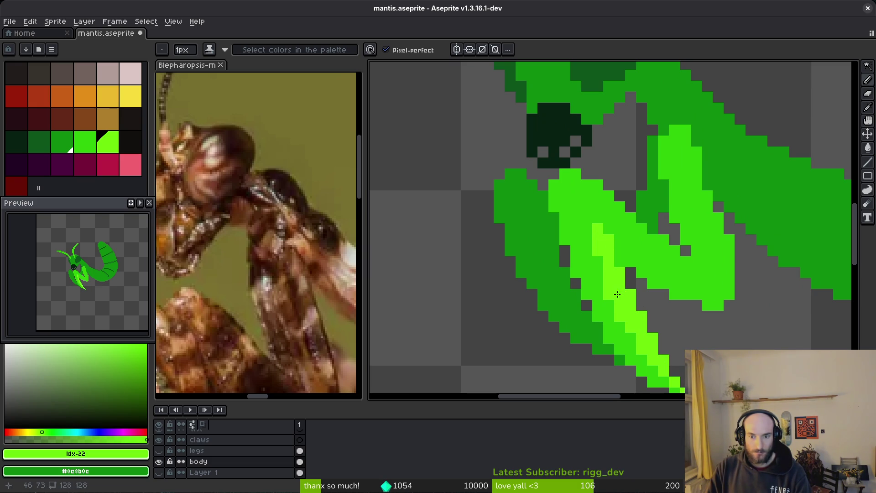
pyautogui.scroll(-5, 618, 295)
pyautogui.scroll(4, 630, 282)
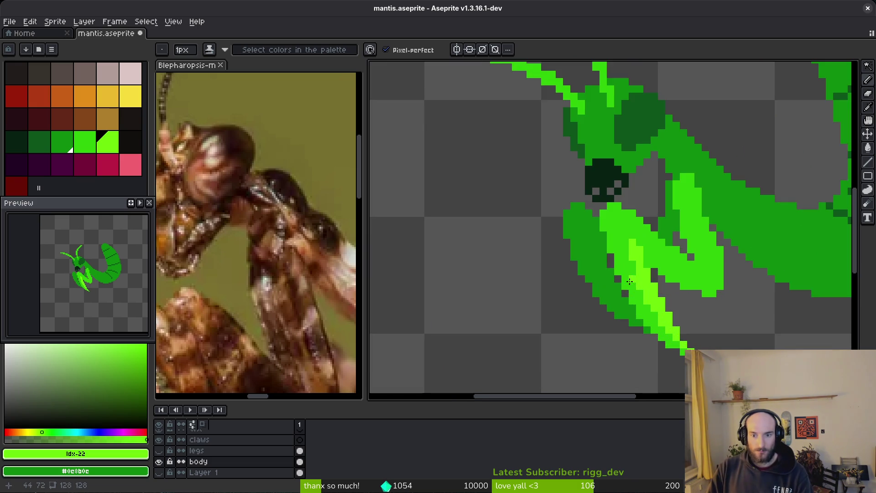
# - Try a bright green stroke on the claw, then undo it
pyautogui.keyDown('alt'); pyautogui.click(630, 281); pyautogui.keyUp('alt')
pyautogui.scroll(3, 630, 282)
pyautogui.moveTo(607, 267); pyautogui.dragTo(640, 322)
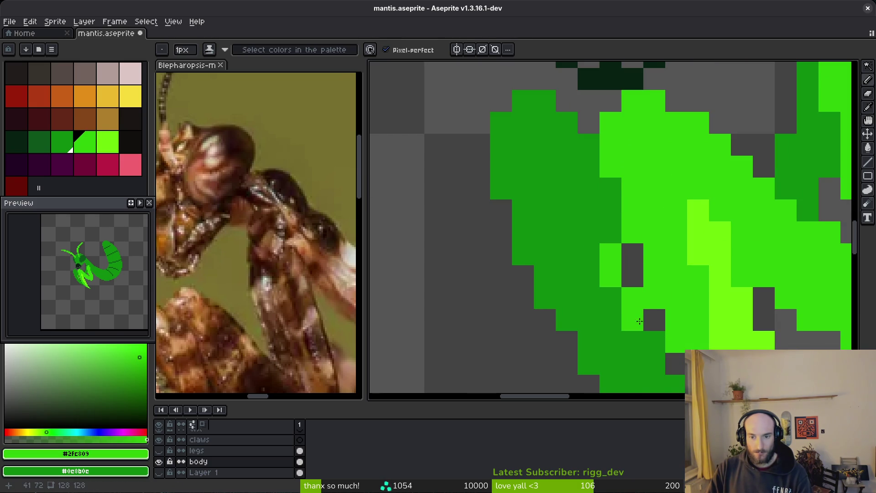
pyautogui.scroll(-5, 719, 331)
pyautogui.hotkey('ctrl', 'z')
pyautogui.scroll(3, 719, 327)
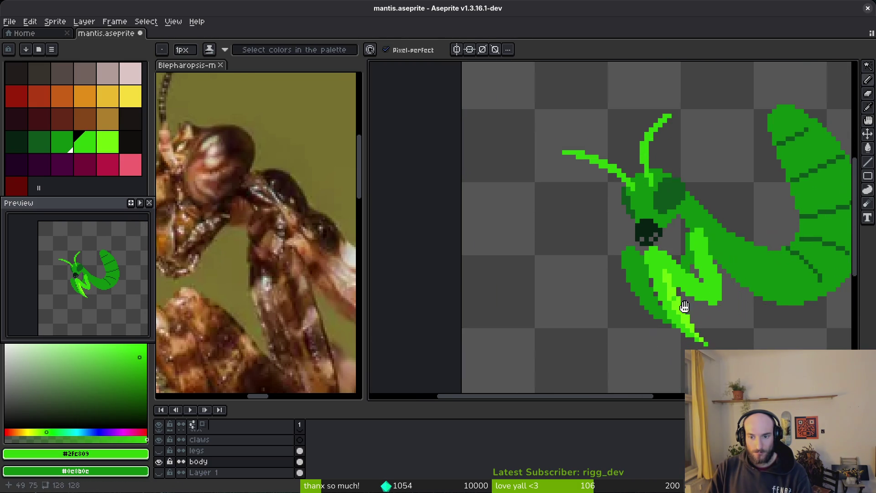
# - Sample bright green #2fc809 from the canvas and paint it along the claw's left edge
pyautogui.keyDown('alt'); pyautogui.click(639, 256); pyautogui.keyUp('alt')
pyautogui.scroll(1, 634, 253)
pyautogui.press('alt')
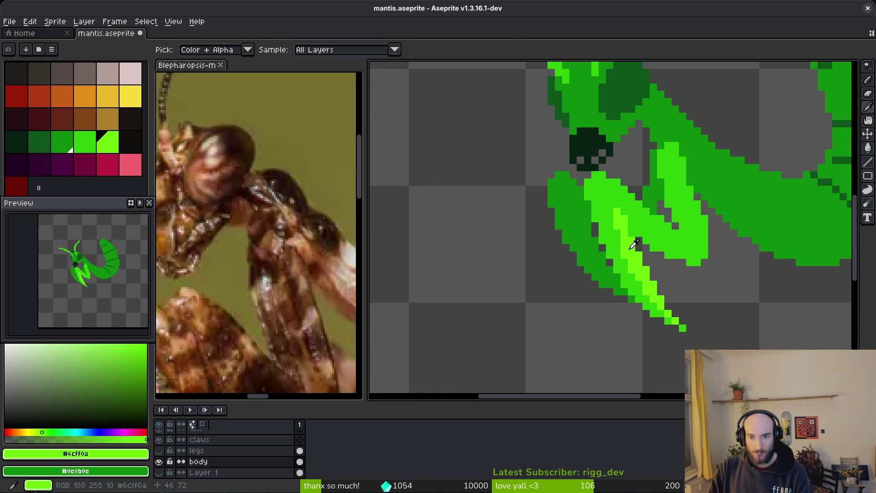
pyautogui.scroll(1, 635, 247)
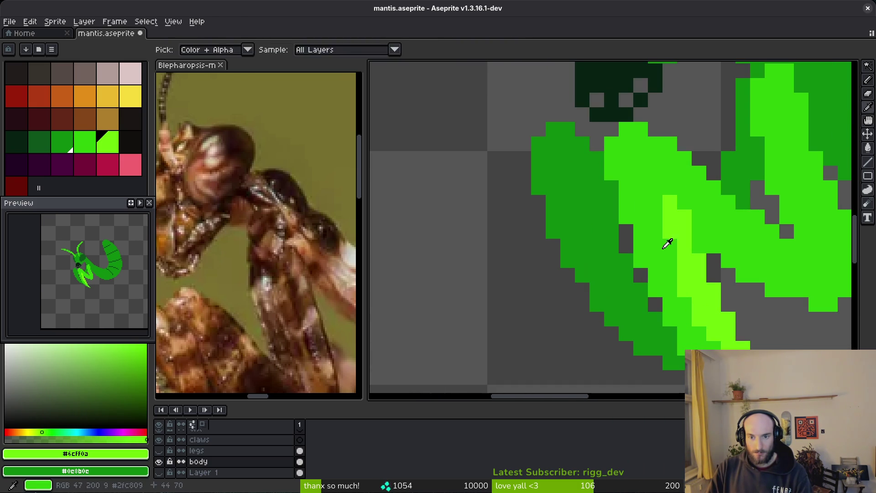
pyautogui.keyDown('alt'); pyautogui.click(667, 243); pyautogui.keyUp('alt')
pyautogui.moveTo(553, 187)
pyautogui.mouseDown()
pyautogui.moveTo(577, 250)
pyautogui.moveTo(670, 358)
pyautogui.moveTo(610, 317)
pyautogui.moveTo(536, 177)
pyautogui.moveTo(565, 208)
pyautogui.mouseUp()
pyautogui.keyDown('alt'); pyautogui.click(634, 322); pyautogui.keyUp('alt')
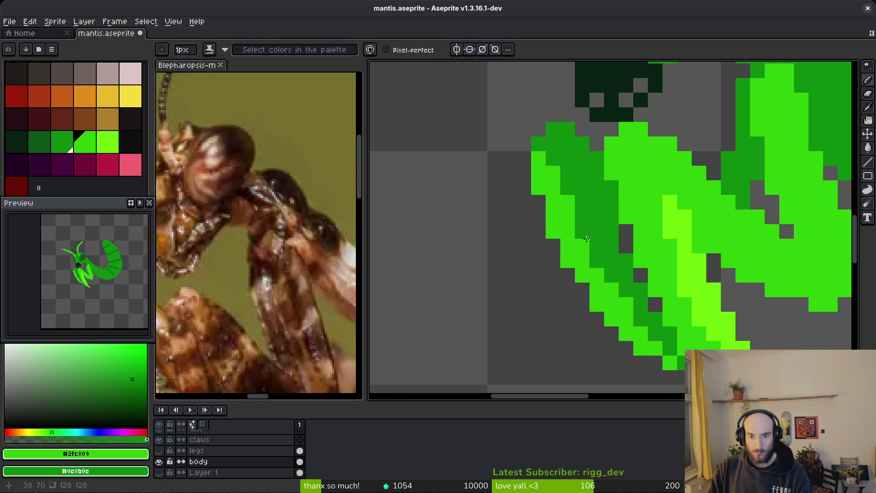
pyautogui.scroll(-3, 628, 319)
pyautogui.scroll(3, 628, 319)
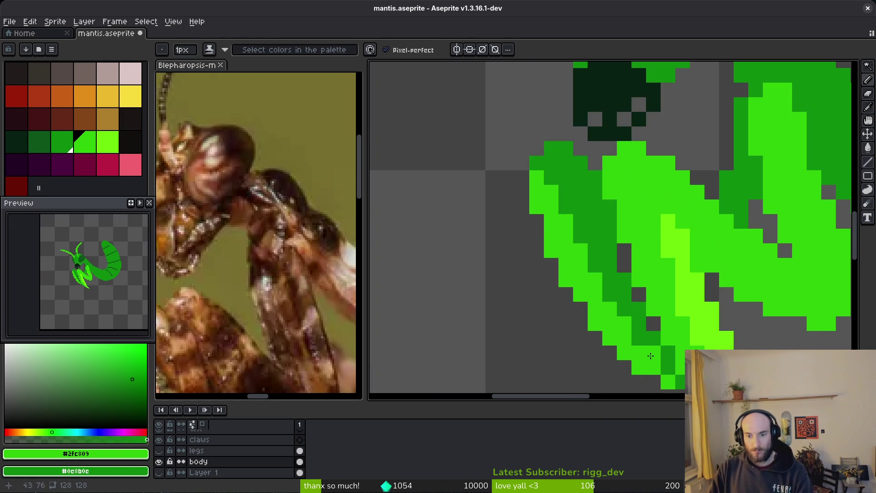
pyautogui.scroll(-2, 628, 319)
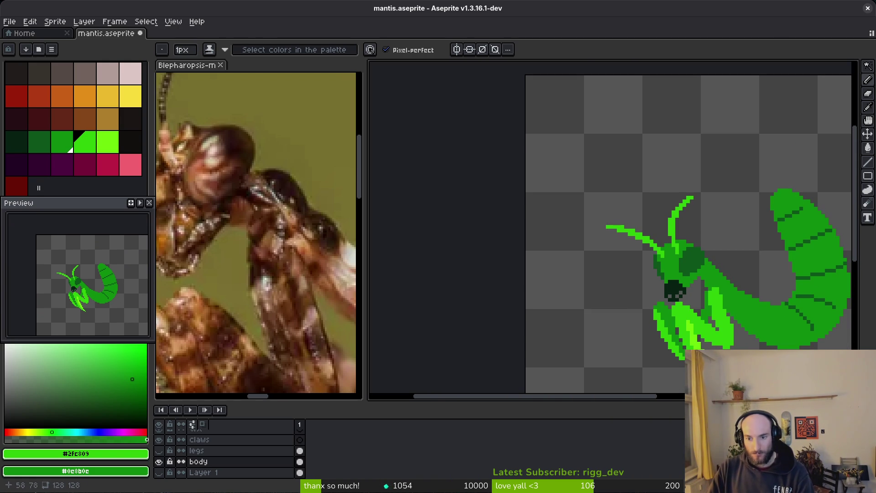
pyautogui.scroll(-1, 675, 317)
pyautogui.scroll(1, 675, 318)
pyautogui.scroll(4, 676, 318)
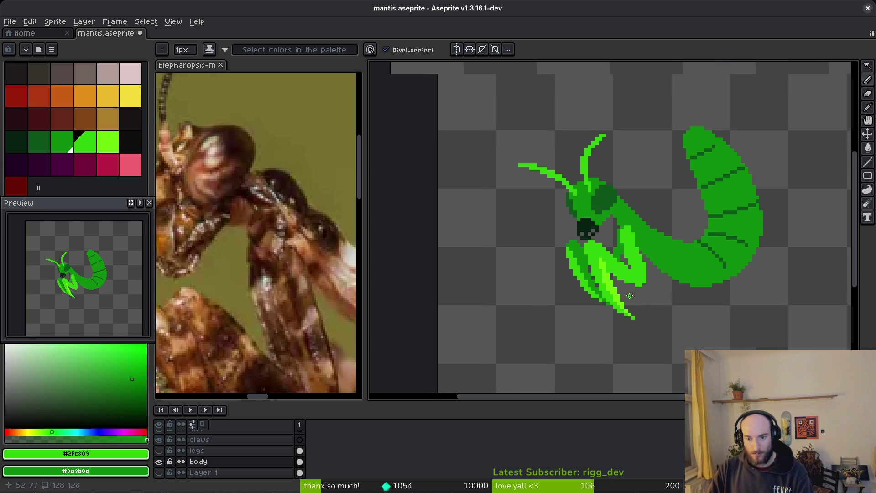
pyautogui.keyDown('alt'); pyautogui.click(555, 264); pyautogui.keyUp('alt')
# - Try a Paint Bucket fill of crimson on the claw strip
pyautogui.press('g')
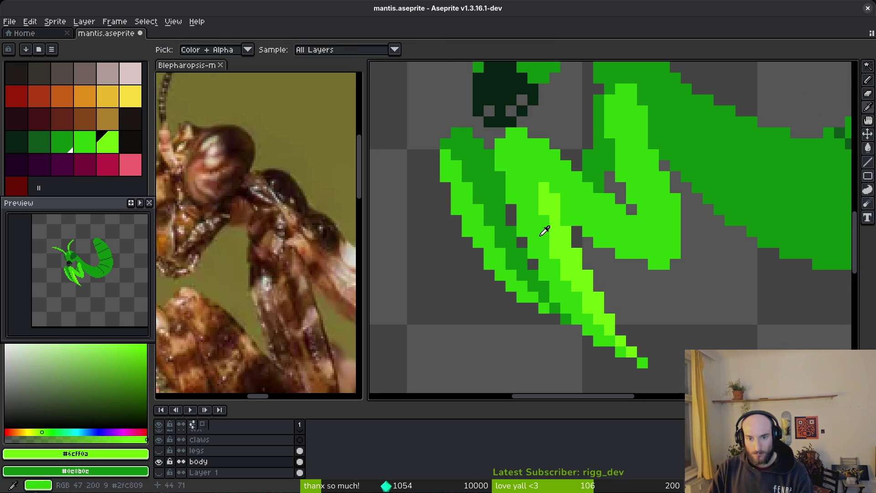
pyautogui.keyDown('alt'); pyautogui.click(545, 235); pyautogui.keyUp('alt')
pyautogui.click(108, 165)
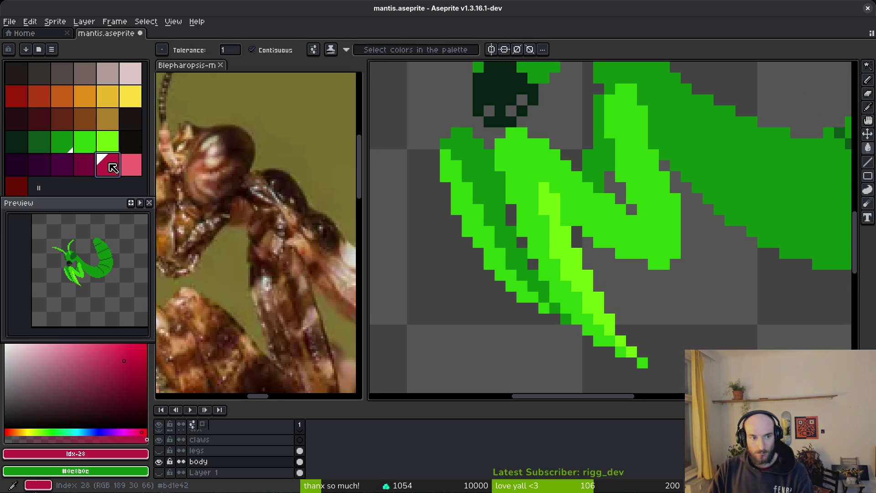
pyautogui.click(566, 287)
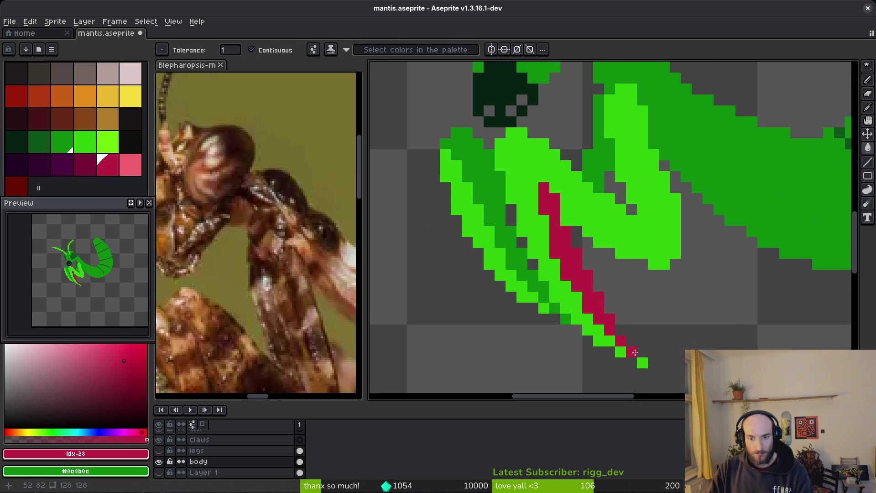
# - Touch up the claw with lime #6cff0a pixels above the red strip
pyautogui.press('b')
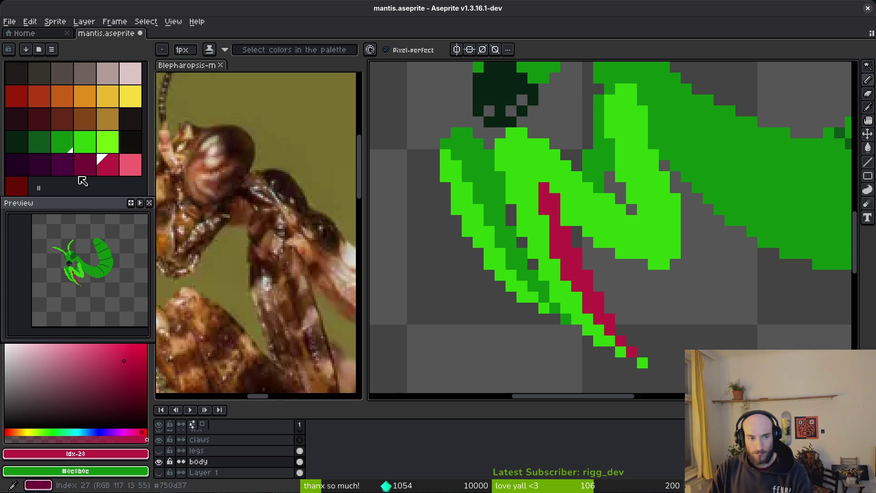
pyautogui.click(108, 141)
pyautogui.moveTo(511, 154); pyautogui.dragTo(530, 194)
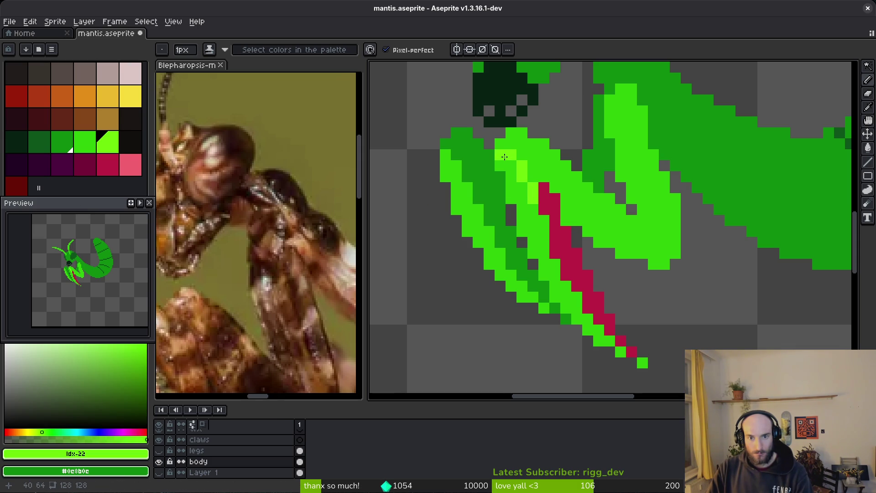
pyautogui.hotkey('ctrl', 'z')
pyautogui.moveTo(500, 155); pyautogui.dragTo(500, 167)
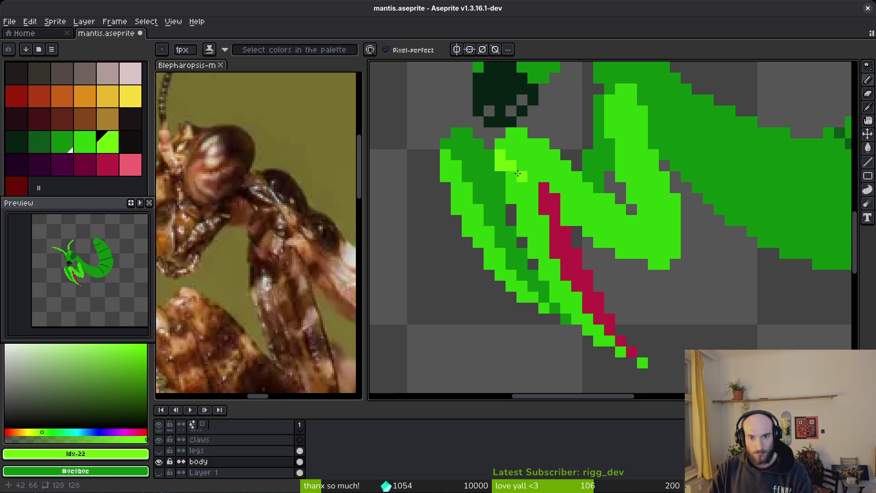
pyautogui.click(525, 186)
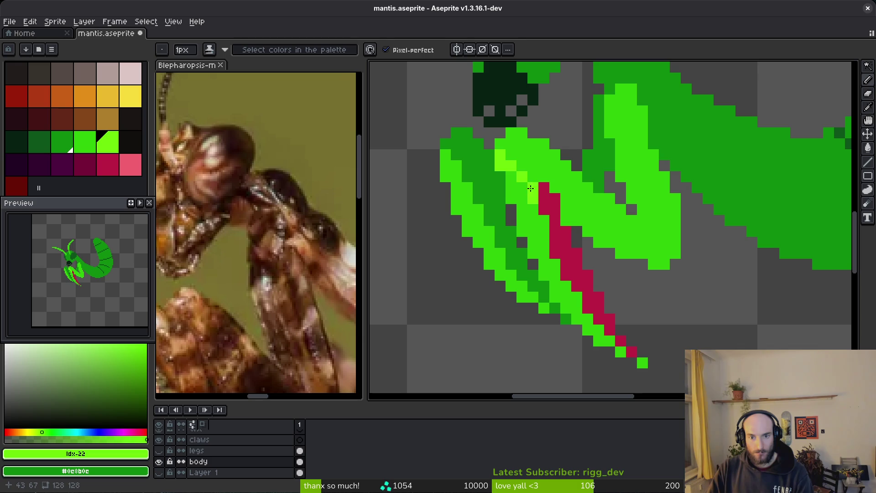
pyautogui.keyDown('alt'); pyautogui.rightClick(530, 188); pyautogui.keyUp('alt')
# - Bucket-fill the red stripe and neighbouring strips with green, undoing the accidental background fill
pyautogui.press('g')
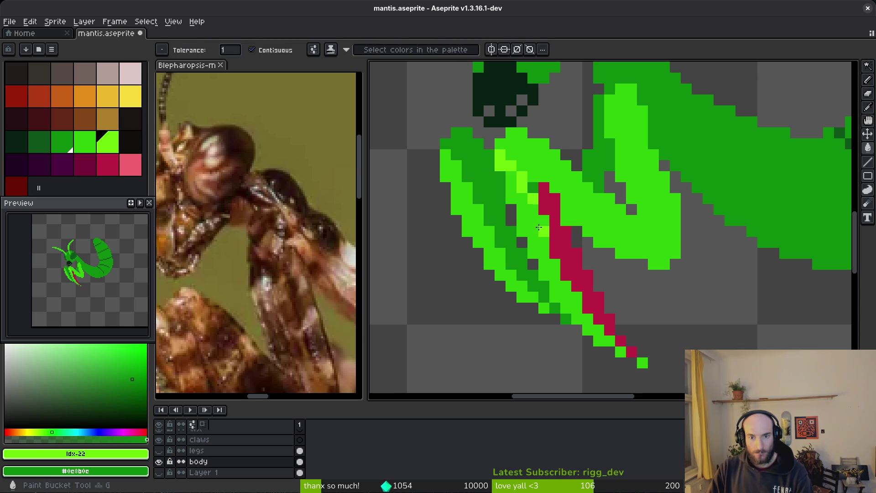
pyautogui.click(544, 230)
pyautogui.keyDown('alt'); pyautogui.click(543, 168); pyautogui.keyUp('alt')
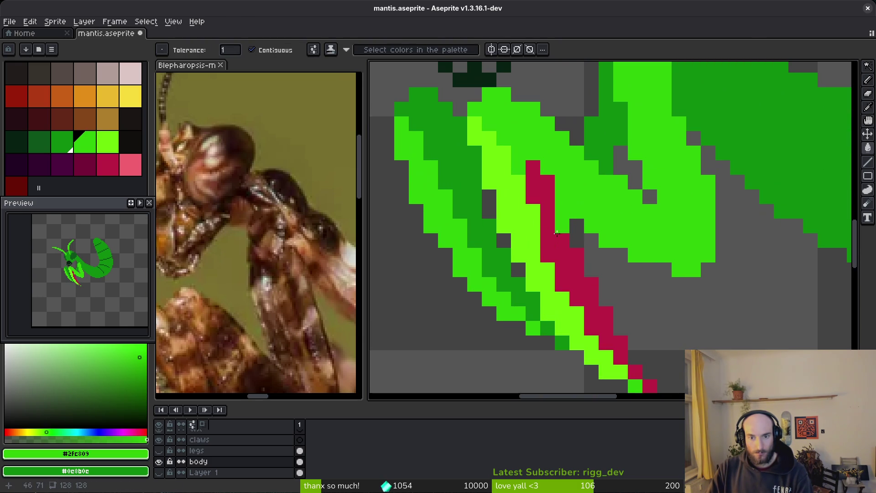
pyautogui.click(552, 207)
pyautogui.scroll(-4, 593, 274)
pyautogui.scroll(6, 619, 328)
pyautogui.click(618, 327)
pyautogui.hotkey('ctrl', 'z')
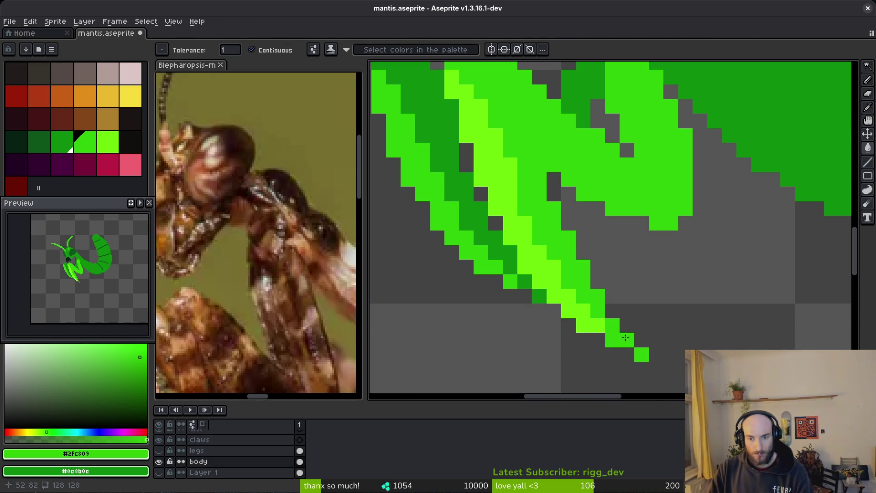
# - Add a lime #6cff0a pixel on the claw with the Pencil
pyautogui.keyDown('alt'); pyautogui.click(596, 324); pyautogui.keyUp('alt')
pyautogui.press('b')
pyautogui.click(640, 351)
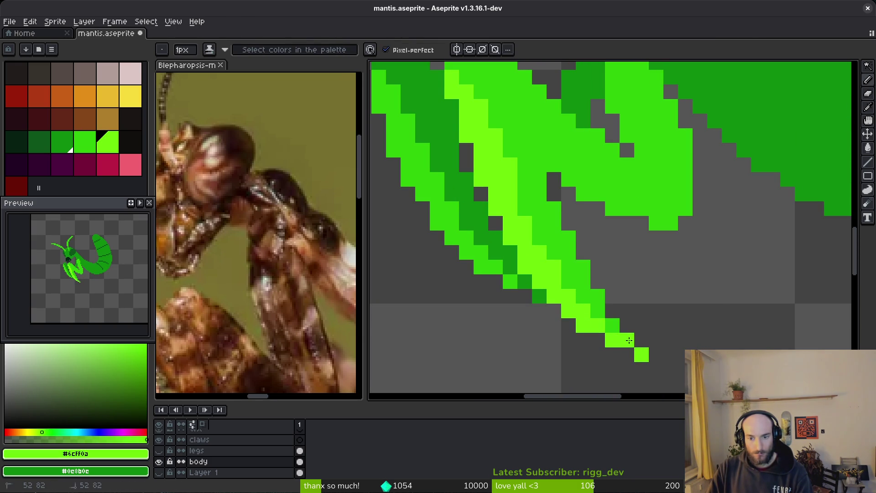
pyautogui.scroll(-4, 715, 307)
pyautogui.scroll(3, 716, 304)
# - Add light-green and lime pixels along the claw edge and beside its tip
pyautogui.scroll(-3, 685, 270)
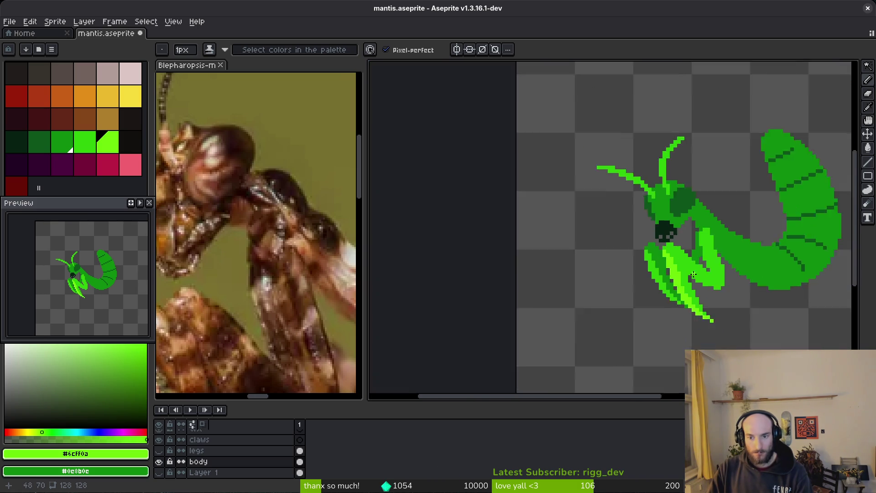
pyautogui.scroll(3, 678, 286)
pyautogui.scroll(-6, 685, 306)
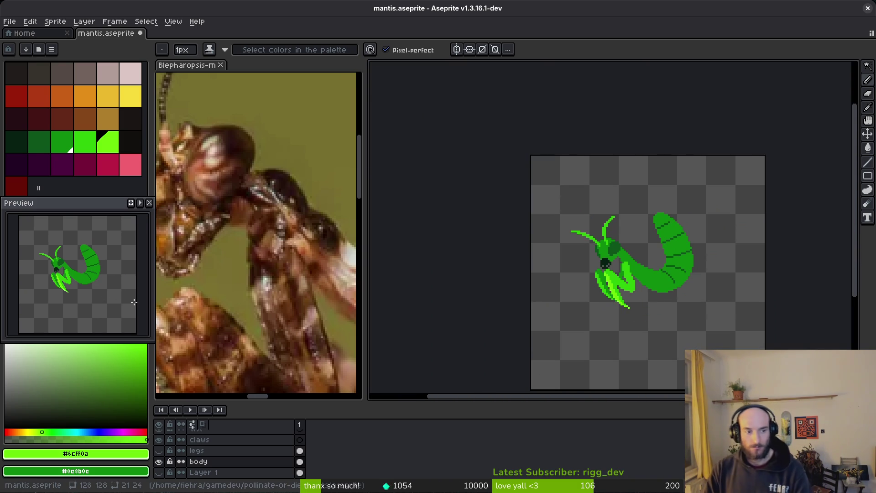
pyautogui.scroll(1, 635, 293)
pyautogui.scroll(5, 635, 292)
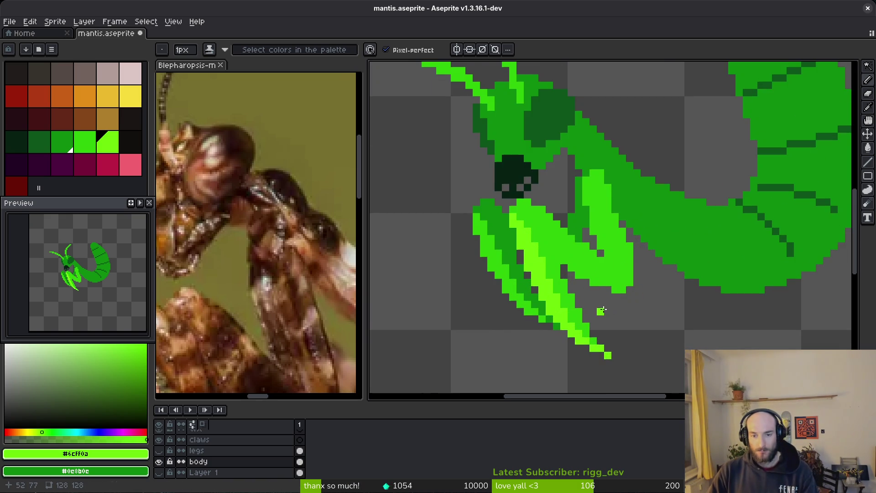
pyautogui.scroll(1, 584, 302)
pyautogui.click(611, 283)
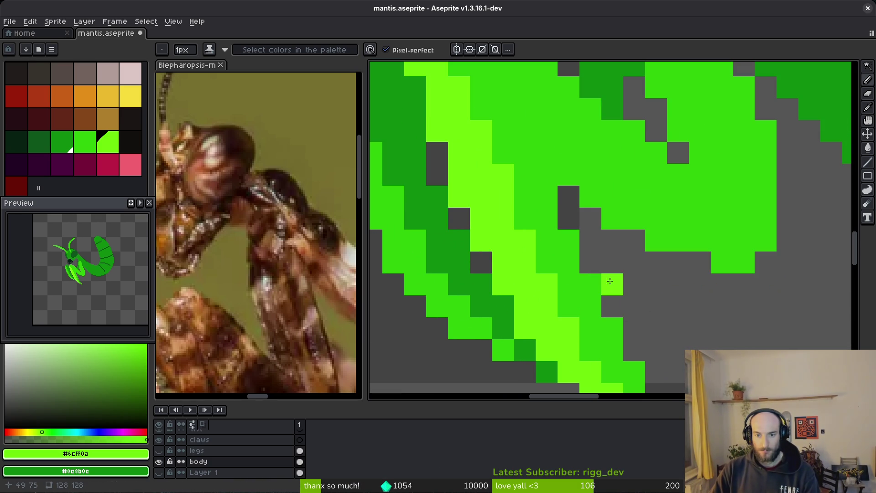
pyautogui.click(655, 372)
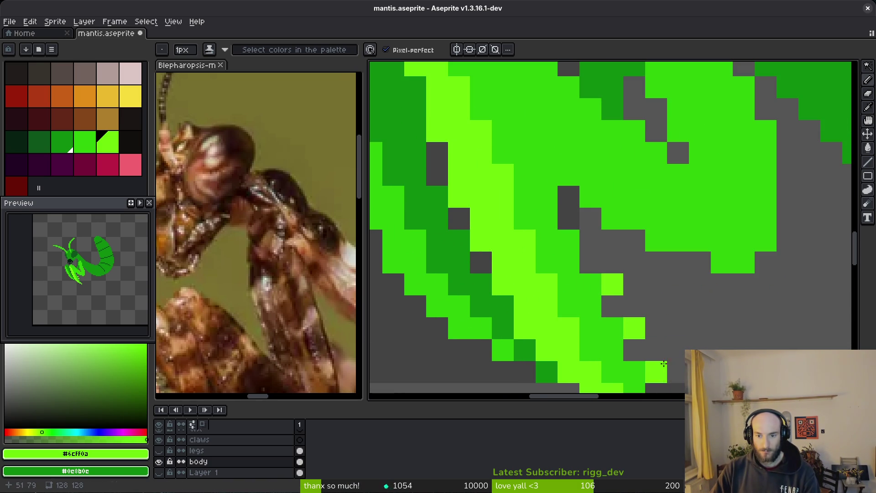
pyautogui.moveTo(656, 372)
pyautogui.mouseDown()
pyautogui.moveTo(669, 274)
pyautogui.moveTo(580, 290)
pyautogui.mouseUp()
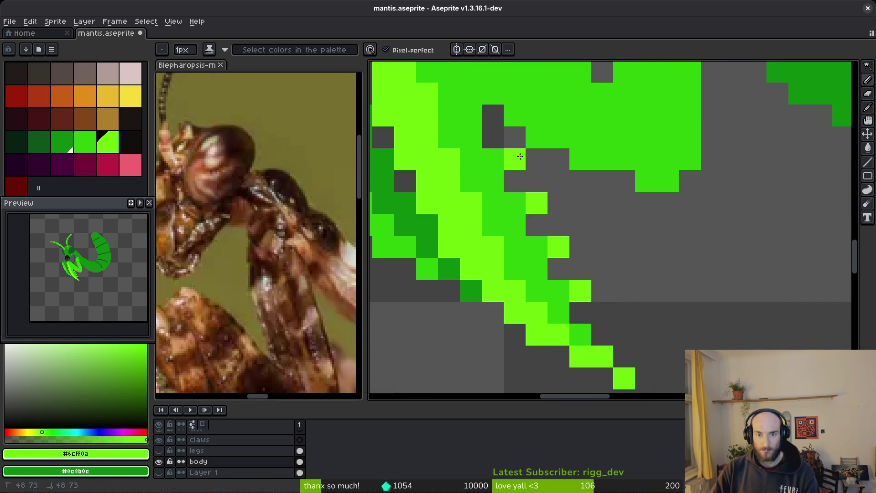
pyautogui.scroll(-6, 629, 271)
pyautogui.scroll(5, 629, 274)
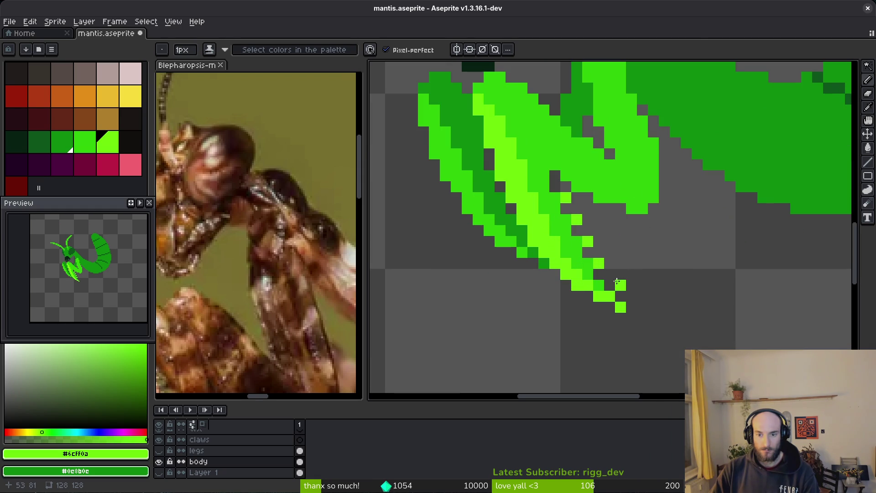
pyautogui.click(632, 274)
pyautogui.scroll(-5, 656, 271)
pyautogui.scroll(5, 625, 276)
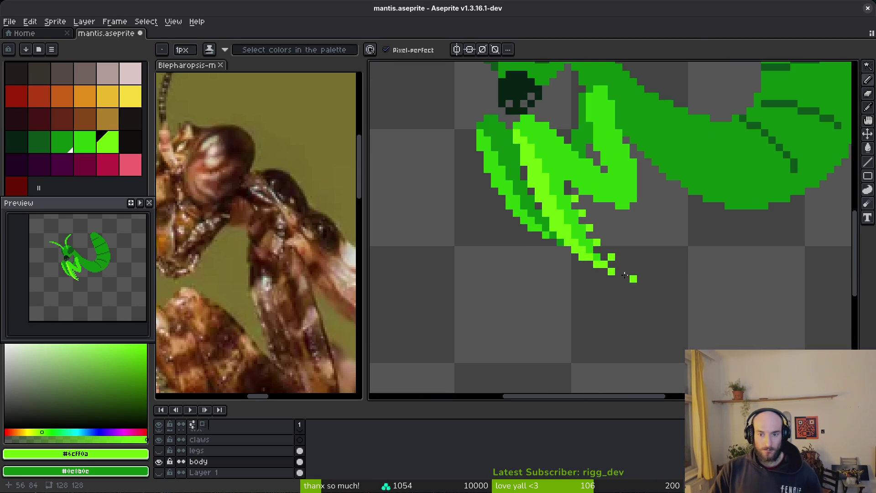
# - Erase stray pixels at the claw tip, redraw one, and pick the mid green and lime
pyautogui.press('e')
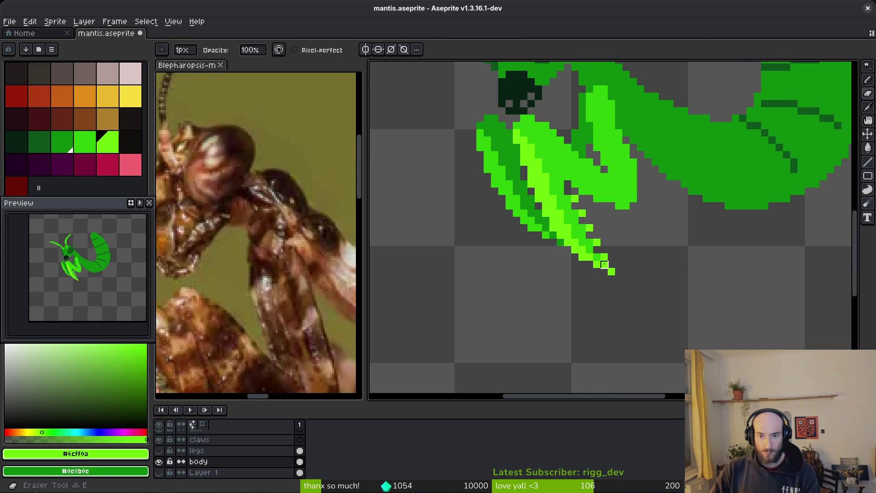
pyautogui.click(604, 265)
pyautogui.press('b')
pyautogui.click(604, 271)
pyautogui.click(619, 279)
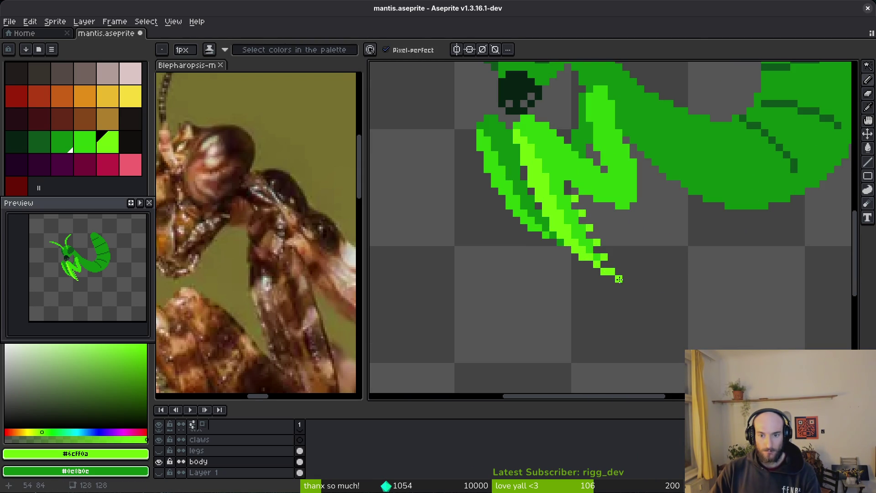
pyautogui.keyDown('alt'); pyautogui.click(602, 265); pyautogui.keyUp('alt')
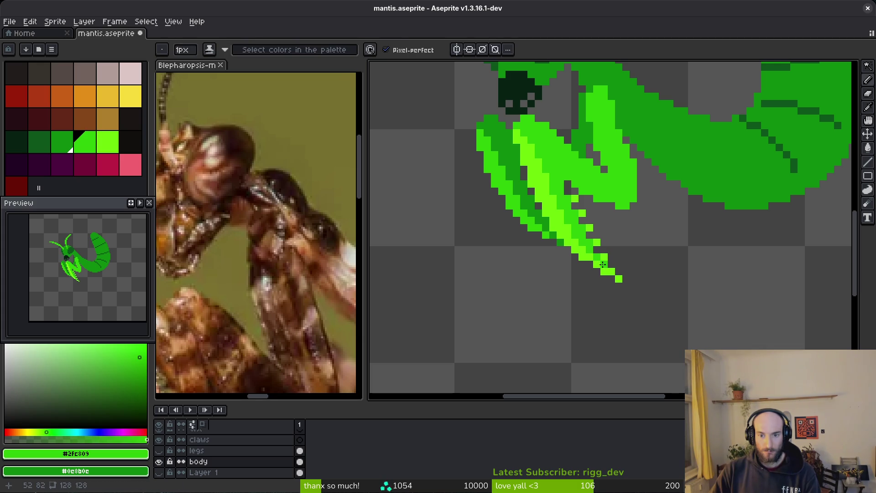
pyautogui.scroll(-4, 621, 259)
pyautogui.scroll(6, 628, 259)
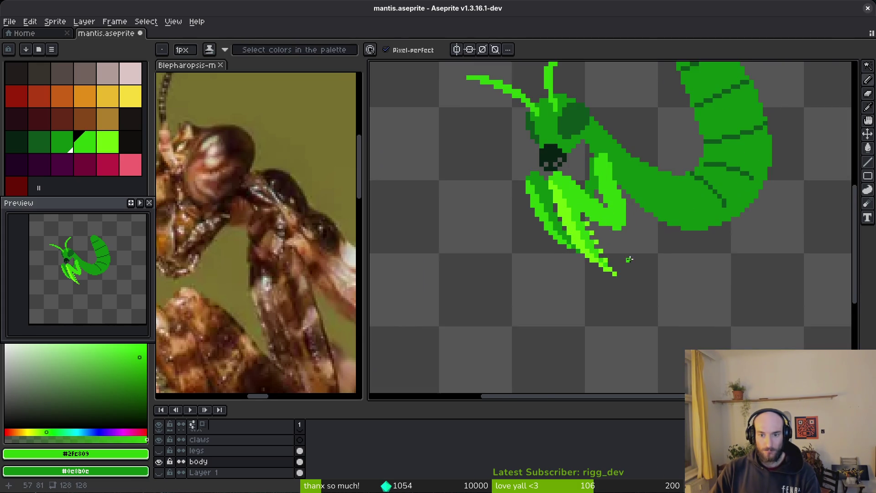
pyautogui.keyDown('alt'); pyautogui.click(602, 253); pyautogui.keyUp('alt')
pyautogui.scroll(-4, 603, 258)
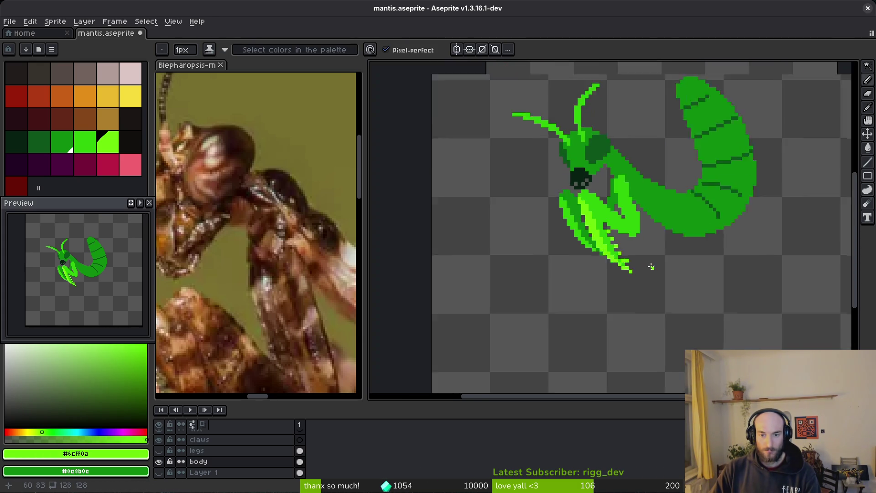
pyautogui.scroll(4, 635, 258)
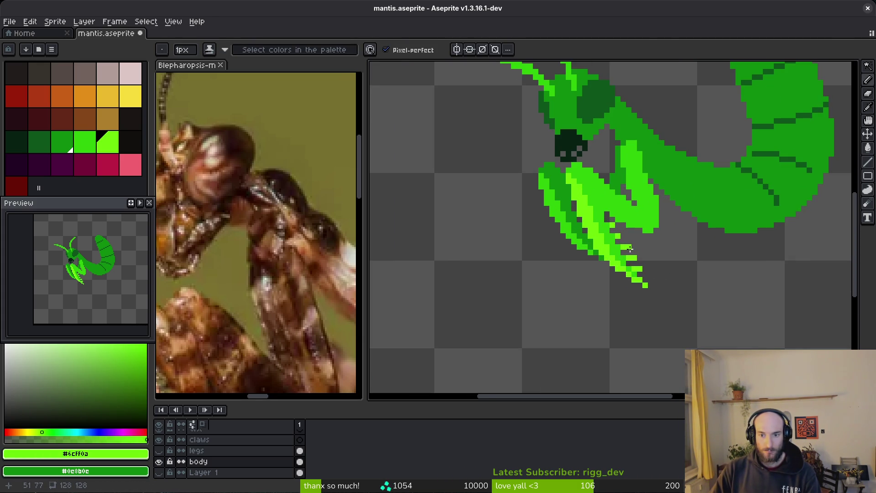
pyautogui.scroll(-4, 658, 252)
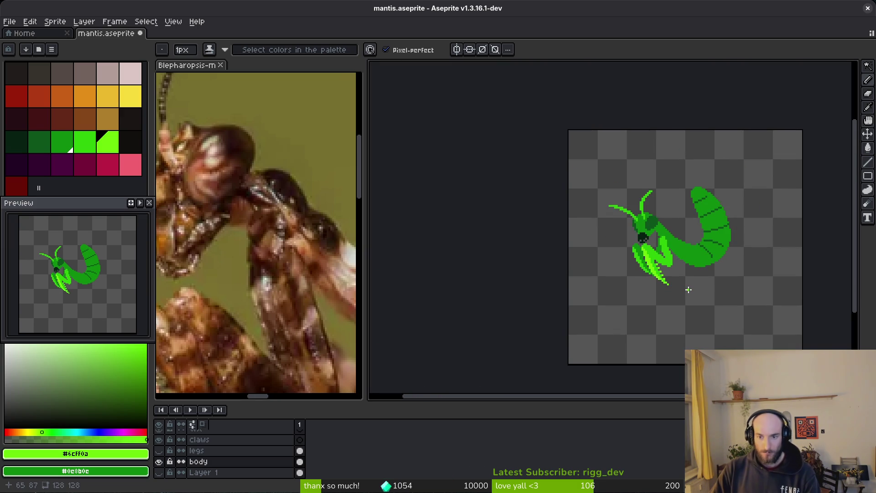
pyautogui.scroll(2, 689, 289)
pyautogui.scroll(-1, 691, 293)
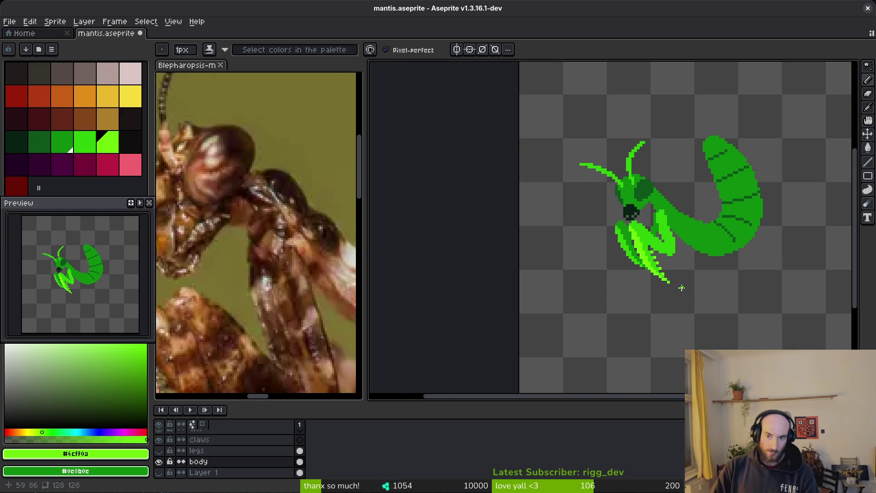
pyautogui.scroll(4, 676, 286)
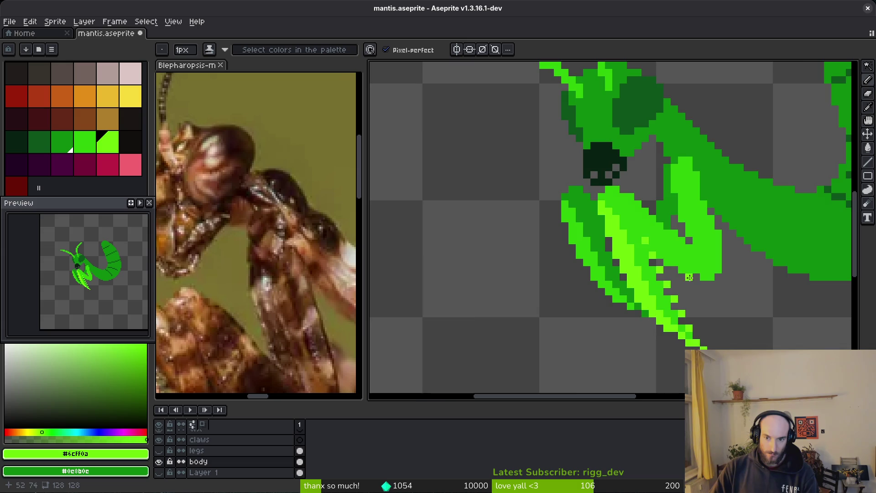
pyautogui.scroll(-4, 689, 278)
pyautogui.scroll(4, 703, 302)
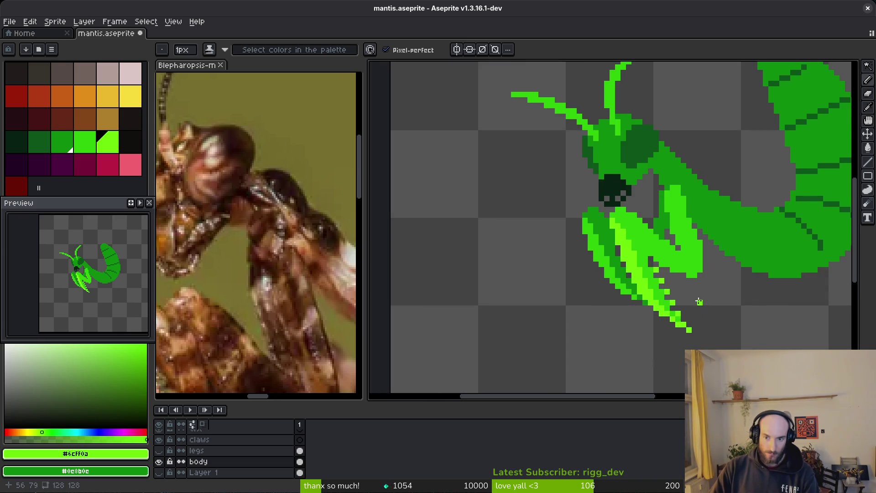
pyautogui.scroll(3, 694, 293)
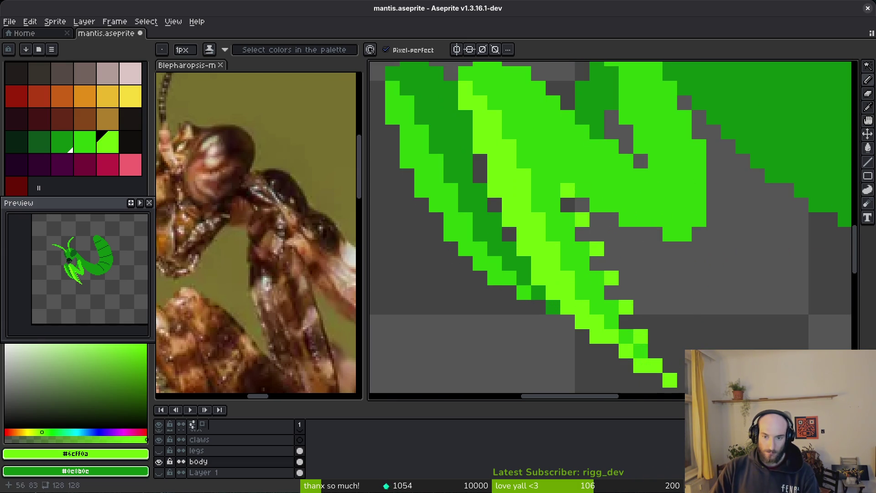
# - Lighten a claw pixel to lime and erase lime pixels along the claw diagonal
pyautogui.click(612, 308)
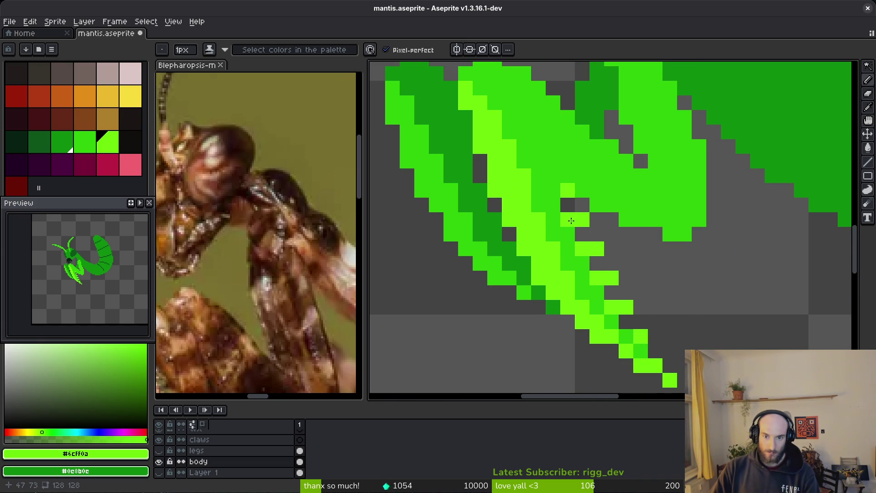
pyautogui.press('e')
pyautogui.moveTo(583, 220); pyautogui.dragTo(639, 308)
pyautogui.scroll(-3, 670, 264)
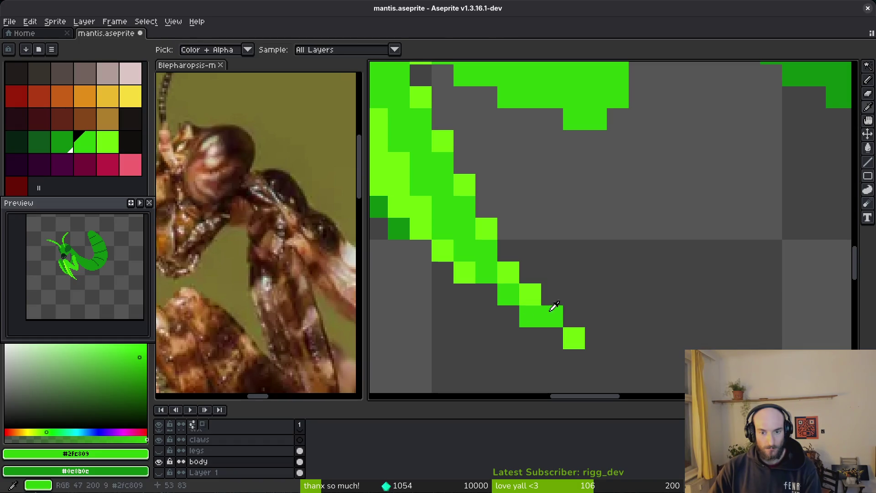
pyautogui.press('b')
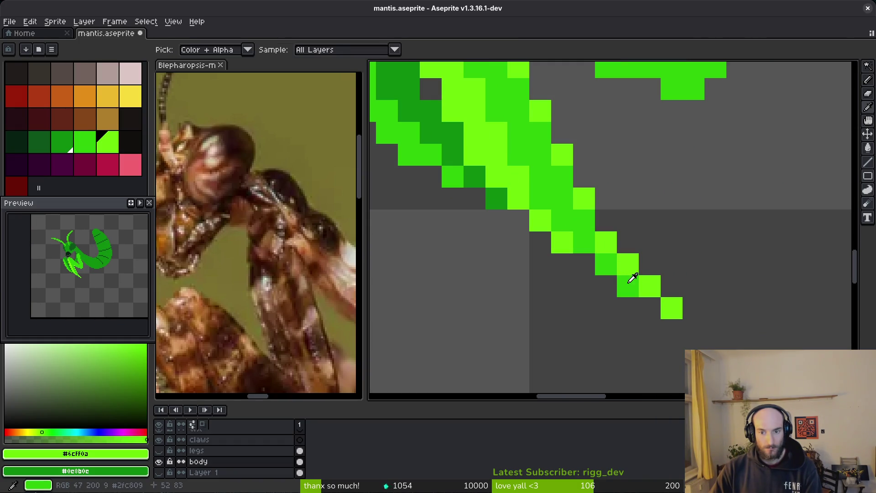
pyautogui.scroll(-2, 693, 309)
pyautogui.press('e')
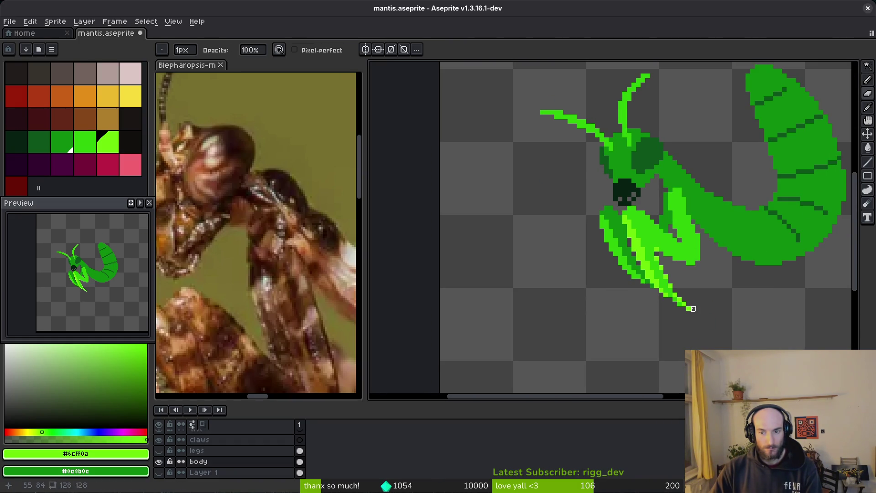
pyautogui.scroll(-2, 744, 309)
pyautogui.scroll(1, 728, 323)
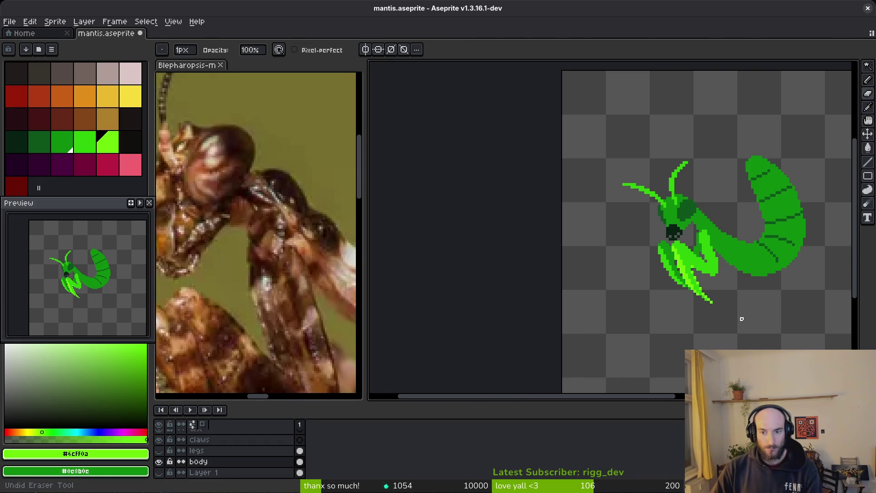
pyautogui.scroll(3, 737, 319)
# - Redraw the leg-tip diagonal in green and extend the foreleg tip by one pixel
pyautogui.press('alt')
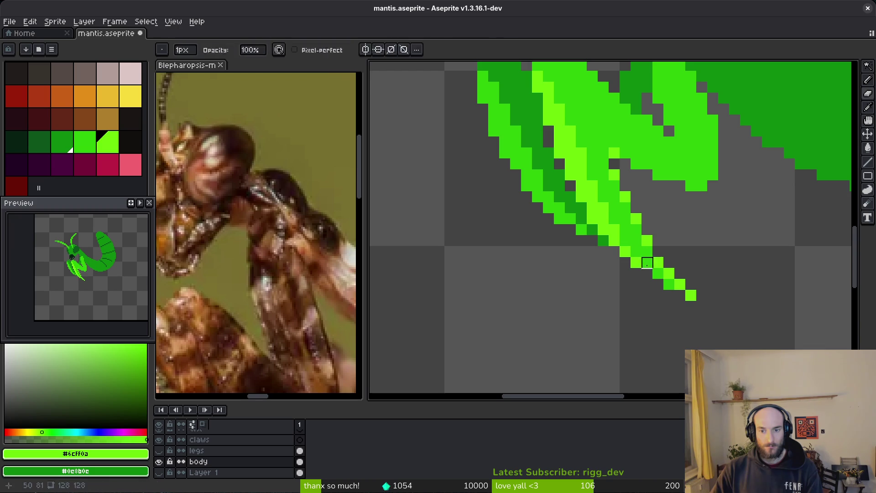
pyautogui.moveTo(646, 258)
pyautogui.mouseDown()
pyautogui.moveTo(647, 276)
pyautogui.moveTo(672, 290)
pyautogui.mouseUp()
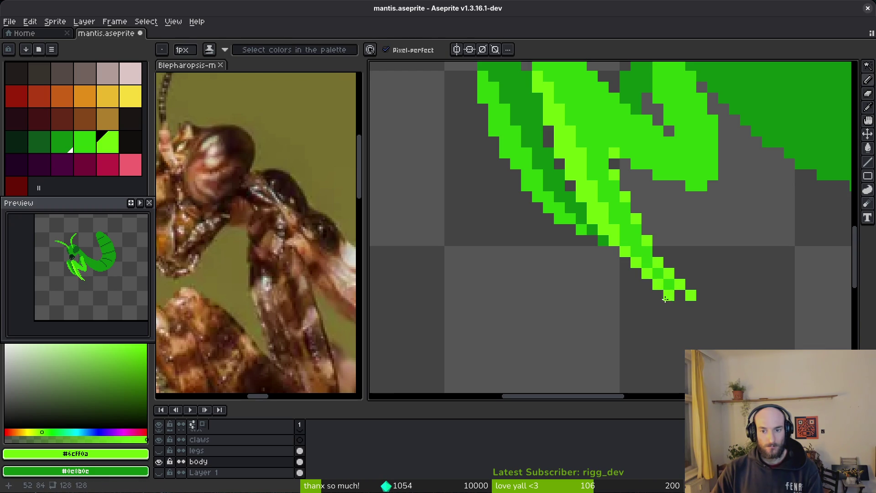
pyautogui.hotkey('ctrl', 'z')
pyautogui.scroll(1, 668, 310)
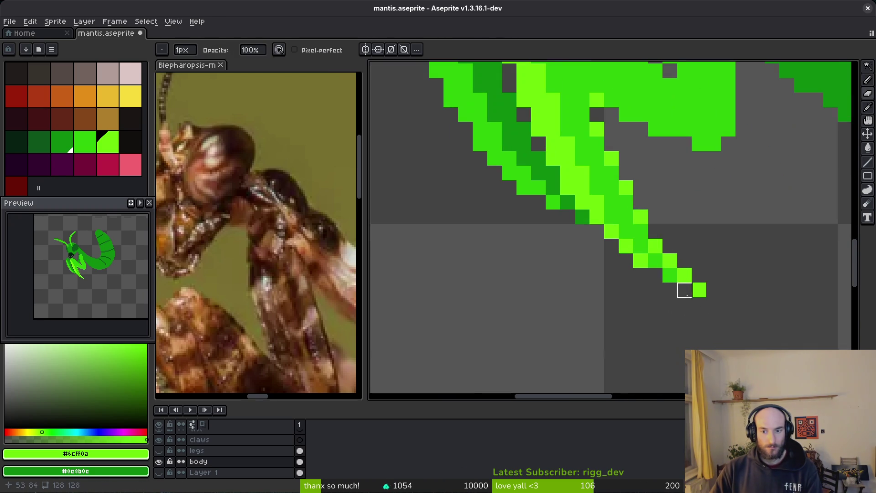
pyautogui.press('alt')
pyautogui.click(714, 289)
pyautogui.scroll(-4, 698, 289)
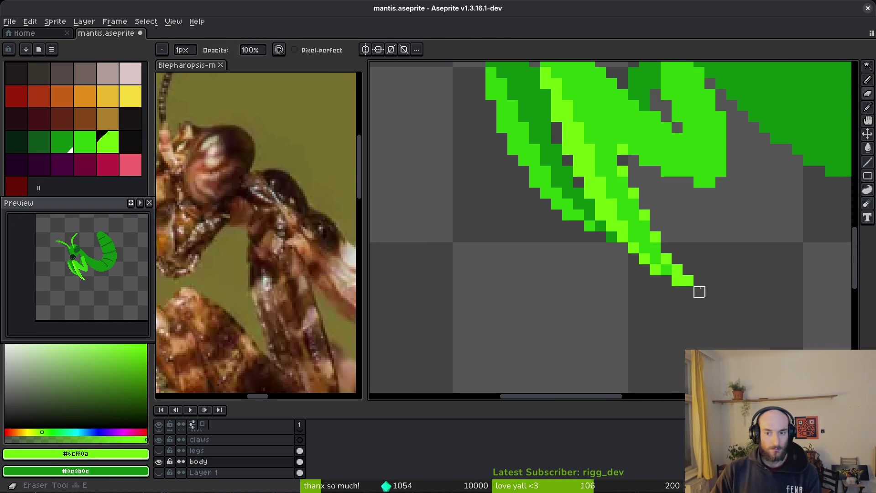
pyautogui.hotkey('ctrl', 'y')
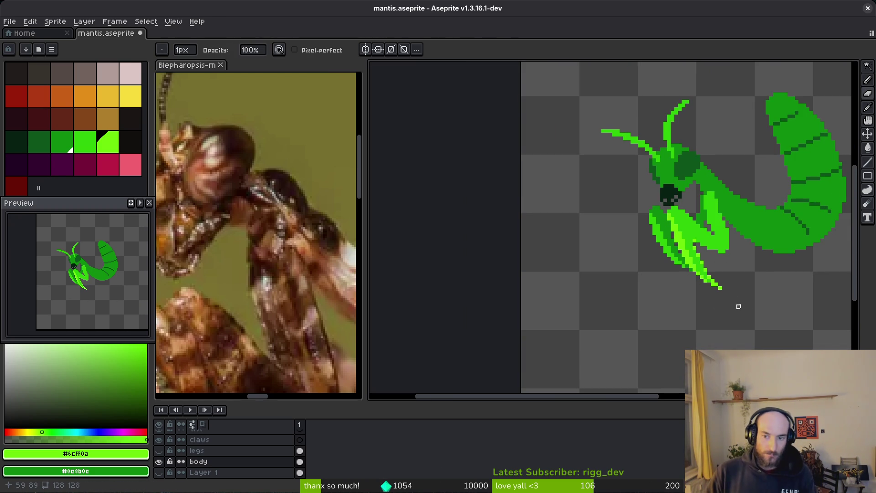
pyautogui.scroll(-1, 735, 302)
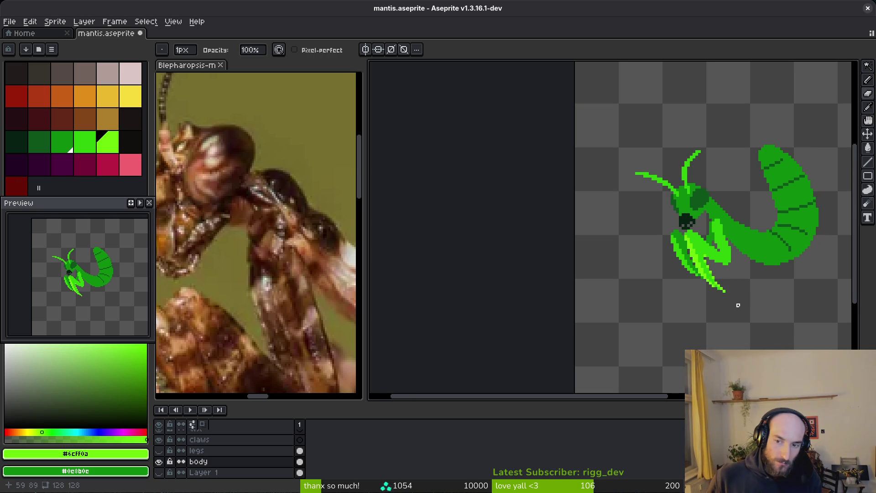
# - Save the sprite as mantis.aseprite
pyautogui.hotkey('ctrl', 's')
pyautogui.scroll(-3, 735, 305)
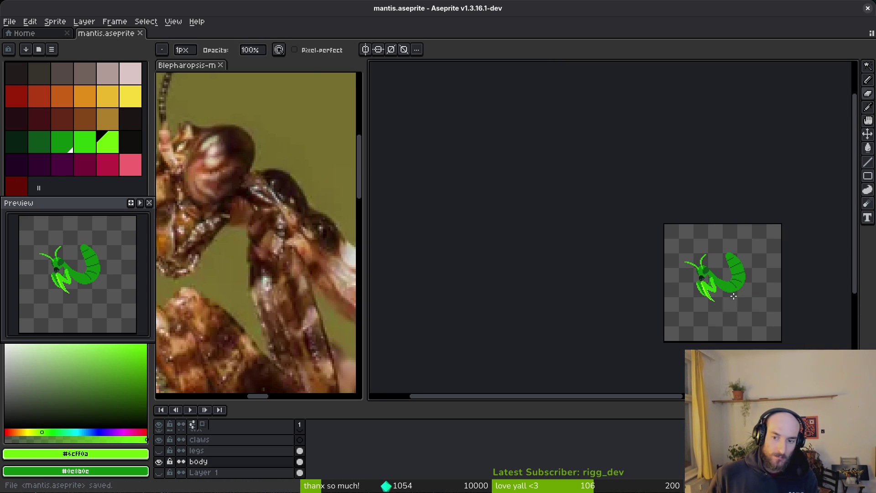
pyautogui.scroll(6, 734, 296)
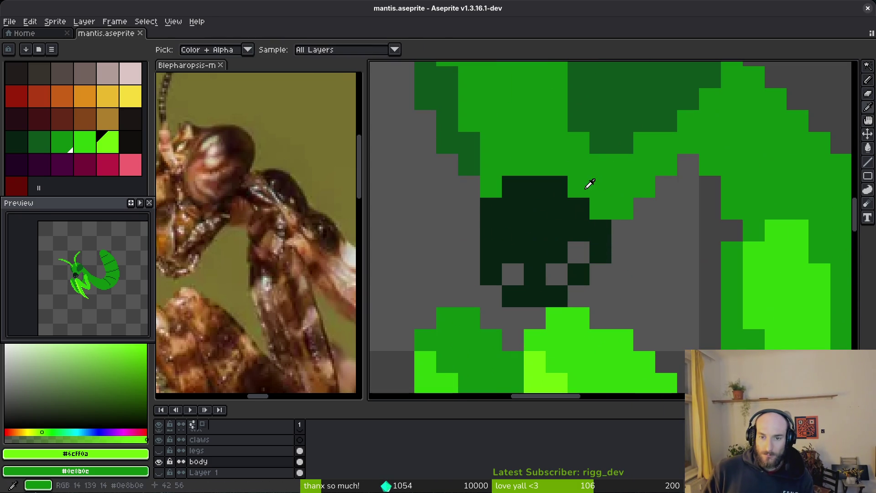
# - Sample #2fc809 and bucket-fill the dark lower head patch bright green
pyautogui.click(590, 183)
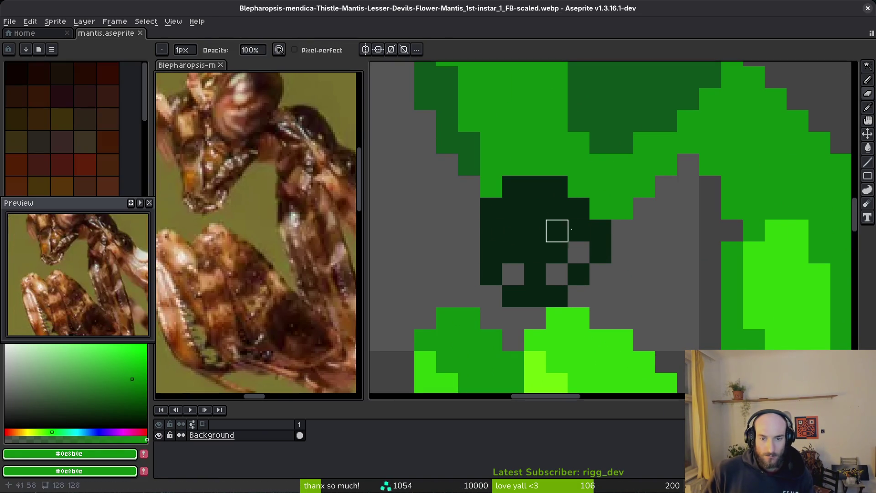
pyautogui.keyDown('alt'); pyautogui.click(673, 75); pyautogui.keyUp('alt')
pyautogui.press('g')
pyautogui.click(554, 238)
pyautogui.scroll(-3, 599, 267)
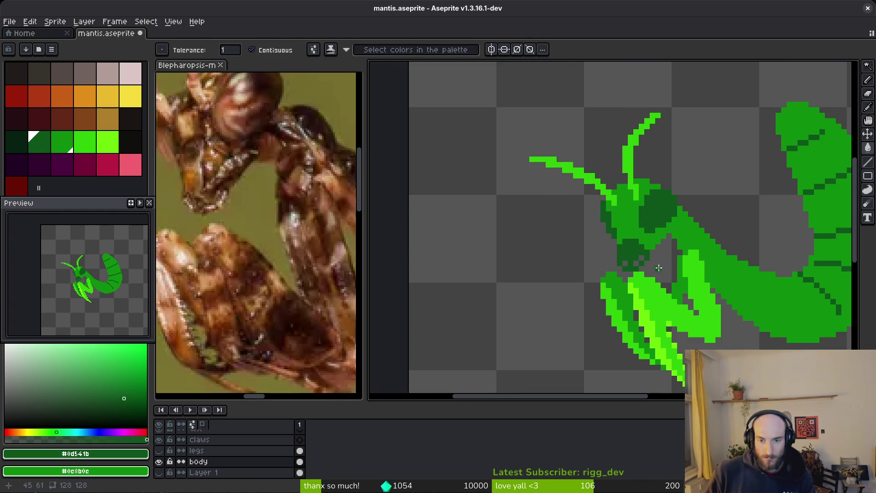
pyautogui.scroll(3, 547, 299)
pyautogui.press('alt')
pyautogui.keyDown('alt'); pyautogui.click(546, 299); pyautogui.keyUp('alt')
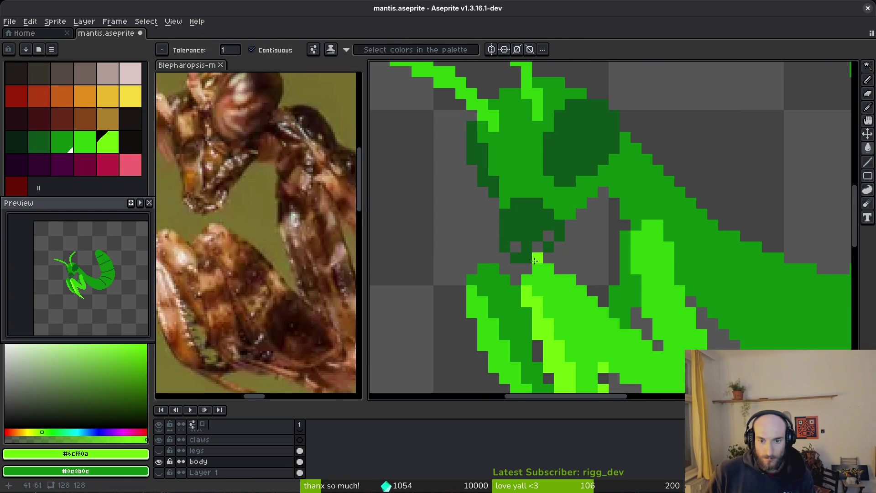
pyautogui.keyDown('alt'); pyautogui.click(553, 303); pyautogui.keyUp('alt')
pyautogui.press('g')
pyautogui.click(547, 224)
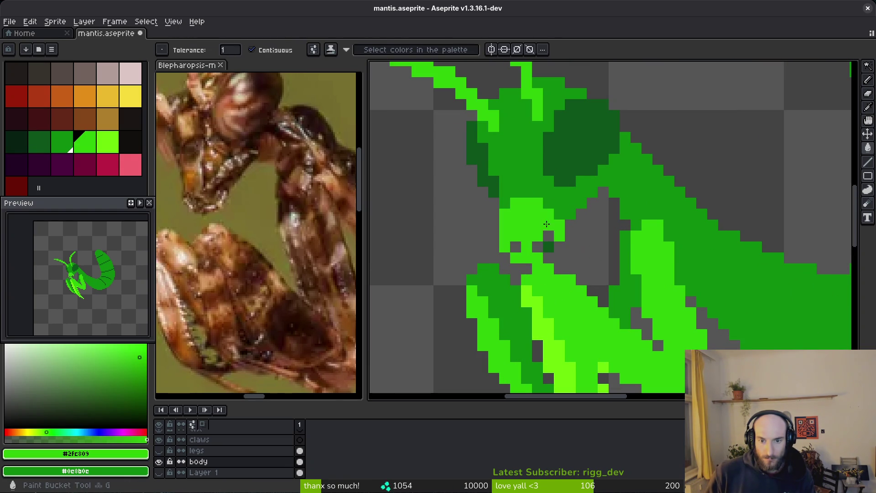
pyautogui.scroll(-4, 603, 238)
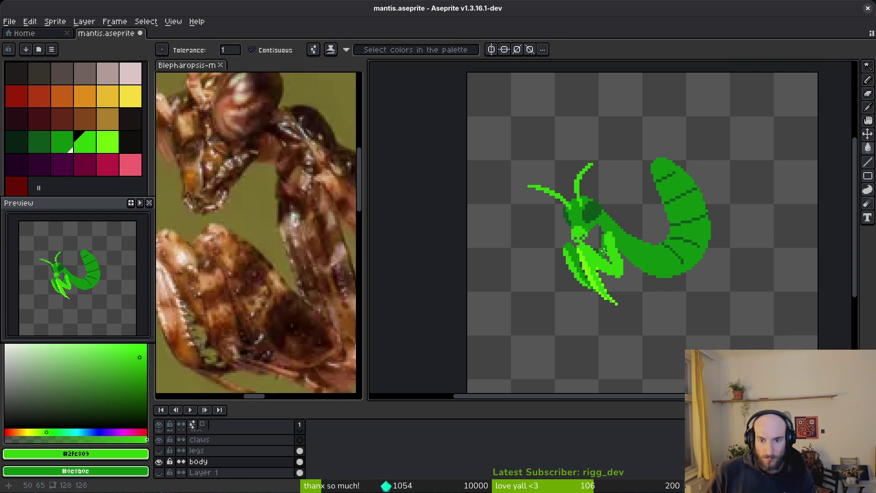
pyautogui.scroll(1, 604, 250)
# - Pencil a few lime #6cff0a pixels onto the mantis face
pyautogui.keyDown('alt'); pyautogui.click(587, 258); pyautogui.keyUp('alt')
pyautogui.scroll(5, 579, 235)
pyautogui.press('b')
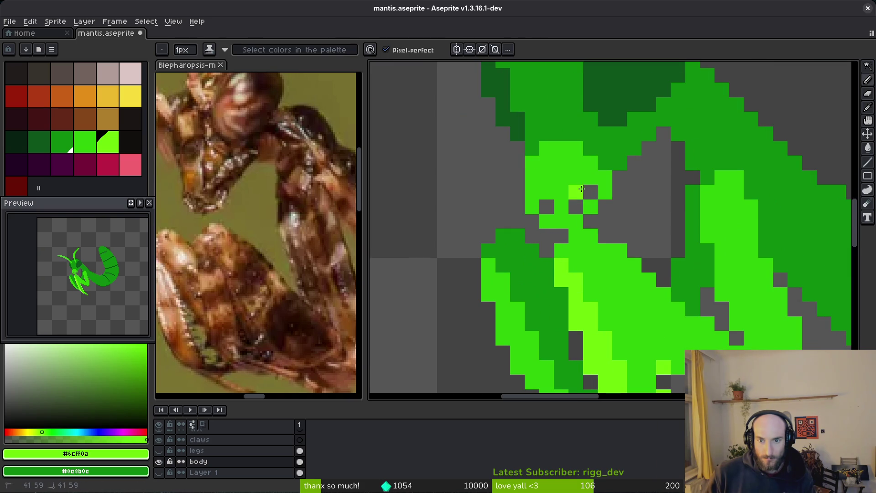
pyautogui.moveTo(581, 189); pyautogui.dragTo(591, 178)
pyautogui.click(562, 207)
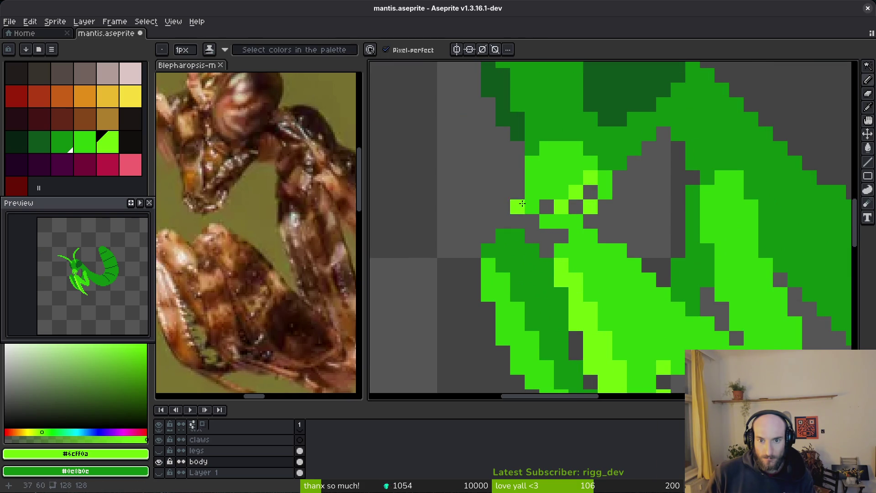
pyautogui.click(576, 221)
pyautogui.scroll(-5, 589, 215)
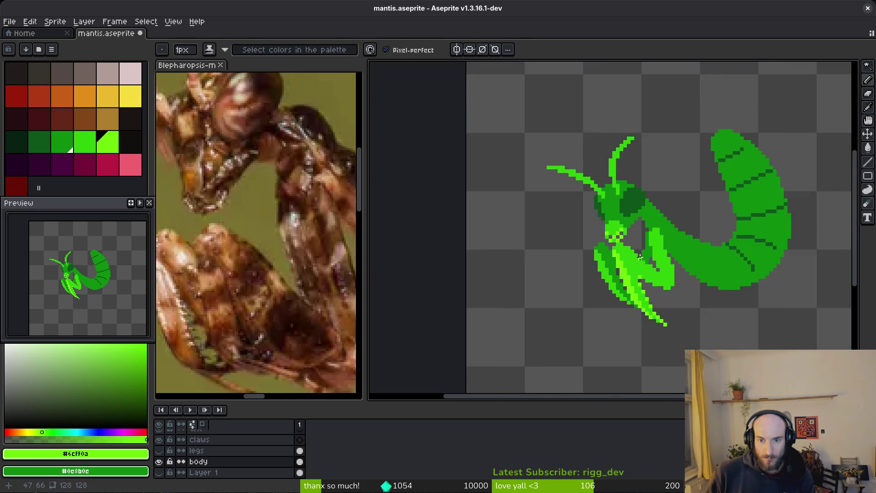
pyautogui.scroll(5, 586, 201)
pyautogui.scroll(-5, 571, 197)
pyautogui.scroll(5, 576, 214)
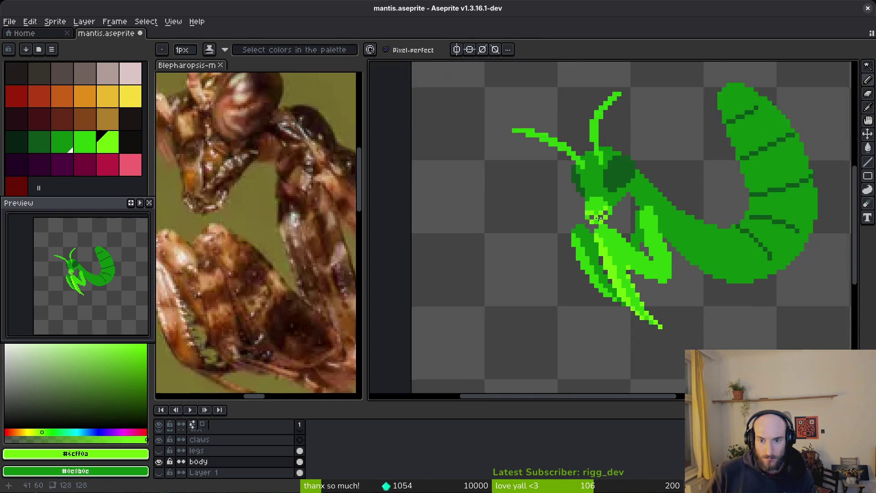
pyautogui.scroll(-3, 577, 202)
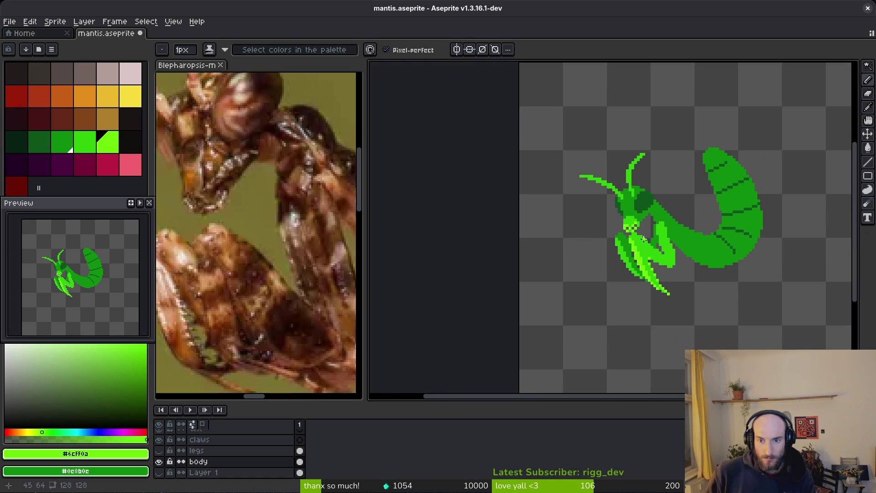
pyautogui.scroll(2, 643, 237)
pyautogui.scroll(1, 644, 245)
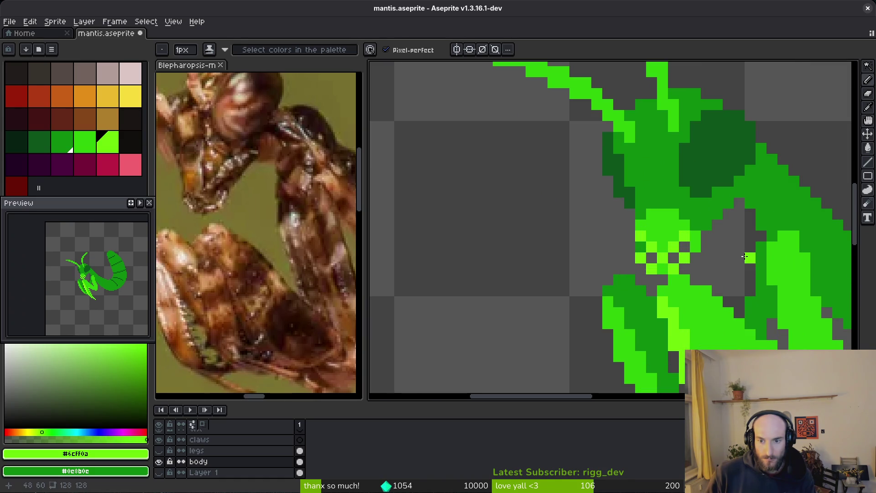
# - Set bright green #2fc809 as the secondary colour and zoom in and out to check the lower face
pyautogui.keyDown('alt'); pyautogui.rightClick(654, 231); pyautogui.keyUp('alt')
pyautogui.scroll(-1, 711, 258)
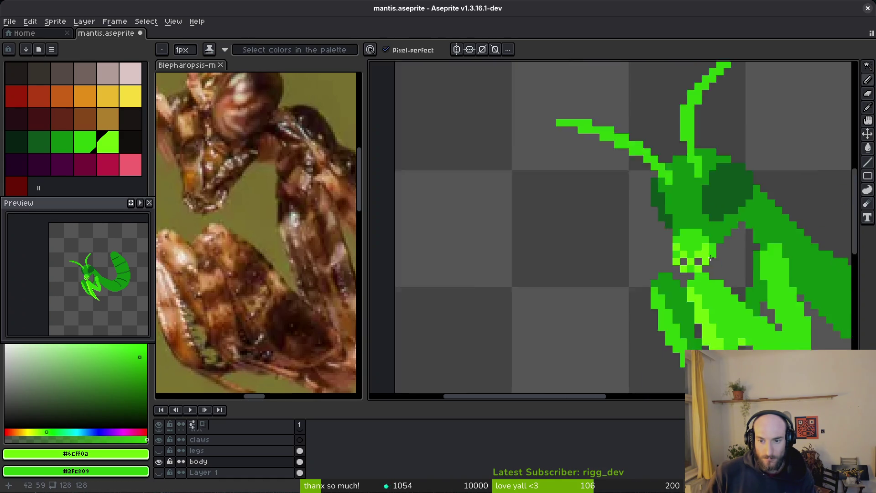
pyautogui.scroll(-5, 711, 259)
pyautogui.scroll(8, 712, 276)
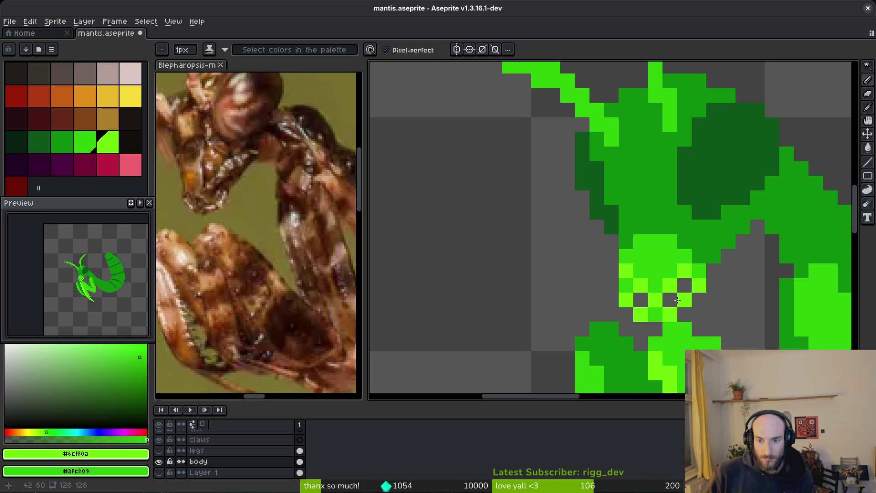
pyautogui.scroll(-5, 712, 295)
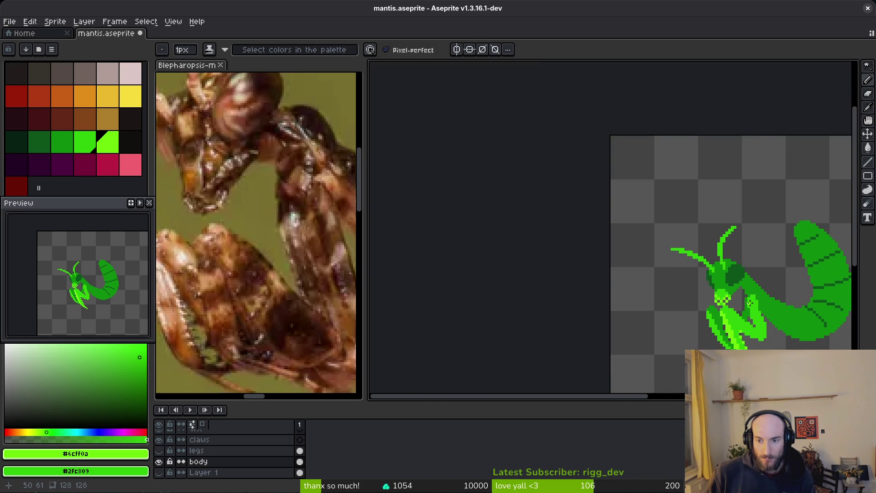
pyautogui.scroll(8, 743, 308)
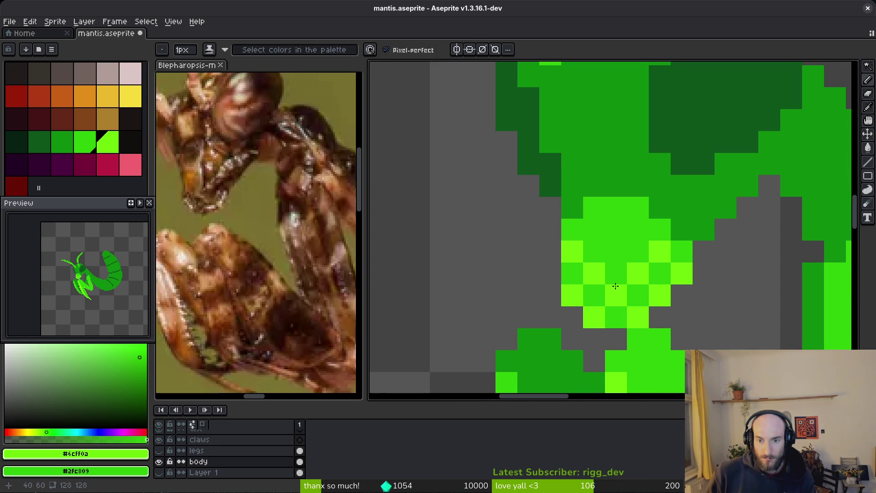
pyautogui.scroll(-5, 746, 308)
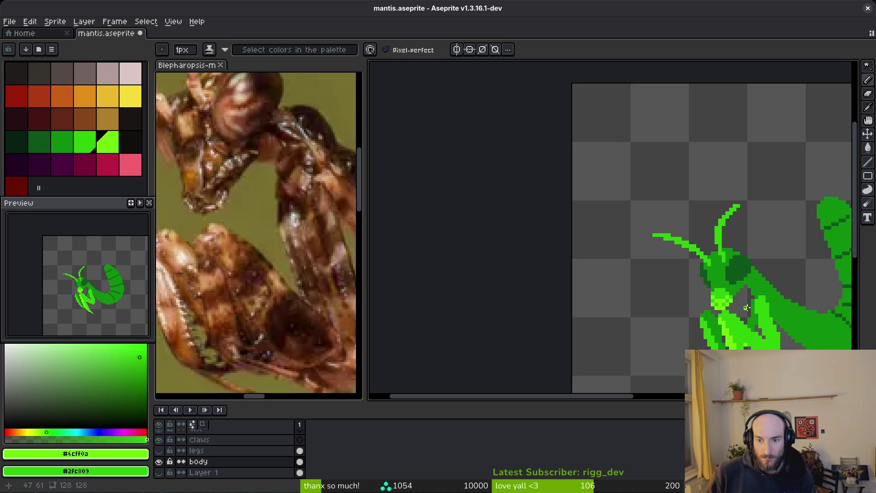
pyautogui.scroll(-2, 757, 308)
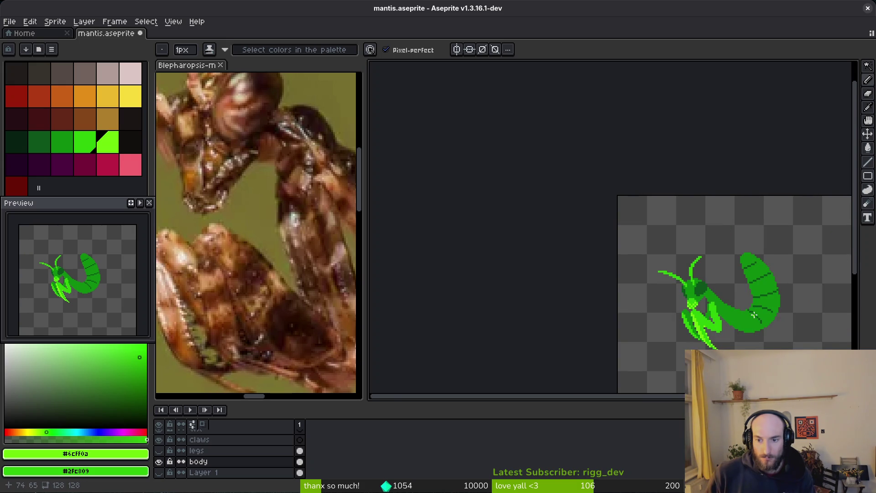
pyautogui.scroll(3, 743, 315)
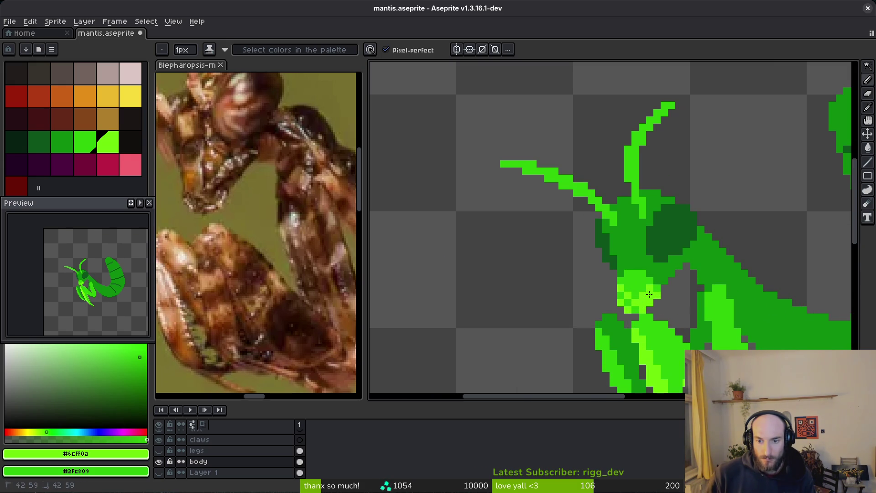
pyautogui.scroll(-4, 735, 311)
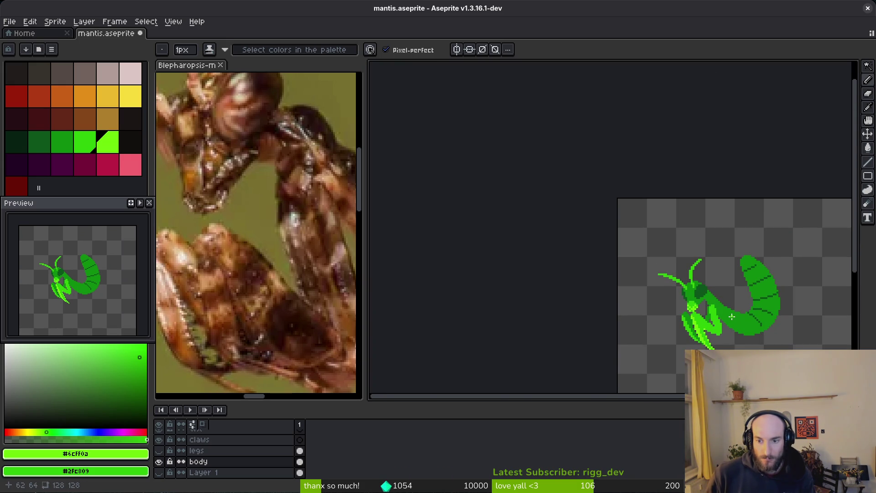
pyautogui.scroll(4, 697, 310)
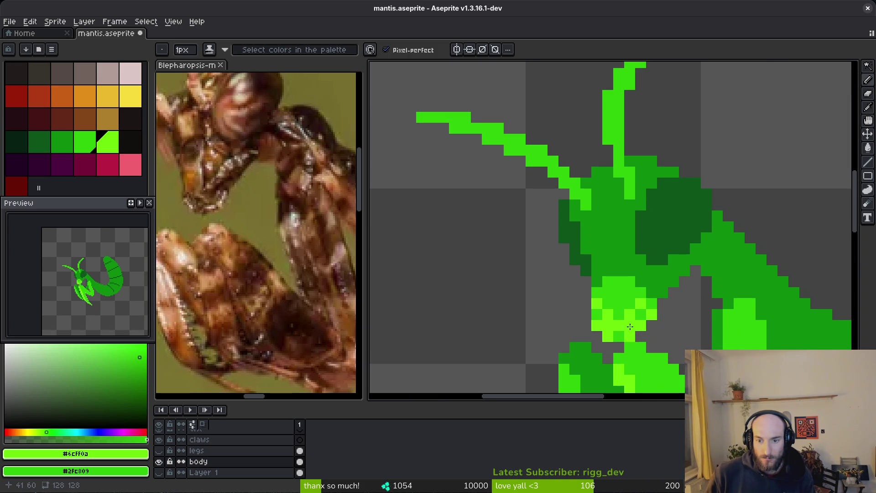
pyautogui.scroll(-4, 744, 308)
pyautogui.scroll(-1, 744, 308)
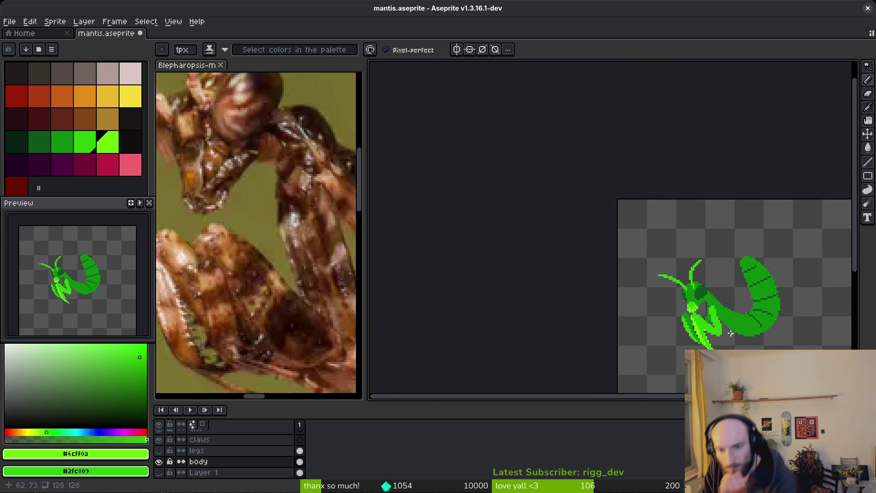
pyautogui.scroll(5, 730, 339)
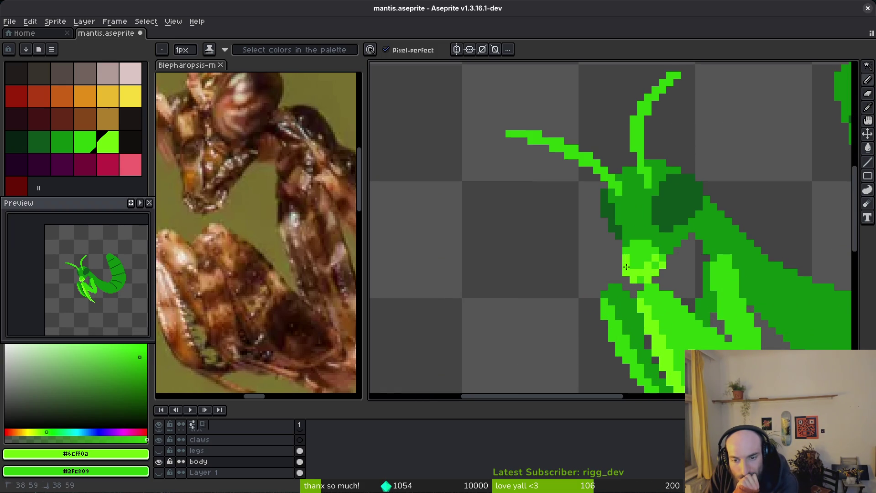
pyautogui.scroll(-4, 679, 260)
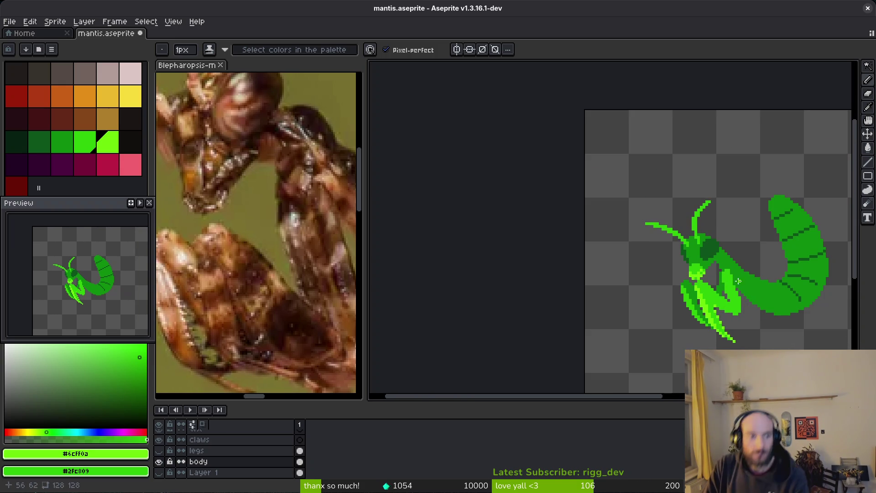
pyautogui.scroll(3, 682, 243)
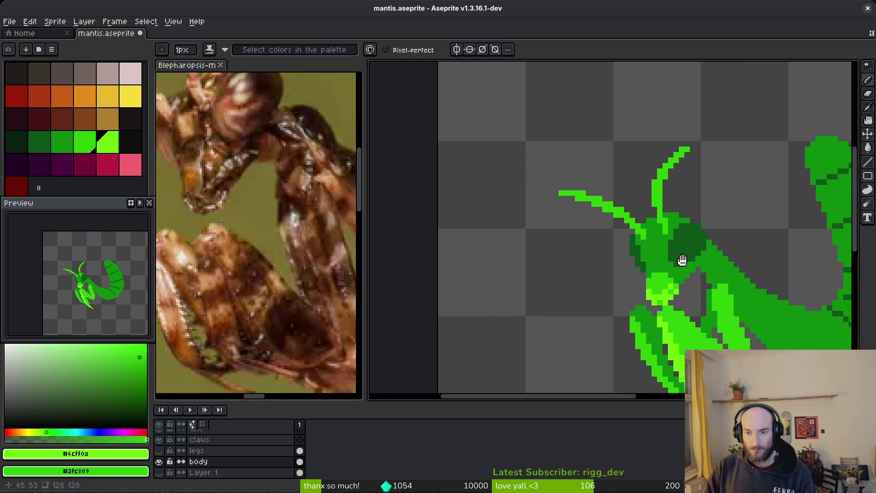
# - Bucket-fill the eye and left head patches with palette reds, then recolour them orange-red
pyautogui.click(39, 97)
pyautogui.rightClick(18, 96)
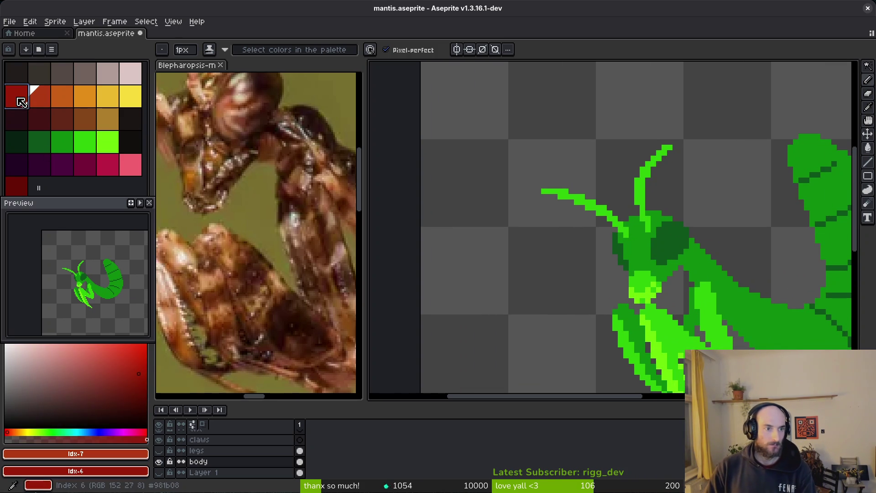
pyautogui.press('g')
pyautogui.click(666, 241)
pyautogui.click(619, 247)
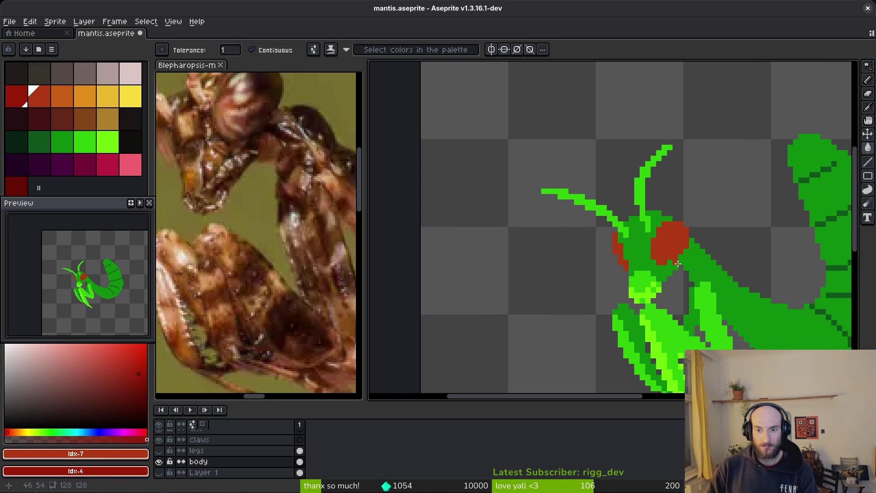
pyautogui.scroll(-3, 693, 275)
pyautogui.scroll(3, 687, 276)
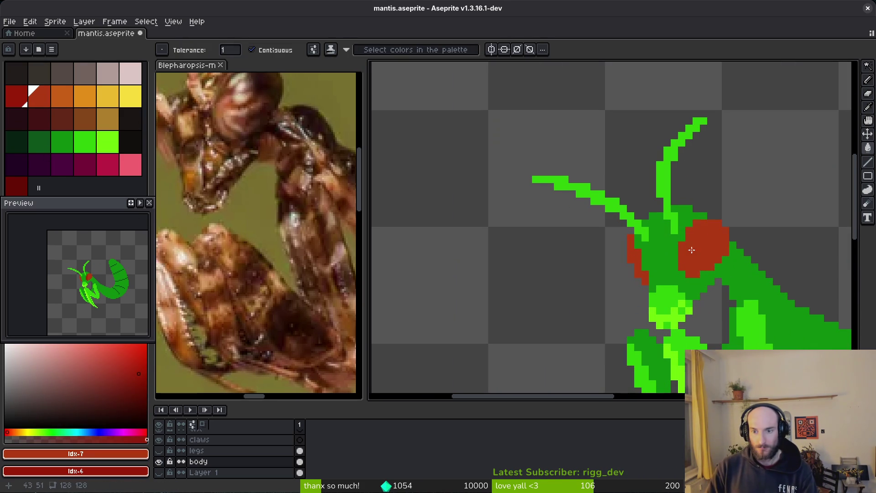
pyautogui.click(703, 249)
pyautogui.scroll(-2, 716, 286)
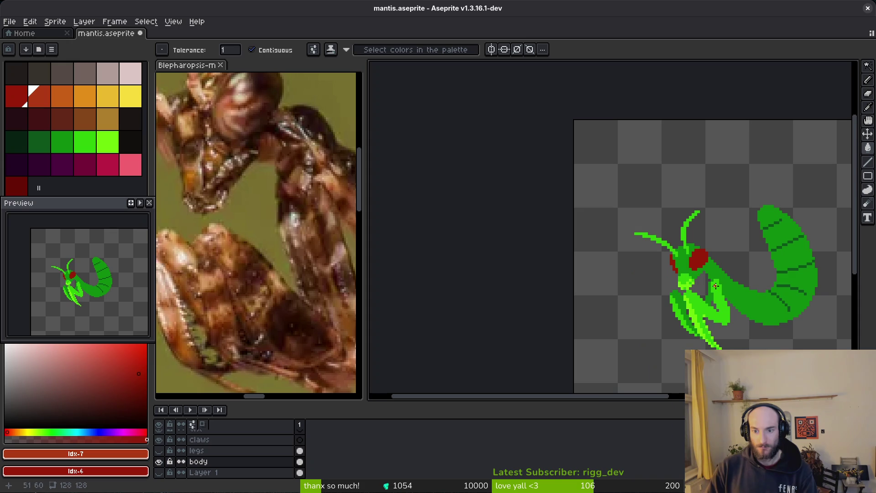
pyautogui.click(693, 258)
pyautogui.scroll(2, 669, 265)
pyautogui.click(683, 263)
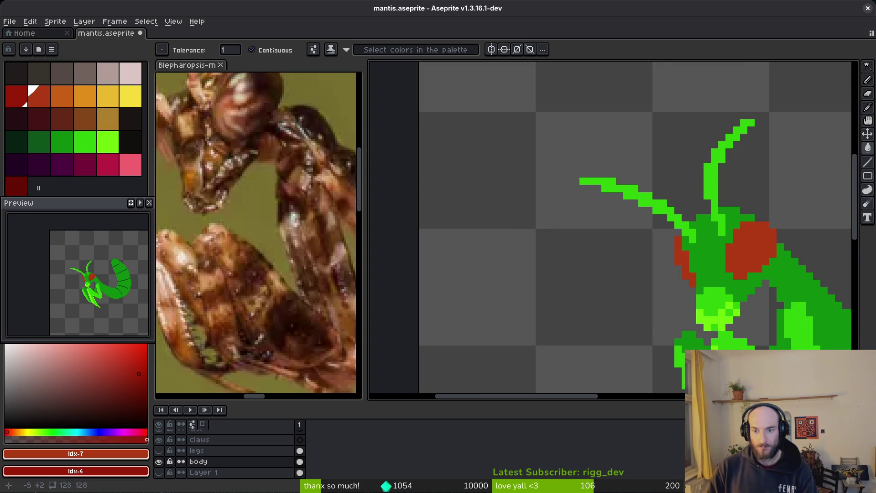
# - Add orange highlight pixels and a diagonal orange stroke on the eye
pyautogui.click(52, 102)
pyautogui.scroll(3, 675, 250)
pyautogui.click(534, 248)
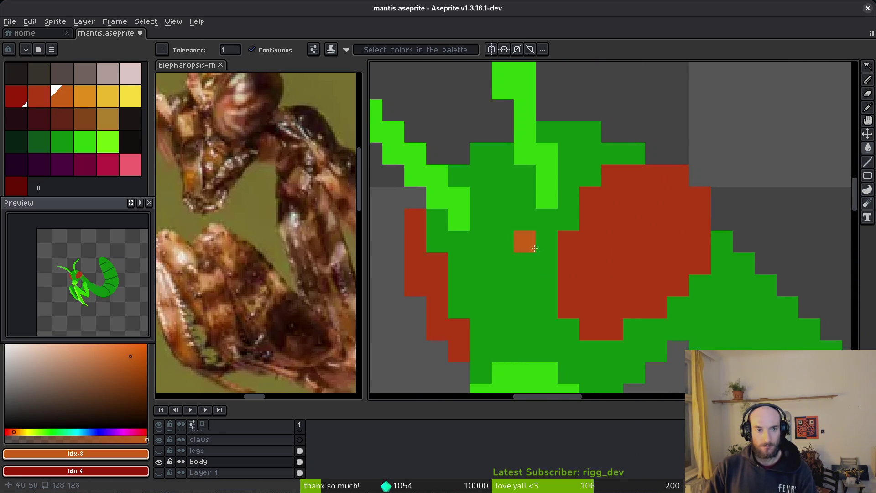
pyautogui.press('b')
pyautogui.scroll(1, 634, 221)
pyautogui.click(633, 218)
pyautogui.click(662, 188)
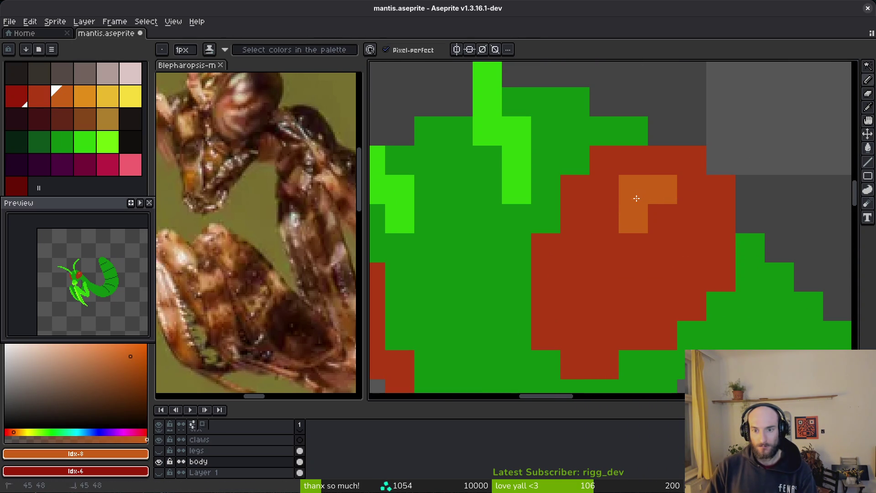
pyautogui.moveTo(637, 198); pyautogui.dragTo(581, 250)
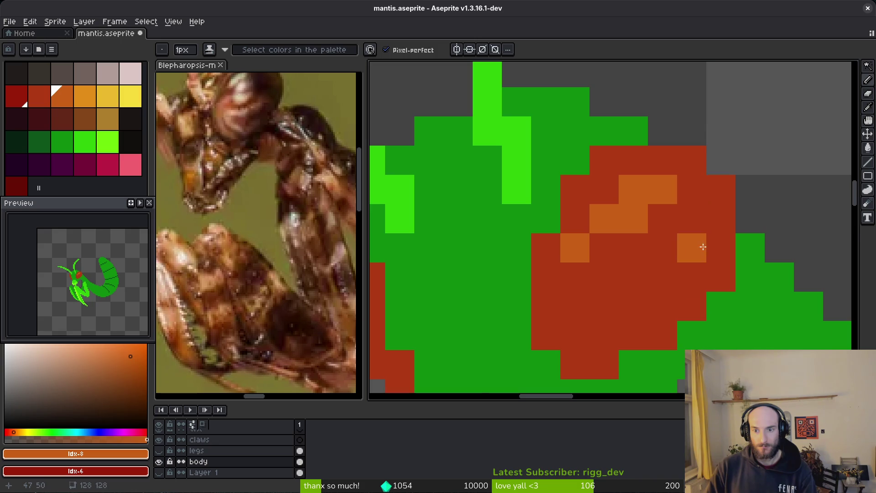
pyautogui.scroll(-5, 691, 248)
pyautogui.scroll(4, 711, 274)
# - Redo the orange highlight as a diagonal with one orange pixel below it
pyautogui.hotkey('ctrl', 'z')
pyautogui.moveTo(431, 290)
pyautogui.mouseDown()
pyautogui.moveTo(433, 310)
pyautogui.moveTo(450, 320)
pyautogui.mouseUp()
pyautogui.click(476, 355)
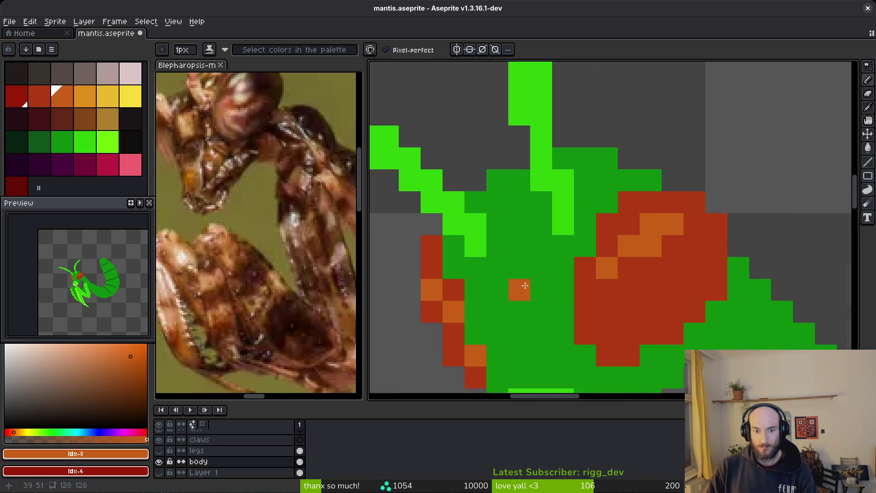
pyautogui.scroll(-2, 511, 288)
pyautogui.scroll(-3, 686, 268)
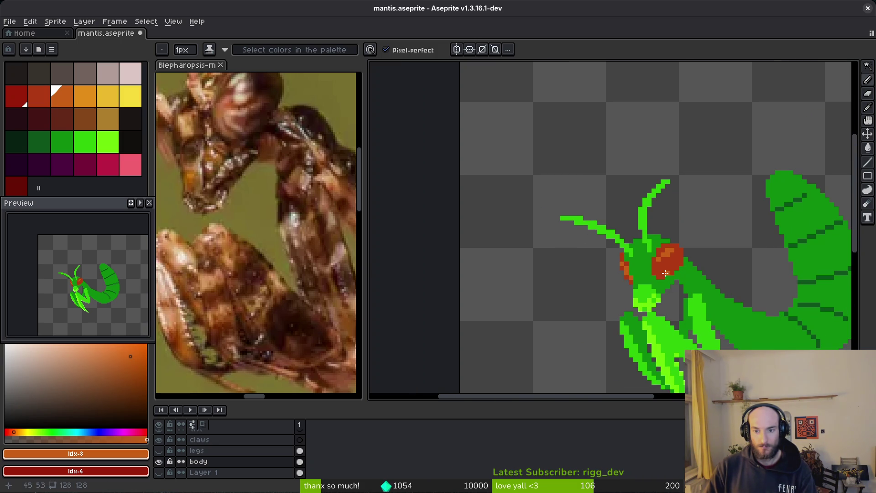
pyautogui.scroll(3, 665, 273)
# - Repaint a dark pixel with the eye's red and add a light-orange highlight stroke
pyautogui.keyDown('alt'); pyautogui.rightClick(626, 239); pyautogui.keyUp('alt')
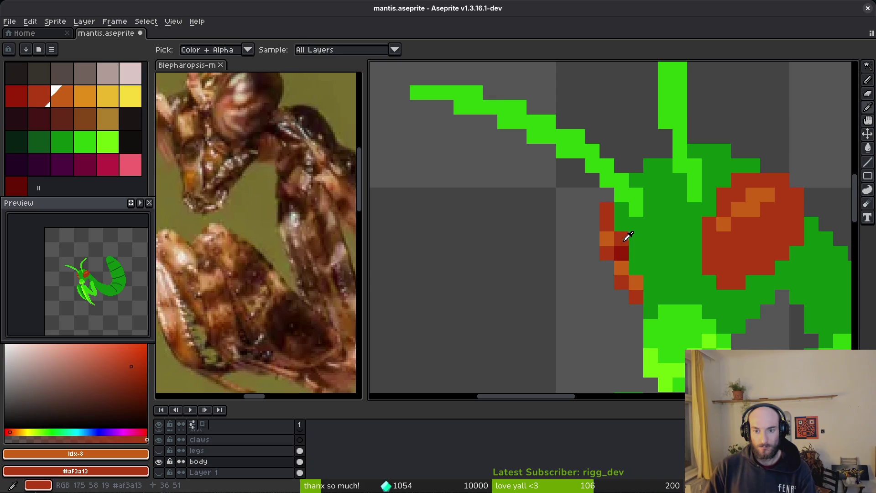
pyautogui.rightClick(621, 253)
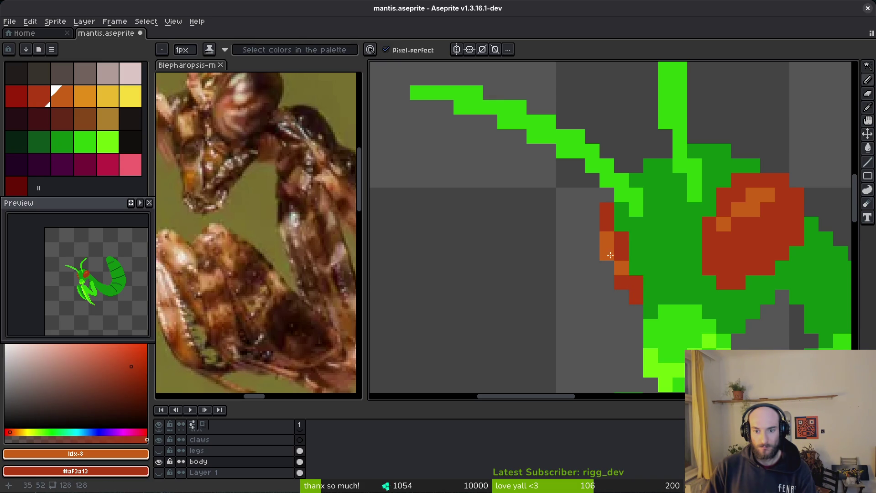
pyautogui.scroll(-3, 715, 278)
pyautogui.scroll(3, 720, 258)
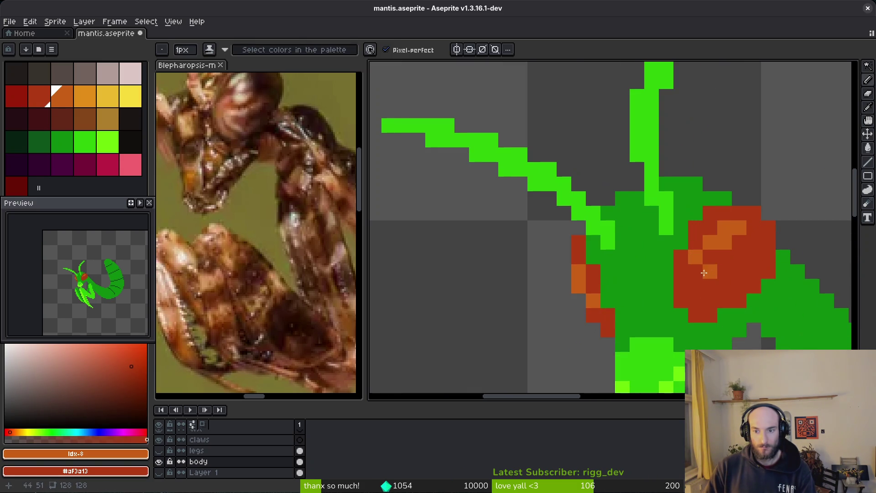
pyautogui.click(85, 96)
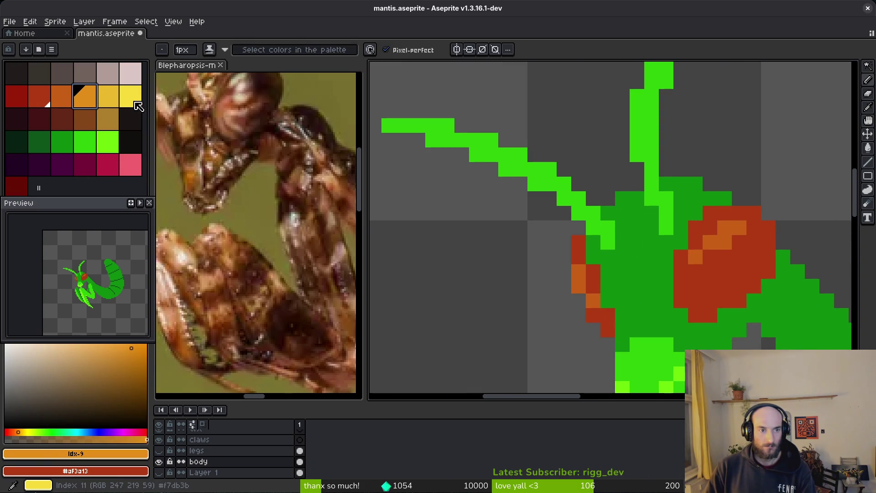
pyautogui.moveTo(728, 230); pyautogui.dragTo(695, 258)
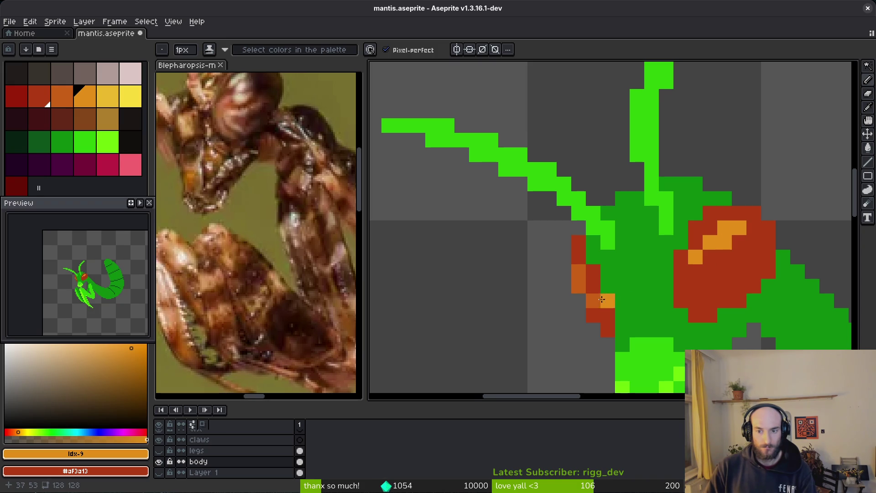
pyautogui.scroll(-3, 720, 295)
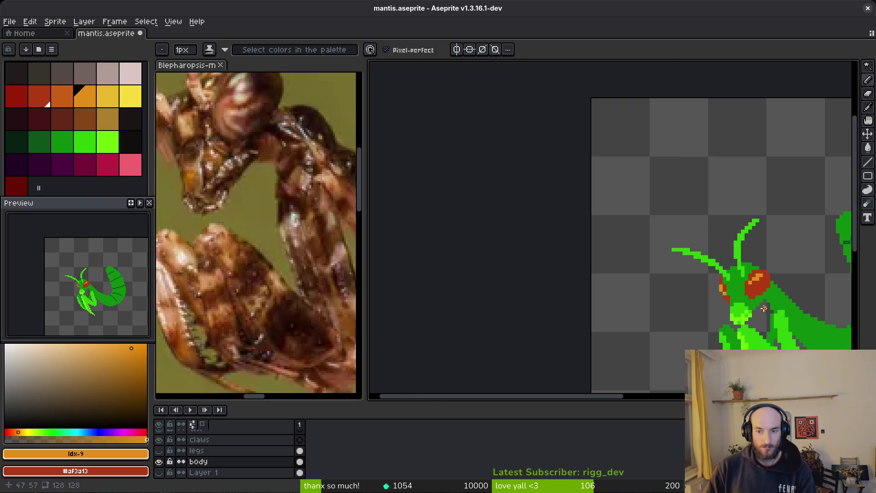
pyautogui.scroll(1, 719, 296)
# - Touch up the left eye patch, swapping single pixels between orange and red
pyautogui.keyDown('alt'); pyautogui.click(719, 292); pyautogui.keyUp('alt')
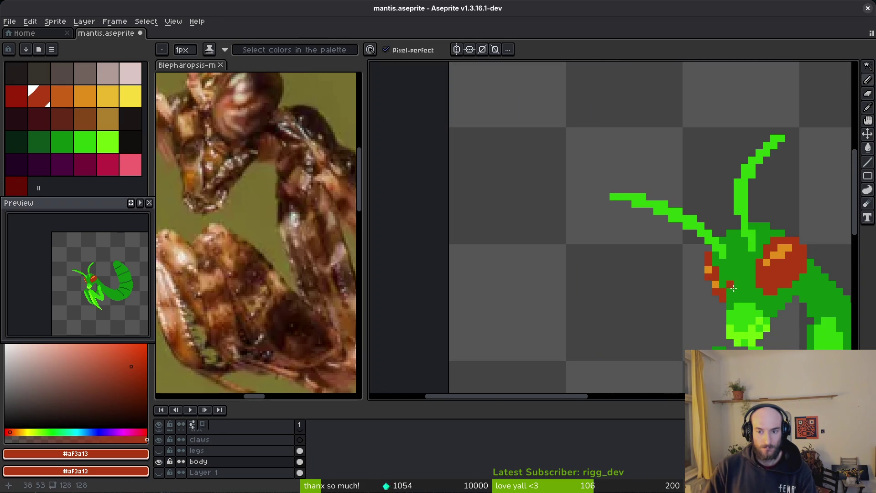
pyautogui.scroll(3, 730, 286)
pyautogui.keyDown('alt'); pyautogui.click(685, 271); pyautogui.keyUp('alt')
pyautogui.click(683, 245)
pyautogui.keyDown('alt'); pyautogui.click(684, 287); pyautogui.keyUp('alt')
pyautogui.click(683, 267)
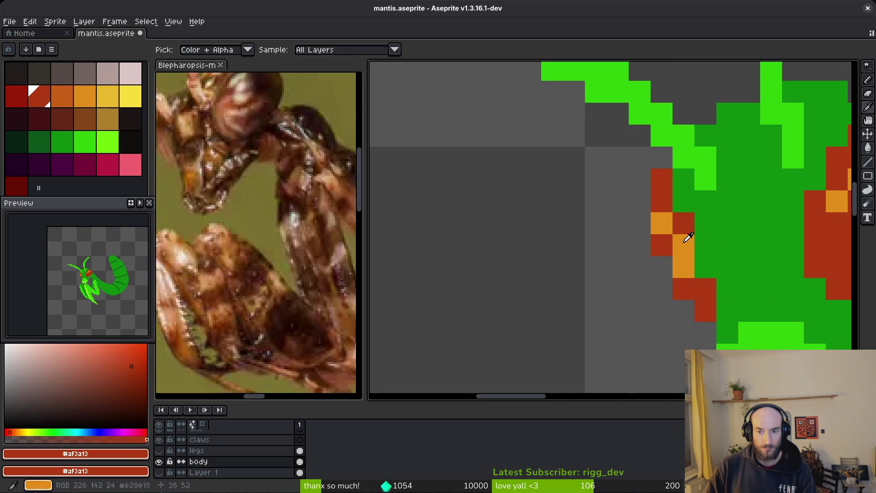
pyautogui.keyDown('alt'); pyautogui.click(685, 246); pyautogui.keyUp('alt')
pyautogui.scroll(-4, 747, 287)
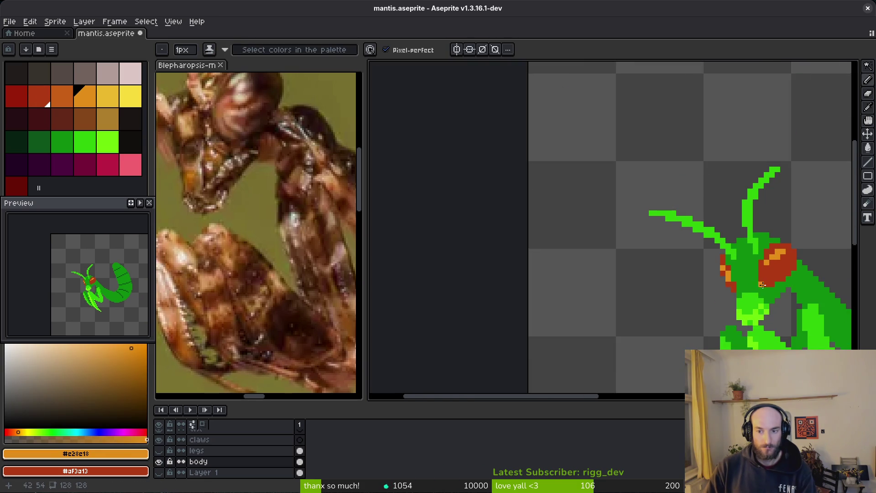
pyautogui.scroll(-1, 763, 285)
pyautogui.scroll(4, 708, 242)
# - Add an orange pixel left of the head and a red one inside it, then save
pyautogui.keyDown('alt'); pyautogui.click(694, 249); pyautogui.keyUp('alt')
pyautogui.scroll(-4, 802, 281)
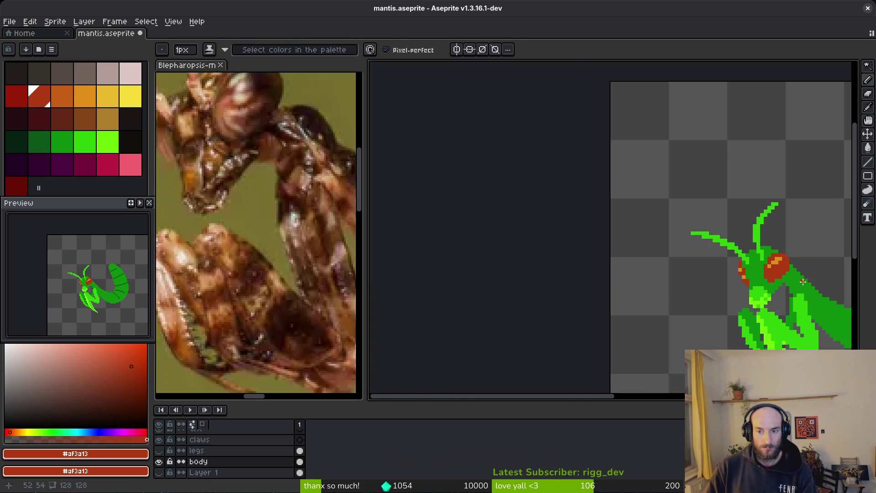
pyautogui.scroll(-1, 791, 285)
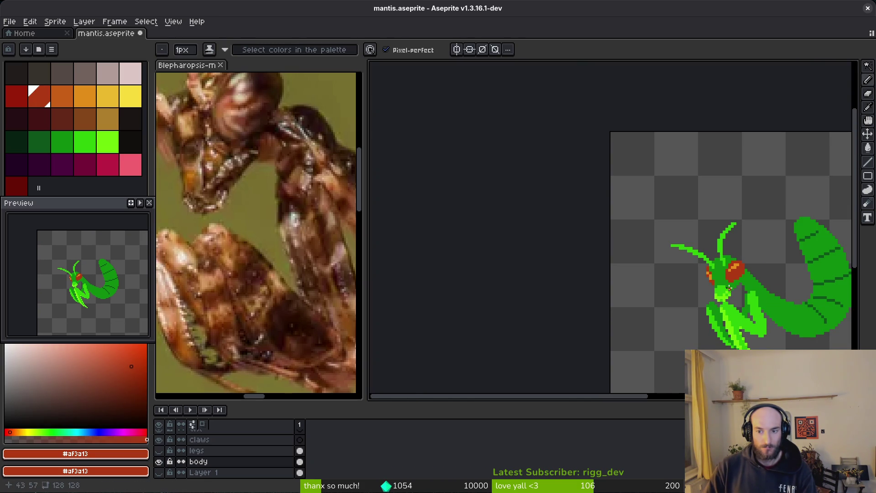
pyautogui.scroll(5, 741, 277)
pyautogui.keyDown('alt'); pyautogui.click(638, 254); pyautogui.keyUp('alt')
pyautogui.click(624, 253)
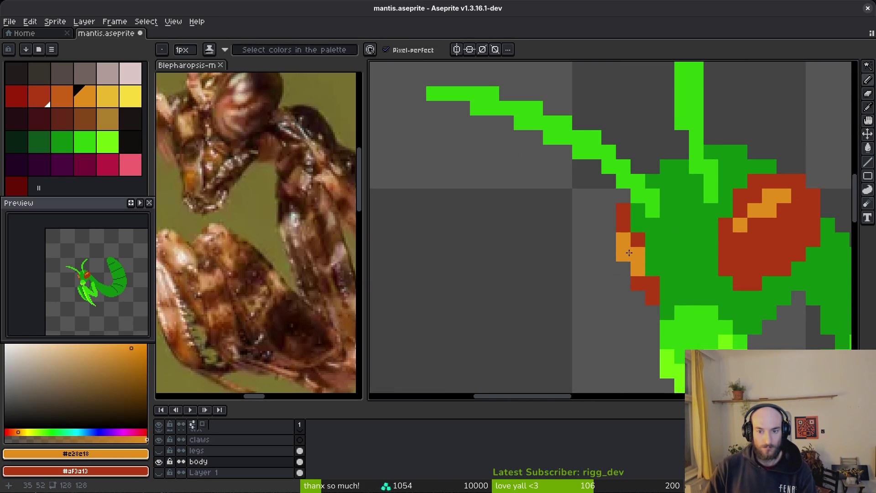
pyautogui.keyDown('alt'); pyautogui.click(641, 236); pyautogui.keyUp('alt')
pyautogui.click(668, 253)
pyautogui.scroll(-4, 668, 254)
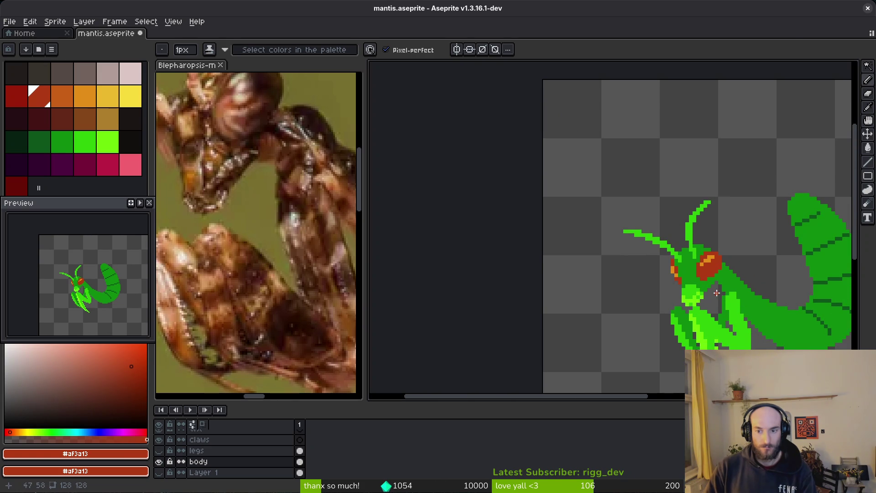
pyautogui.scroll(3, 605, 255)
pyautogui.hotkey('ctrl', 's')
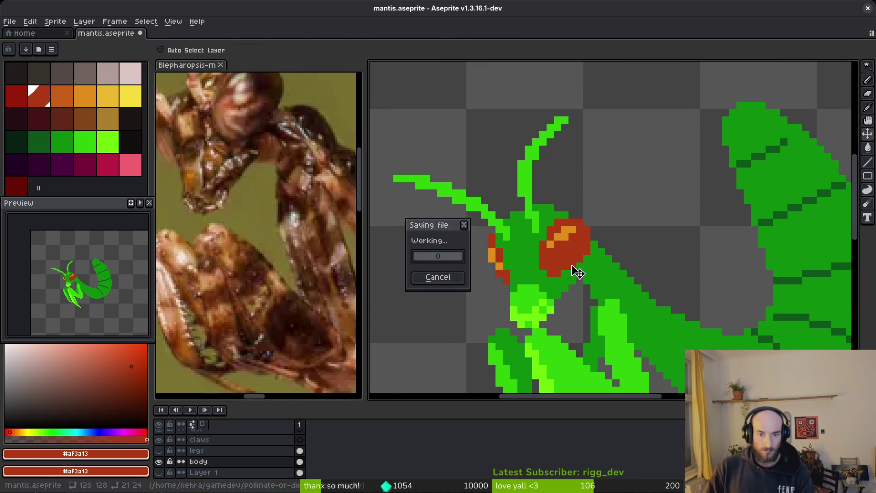
# - Add two more orange pixels to the eye and fill its remaining red area orange
pyautogui.click(38, 96)
pyautogui.scroll(3, 483, 219)
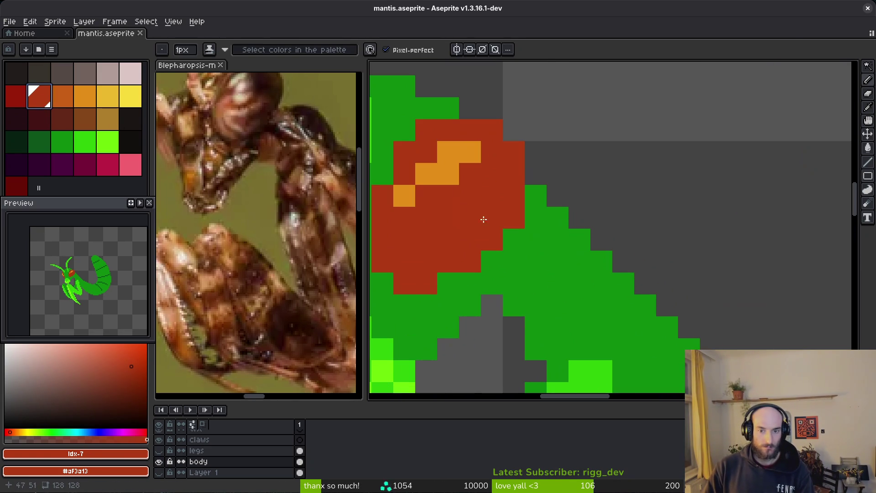
pyautogui.click(61, 96)
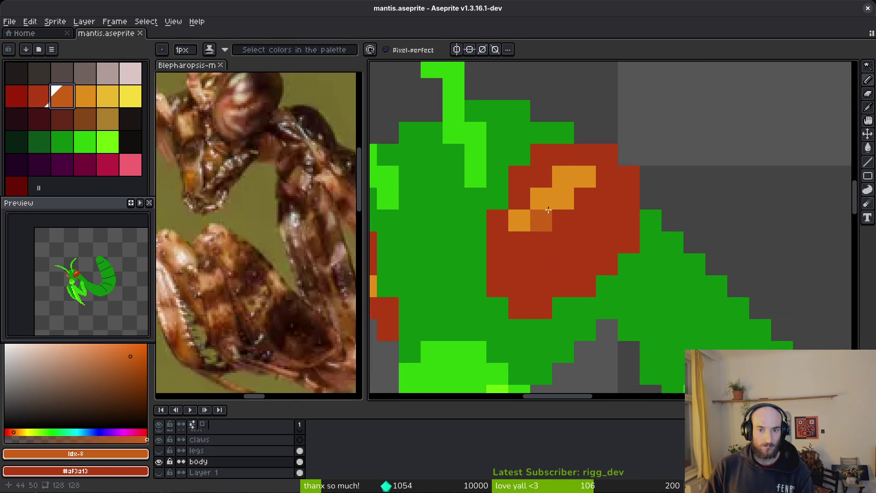
pyautogui.click(557, 200)
pyautogui.click(563, 243)
pyautogui.press('g')
pyautogui.click(534, 254)
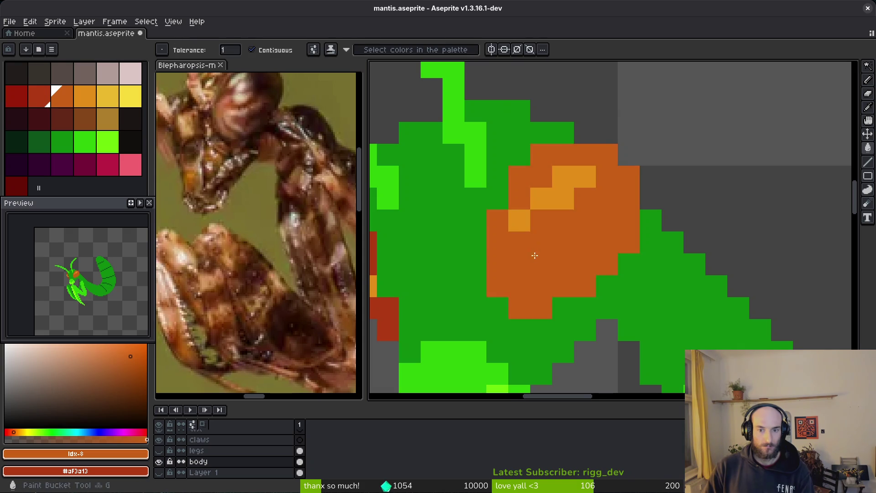
pyautogui.hscroll(-3, 532, 252)
pyautogui.scroll(-8, 543, 295)
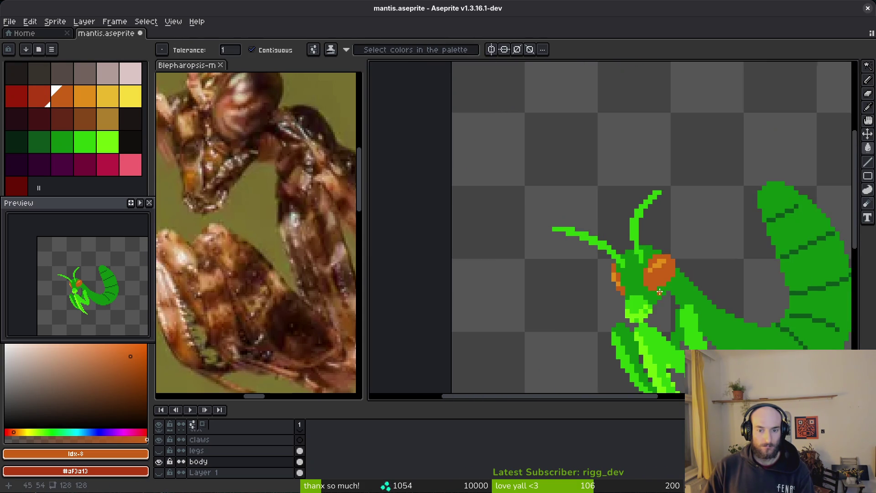
pyautogui.scroll(-4, 684, 306)
pyautogui.hscroll(3, 616, 309)
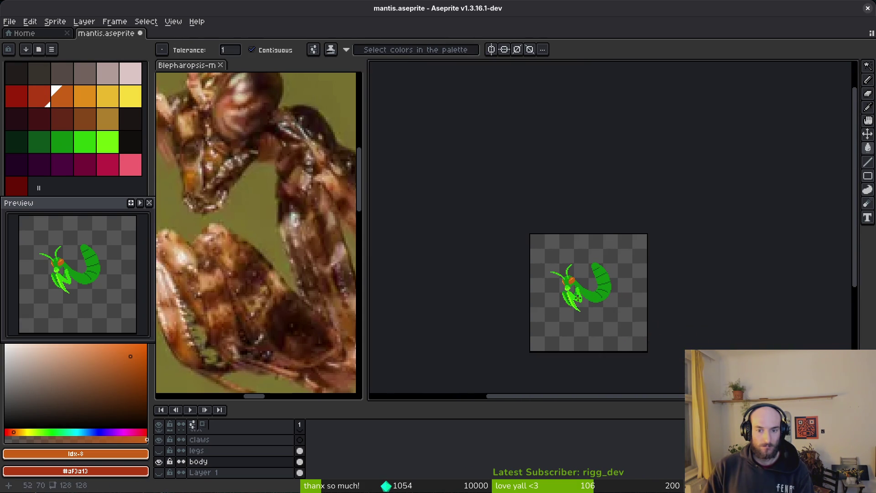
pyautogui.scroll(6, 624, 291)
# - Try filling the mantis body with a darker green, then undo it
pyautogui.moveTo(624, 290); pyautogui.dragTo(536, 246)
pyautogui.click(62, 141)
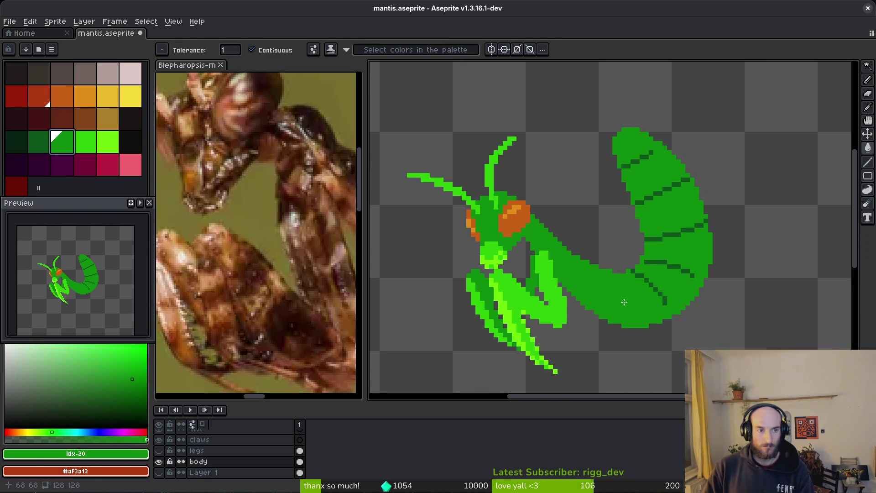
pyautogui.click(39, 141)
pyautogui.click(607, 288)
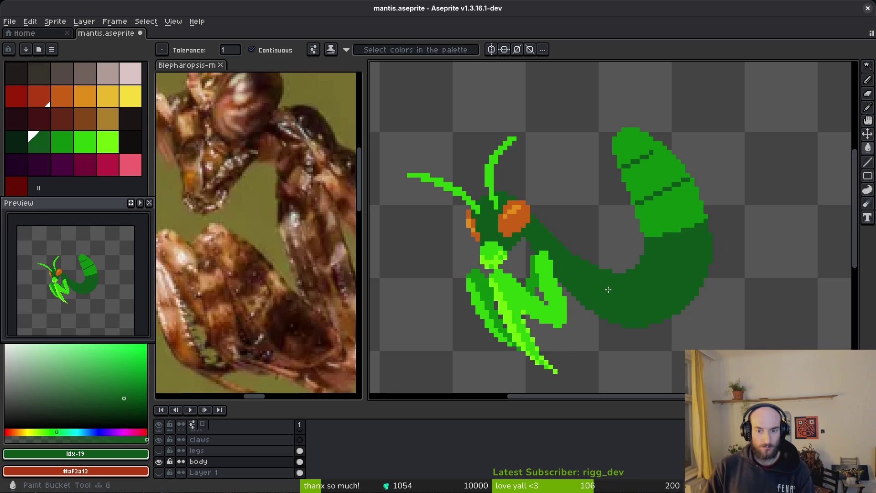
pyautogui.hotkey('ctrl', 'z')
# - Use Replace Color to swap the segment lines' dark green for the darkest green
pyautogui.scroll(3, 684, 259)
pyautogui.press('i')
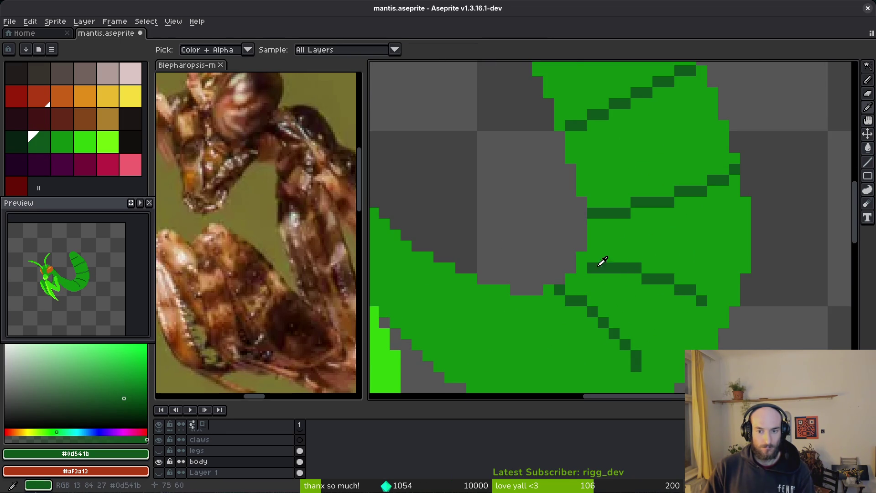
pyautogui.rightClick(16, 141)
pyautogui.hotkey('shift', 'r')
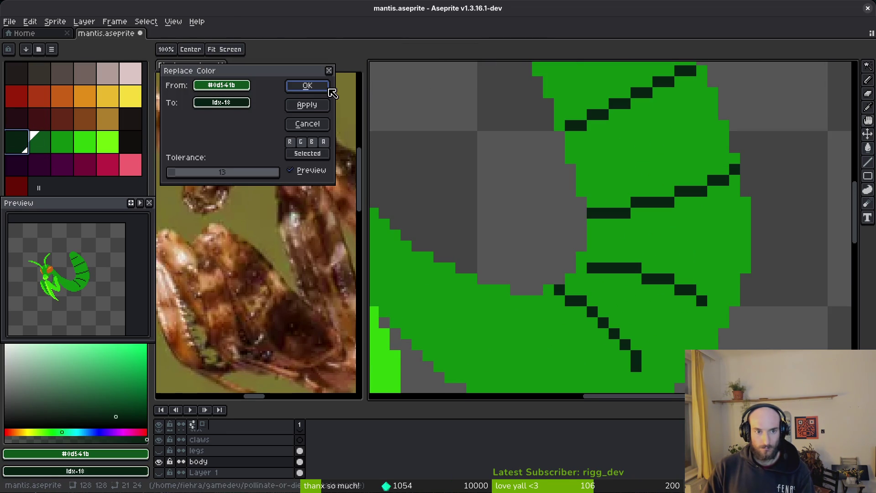
pyautogui.click(308, 86)
pyautogui.click(62, 141)
pyautogui.press('w')
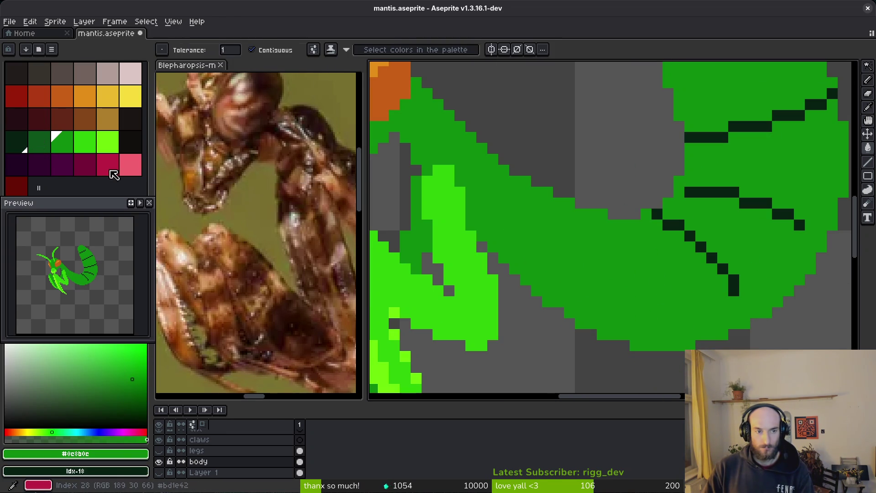
# - Replace the body green with darker green, refill the body lighter green, and save
pyautogui.rightClick(48, 142)
pyautogui.hotkey('shift', 'r')
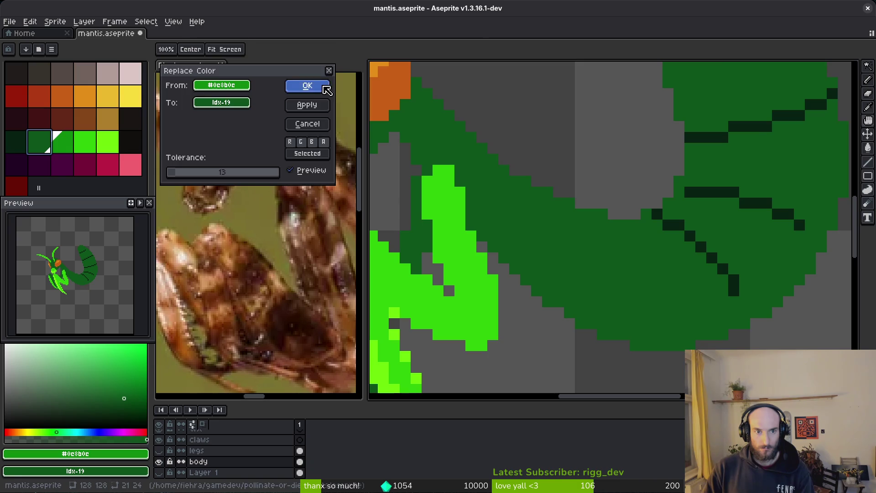
pyautogui.click(326, 89)
pyautogui.press('g')
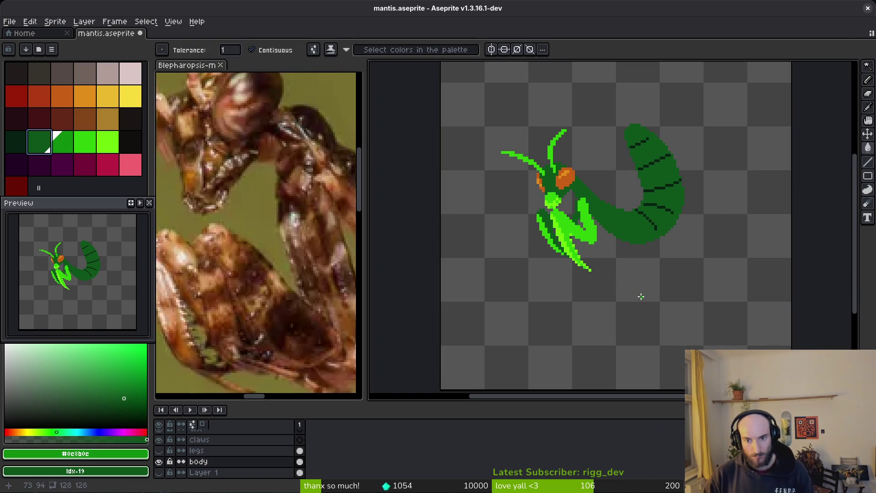
pyautogui.click(612, 224)
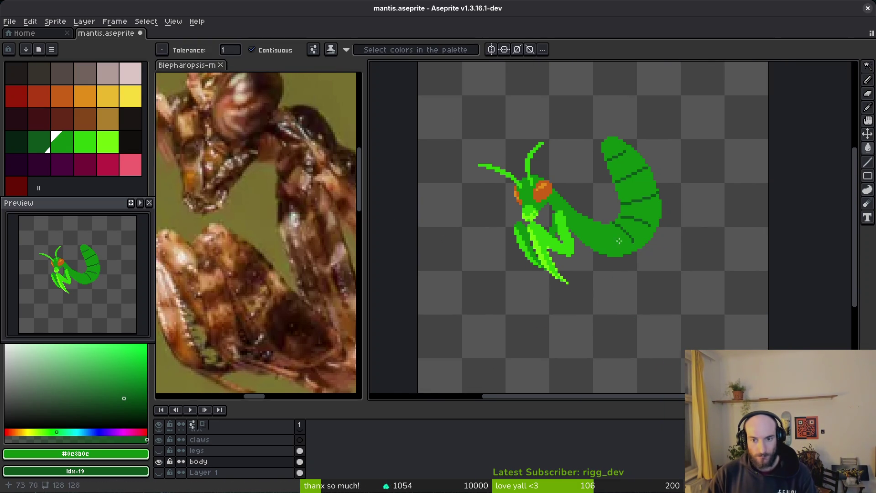
pyautogui.hotkey('ctrl', 's')
# - Draw bright-green zigzag and line strokes across the abdomen segments with the Pencil
pyautogui.press('v')
pyautogui.click(77, 151)
pyautogui.scroll(5, 597, 212)
pyautogui.press('b')
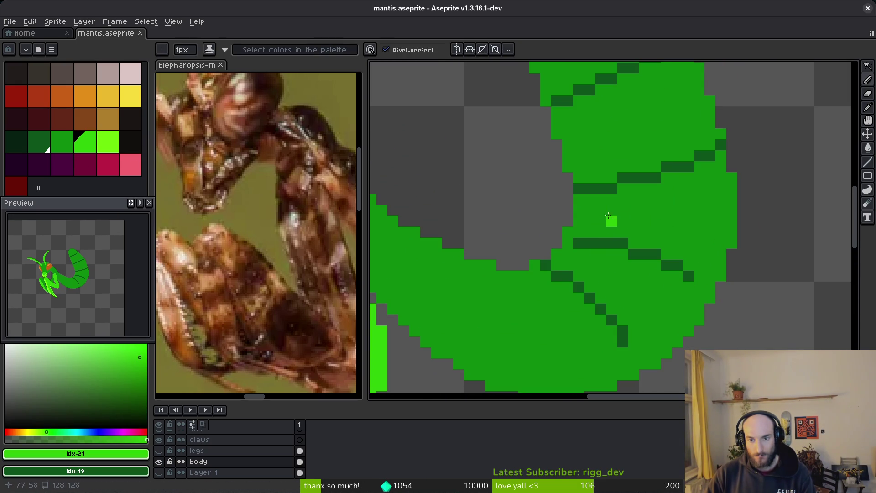
pyautogui.moveTo(585, 209)
pyautogui.mouseDown()
pyautogui.moveTo(633, 196)
pyautogui.moveTo(636, 220)
pyautogui.moveTo(588, 232)
pyautogui.mouseUp()
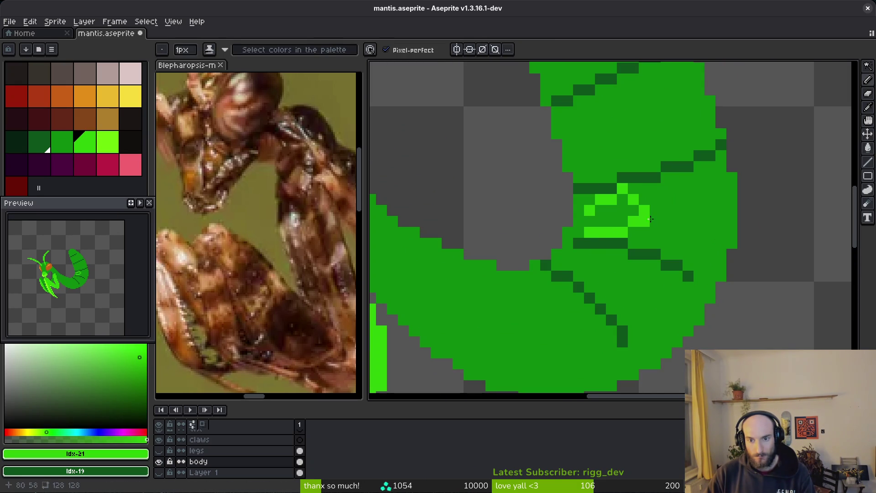
pyautogui.moveTo(655, 199); pyautogui.dragTo(680, 184)
pyautogui.moveTo(687, 216)
pyautogui.mouseDown()
pyautogui.moveTo(651, 239)
pyautogui.moveTo(697, 264)
pyautogui.mouseUp()
pyautogui.scroll(-4, 667, 266)
pyautogui.scroll(4, 607, 228)
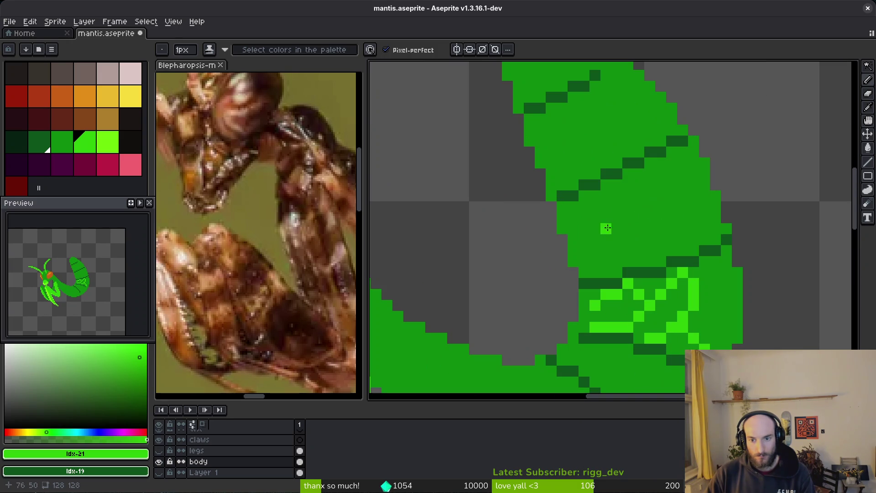
pyautogui.moveTo(562, 228)
pyautogui.mouseDown()
pyautogui.moveTo(602, 218)
pyautogui.moveTo(629, 256)
pyautogui.mouseUp()
pyautogui.moveTo(628, 185); pyautogui.dragTo(650, 174)
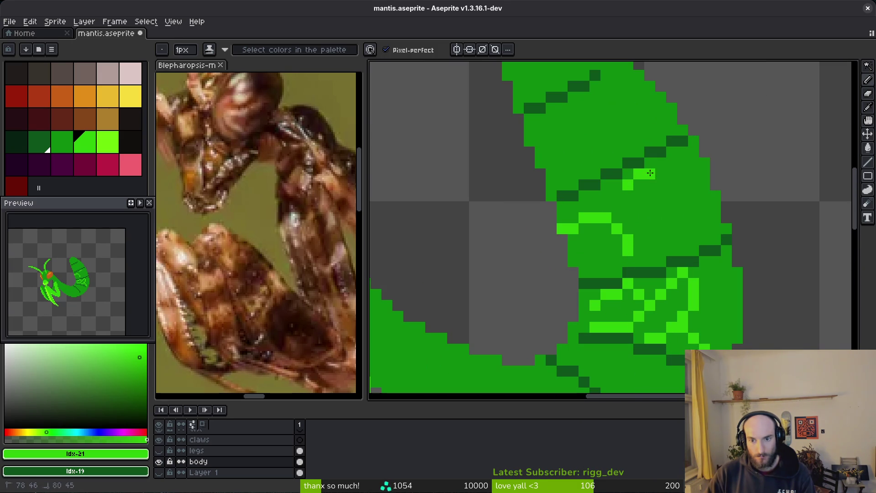
# - Redraw the segment pattern as bright-green loops, arcs and lines up to the abdomen tip
pyautogui.hotkey('ctrl', 'z')
pyautogui.hotkey('ctrl', 'z')
pyautogui.moveTo(617, 207)
pyautogui.mouseDown()
pyautogui.moveTo(639, 185)
pyautogui.moveTo(684, 215)
pyautogui.moveTo(679, 251)
pyautogui.mouseUp()
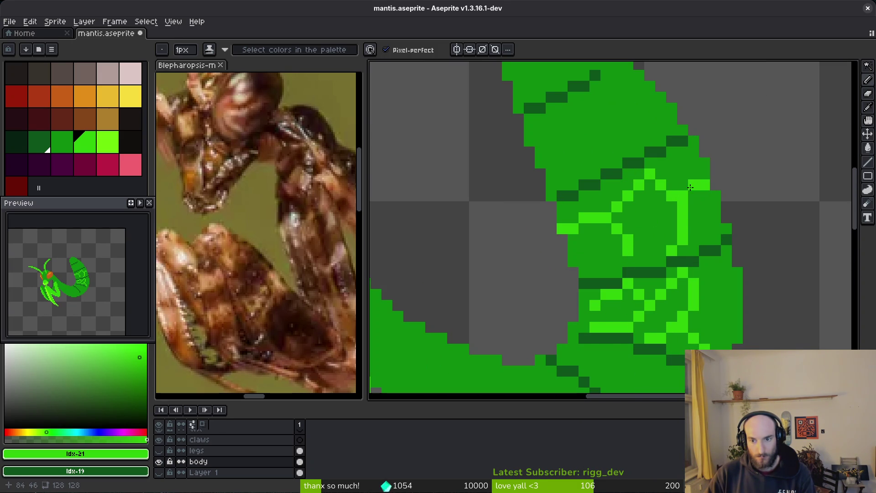
pyautogui.click(625, 208)
pyautogui.moveTo(569, 155); pyautogui.dragTo(573, 210)
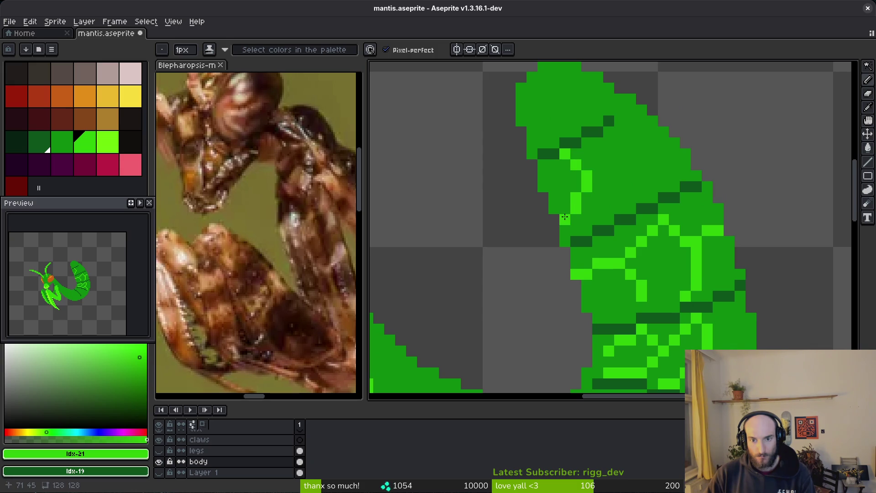
pyautogui.moveTo(603, 169); pyautogui.dragTo(646, 188)
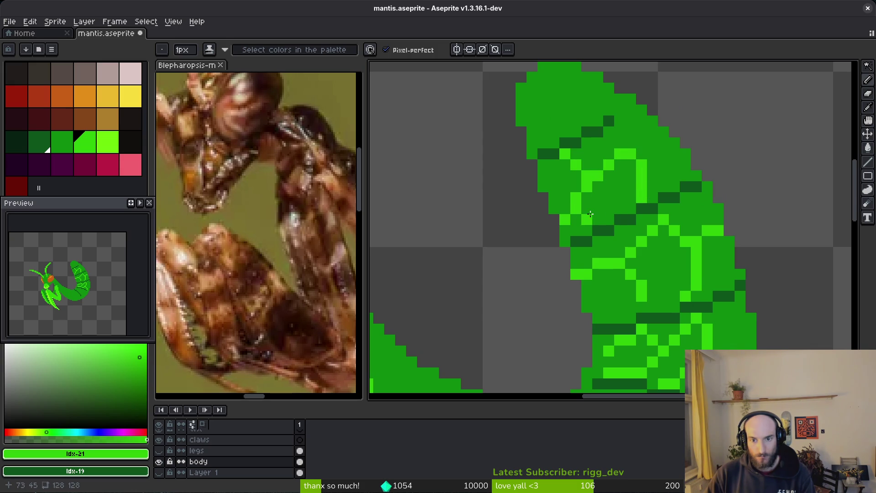
pyautogui.moveTo(624, 122); pyautogui.dragTo(653, 141)
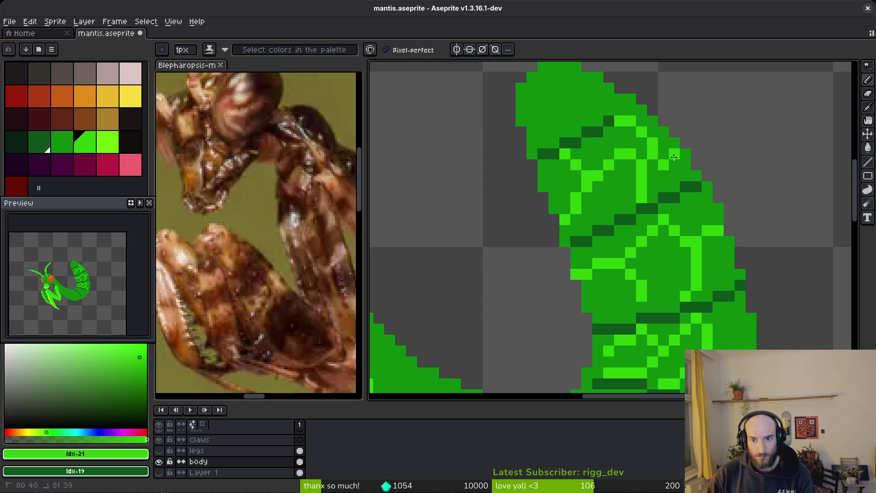
pyautogui.scroll(2, 578, 175)
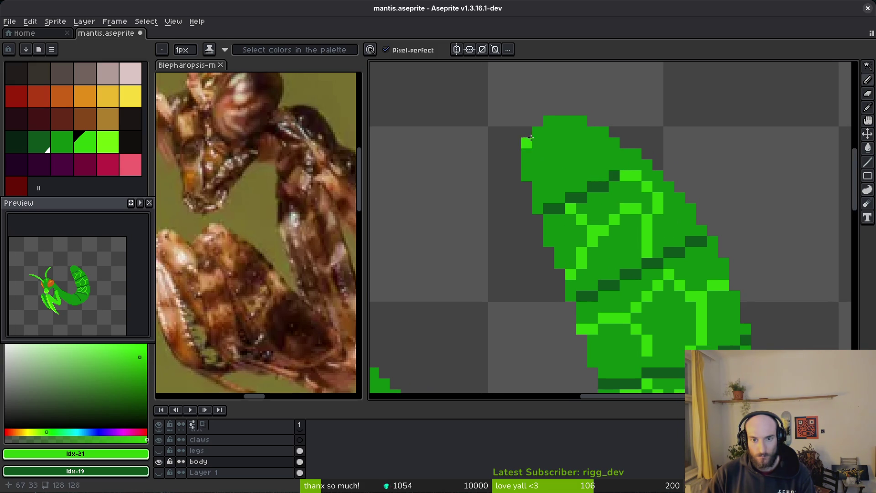
pyautogui.moveTo(531, 137)
pyautogui.mouseDown()
pyautogui.moveTo(592, 176)
pyautogui.moveTo(569, 187)
pyautogui.moveTo(549, 164)
pyautogui.moveTo(538, 189)
pyautogui.mouseUp()
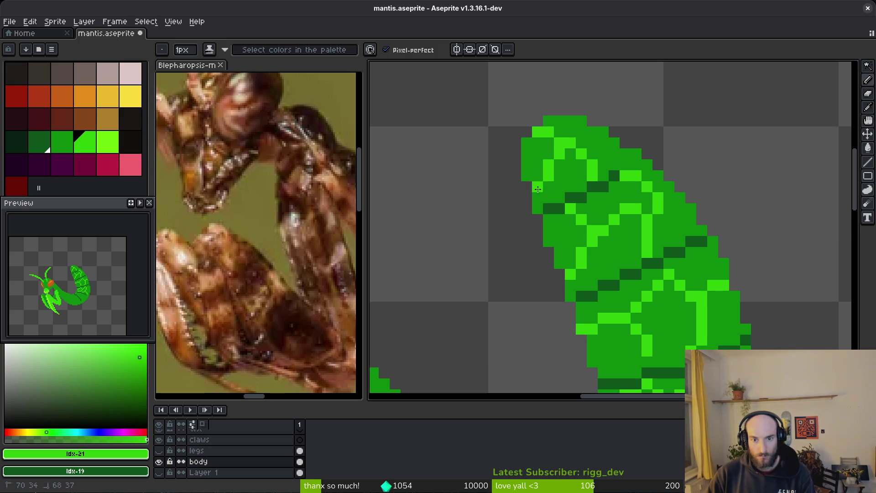
pyautogui.scroll(-6, 610, 202)
pyautogui.scroll(5, 628, 267)
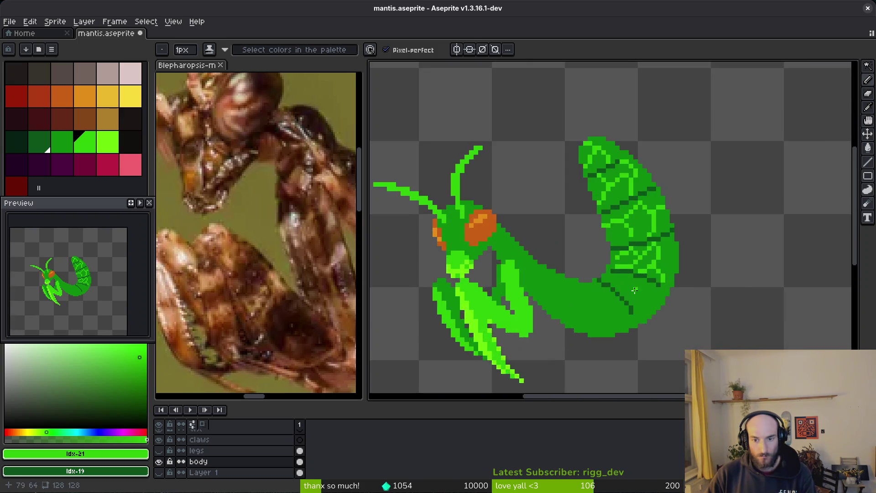
pyautogui.moveTo(634, 277); pyautogui.dragTo(609, 288)
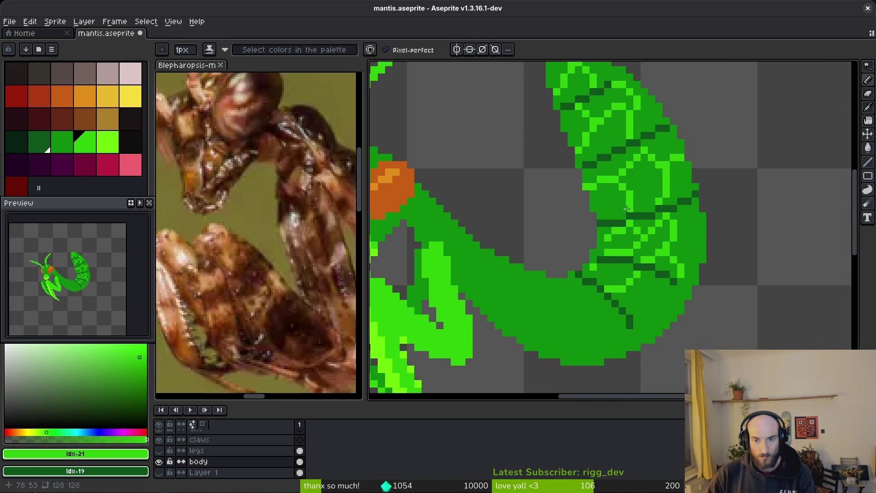
# - Bucket-fill eight abdomen cells and segments with lime green
pyautogui.click(108, 142)
pyautogui.press('g')
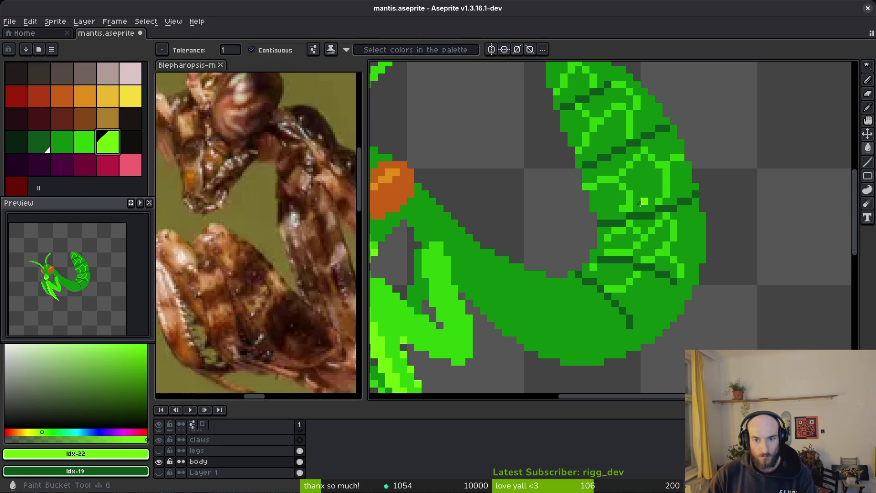
pyautogui.click(608, 201)
pyautogui.click(600, 260)
pyautogui.click(600, 265)
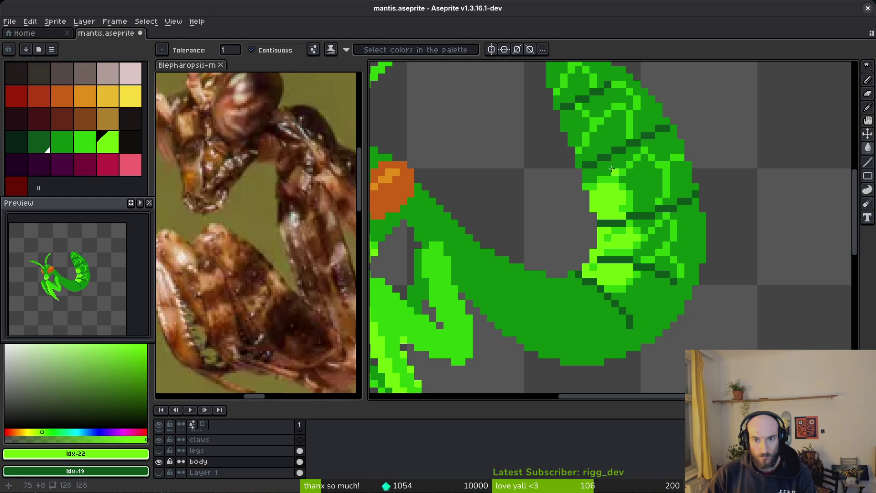
pyautogui.click(638, 181)
pyautogui.click(609, 135)
pyautogui.click(566, 119)
pyautogui.click(563, 81)
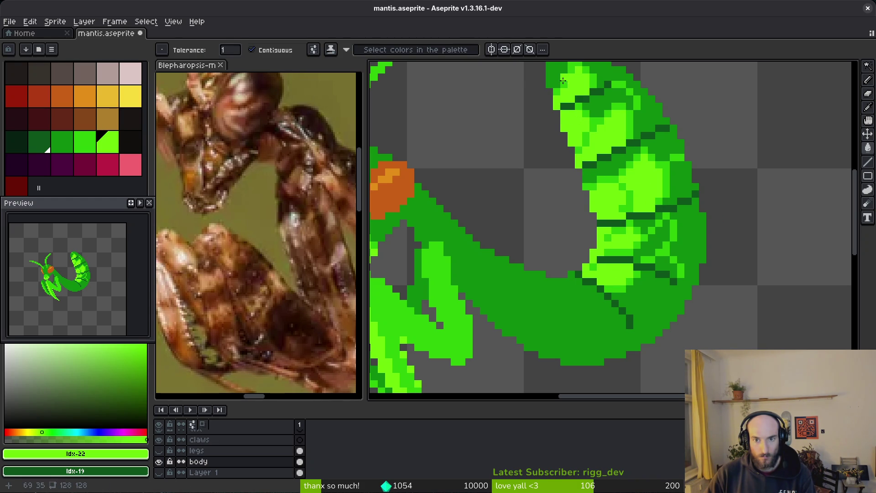
pyautogui.click(665, 246)
pyautogui.scroll(-2, 655, 292)
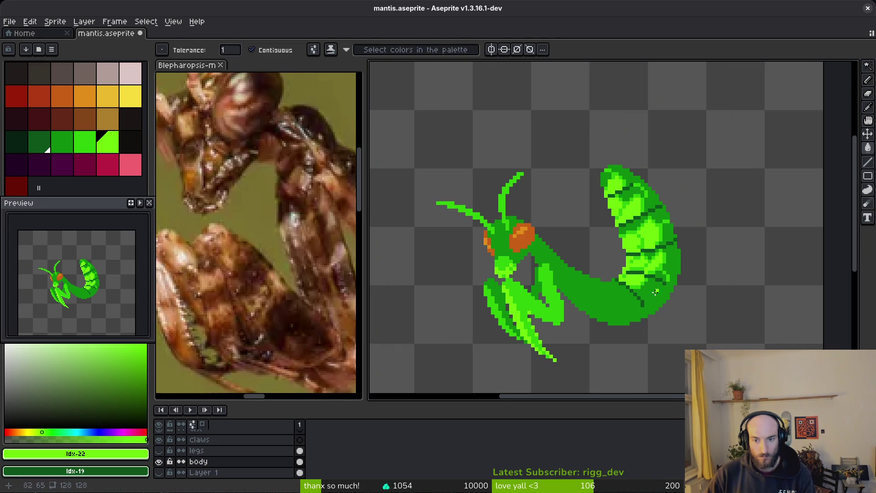
pyautogui.scroll(4, 605, 284)
# - Draw a stair-stepped bright-green line along the mantis's back edge toward the head
pyautogui.press('f')
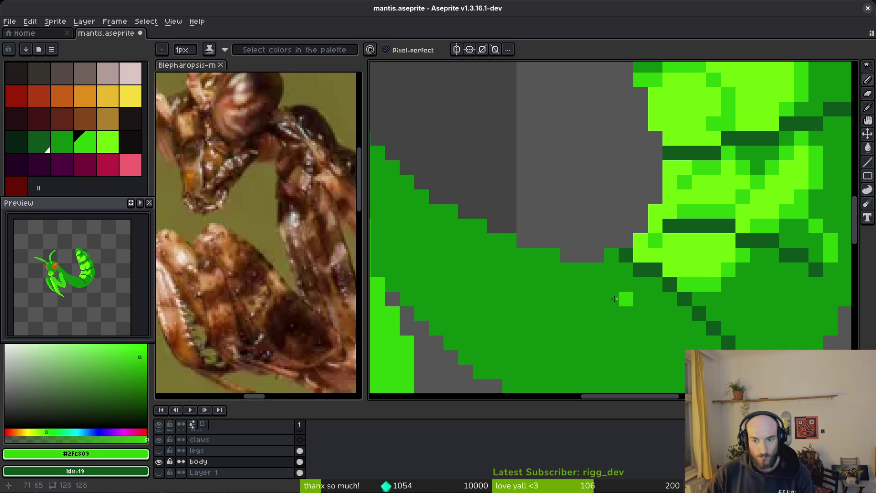
pyautogui.click(582, 272)
pyautogui.moveTo(589, 284)
pyautogui.mouseDown()
pyautogui.moveTo(648, 299)
pyautogui.moveTo(553, 284)
pyautogui.moveTo(564, 282)
pyautogui.moveTo(499, 252)
pyautogui.moveTo(624, 296)
pyautogui.moveTo(594, 295)
pyautogui.moveTo(519, 236)
pyautogui.moveTo(506, 193)
pyautogui.mouseUp()
pyautogui.keyDown('alt'); pyautogui.click(597, 282); pyautogui.keyUp('alt')
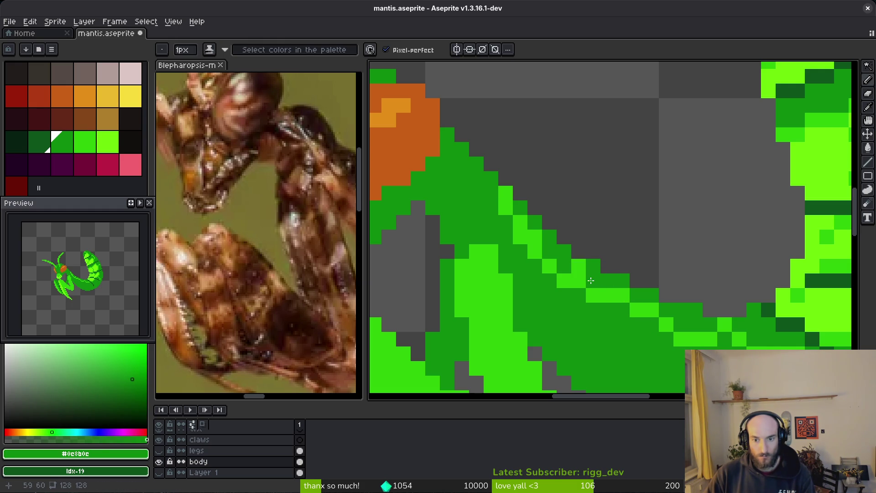
# - Sample the body greens and fill the back highlight strip with lime #6cff0a
pyautogui.keyDown('alt'); pyautogui.click(644, 305); pyautogui.keyUp('alt')
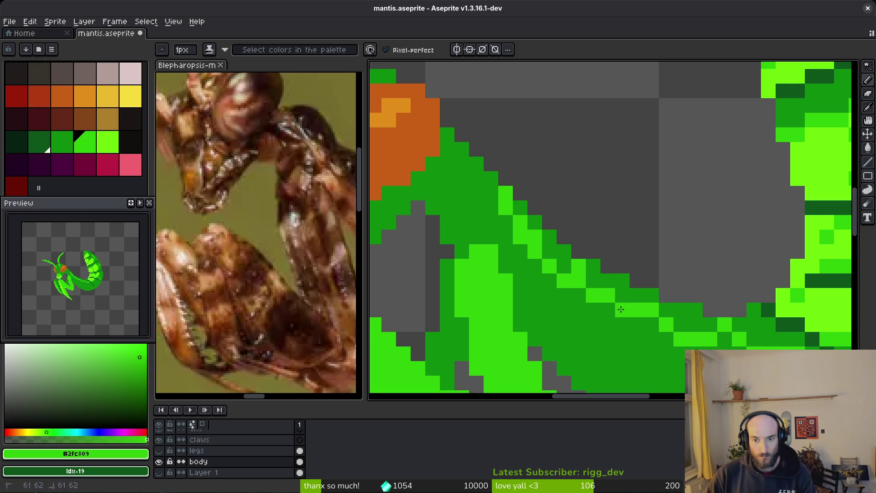
pyautogui.keyDown('alt'); pyautogui.click(575, 269); pyautogui.keyUp('alt')
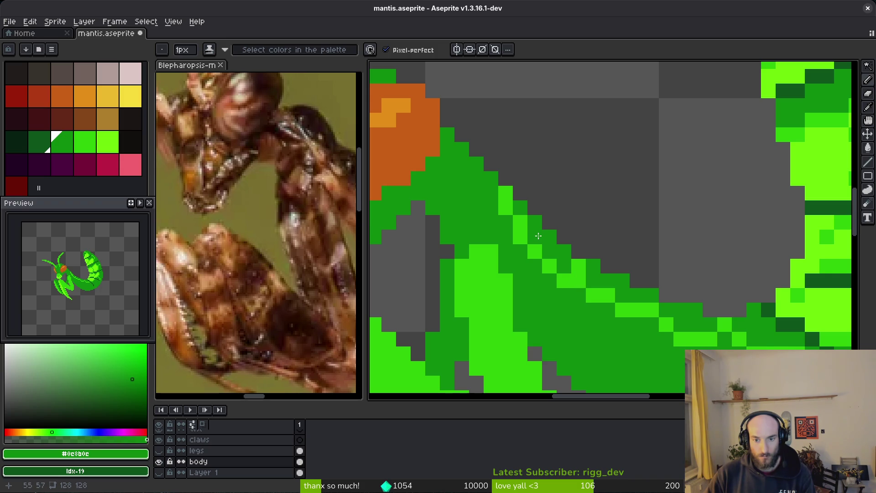
pyautogui.keyDown('alt'); pyautogui.click(811, 303); pyautogui.keyUp('alt')
pyautogui.press('g')
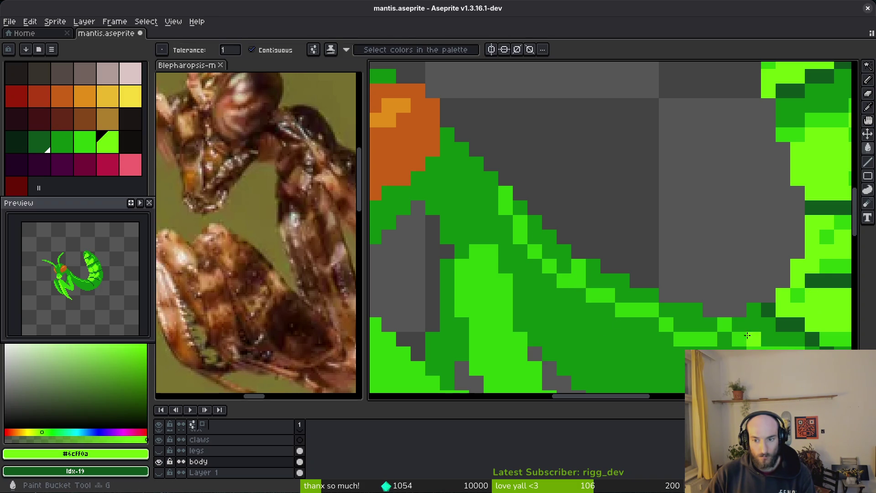
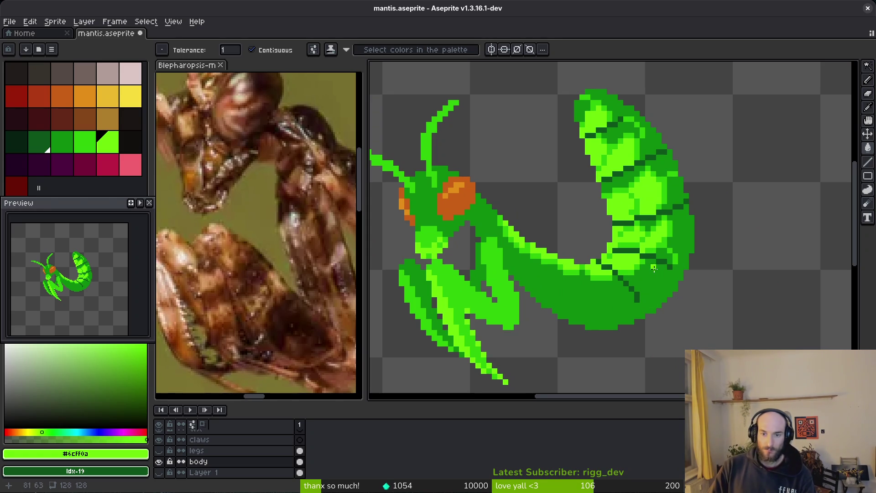
# - Pick the body's medium green as secondary colour and lasso-select the abdomen
pyautogui.press('alt')
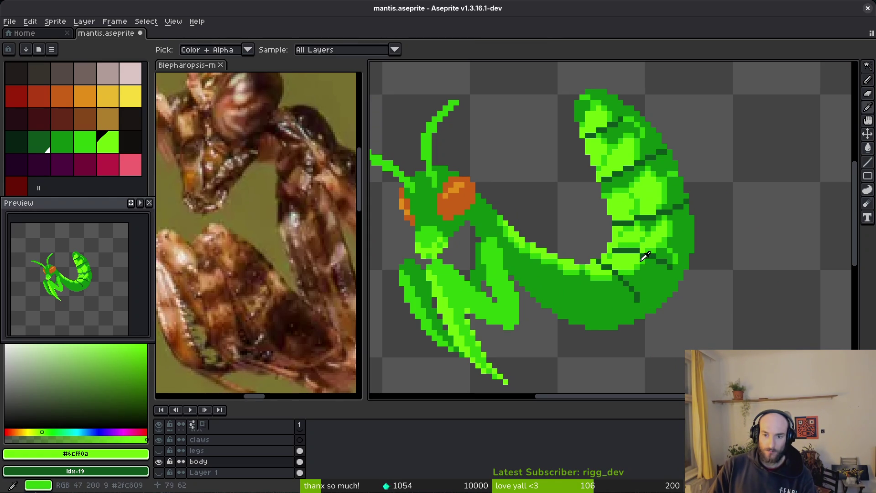
pyautogui.keyDown('alt'); pyautogui.rightClick(649, 258); pyautogui.keyUp('alt')
pyautogui.press('q')
pyautogui.moveTo(644, 108)
pyautogui.mouseDown()
pyautogui.moveTo(598, 87)
pyautogui.moveTo(492, 227)
pyautogui.moveTo(686, 261)
pyautogui.moveTo(645, 89)
pyautogui.mouseUp()
pyautogui.press('alt')
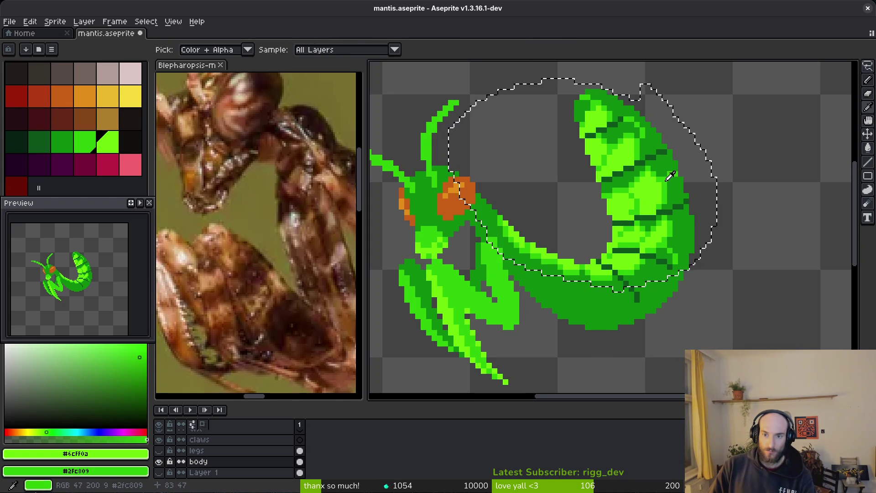
pyautogui.hotkey('shift', 'r')
pyautogui.scroll(-2, 684, 227)
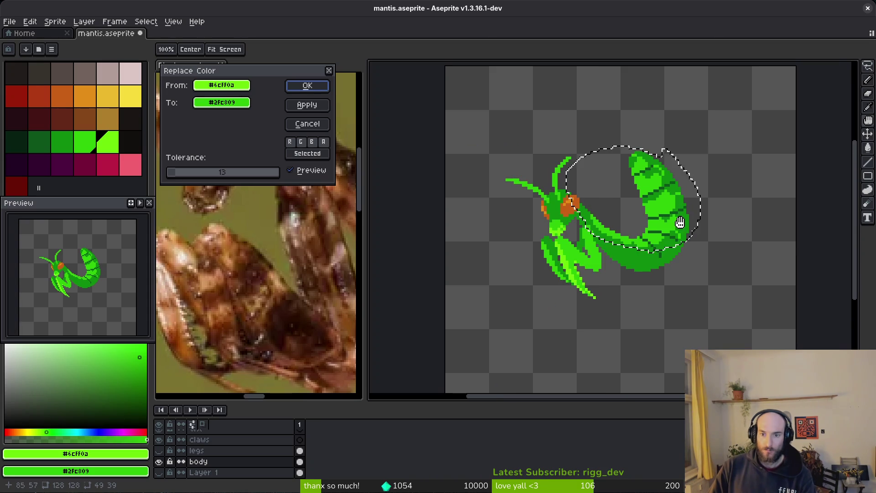
pyautogui.scroll(2, 684, 227)
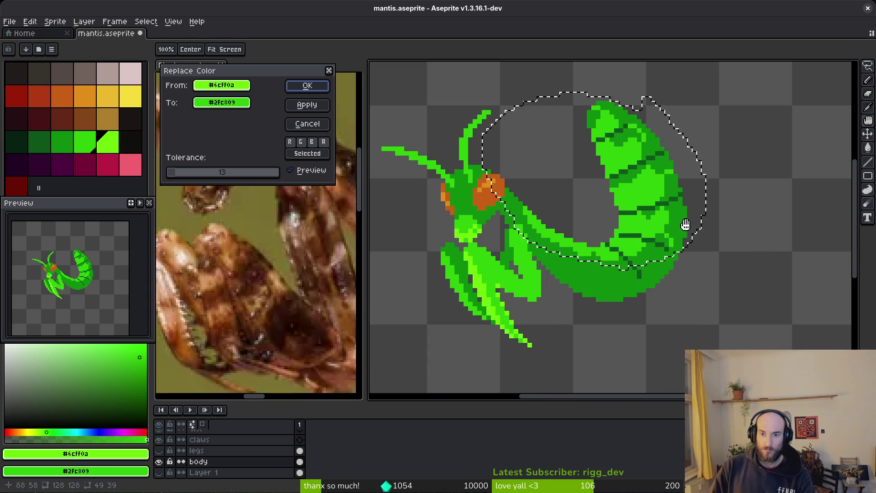
pyautogui.press('Escape')
pyautogui.scroll(1, 671, 209)
# - Replace the abdomen's medium green with the darkest green
pyautogui.keyDown('alt'); pyautogui.click(671, 208); pyautogui.keyUp('alt')
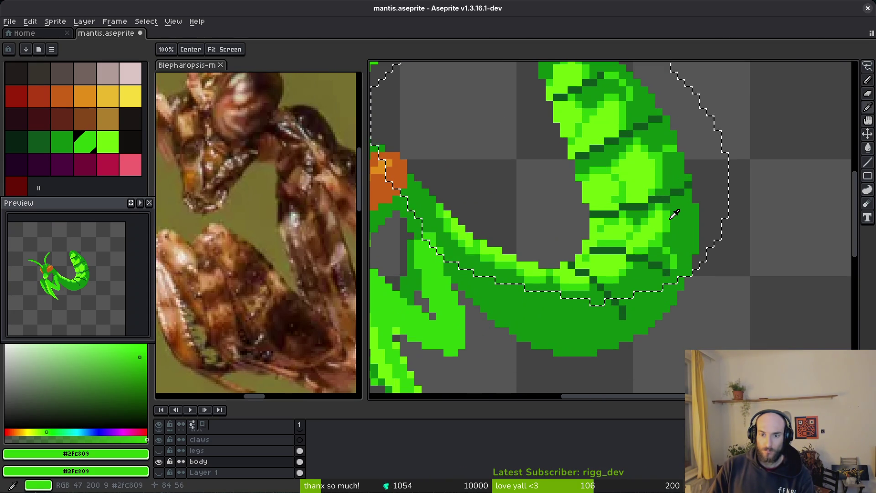
pyautogui.rightClick(29, 146)
pyautogui.hotkey('shift', 'r')
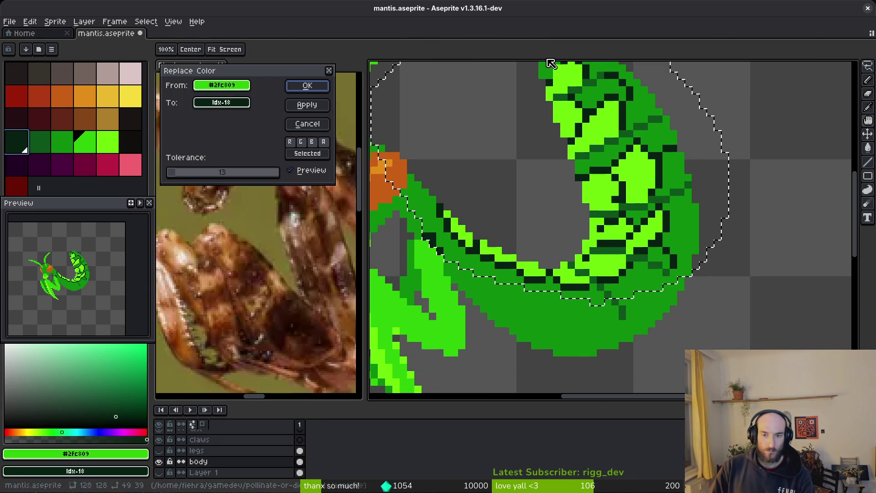
pyautogui.click(306, 86)
# - Replace the abdomen's lime with medium green
pyautogui.press(']')
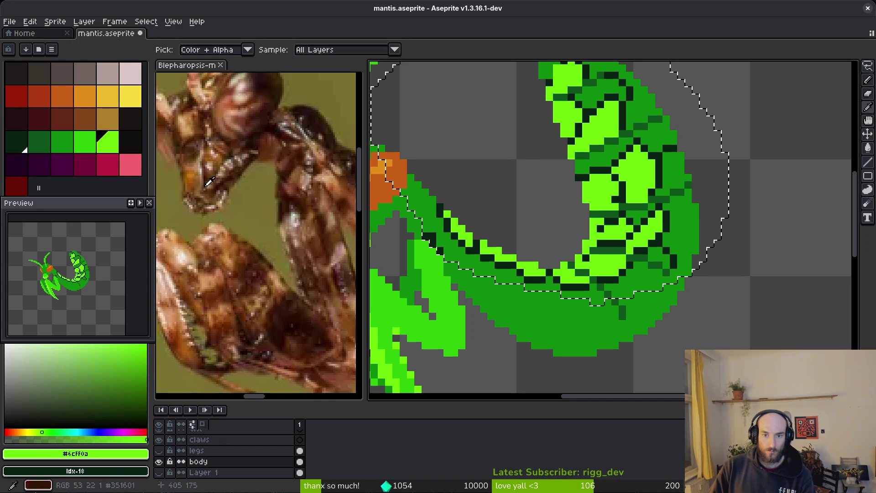
pyautogui.rightClick(90, 148)
pyautogui.hotkey('shift', 'r')
pyautogui.click(307, 86)
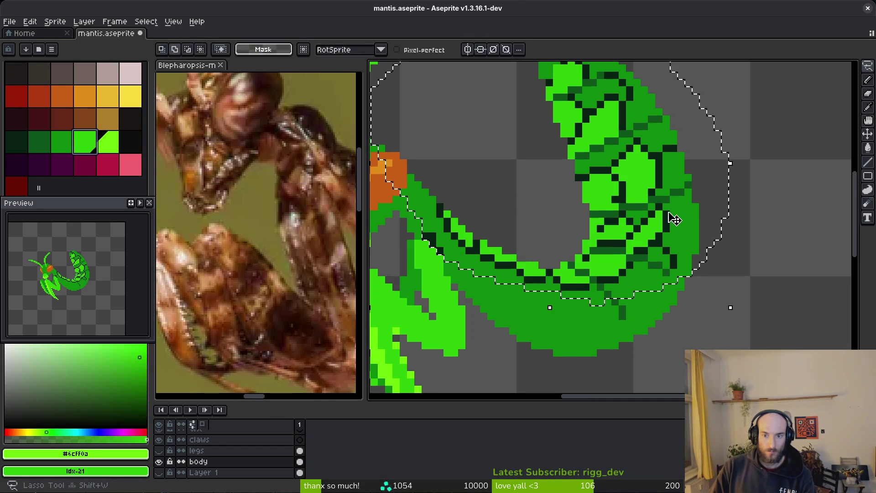
# - Recolour the near-black abdomen lines dark green and clear the selection
pyautogui.click(673, 214)
pyautogui.rightClick(39, 141)
pyautogui.hotkey('shift', 'r')
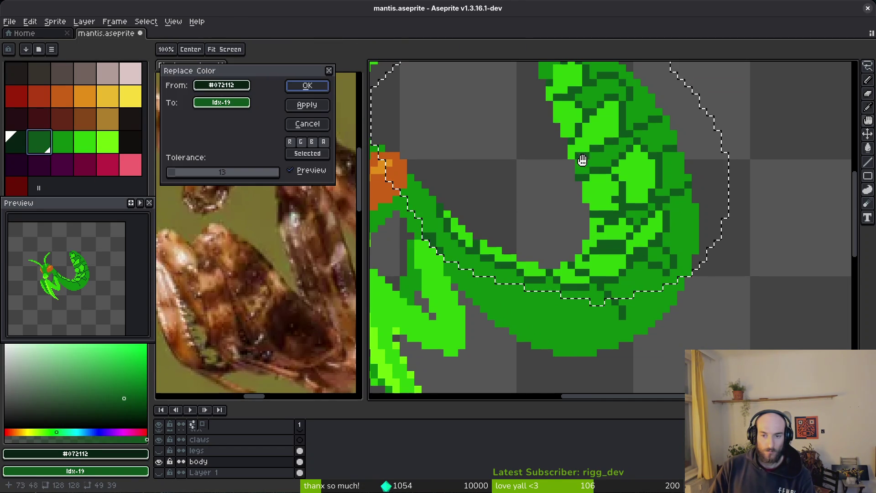
pyautogui.scroll(-2, 686, 218)
pyautogui.press('Return')
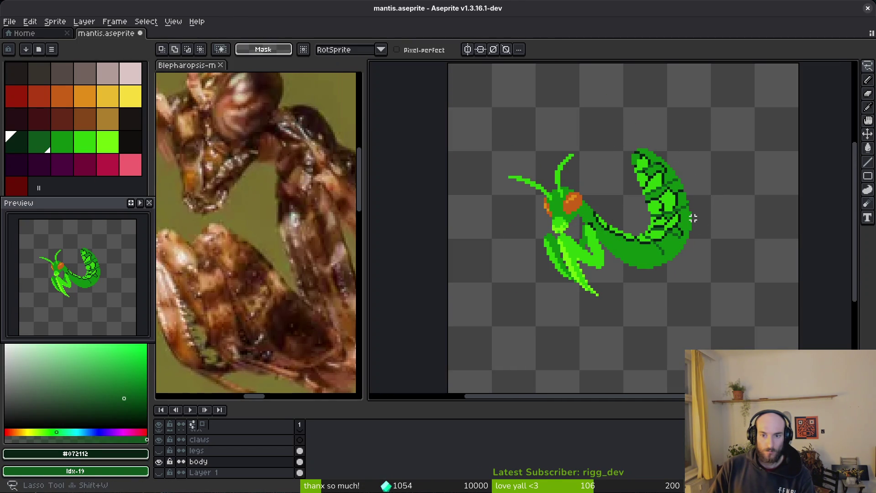
pyautogui.hotkey('ctrl', 'd')
# - Preview turning the dark lines yellow, then cancel that replacement
pyautogui.scroll(2, 676, 224)
pyautogui.scroll(1, 676, 225)
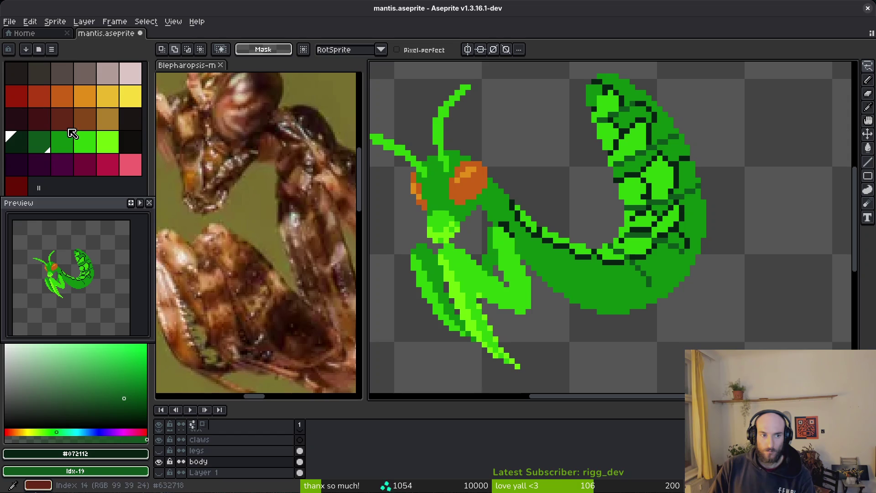
pyautogui.rightClick(131, 96)
pyautogui.hotkey('shift', 'r')
pyautogui.scroll(-2, 633, 239)
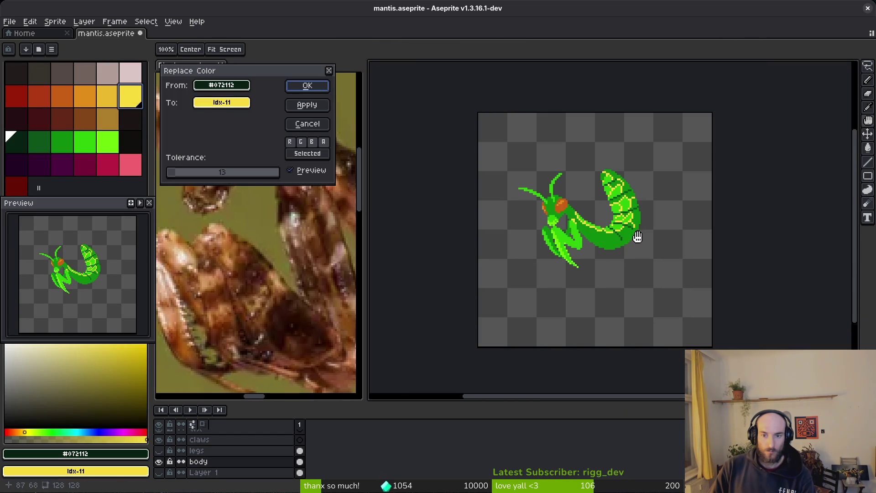
pyautogui.press('Escape')
pyautogui.scroll(1, 589, 214)
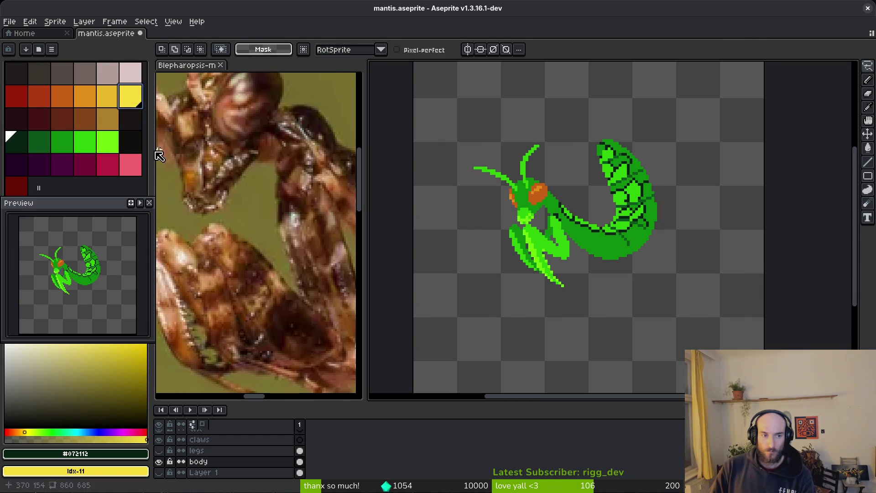
# - Replace the dark lines with lime instead
pyautogui.rightClick(107, 141)
pyautogui.hotkey('shift', 'r')
pyautogui.scroll(-2, 682, 232)
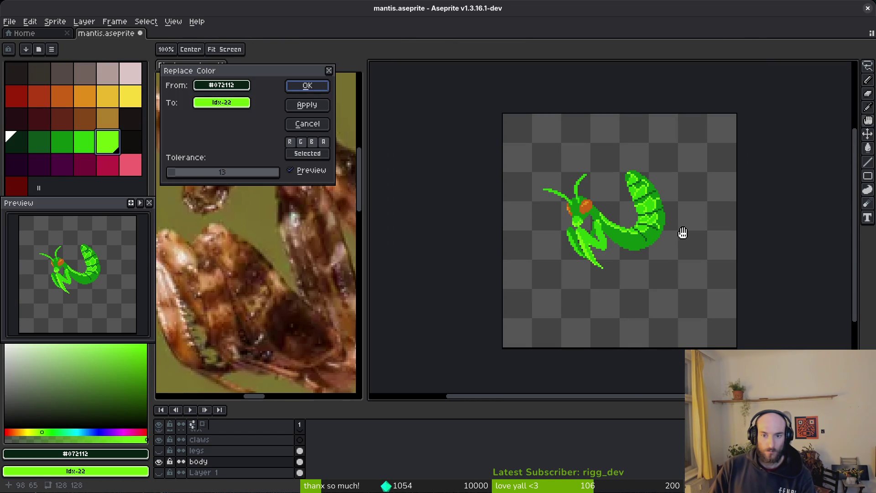
pyautogui.scroll(-1, 667, 227)
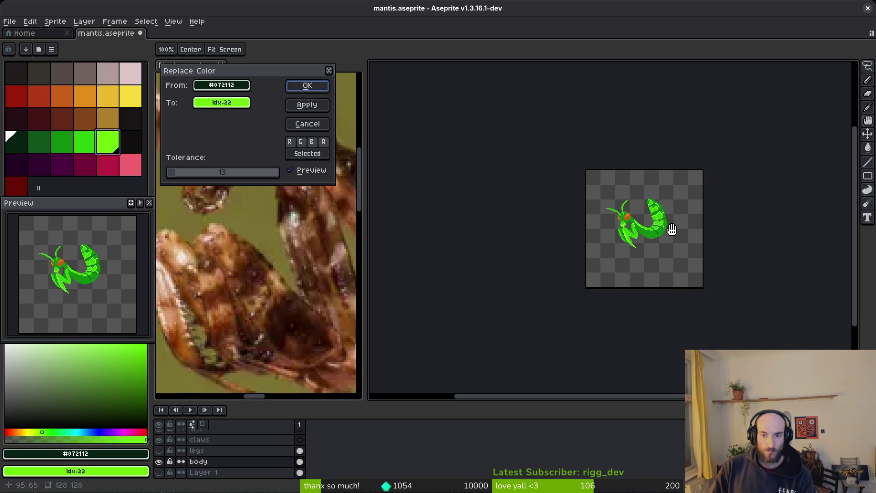
pyautogui.scroll(3, 668, 230)
pyautogui.press('Return')
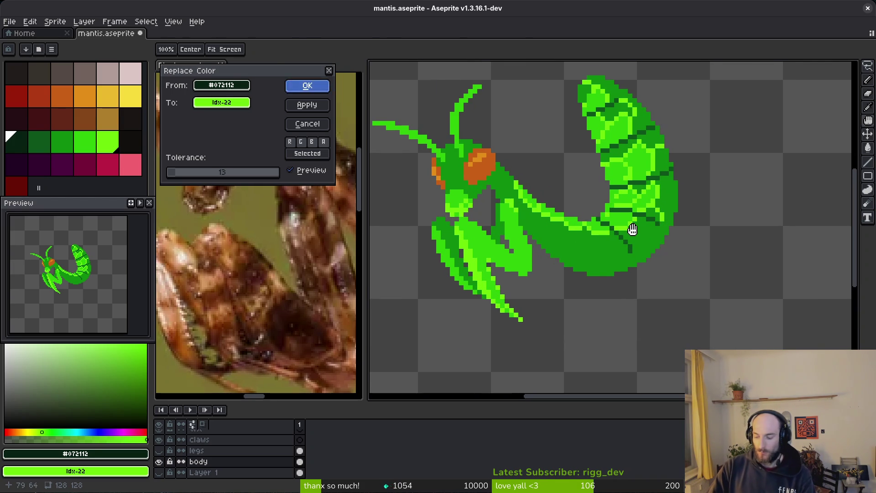
pyautogui.scroll(3, 570, 237)
# - Sample dark green #0d541b and draw segment lines across the lower abdomen and underside
pyautogui.keyDown('alt'); pyautogui.click(453, 178); pyautogui.keyUp('alt')
pyautogui.press('w')
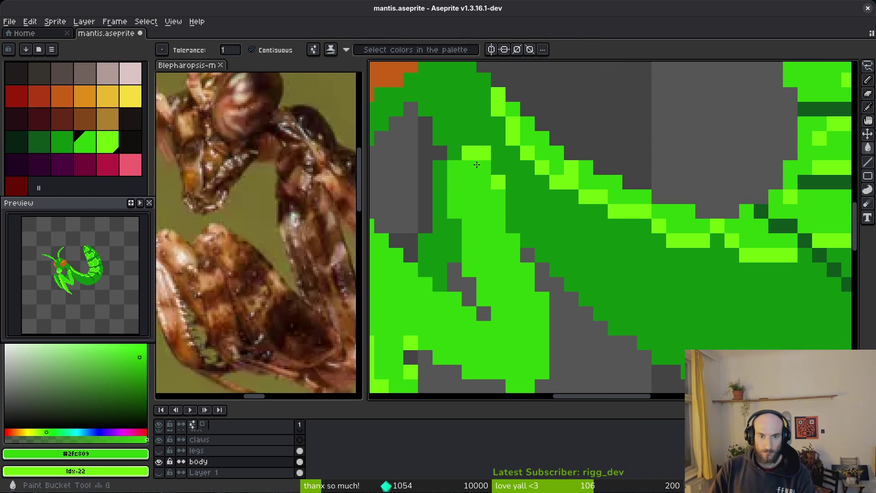
pyautogui.scroll(-3, 593, 234)
pyautogui.scroll(-4, 593, 234)
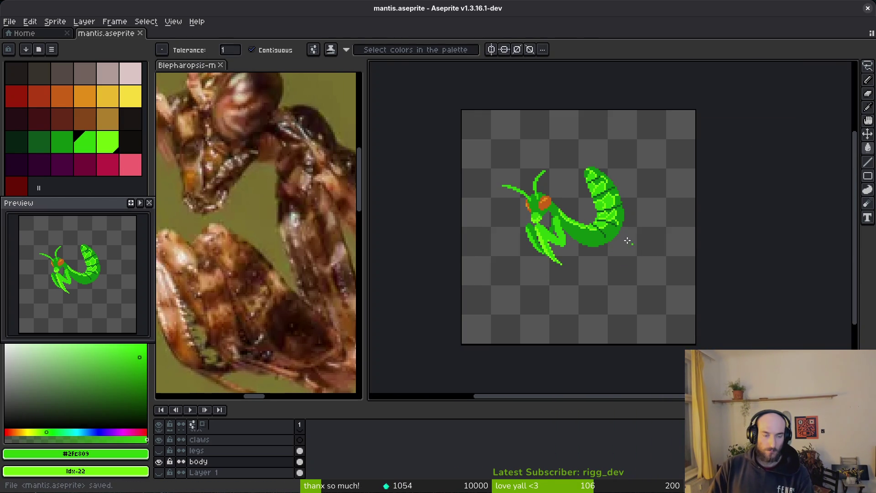
pyautogui.scroll(5, 618, 231)
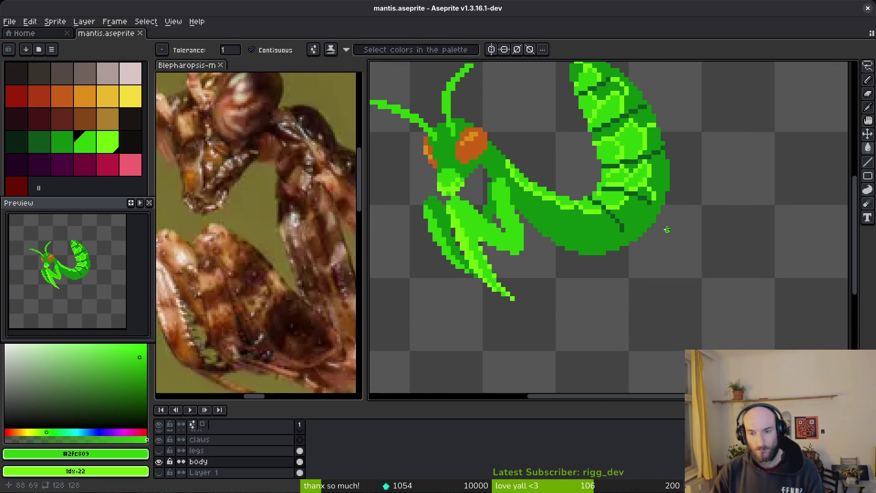
pyautogui.keyDown('alt'); pyautogui.click(638, 161); pyautogui.keyUp('alt')
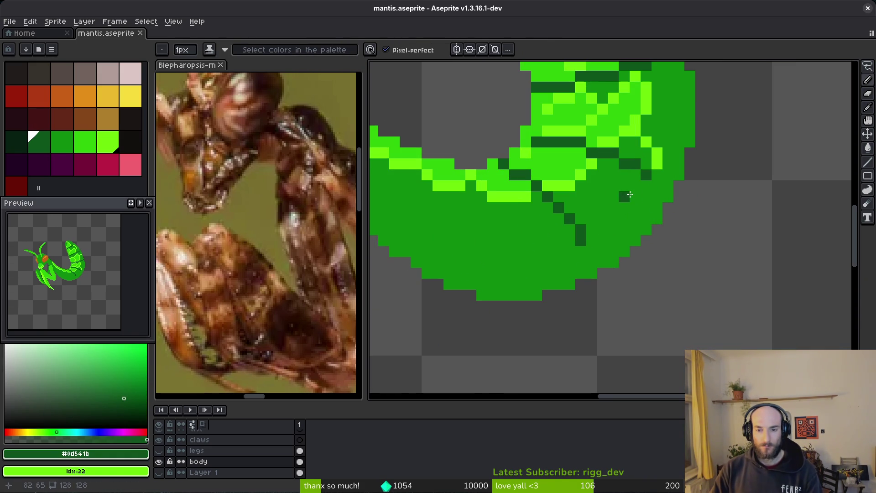
pyautogui.moveTo(635, 186); pyautogui.dragTo(623, 211)
pyautogui.moveTo(683, 133); pyautogui.dragTo(657, 194)
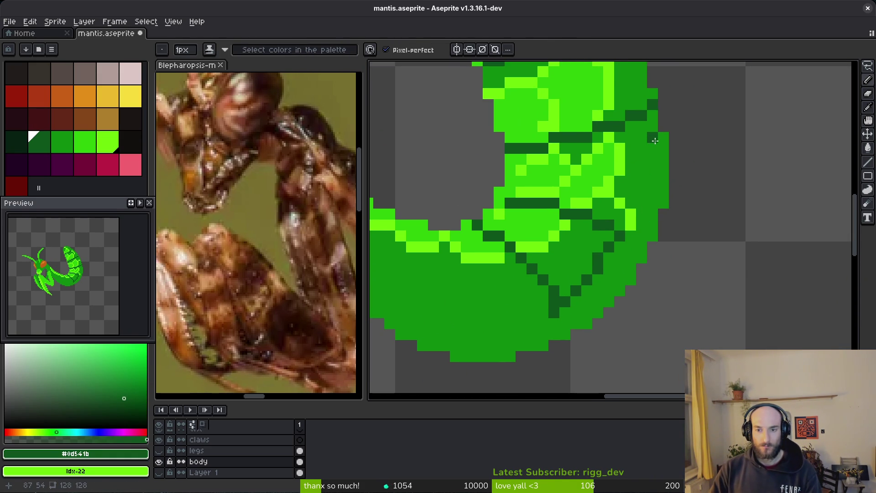
pyautogui.moveTo(665, 160)
pyautogui.mouseDown()
pyautogui.moveTo(644, 223)
pyautogui.moveTo(541, 310)
pyautogui.mouseUp()
pyautogui.moveTo(544, 312)
pyautogui.mouseDown()
pyautogui.moveTo(573, 289)
pyautogui.moveTo(653, 258)
pyautogui.mouseUp()
pyautogui.moveTo(657, 258)
pyautogui.mouseDown()
pyautogui.moveTo(509, 257)
pyautogui.moveTo(409, 180)
pyautogui.moveTo(491, 251)
pyautogui.mouseUp()
# - Sample the abdomen's greens and turn a few outline pixels medium green
pyautogui.scroll(-3, 292, 237)
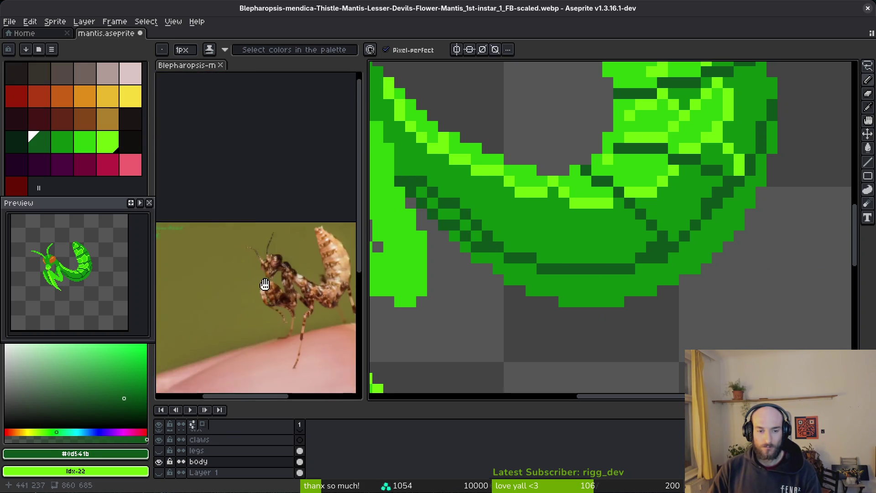
pyautogui.scroll(4, 308, 241)
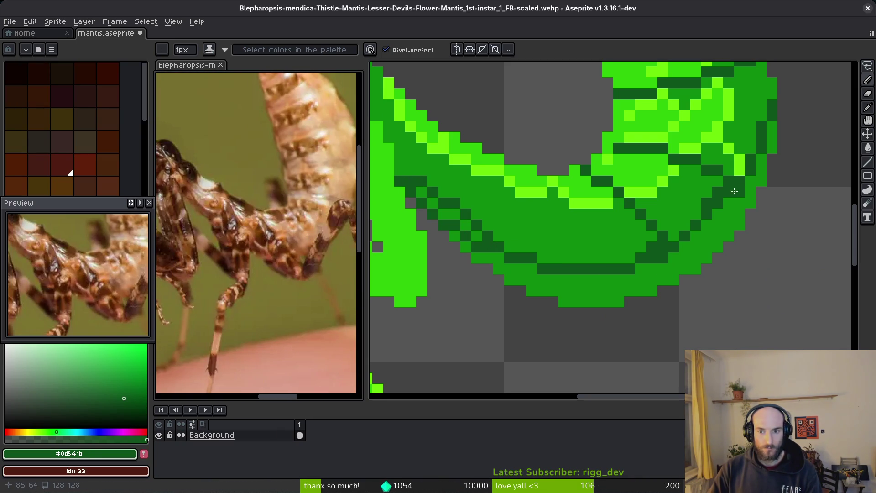
pyautogui.click(738, 192)
pyautogui.press('alt')
pyautogui.click(735, 167)
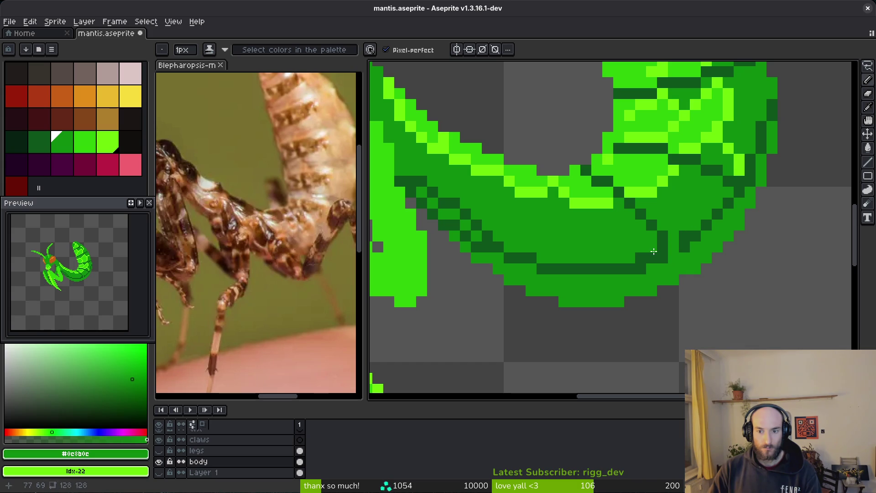
pyautogui.keyDown('alt'); pyautogui.click(674, 251); pyautogui.keyUp('alt')
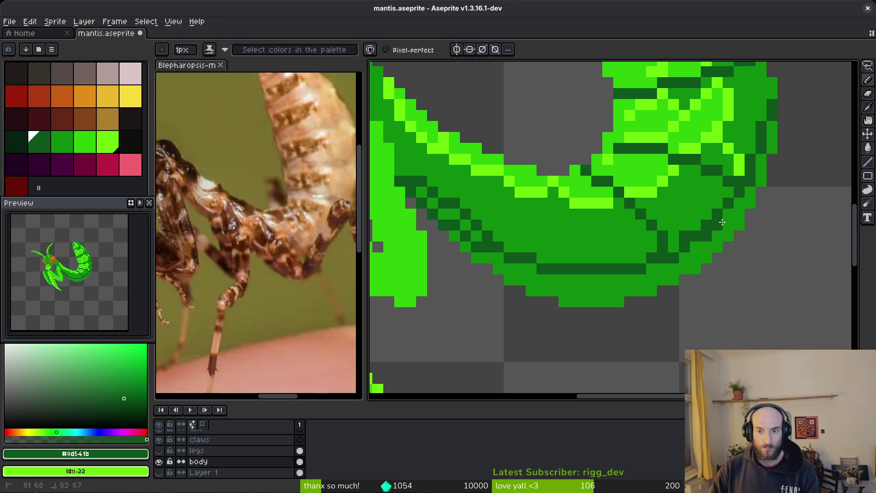
pyautogui.keyDown('alt'); pyautogui.click(731, 194); pyautogui.keyUp('alt')
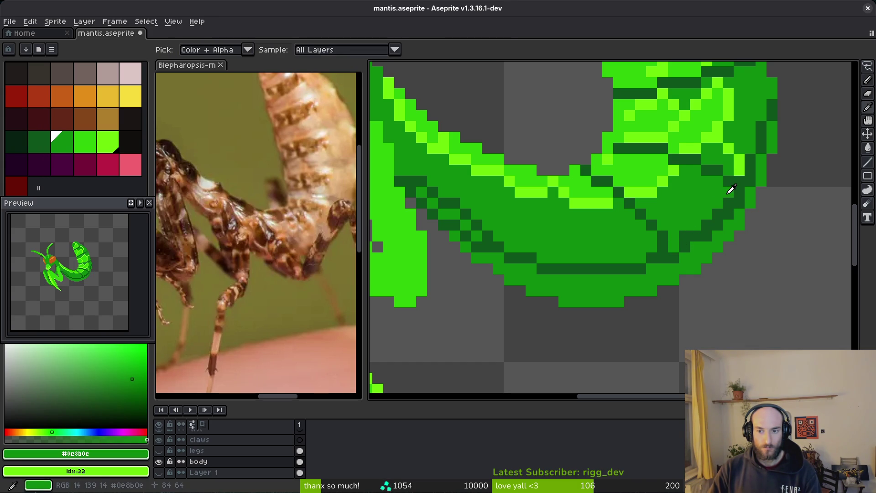
pyautogui.keyDown('alt'); pyautogui.click(693, 245); pyautogui.keyUp('alt')
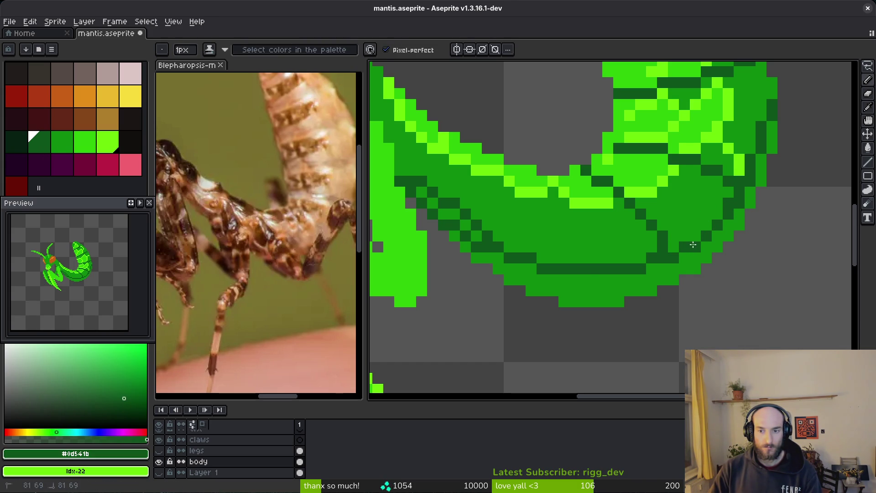
pyautogui.keyDown('alt'); pyautogui.click(517, 232); pyautogui.keyUp('alt')
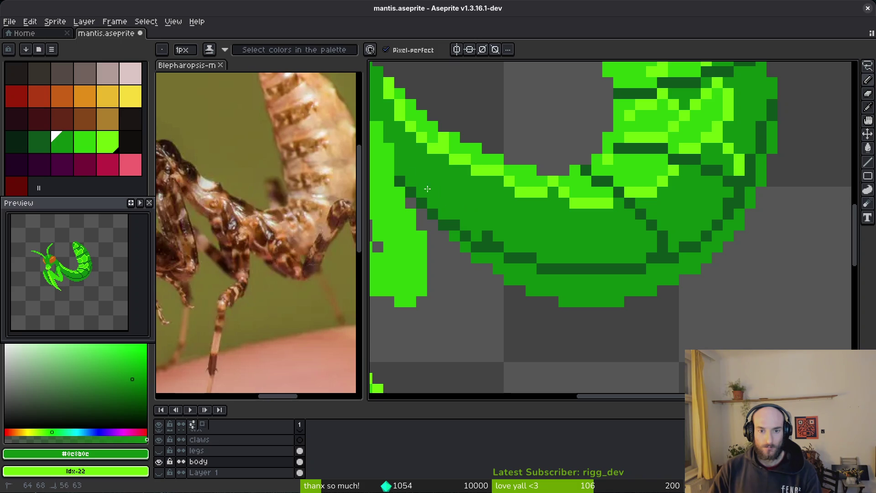
pyautogui.moveTo(488, 236); pyautogui.dragTo(499, 239)
# - Flood-fill the abdomen's lower rim and small body-edge patches with dark green
pyautogui.keyDown('alt'); pyautogui.click(494, 242); pyautogui.keyUp('alt')
pyautogui.press('g')
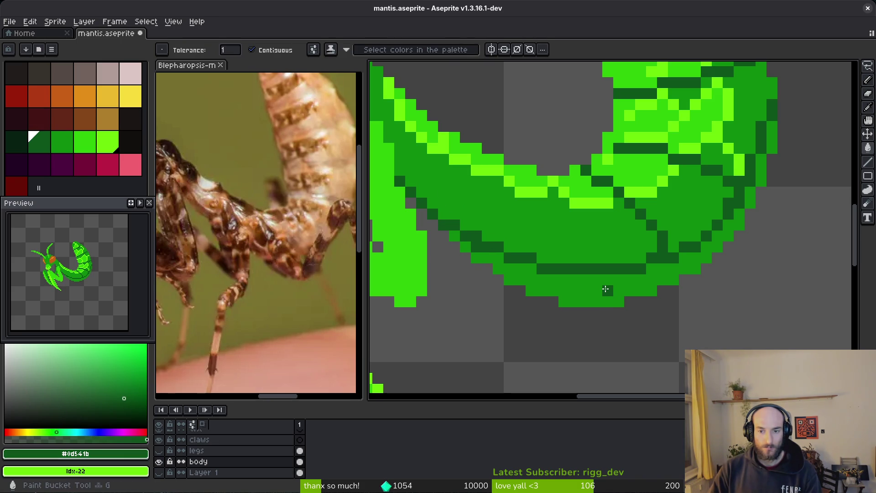
pyautogui.click(606, 289)
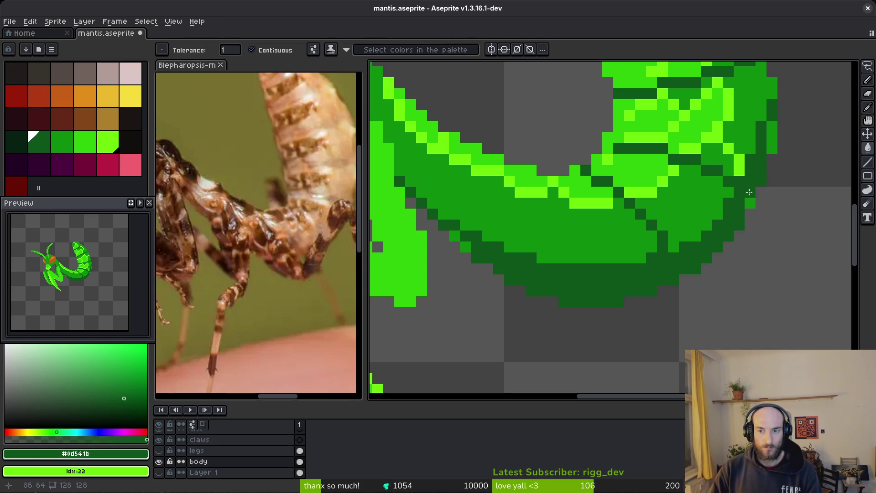
pyautogui.click(768, 154)
pyautogui.click(749, 201)
pyautogui.scroll(-3, 655, 234)
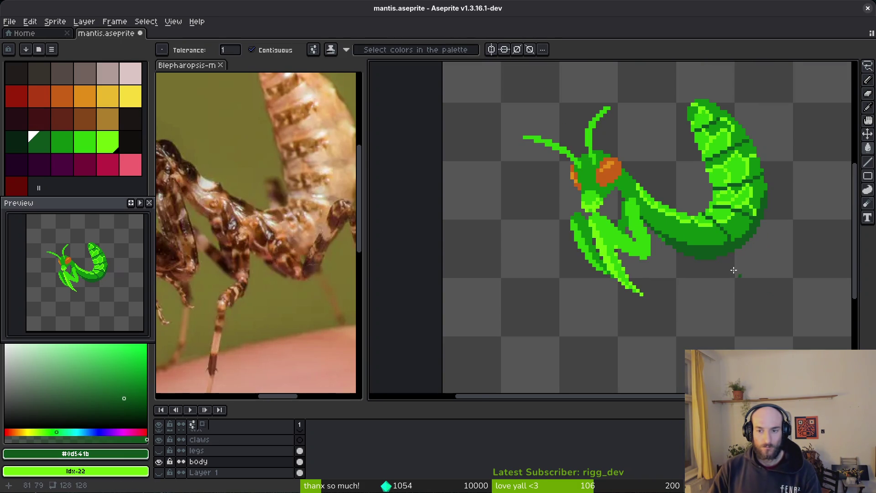
pyautogui.scroll(2, 655, 234)
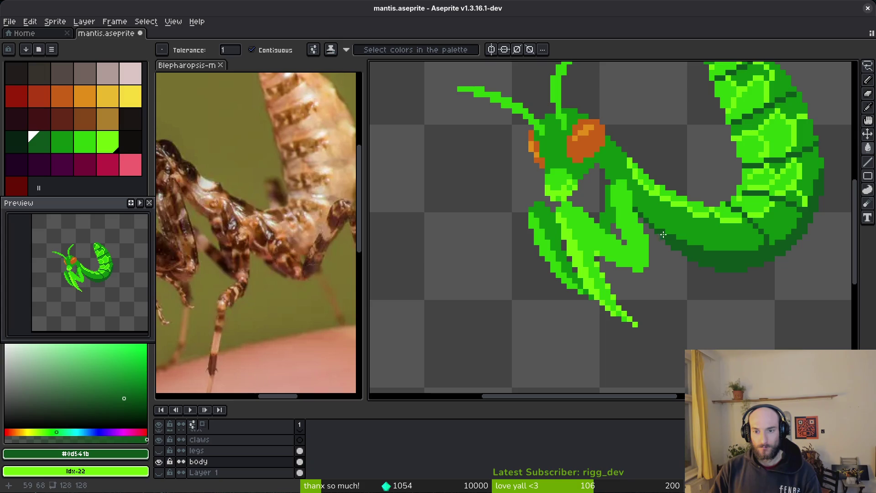
# - Draw a dark green stepped edge along the body with the pencil
pyautogui.scroll(4, 691, 247)
pyautogui.press('b')
pyautogui.click(568, 155)
pyautogui.click(545, 133)
pyautogui.click(568, 111)
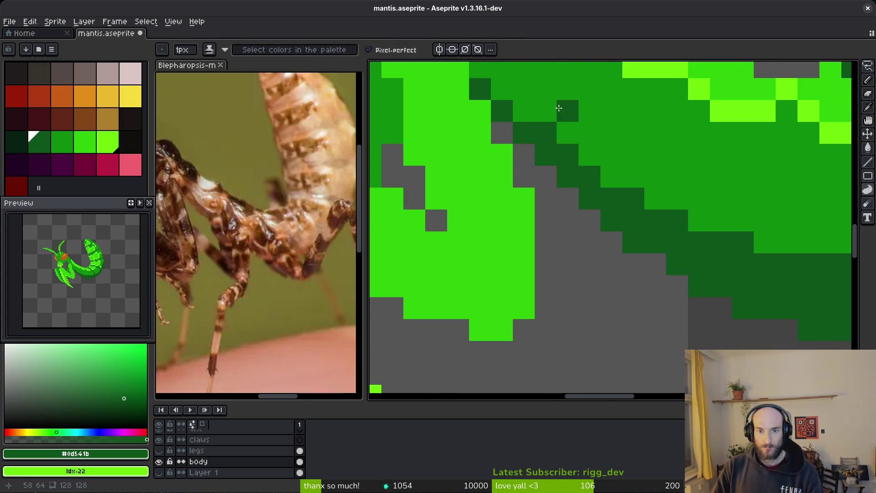
pyautogui.moveTo(559, 108); pyautogui.dragTo(701, 310)
pyautogui.click(666, 290)
pyautogui.moveTo(645, 270); pyautogui.dragTo(622, 247)
pyautogui.click(623, 225)
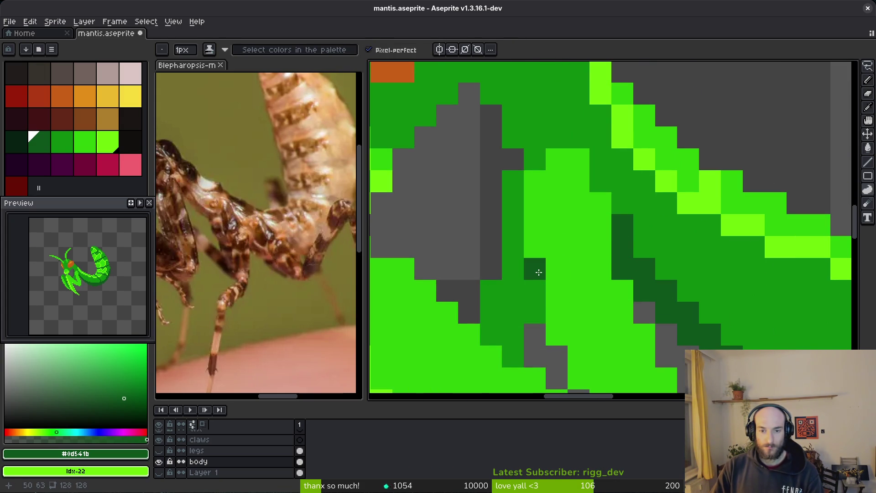
# - Add a dark green diagonal of pixels below the head
pyautogui.scroll(-3, 536, 273)
pyautogui.scroll(3, 543, 174)
pyautogui.click(524, 147)
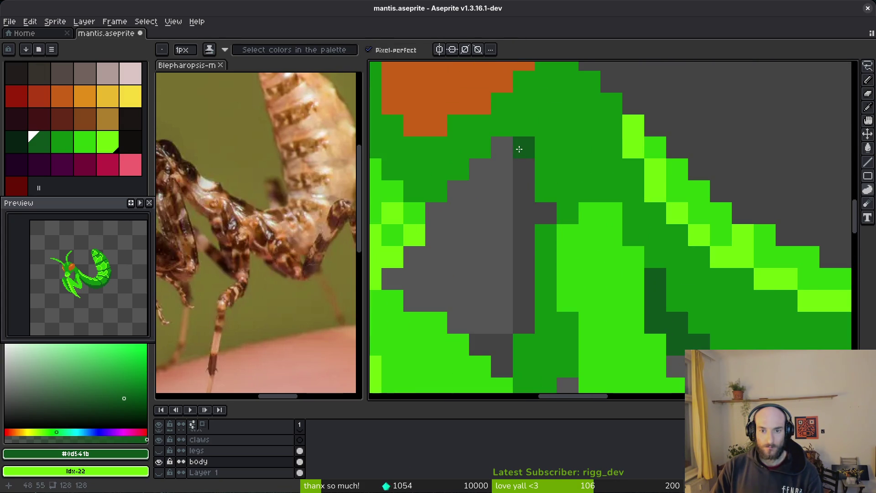
pyautogui.click(546, 169)
pyautogui.scroll(-3, 677, 256)
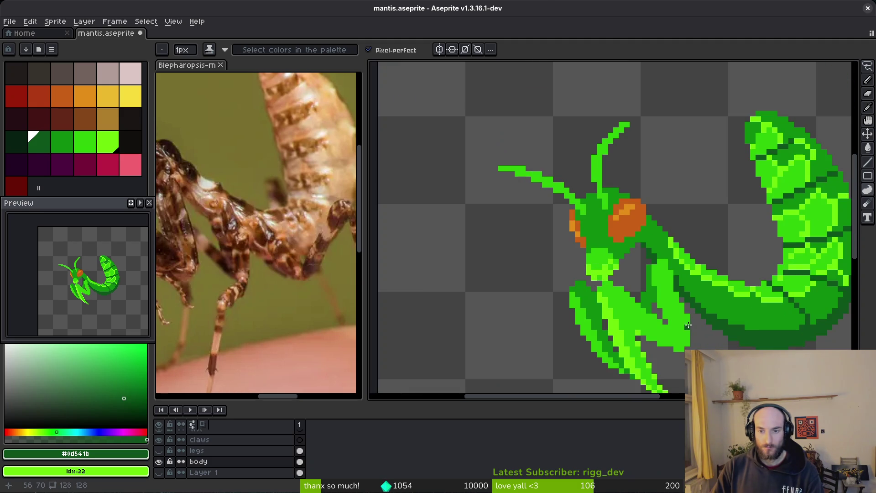
pyautogui.scroll(3, 688, 276)
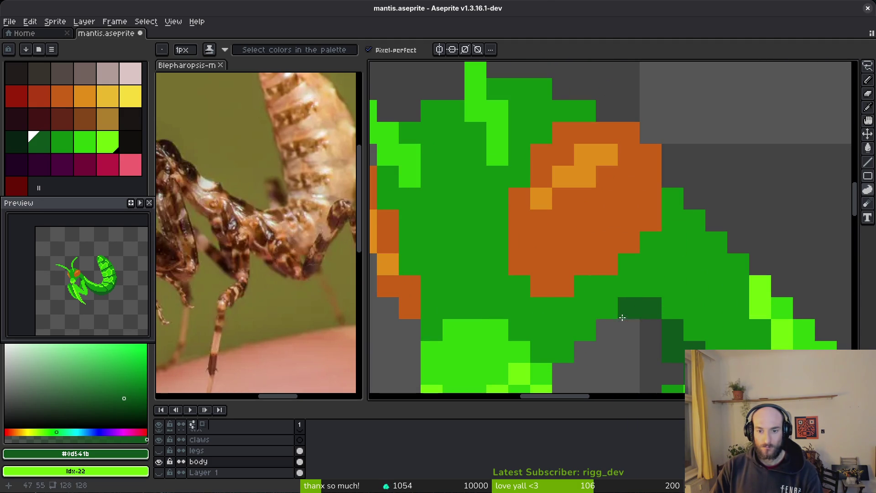
pyautogui.scroll(-3, 628, 258)
pyautogui.scroll(3, 610, 224)
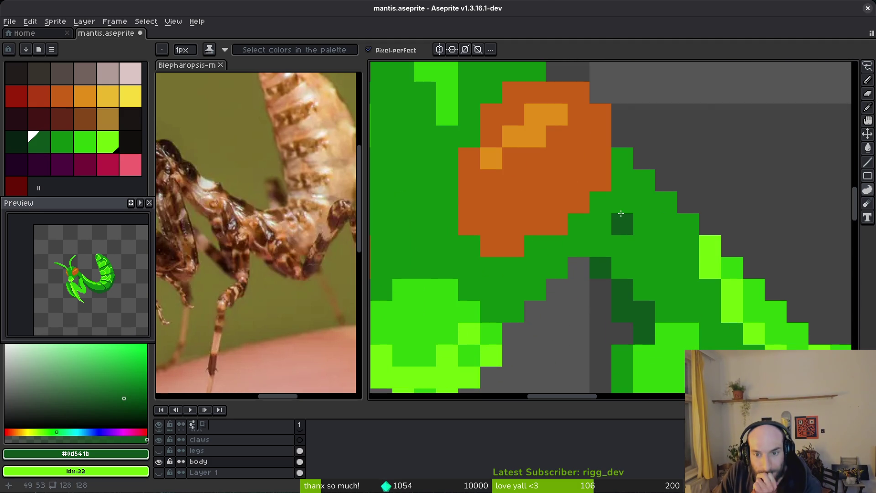
# - Dot dark green pixels around the neck, undoing one stray pixel
pyautogui.click(601, 246)
pyautogui.click(623, 203)
pyautogui.click(641, 246)
pyautogui.scroll(-3, 664, 286)
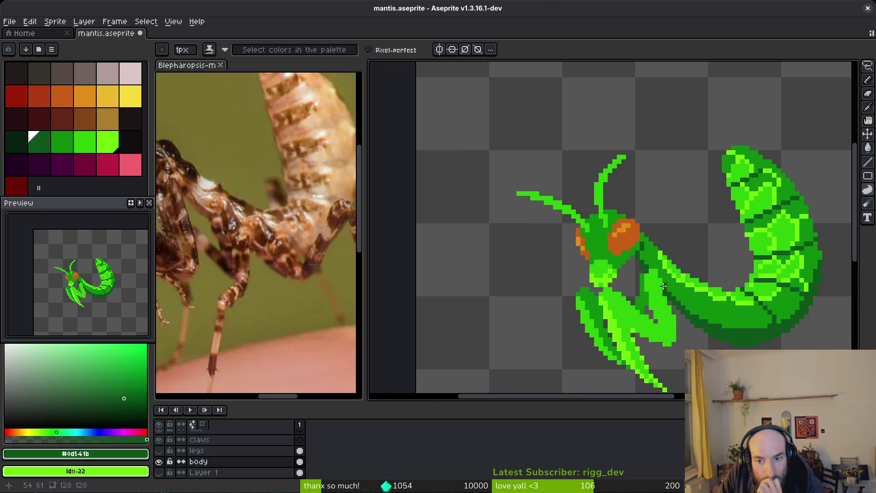
pyautogui.scroll(3, 650, 260)
pyautogui.click(657, 258)
pyautogui.moveTo(655, 259); pyautogui.dragTo(630, 240)
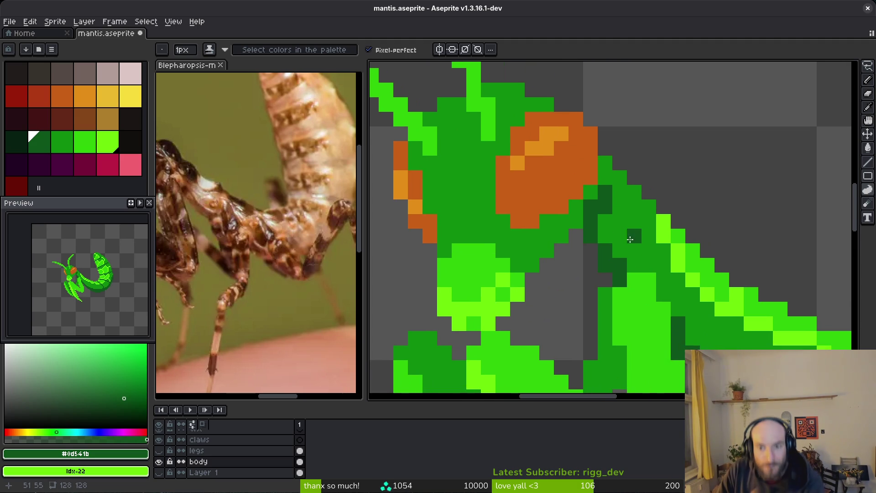
pyautogui.hotkey('ctrl', 'z')
# - Draw a bright green line down the neck by the eye and recolour dark neck pixels
pyautogui.keyDown('alt'); pyautogui.click(603, 210); pyautogui.keyUp('alt')
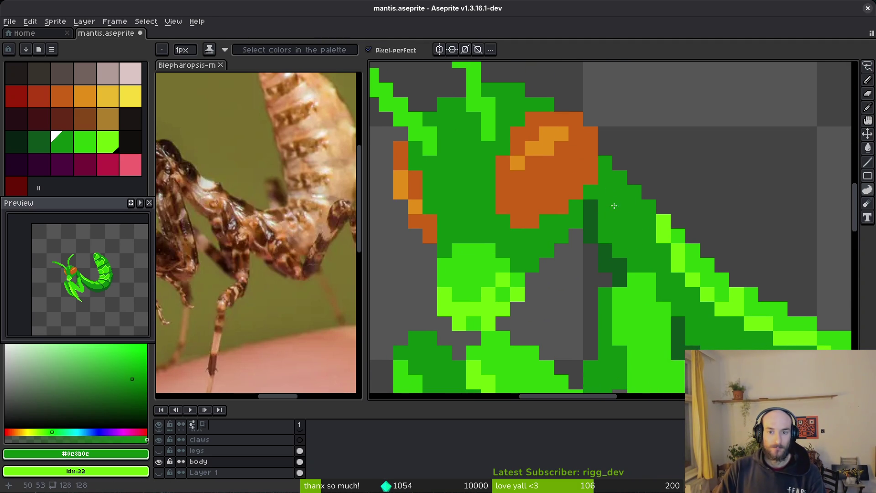
pyautogui.scroll(-3, 614, 205)
pyautogui.scroll(3, 605, 215)
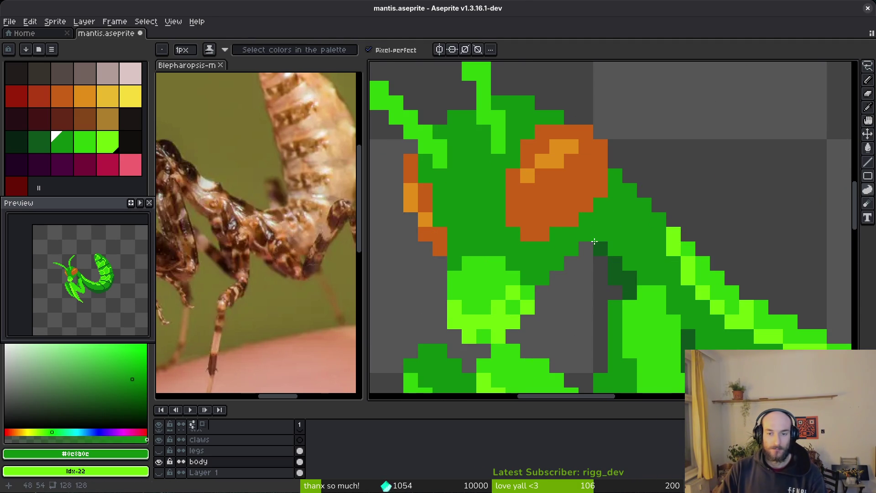
pyautogui.keyDown('alt'); pyautogui.click(511, 275); pyautogui.keyUp('alt')
pyautogui.click(594, 218)
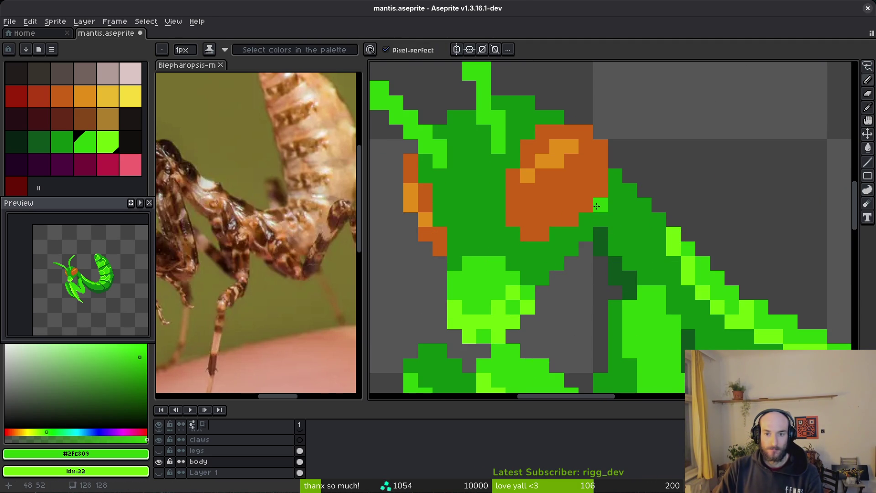
pyautogui.moveTo(580, 224)
pyautogui.mouseDown()
pyautogui.moveTo(570, 252)
pyautogui.moveTo(543, 277)
pyautogui.moveTo(555, 265)
pyautogui.mouseUp()
pyautogui.click(585, 234)
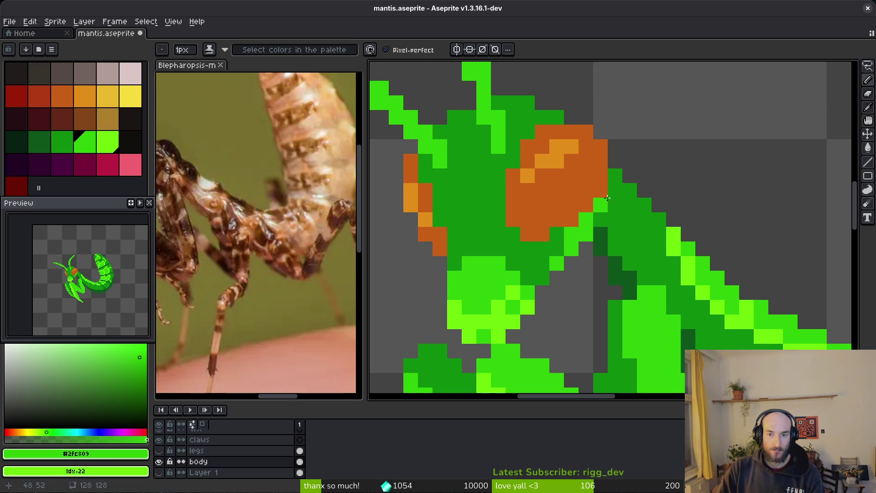
pyautogui.click(615, 176)
pyautogui.click(615, 190)
pyautogui.click(600, 220)
pyautogui.scroll(-7, 630, 259)
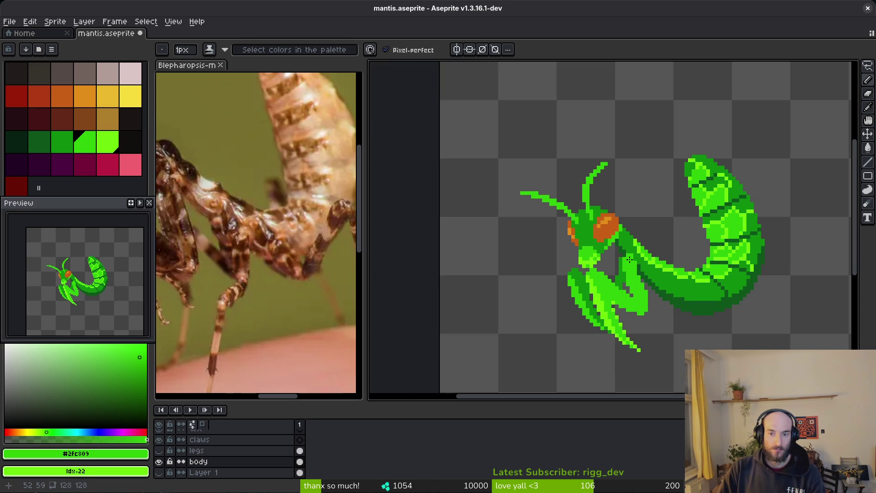
pyautogui.scroll(-4, 625, 255)
pyautogui.scroll(5, 626, 254)
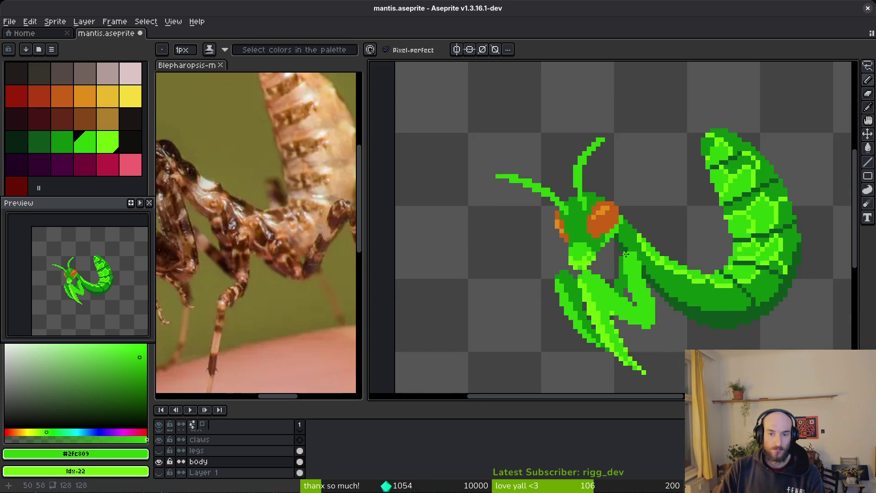
pyautogui.scroll(5, 622, 251)
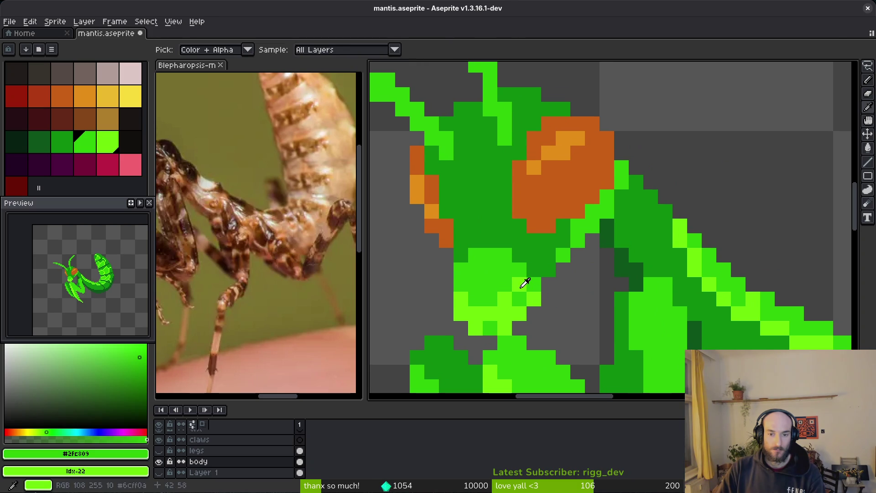
# - Fill the diagonal neck strip with light green #6cff0a
pyautogui.keyDown('alt'); pyautogui.click(548, 266); pyautogui.keyUp('alt')
pyautogui.press('g')
pyautogui.click(577, 243)
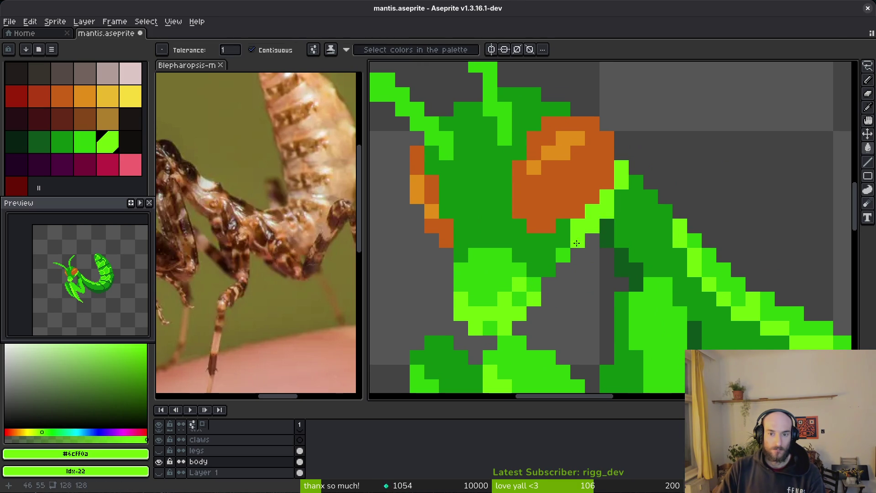
pyautogui.scroll(-4, 568, 254)
pyautogui.scroll(5, 608, 256)
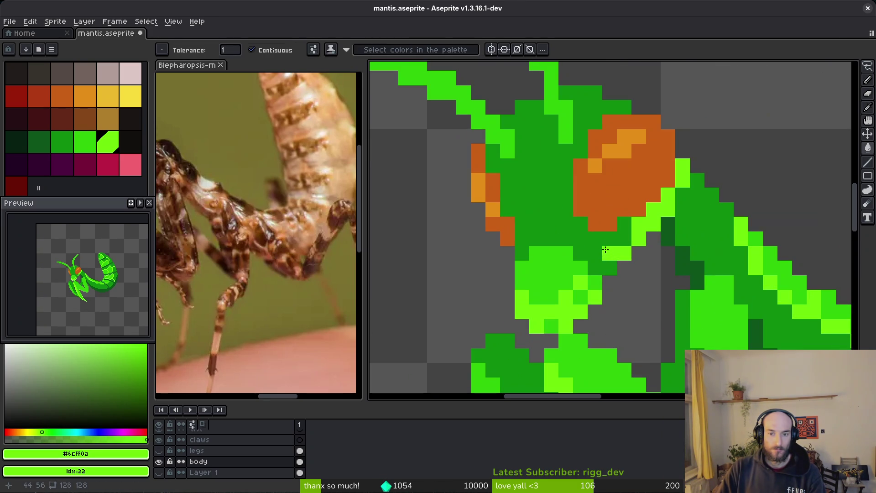
pyautogui.scroll(-2, 243, 251)
pyautogui.scroll(3, 243, 251)
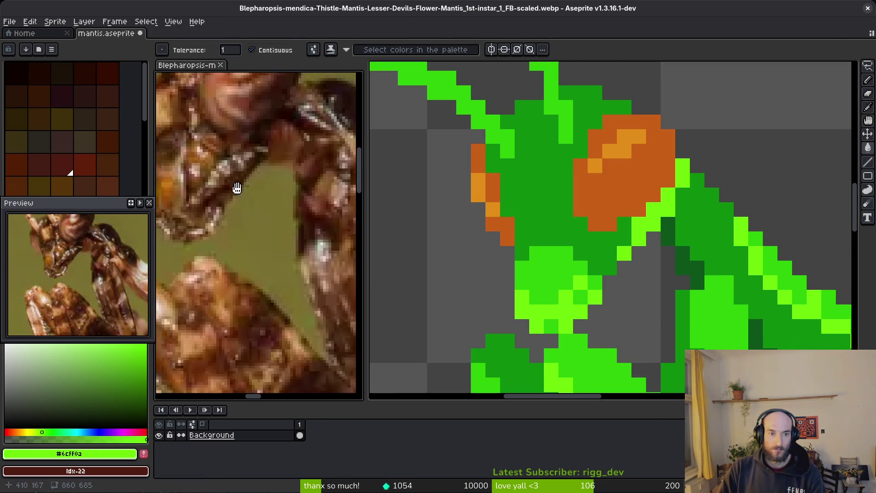
# - Pencil a green diagonal, a dark green column and a light green column on the head
pyautogui.keyDown('alt'); pyautogui.click(560, 186); pyautogui.keyUp('alt')
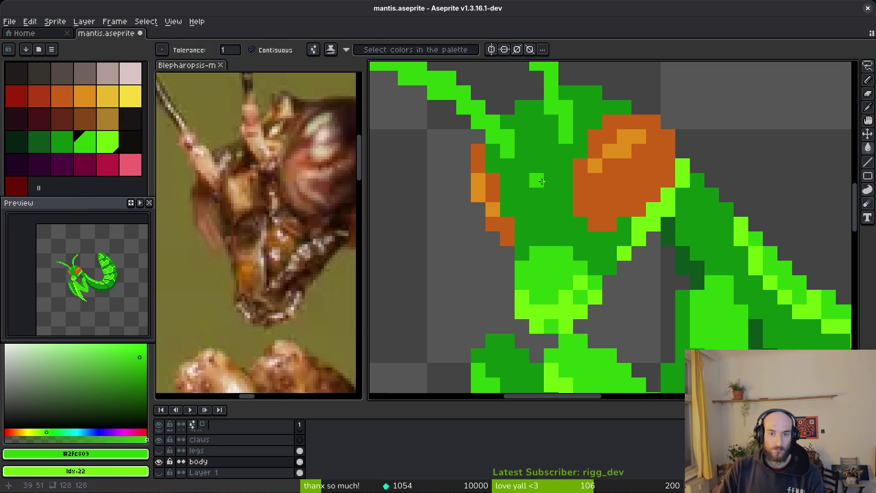
pyautogui.press('b')
pyautogui.moveTo(522, 180)
pyautogui.mouseDown()
pyautogui.moveTo(535, 222)
pyautogui.moveTo(555, 171)
pyautogui.mouseUp()
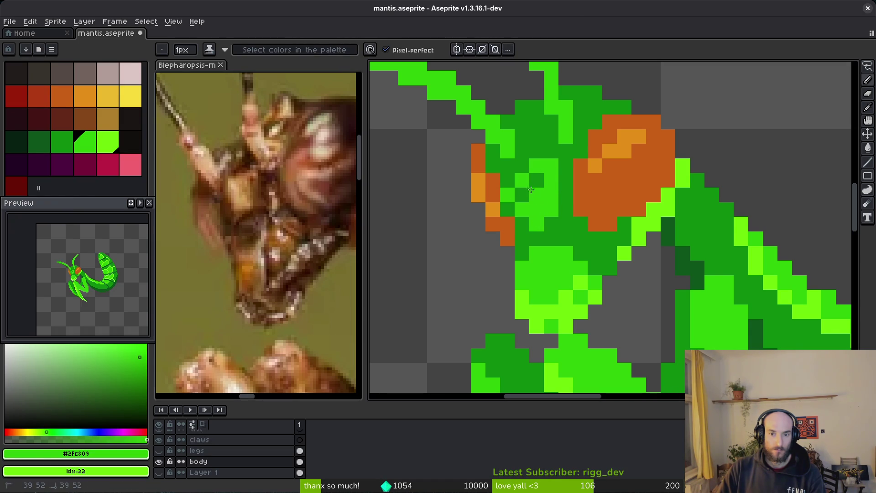
pyautogui.click(525, 173)
pyautogui.keyDown('alt'); pyautogui.rightClick(505, 166); pyautogui.keyUp('alt')
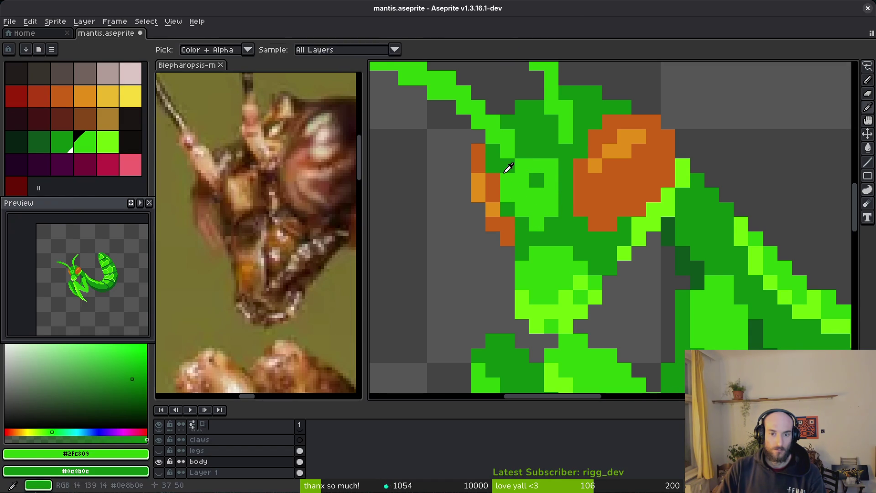
pyautogui.moveTo(505, 166); pyautogui.dragTo(510, 191)
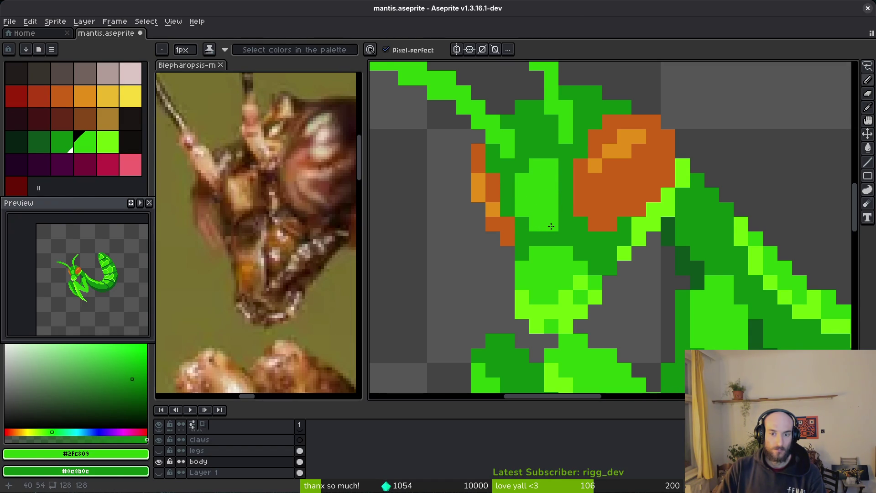
pyautogui.moveTo(566, 214)
pyautogui.mouseDown()
pyautogui.moveTo(566, 203)
pyautogui.moveTo(566, 221)
pyautogui.mouseUp()
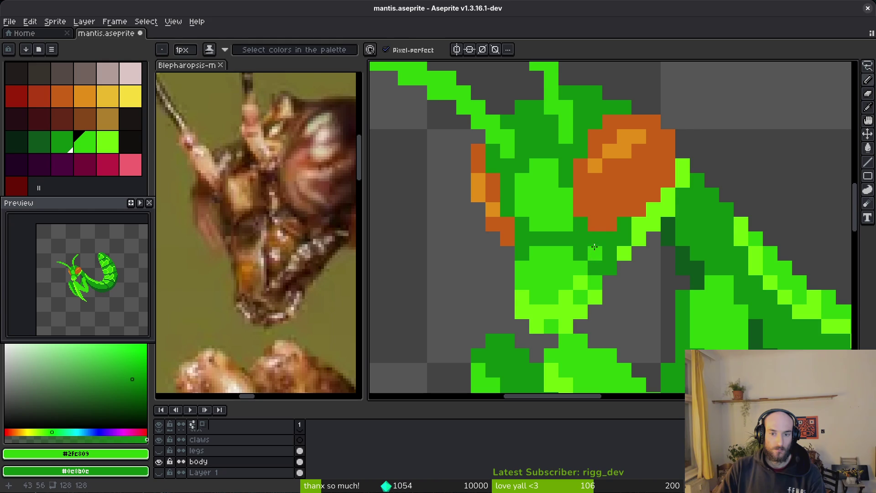
# - Pick the light green and paint light green strokes across the head and face
pyautogui.keyDown('alt'); pyautogui.click(624, 252); pyautogui.keyUp('alt')
pyautogui.moveTo(537, 166); pyautogui.dragTo(552, 166)
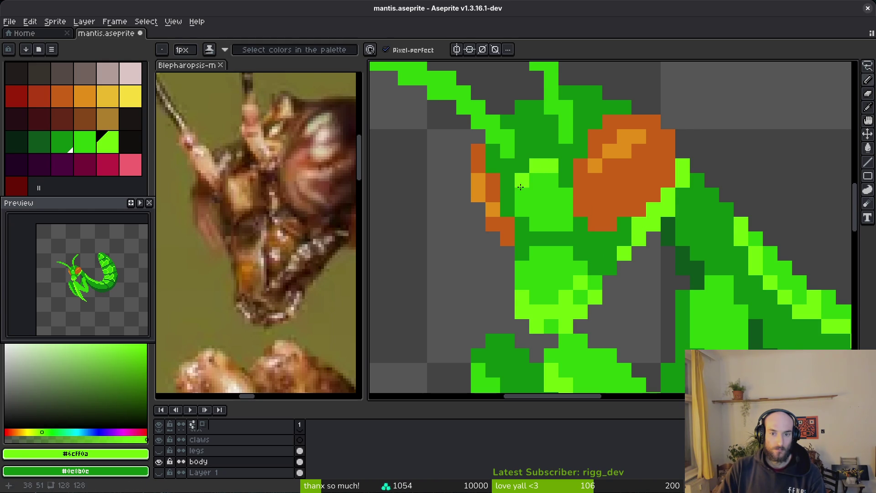
pyautogui.moveTo(550, 195)
pyautogui.mouseDown()
pyautogui.moveTo(566, 195)
pyautogui.moveTo(566, 239)
pyautogui.mouseUp()
pyautogui.scroll(-5, 578, 252)
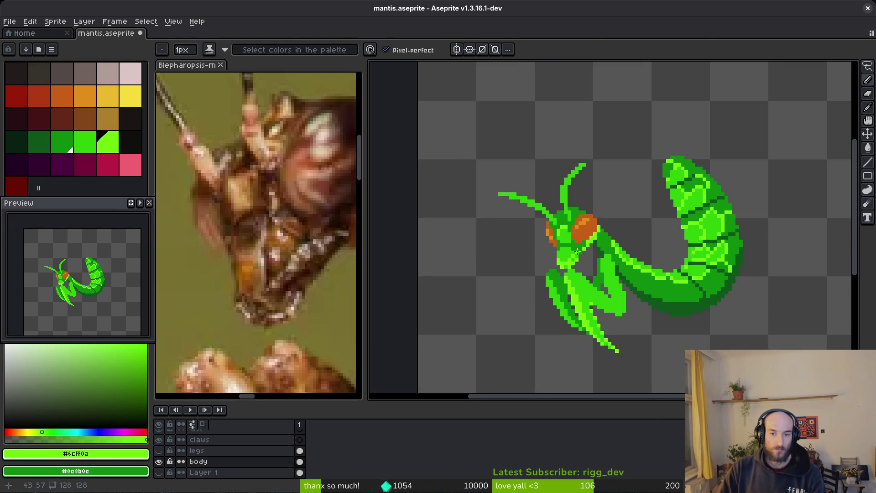
pyautogui.scroll(2, 579, 246)
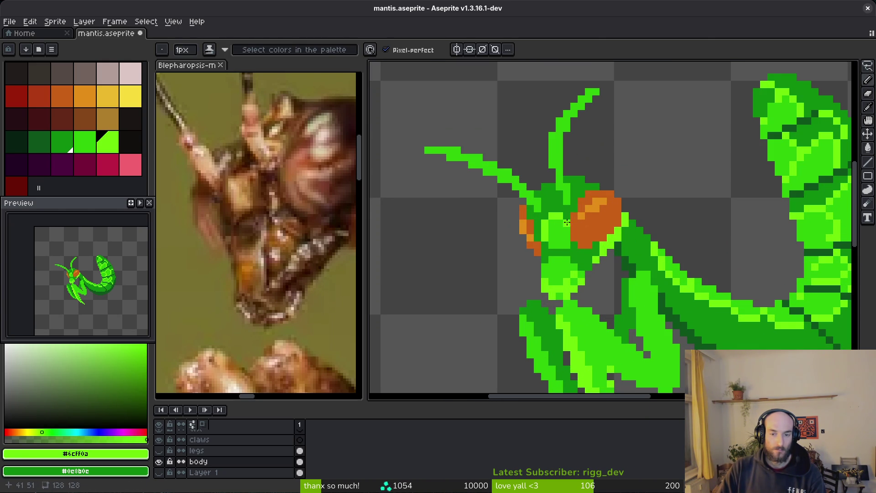
pyautogui.scroll(-3, 581, 252)
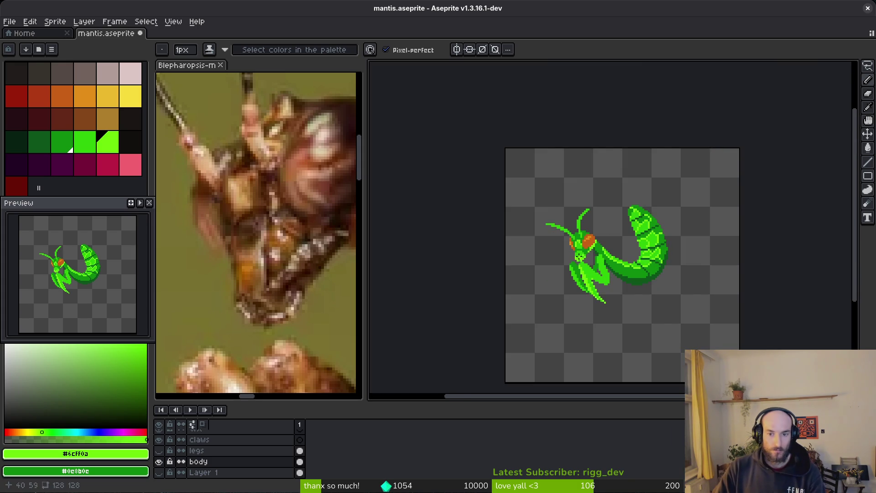
pyautogui.scroll(5, 586, 249)
pyautogui.scroll(-6, 616, 244)
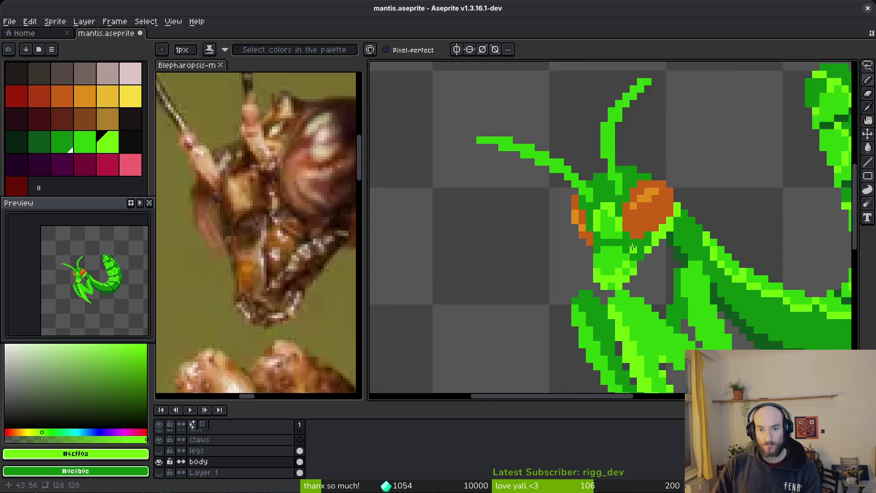
pyautogui.scroll(4, 627, 242)
pyautogui.scroll(1, 627, 243)
# - Touch up the face with a light green stroke and review the head
pyautogui.moveTo(546, 224); pyautogui.dragTo(585, 225)
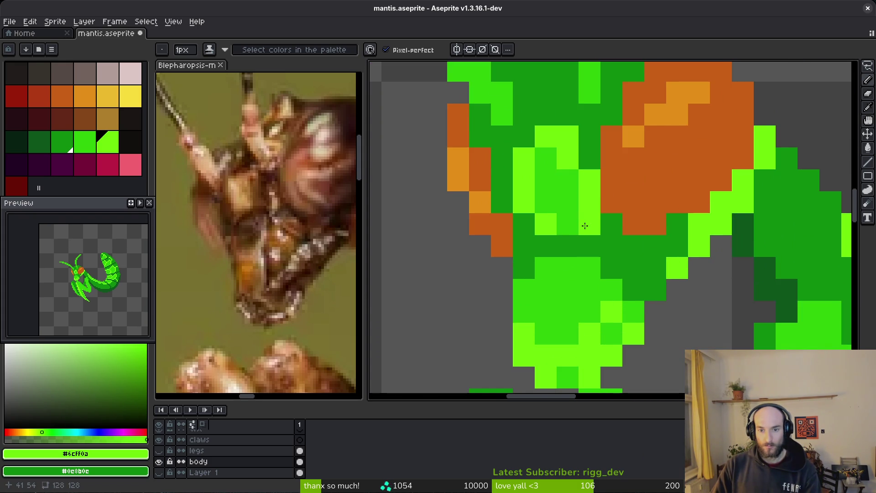
pyautogui.scroll(-4, 598, 231)
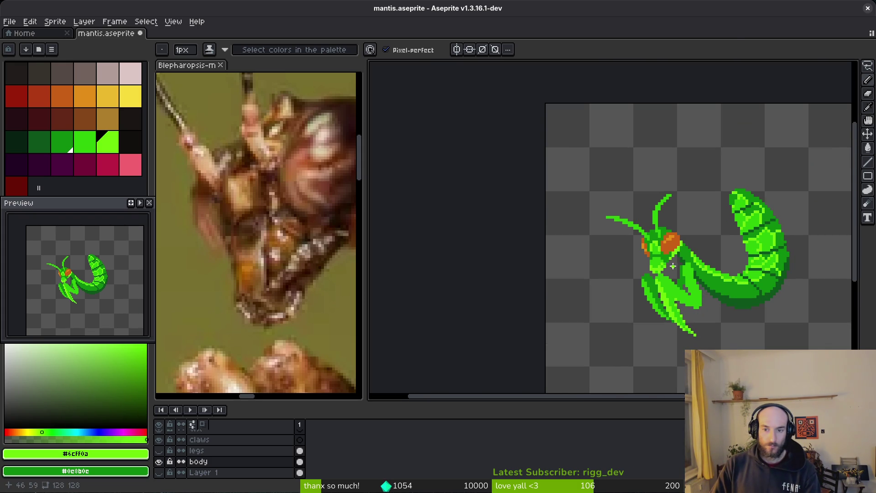
pyautogui.scroll(-1, 691, 273)
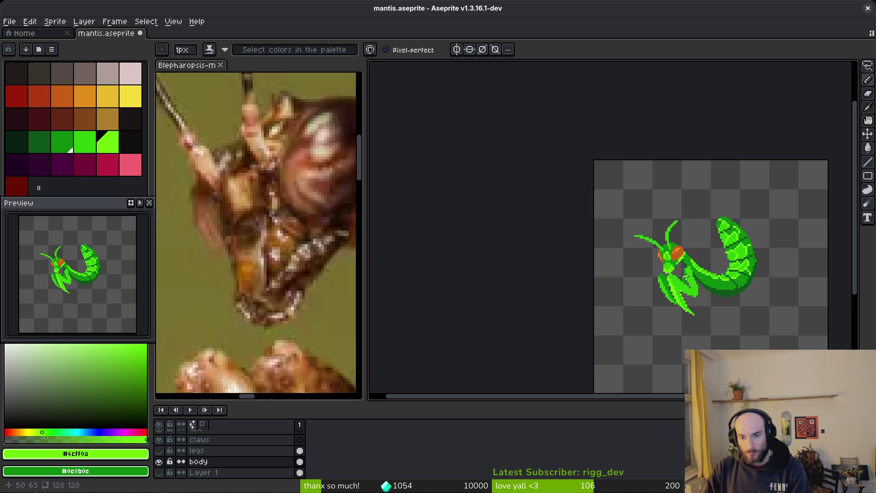
pyautogui.scroll(2, 704, 293)
pyautogui.scroll(-2, 611, 267)
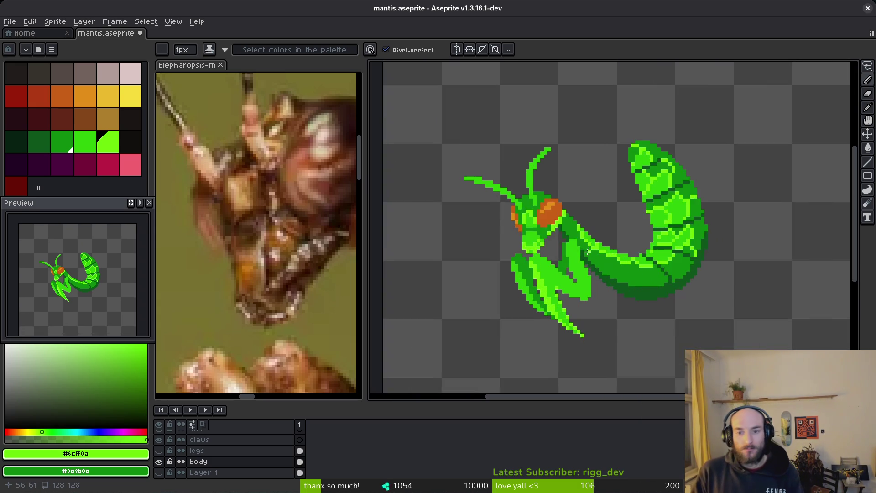
pyautogui.scroll(-1, 547, 268)
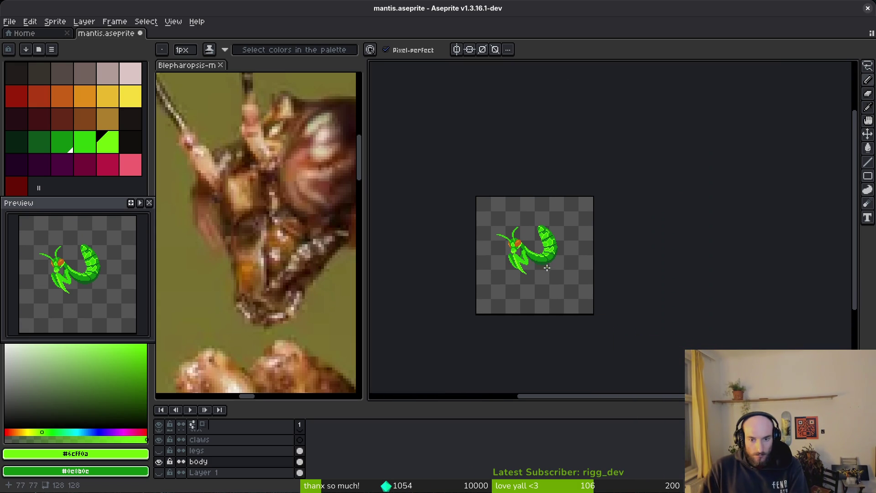
pyautogui.scroll(4, 518, 252)
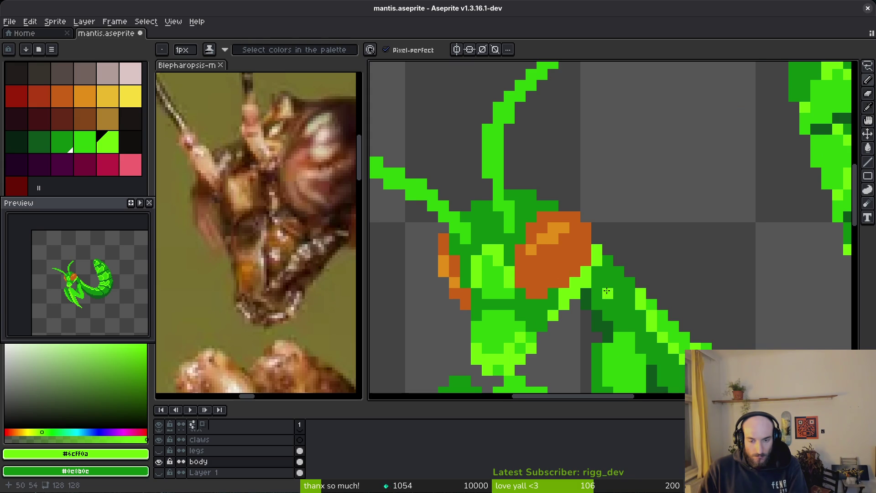
pyautogui.scroll(1, 607, 292)
pyautogui.scroll(-1, 461, 201)
# - Eyedrop the dark, mid and lime greens from the mantis head to compare them
pyautogui.keyDown('alt'); pyautogui.click(485, 225); pyautogui.keyUp('alt')
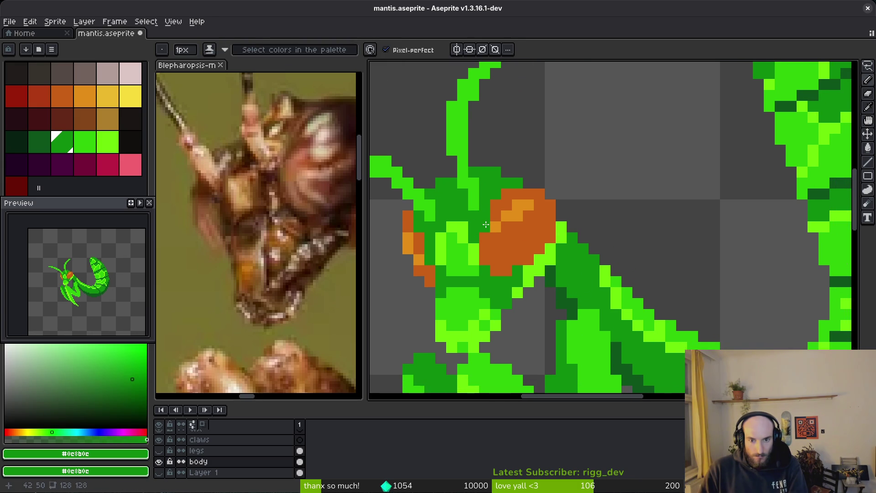
pyautogui.scroll(-4, 588, 277)
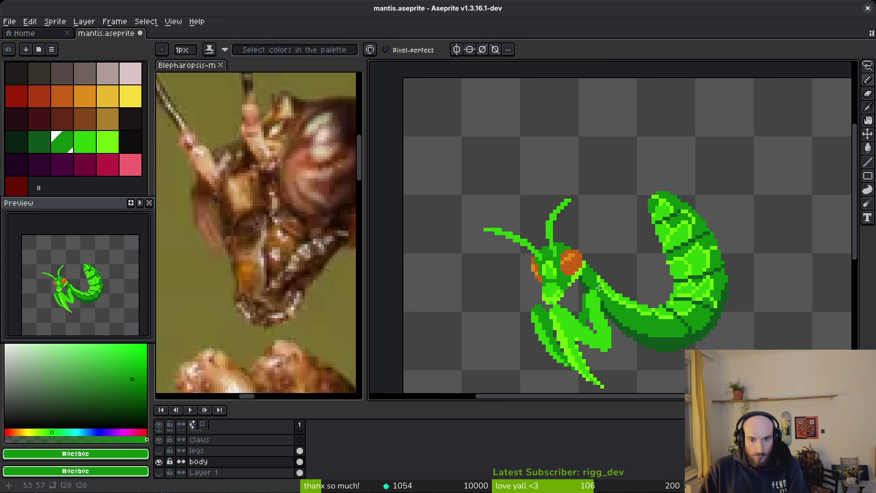
pyautogui.scroll(-1, 599, 289)
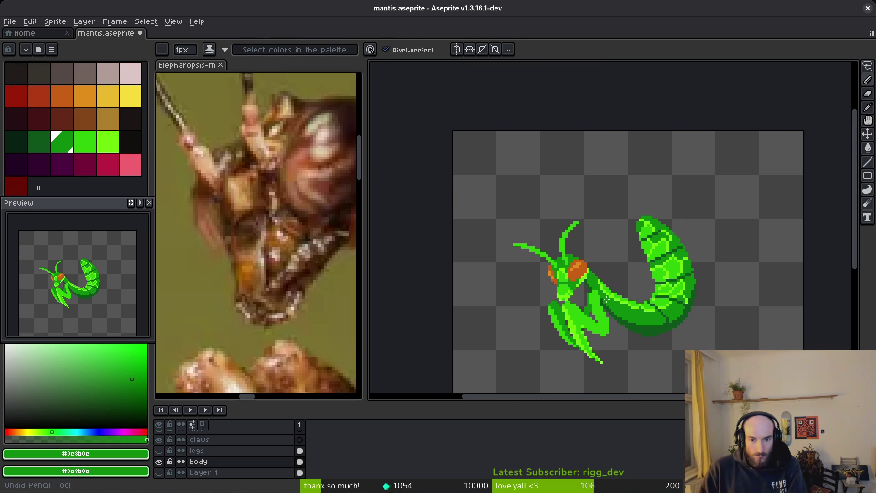
pyautogui.scroll(-1, 606, 297)
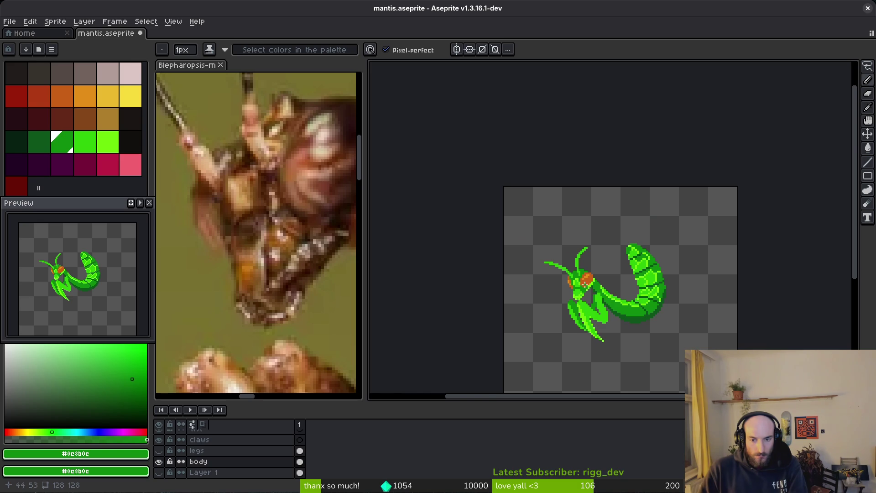
pyautogui.scroll(5, 585, 284)
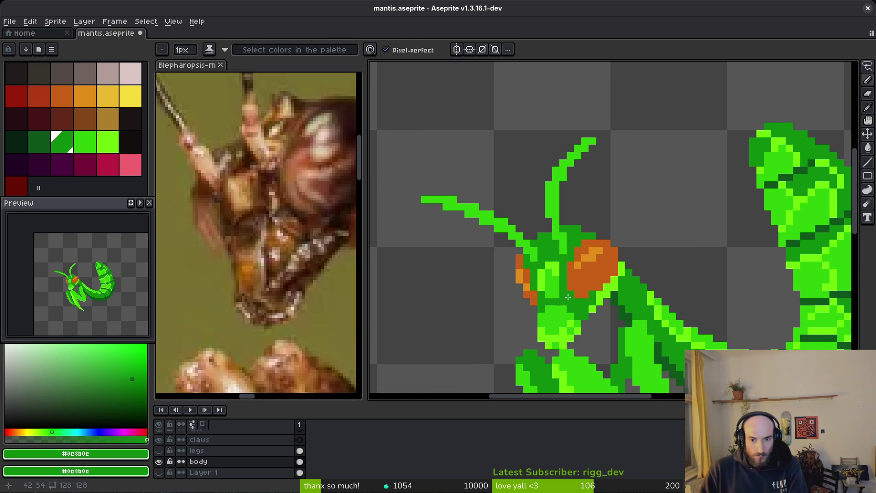
pyautogui.keyDown('alt'); pyautogui.click(557, 278); pyautogui.keyUp('alt')
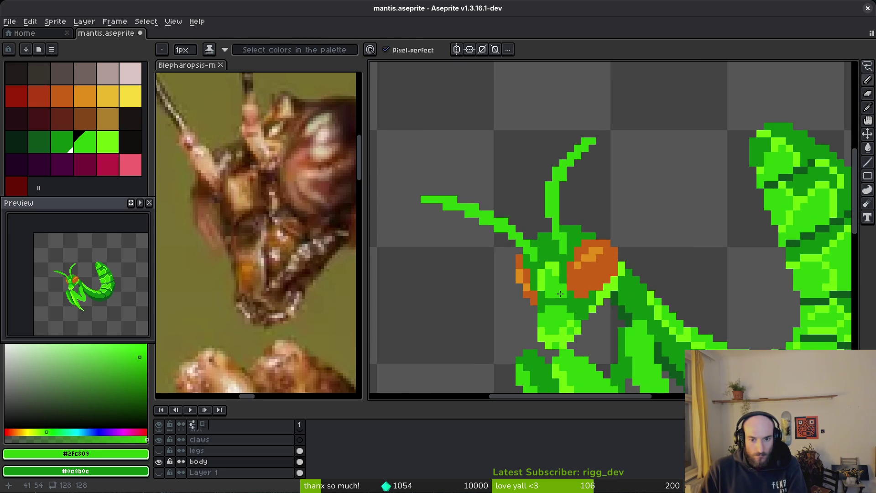
pyautogui.scroll(-4, 605, 301)
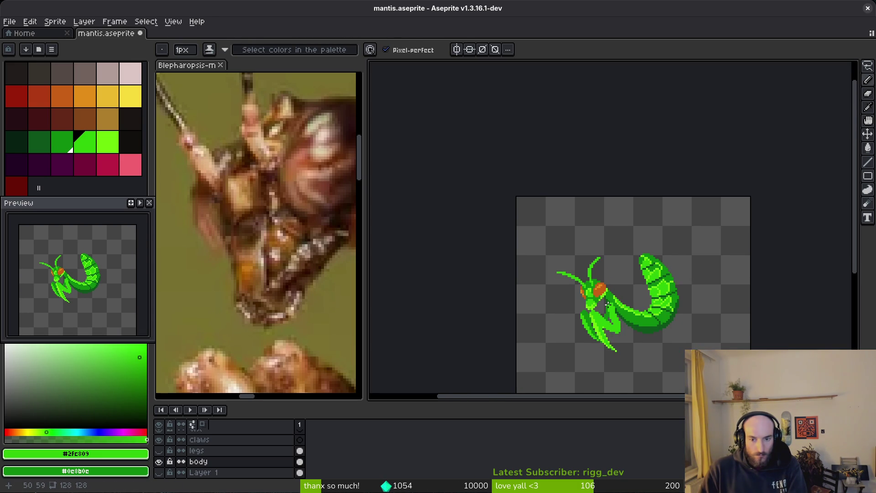
pyautogui.scroll(4, 607, 303)
pyautogui.keyDown('alt'); pyautogui.click(567, 281); pyautogui.keyUp('alt')
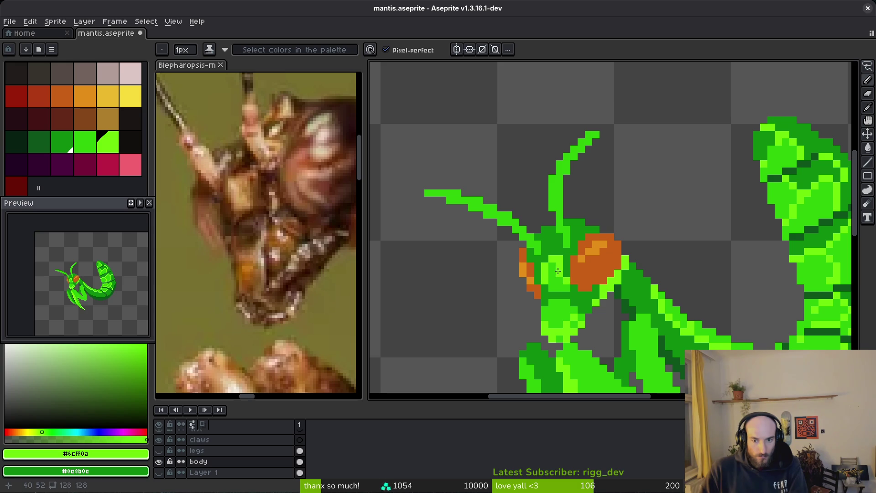
pyautogui.keyDown('alt'); pyautogui.click(562, 273); pyautogui.keyUp('alt')
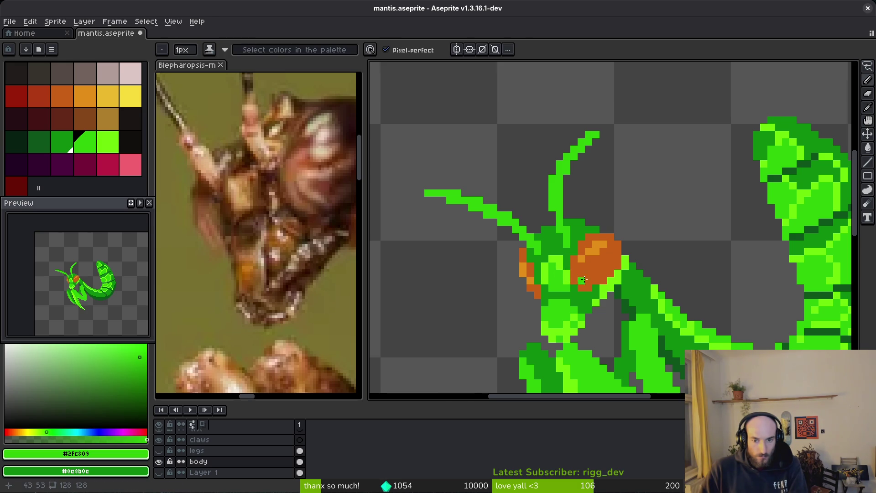
# - Re-sample the face greens and settle on the head's dark green
pyautogui.scroll(-4, 587, 281)
pyautogui.scroll(4, 600, 301)
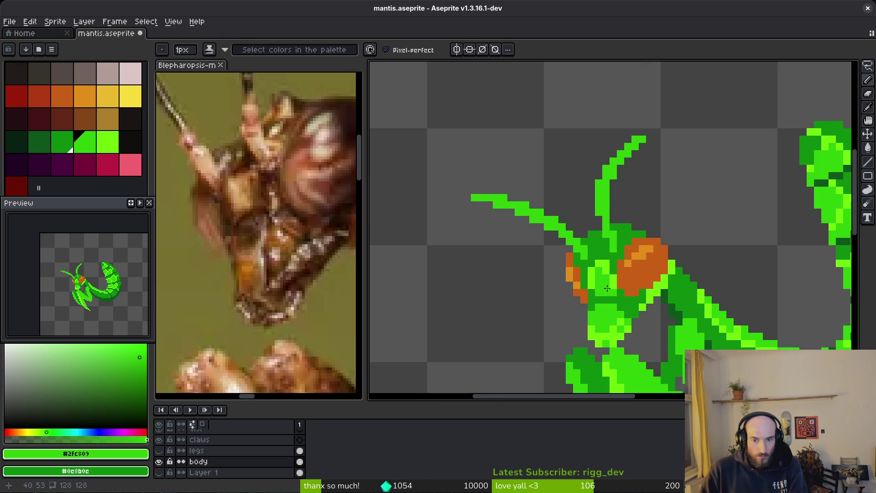
pyautogui.keyDown('alt'); pyautogui.click(580, 265); pyautogui.keyUp('alt')
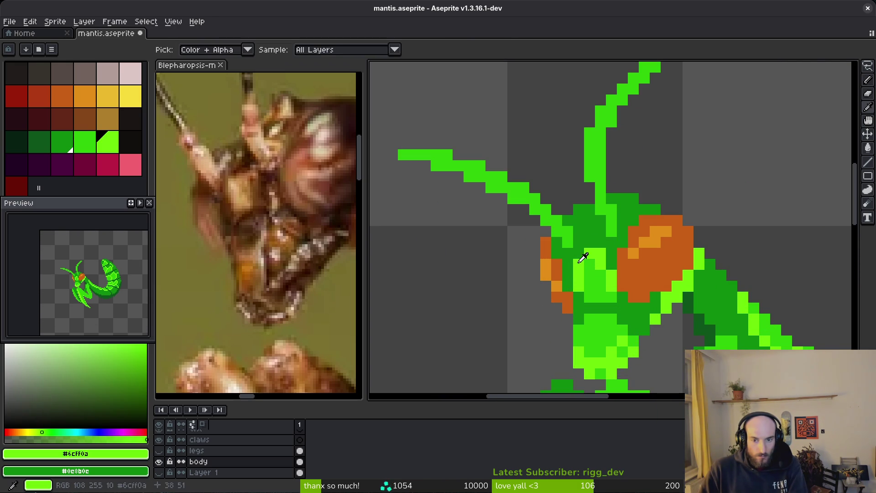
pyautogui.keyDown('alt'); pyautogui.click(579, 294); pyautogui.keyUp('alt')
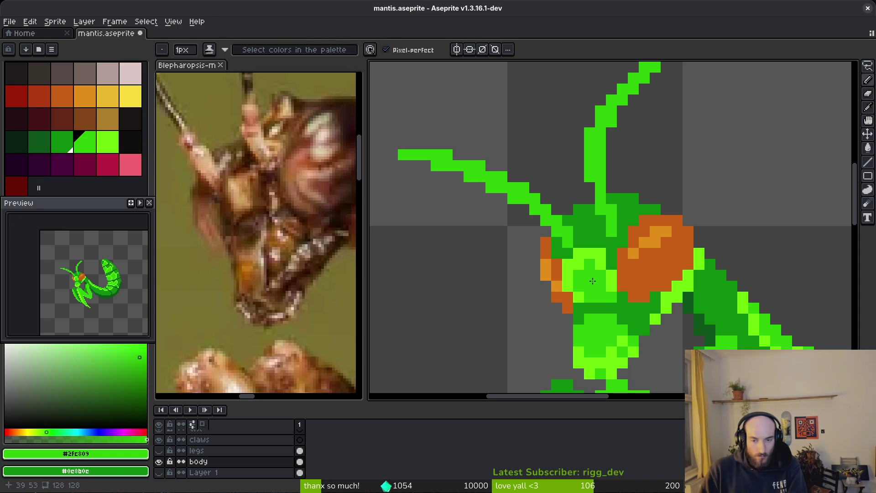
pyautogui.scroll(-8, 592, 281)
pyautogui.scroll(6, 602, 289)
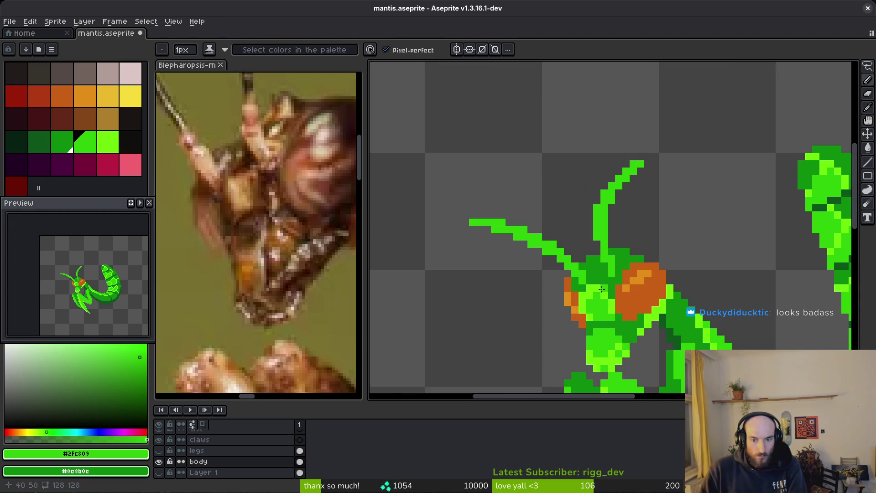
pyautogui.keyDown('alt'); pyautogui.click(589, 294); pyautogui.keyUp('alt')
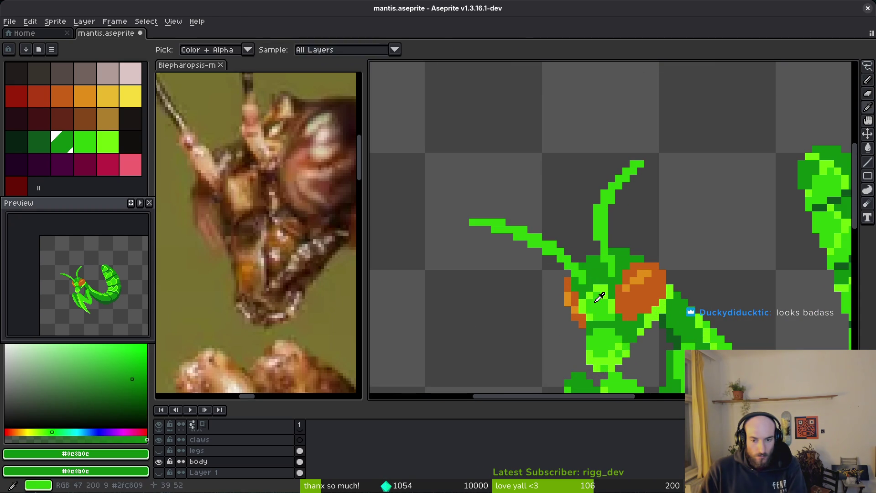
pyautogui.keyDown('alt'); pyautogui.click(597, 288); pyautogui.keyUp('alt')
pyautogui.keyDown('alt'); pyautogui.click(602, 272); pyautogui.keyUp('alt')
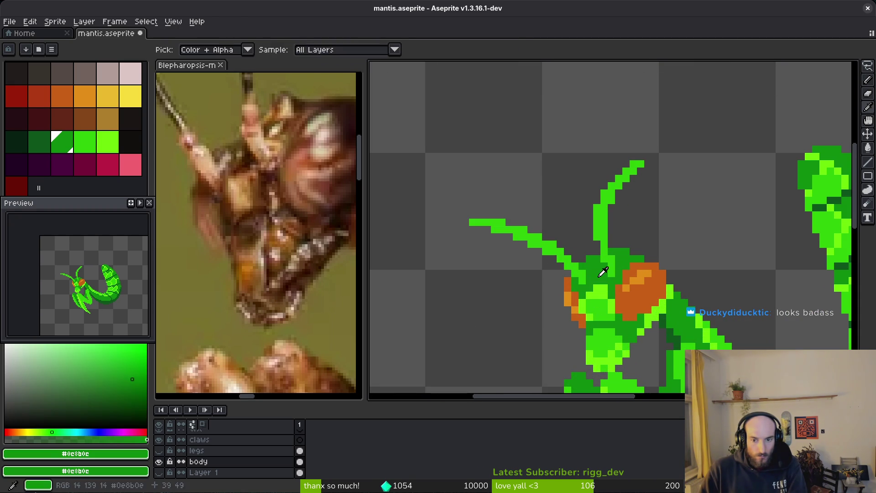
pyautogui.scroll(-4, 612, 301)
pyautogui.scroll(2, 617, 316)
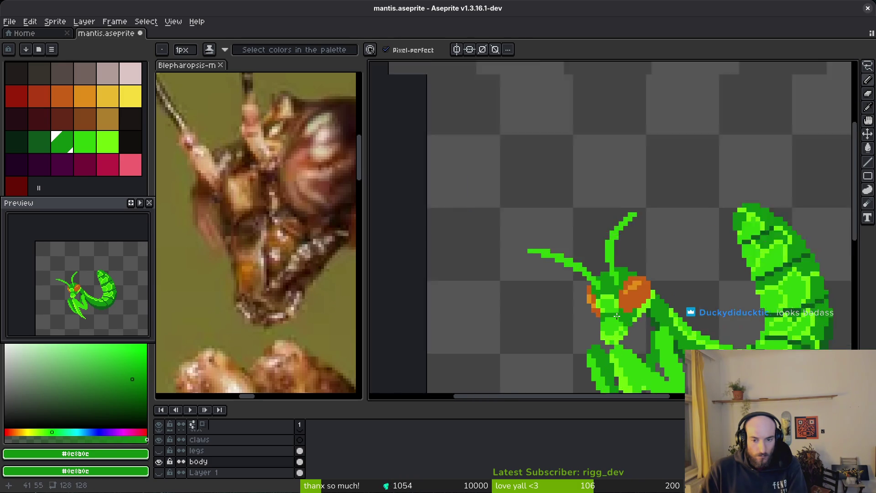
pyautogui.scroll(3, 617, 316)
# - Bucket-fill the light-green patch between the eyes with dark green #0c8b0c
pyautogui.keyDown('alt'); pyautogui.click(581, 278); pyautogui.keyUp('alt')
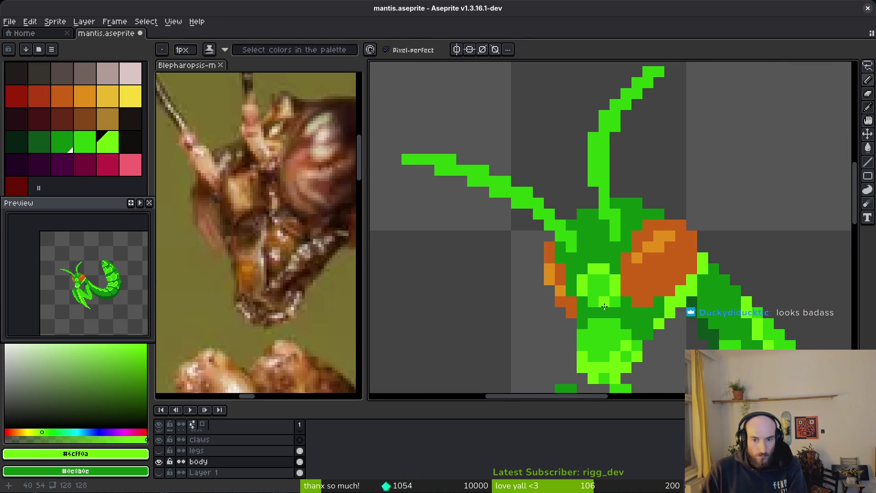
pyautogui.scroll(-4, 592, 300)
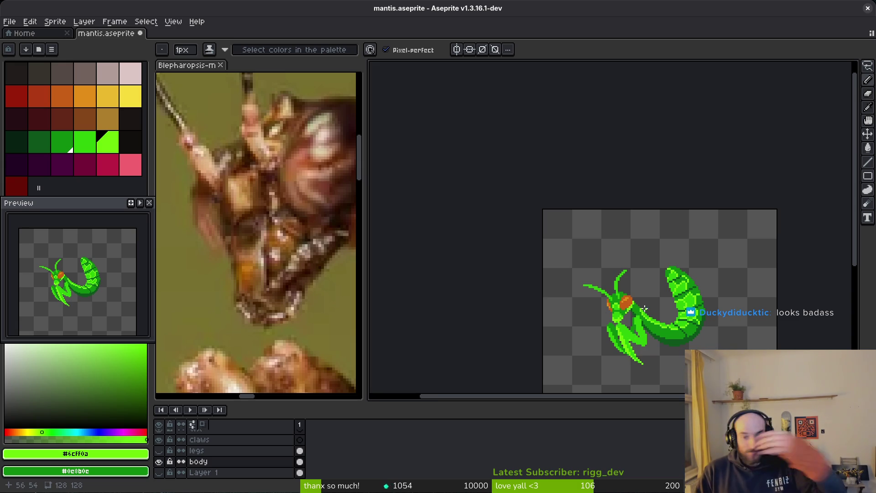
pyautogui.scroll(4, 643, 308)
pyautogui.keyDown('alt'); pyautogui.click(538, 280); pyautogui.keyUp('alt')
pyautogui.press('g')
pyautogui.click(536, 278)
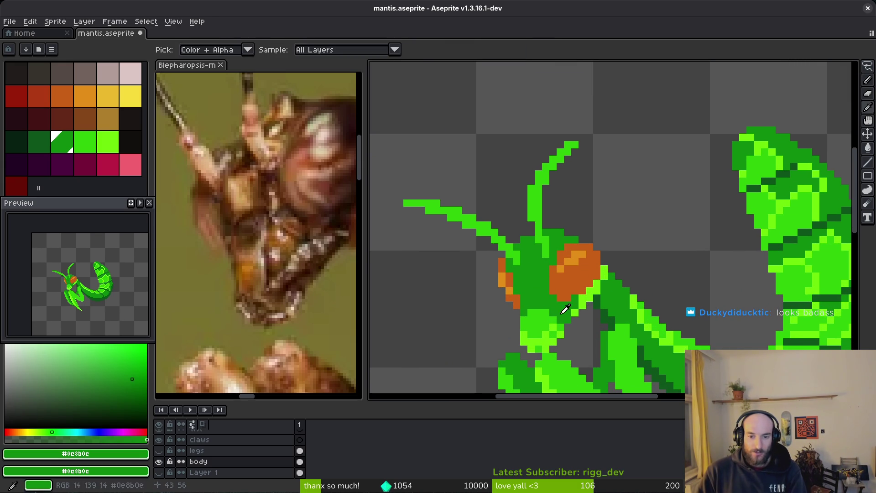
# - Pencil a short lime #6cff0a highlight line and an extra lime pixel on the face
pyautogui.keyDown('alt'); pyautogui.click(529, 275); pyautogui.keyUp('alt')
pyautogui.press('b')
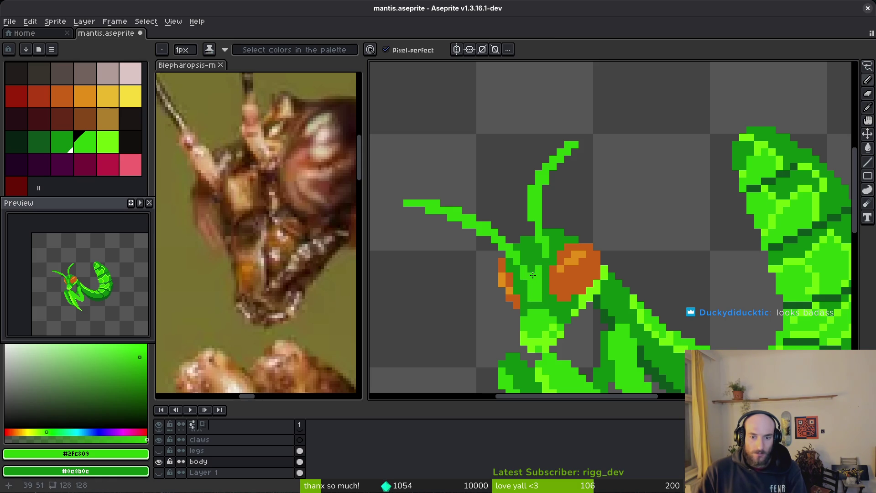
pyautogui.scroll(-5, 529, 283)
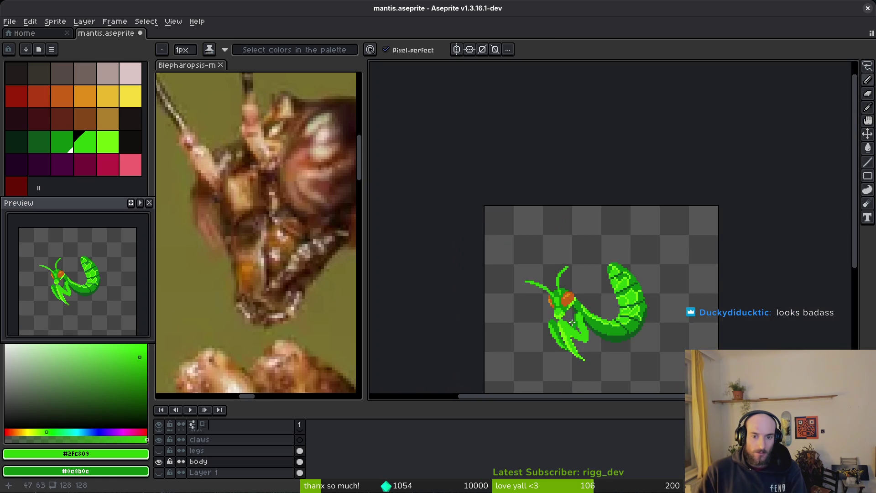
pyautogui.scroll(5, 569, 321)
pyautogui.keyDown('alt'); pyautogui.click(571, 328); pyautogui.keyUp('alt')
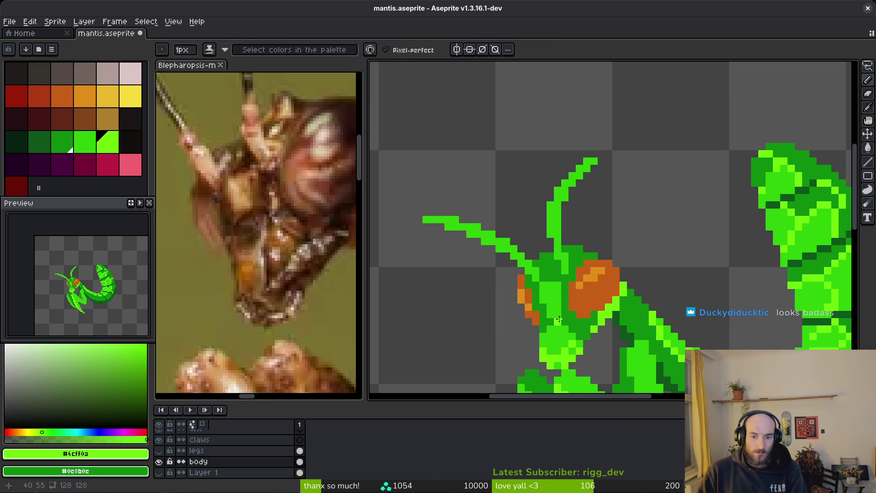
pyautogui.scroll(5, 542, 249)
pyautogui.click(543, 250)
pyautogui.moveTo(543, 249)
pyautogui.mouseDown()
pyautogui.moveTo(532, 239)
pyautogui.moveTo(495, 254)
pyautogui.moveTo(493, 239)
pyautogui.moveTo(490, 253)
pyautogui.mouseUp()
pyautogui.click(591, 263)
pyautogui.scroll(-4, 603, 321)
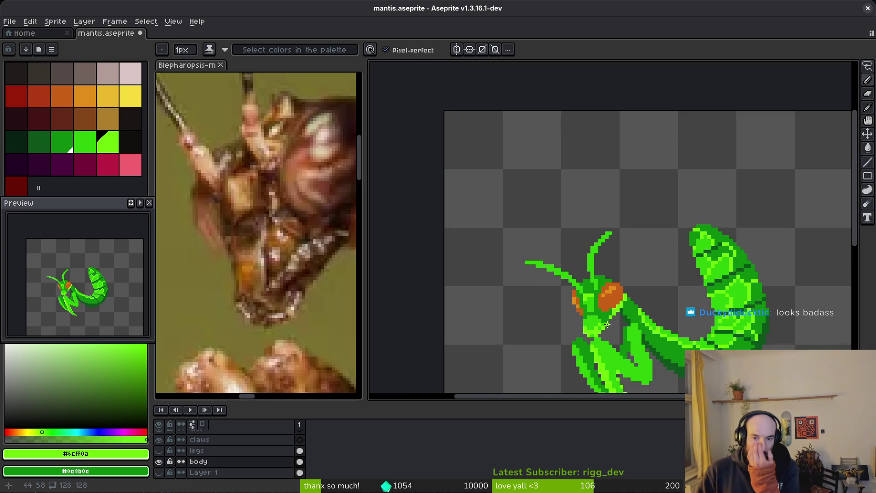
pyautogui.scroll(-3, 608, 324)
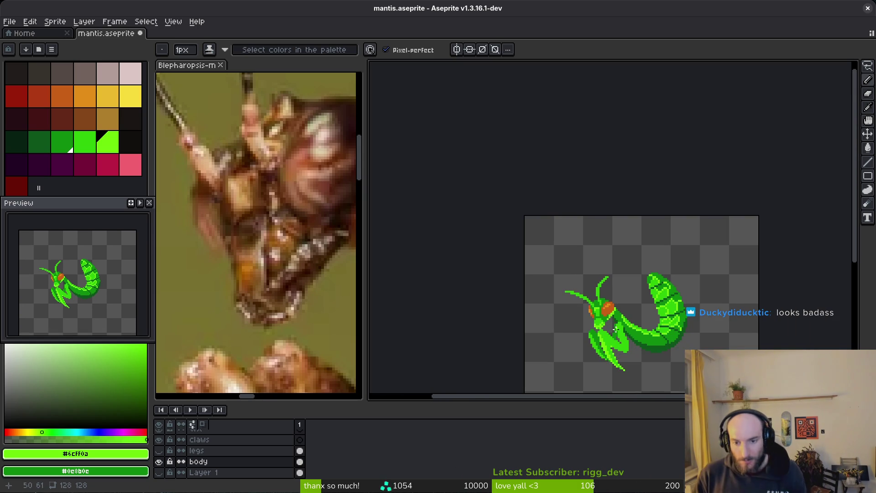
pyautogui.scroll(4, 607, 322)
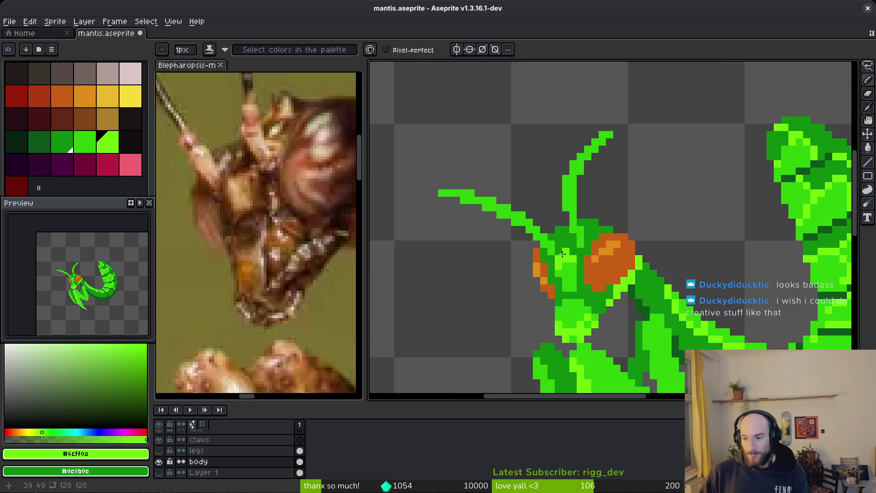
pyautogui.scroll(-2, 562, 254)
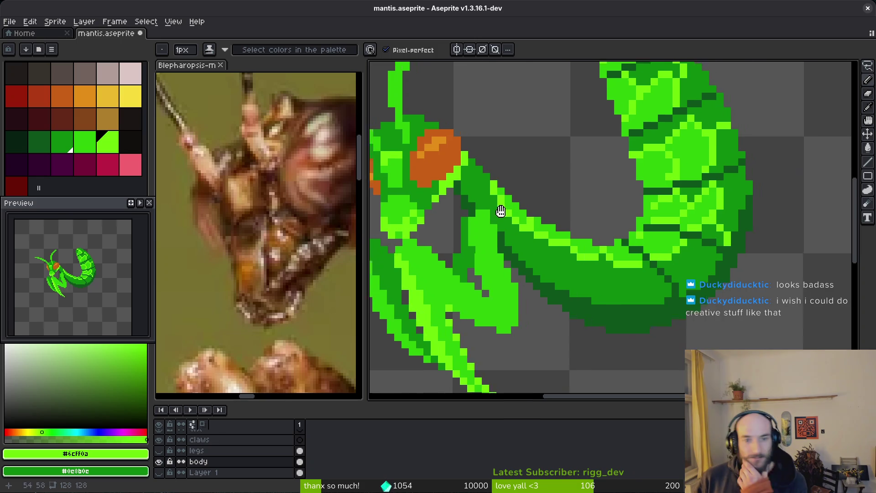
# - Replace the eye's orange with the palette red using Replace Color
pyautogui.scroll(2, 565, 213)
pyautogui.keyDown('alt'); pyautogui.click(565, 213); pyautogui.keyUp('alt')
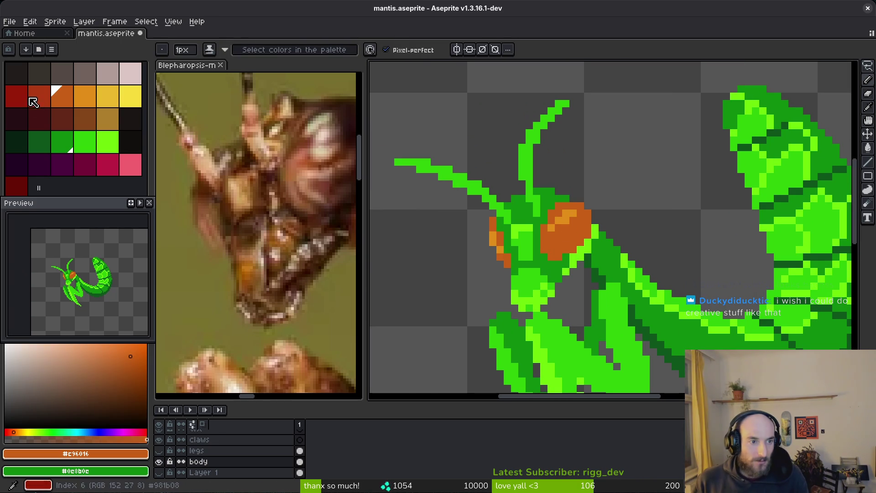
pyautogui.rightClick(39, 96)
pyautogui.hotkey('shift', 'r')
pyautogui.click(318, 87)
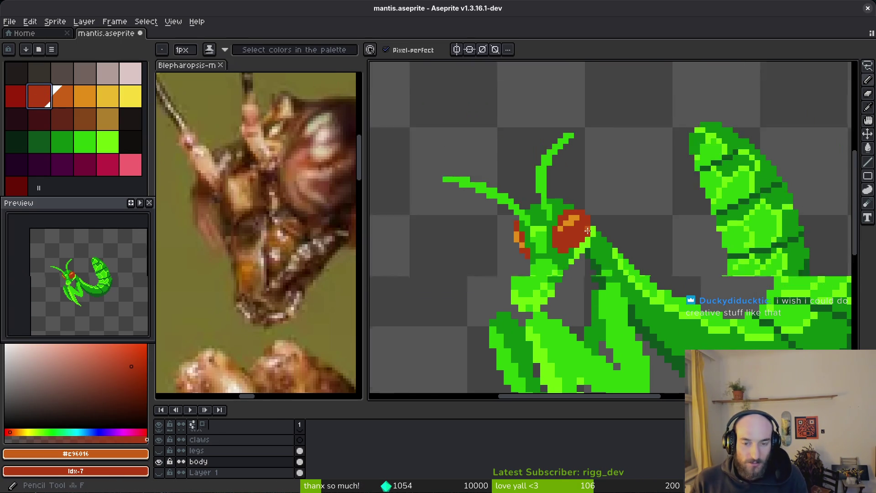
pyautogui.scroll(-2, 578, 218)
pyautogui.scroll(2, 577, 217)
# - Replace the eye's new red with a darker palette red
pyautogui.keyDown('alt'); pyautogui.click(578, 218); pyautogui.keyUp('alt')
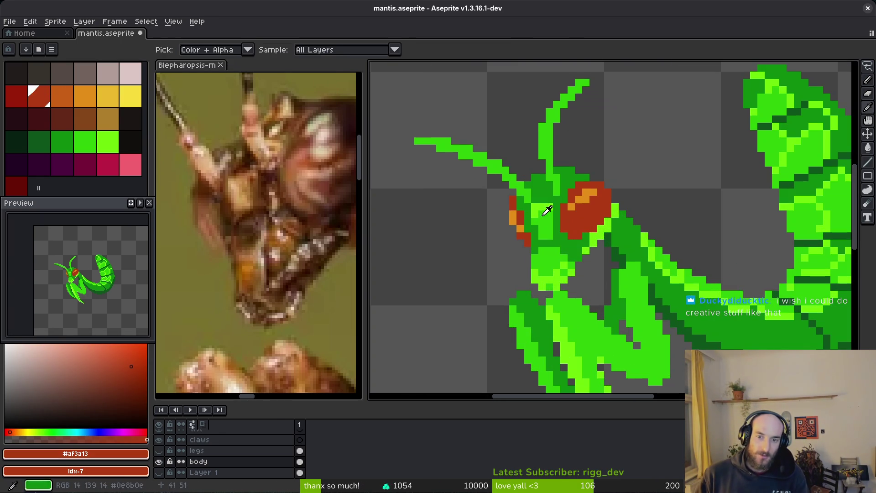
pyautogui.rightClick(16, 96)
pyautogui.hotkey('shift', 'r')
pyautogui.scroll(-4, 671, 224)
pyautogui.scroll(-1, 671, 223)
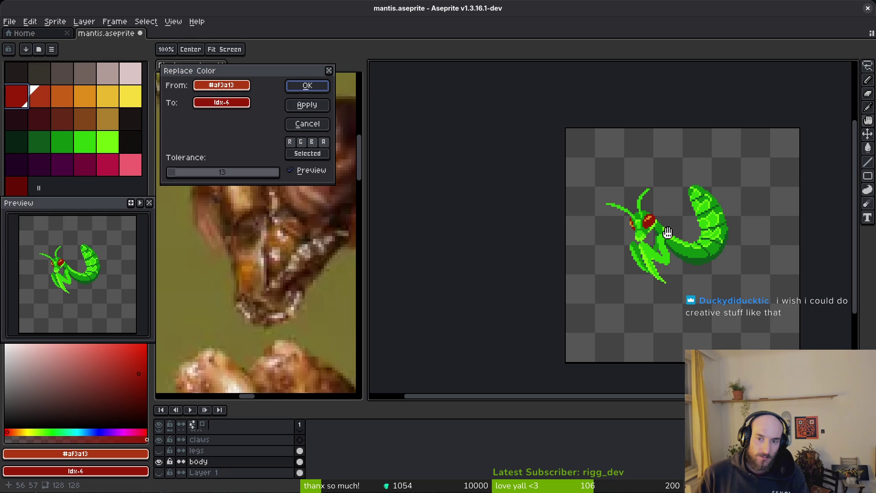
pyautogui.press('Return')
pyautogui.scroll(5, 603, 233)
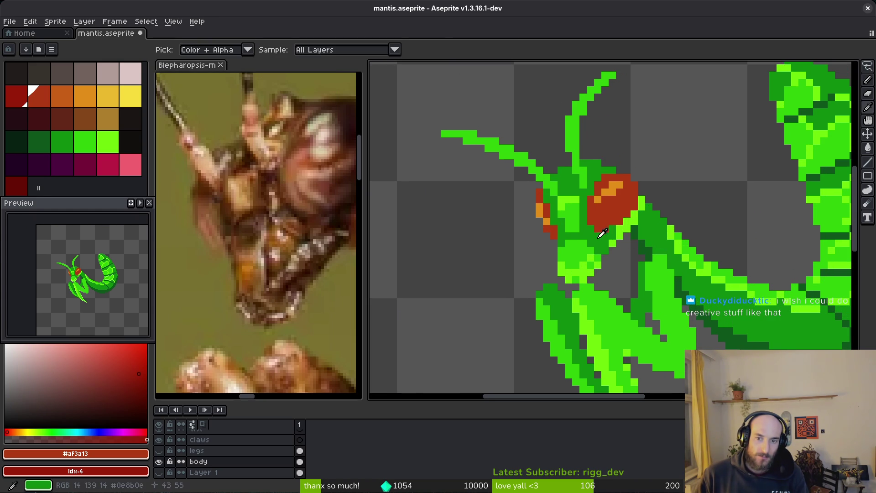
# - Undo the last bucket fill and eye recolour, then redo the eye recolour
pyautogui.keyDown('alt'); pyautogui.click(602, 233); pyautogui.keyUp('alt')
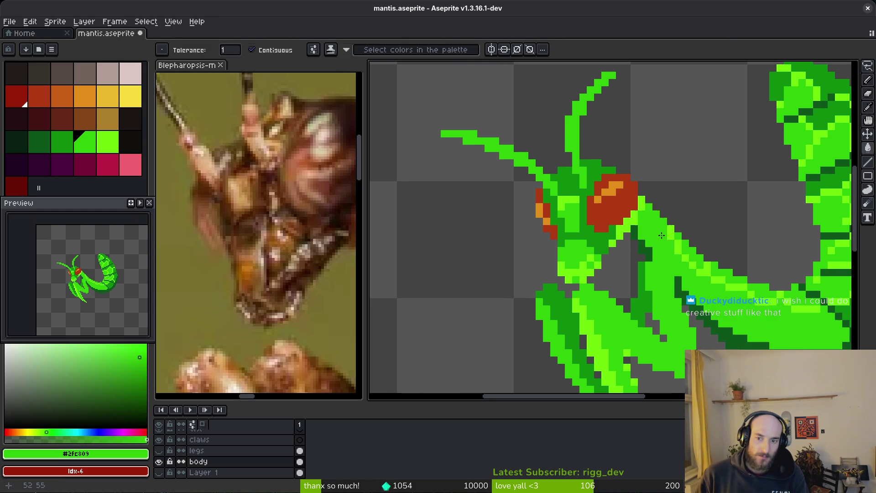
pyautogui.scroll(-3, 729, 287)
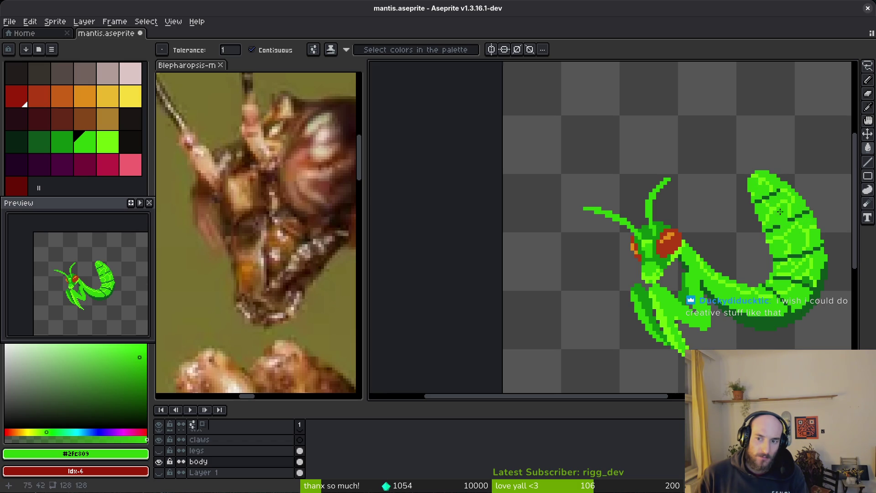
pyautogui.scroll(-2, 780, 211)
pyautogui.hotkey('ctrl', 'z')
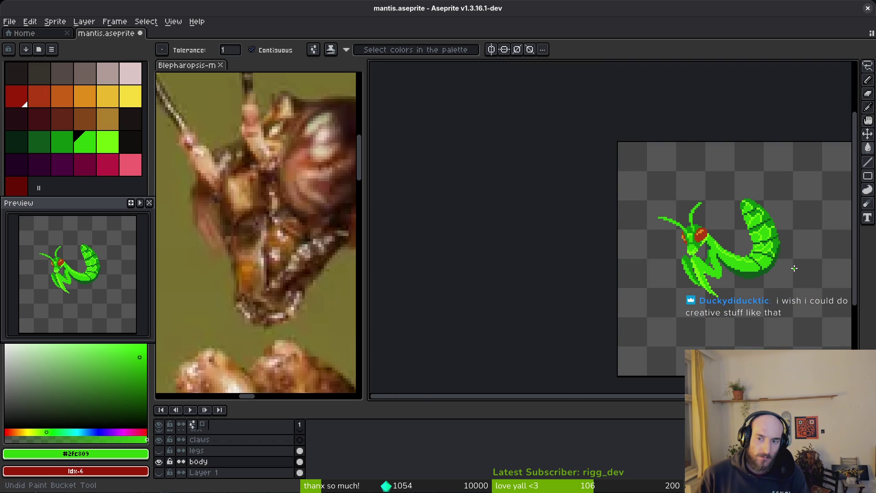
pyautogui.hotkey('ctrl', 'z')
pyautogui.hotkey('ctrl', 'y')
pyautogui.hotkey('ctrl', 'y')
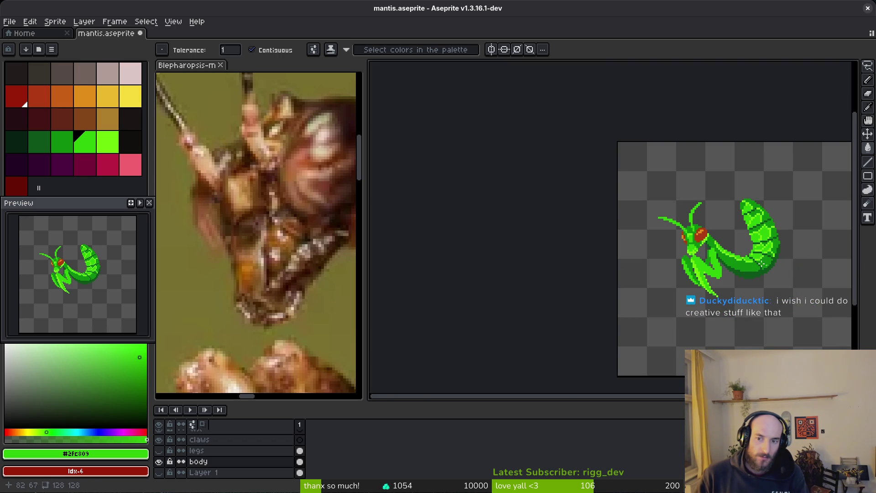
pyautogui.scroll(2, 702, 240)
# - Recolour the orange eye highlight to a palette red
pyautogui.keyDown('alt'); pyautogui.click(656, 180); pyautogui.keyUp('alt')
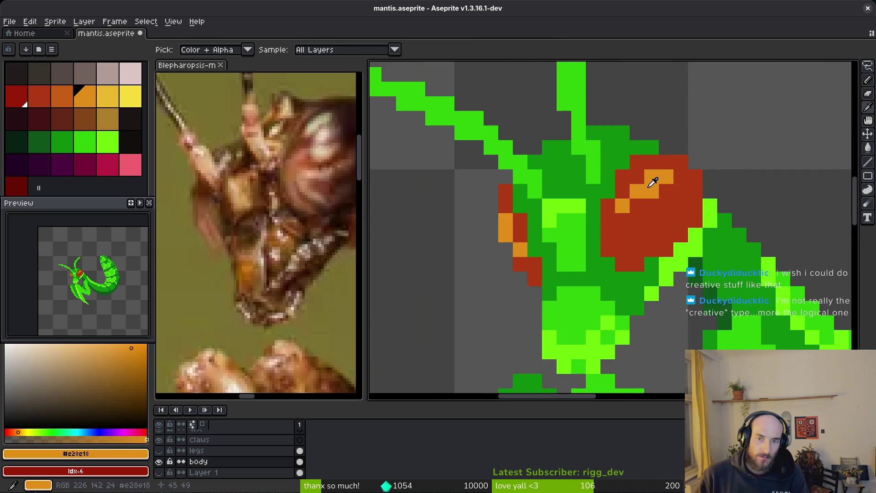
pyautogui.rightClick(35, 103)
pyautogui.hotkey('shift', 'r')
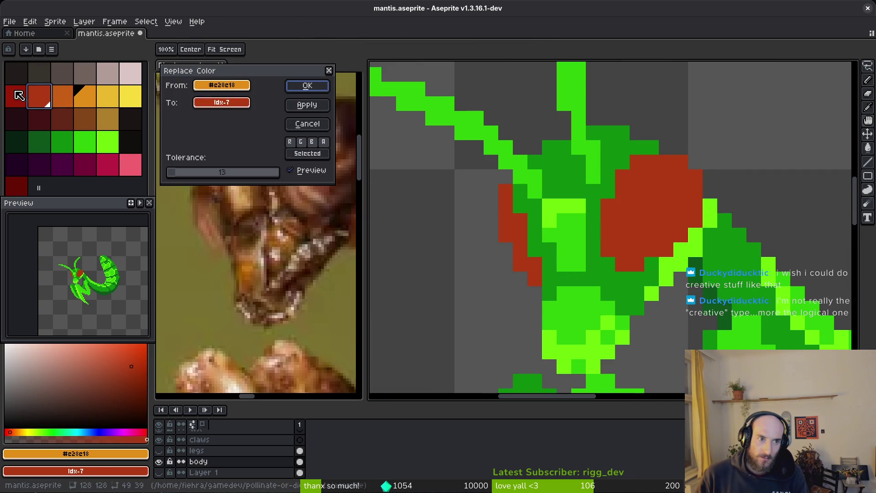
pyautogui.press('Escape')
pyautogui.rightClick(70, 92)
pyautogui.hotkey('shift', 'r')
pyautogui.press('Escape')
pyautogui.rightClick(23, 191)
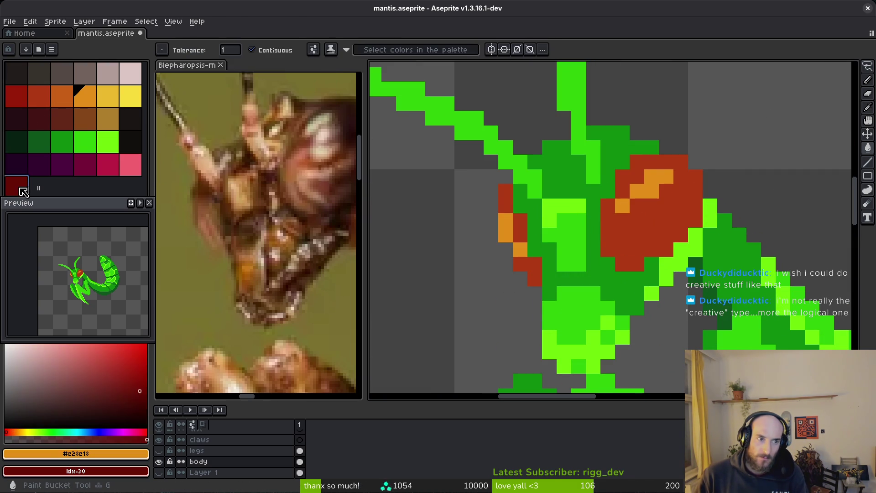
pyautogui.hotkey('shift', 'r')
pyautogui.scroll(-4, 610, 198)
pyautogui.press('Escape')
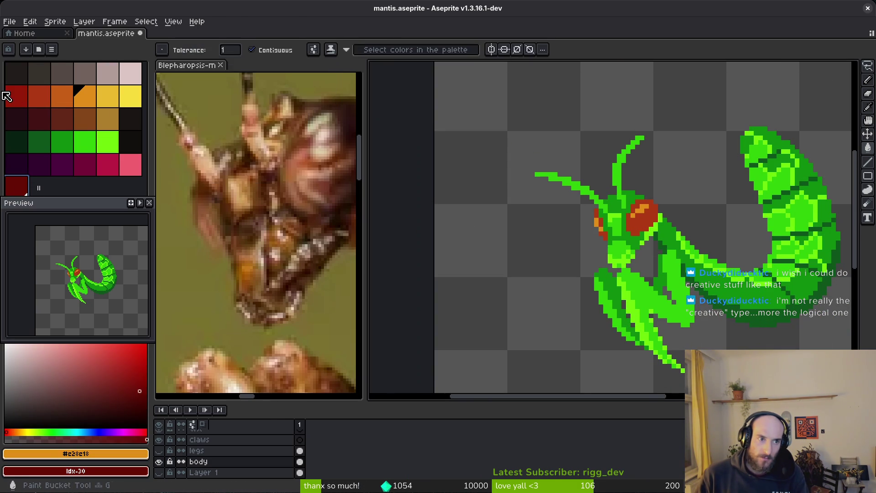
pyautogui.rightClick(6, 96)
pyautogui.hotkey('shift', 'r')
pyautogui.click(326, 91)
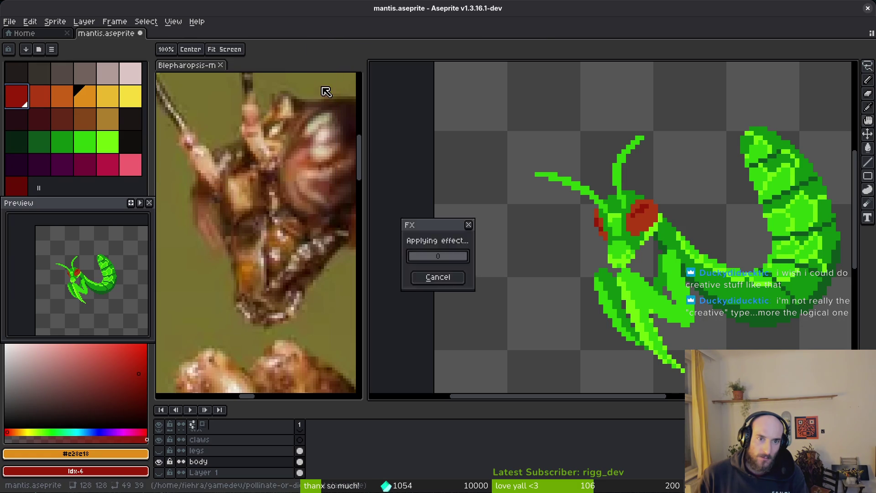
# - Recolour the eye's dark red highlight to the darkest palette red
pyautogui.press('g')
pyautogui.scroll(-2, 668, 248)
pyautogui.scroll(2, 655, 236)
pyautogui.press('i')
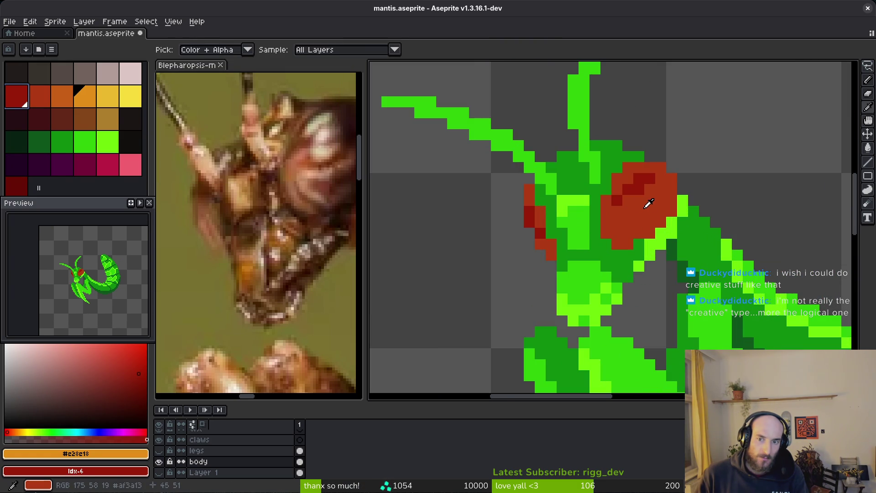
pyautogui.click(523, 183)
pyautogui.rightClick(16, 187)
pyautogui.hotkey('shift', 'r')
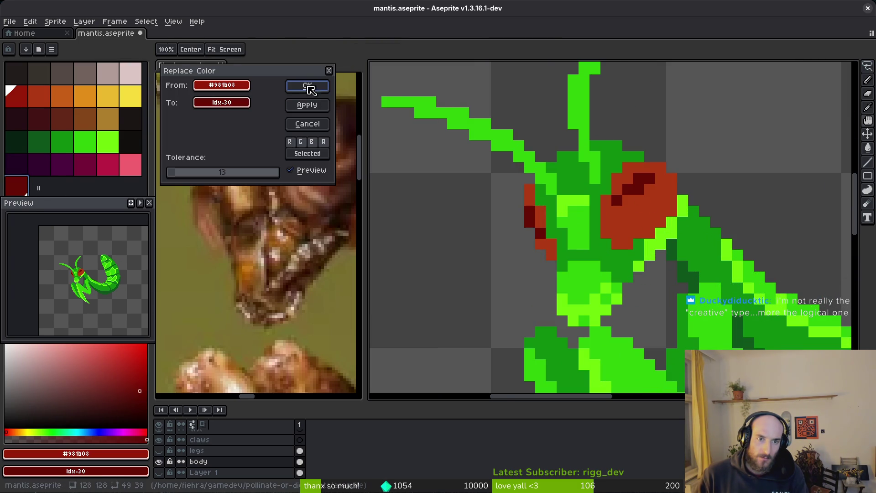
pyautogui.click(309, 88)
# - Recolour the eye's main red to a deeper palette red
pyautogui.click(616, 220)
pyautogui.press('g')
pyautogui.rightClick(19, 94)
pyautogui.hotkey('shift', 'r')
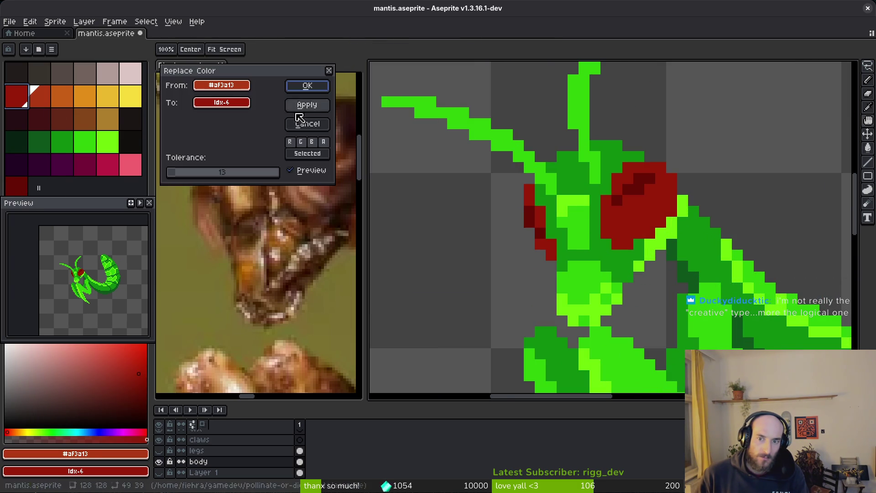
pyautogui.click(308, 85)
pyautogui.press('w')
pyautogui.scroll(-3, 655, 252)
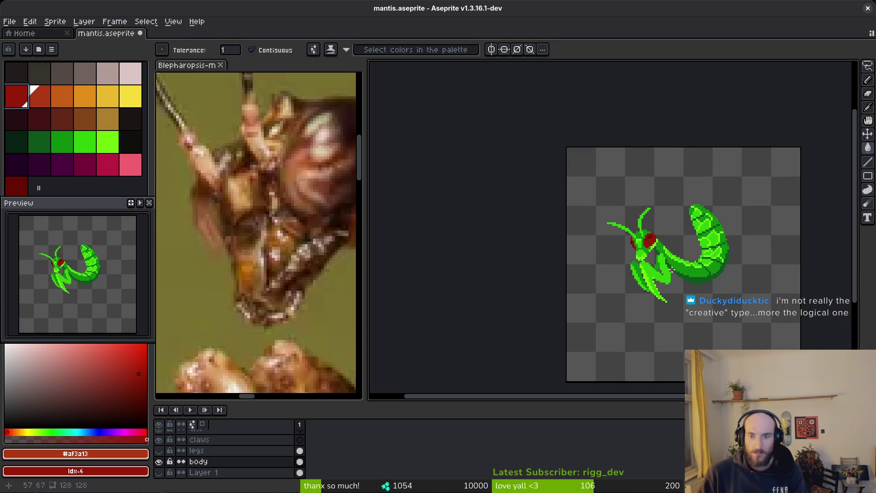
pyautogui.scroll(3, 653, 255)
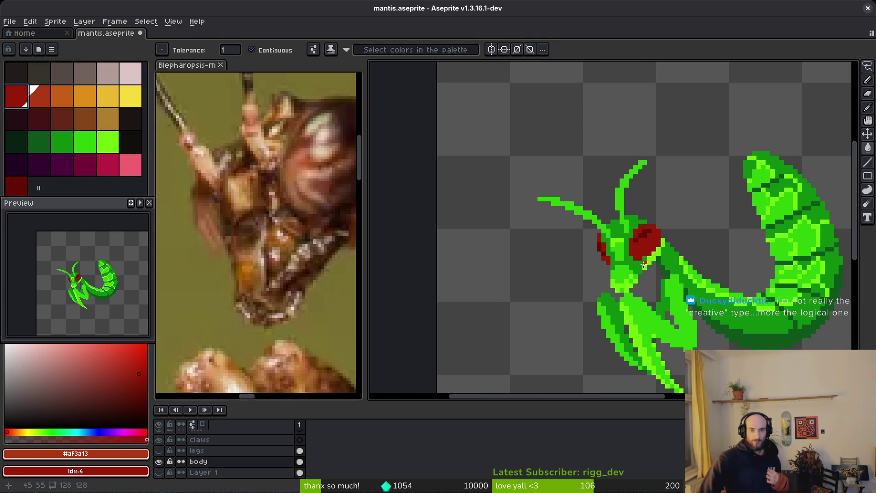
pyautogui.scroll(2, 733, 337)
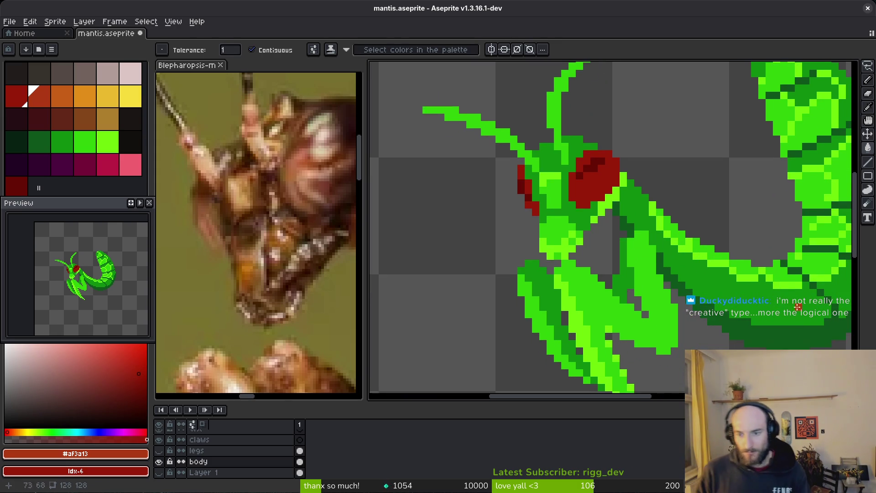
# - Bucket-fill the head's darker greens with the head's bright green
pyautogui.keyDown('alt'); pyautogui.click(787, 271); pyautogui.keyUp('alt')
pyautogui.click(572, 211)
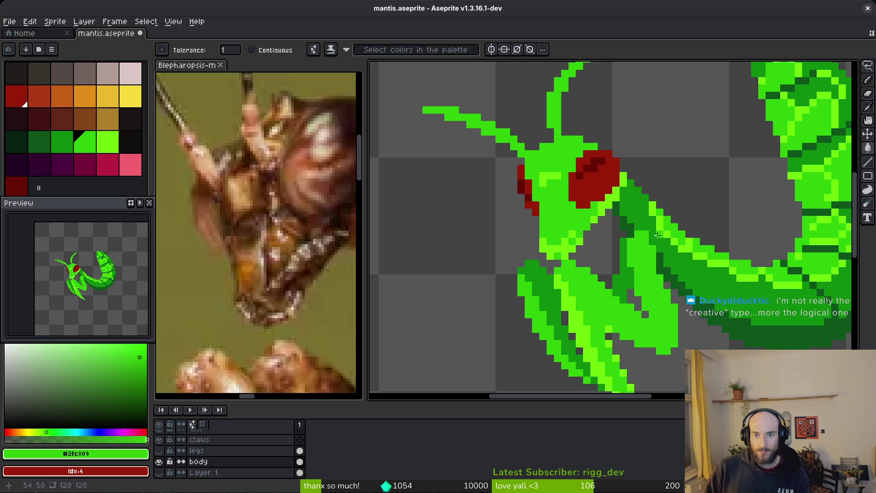
pyautogui.scroll(-2, 645, 240)
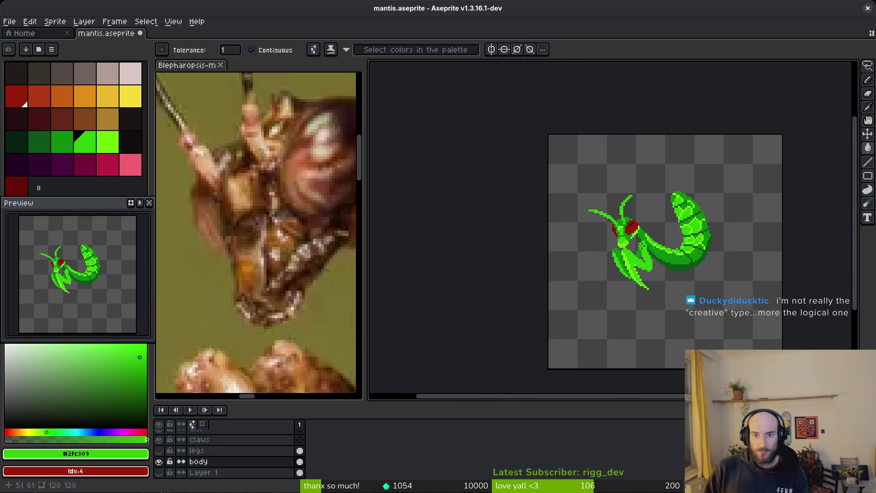
pyautogui.scroll(2, 642, 243)
pyautogui.scroll(1, 637, 240)
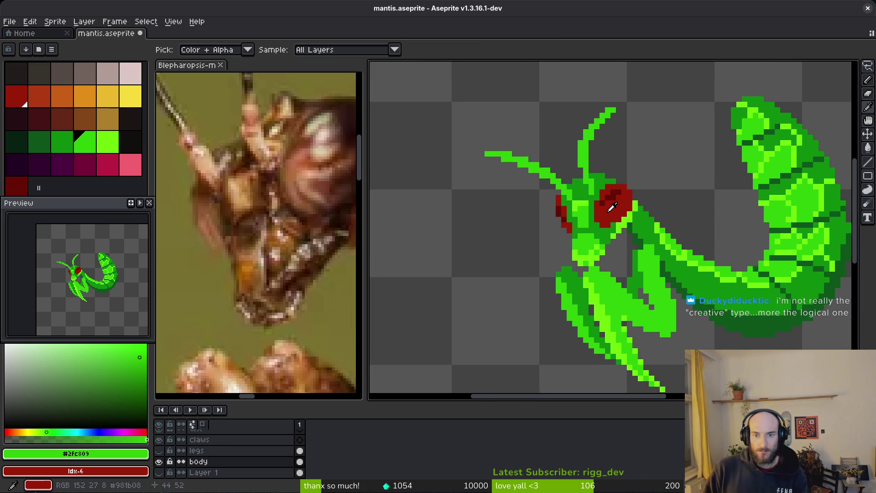
# - Replace the eye's dark red with the palette orange-red
pyautogui.keyDown('alt'); pyautogui.click(611, 204); pyautogui.keyUp('alt')
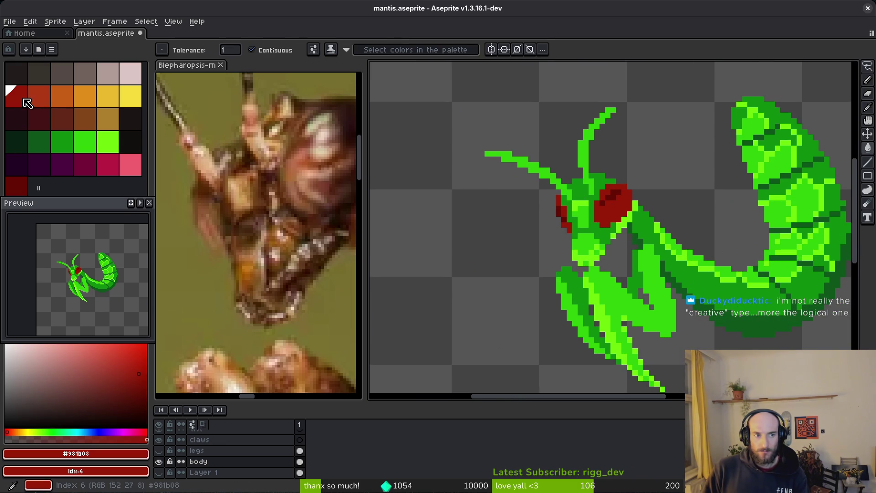
pyautogui.rightClick(41, 100)
pyautogui.hotkey('shift', 'r')
pyautogui.scroll(-3, 620, 227)
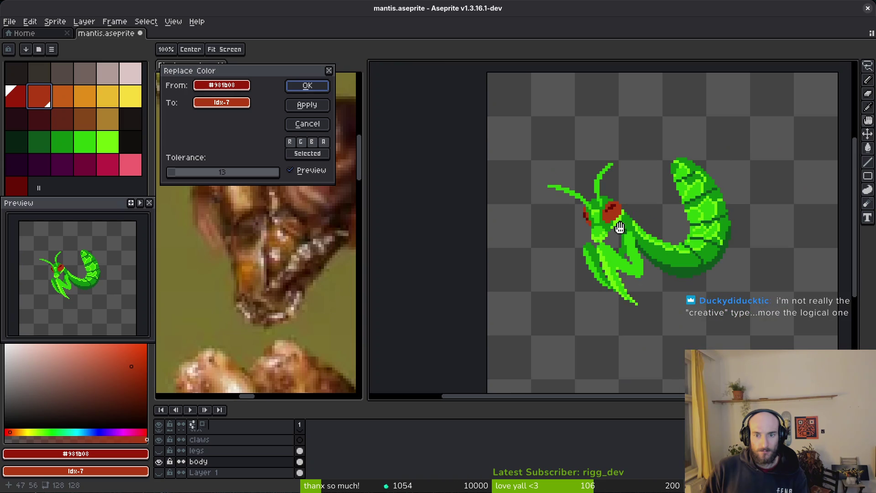
pyautogui.scroll(-2, 635, 239)
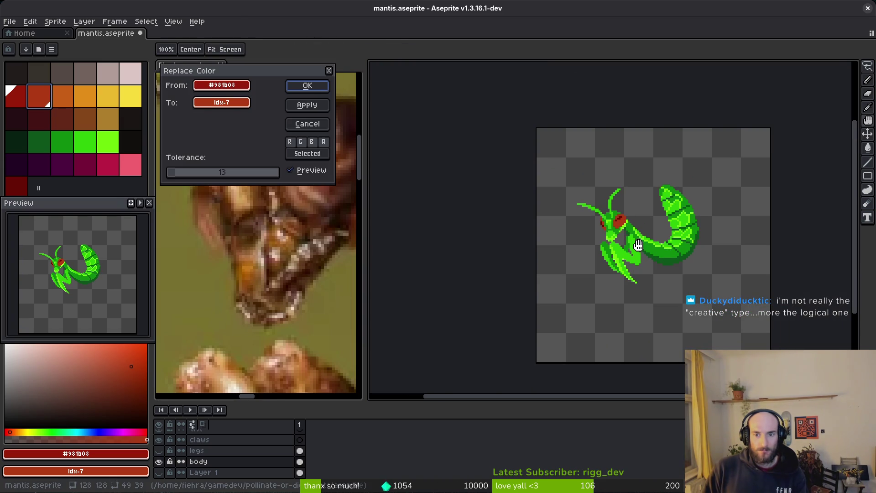
pyautogui.press('Return')
pyautogui.scroll(3, 598, 226)
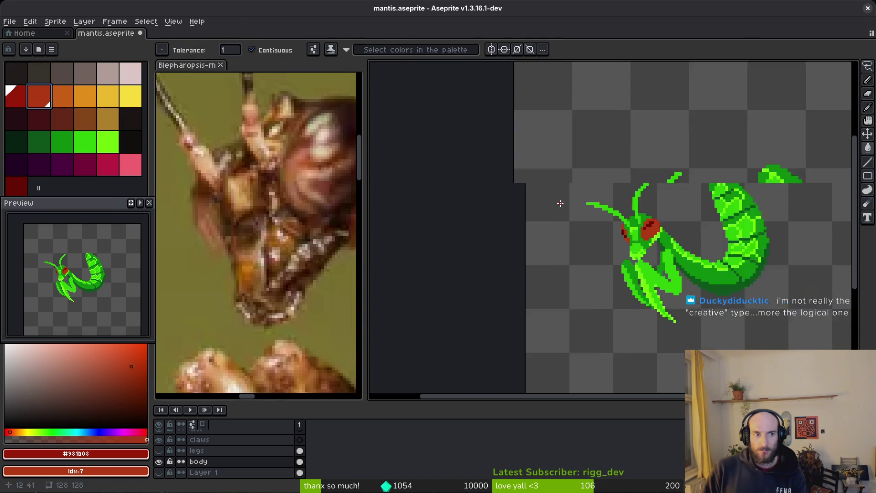
# - Recolour the darkest eye pixels to deep red and save mantis.aseprite
pyautogui.press('i')
pyautogui.click(692, 219)
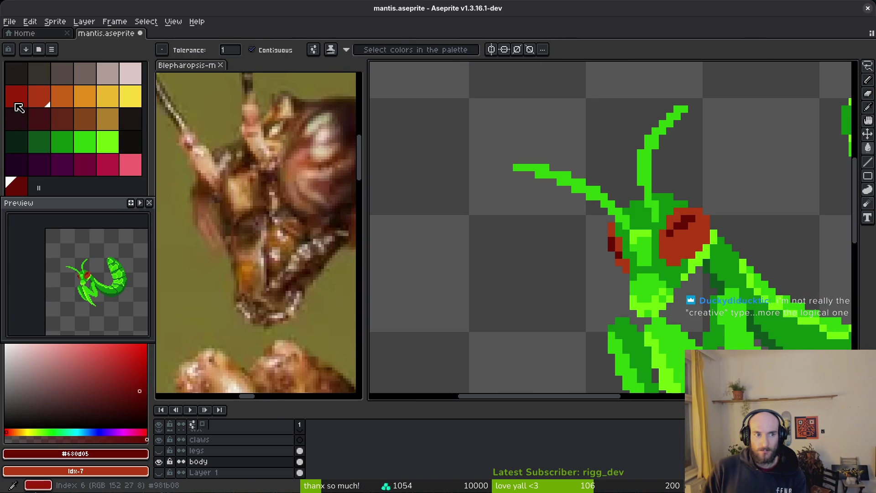
pyautogui.rightClick(18, 102)
pyautogui.hotkey('shift', 'r')
pyautogui.click(307, 85)
pyautogui.press('w')
pyautogui.scroll(-3, 688, 303)
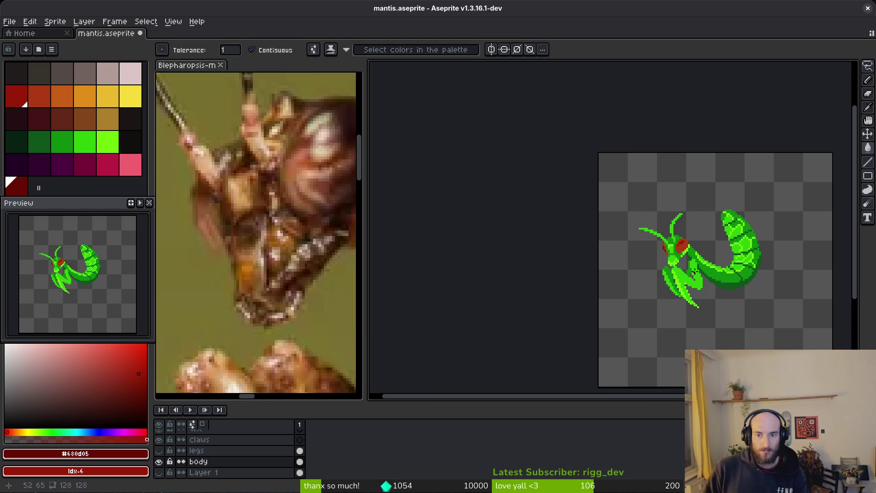
pyautogui.scroll(-2, 575, 269)
pyautogui.hotkey('ctrl', 's')
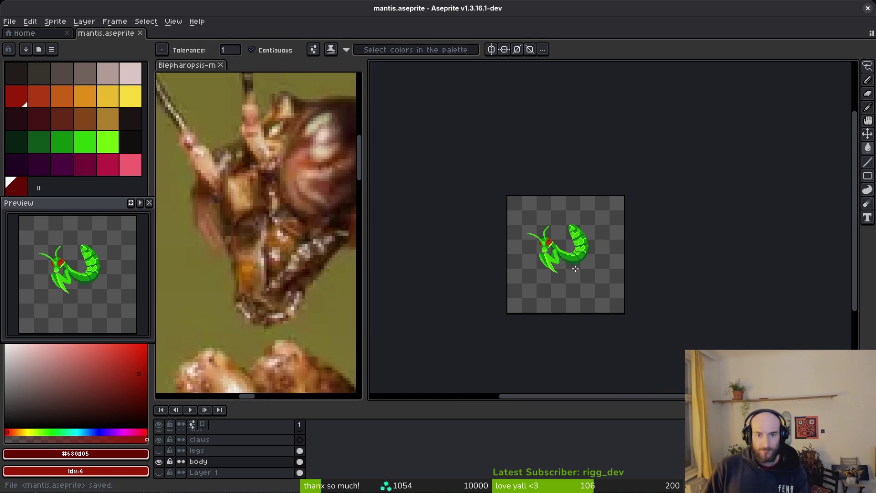
pyautogui.scroll(5, 575, 268)
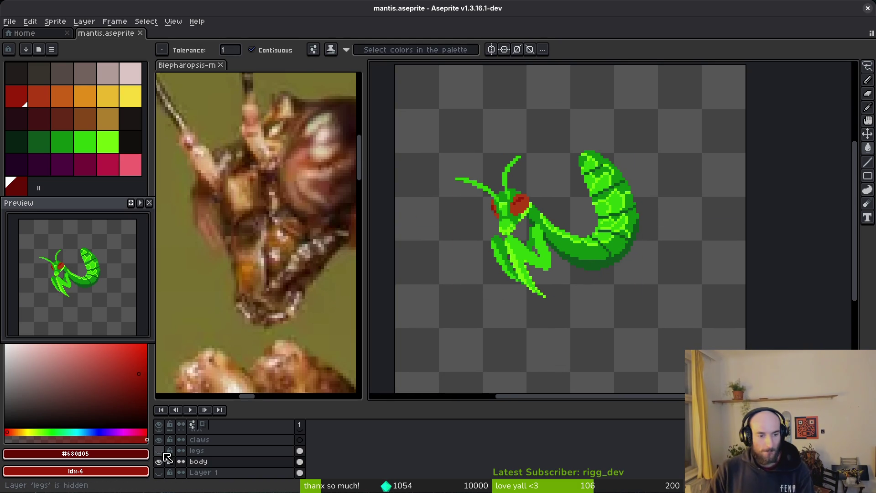
# - Show the legs layer, hide the body layer and make legs the active layer
pyautogui.click(158, 450)
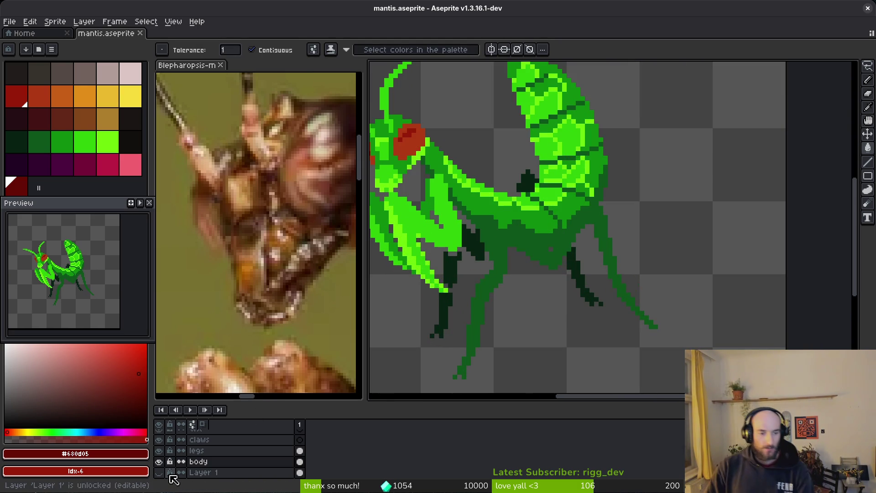
pyautogui.click(159, 461)
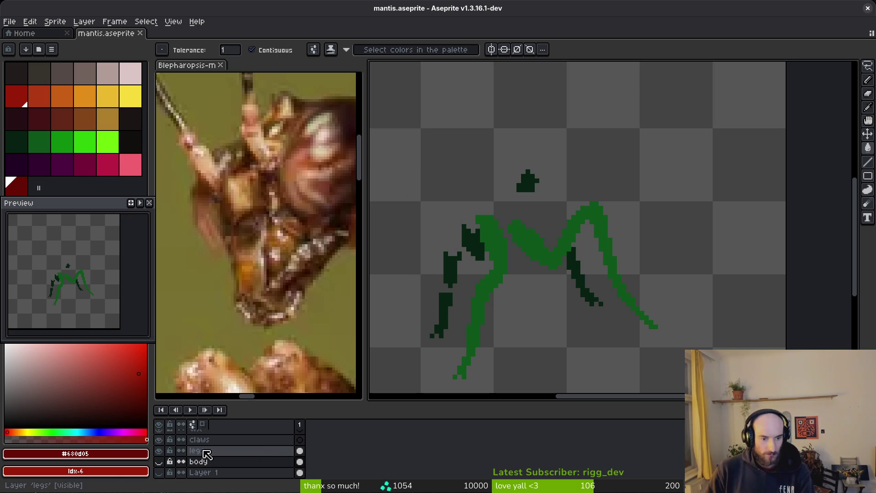
pyautogui.click(206, 455)
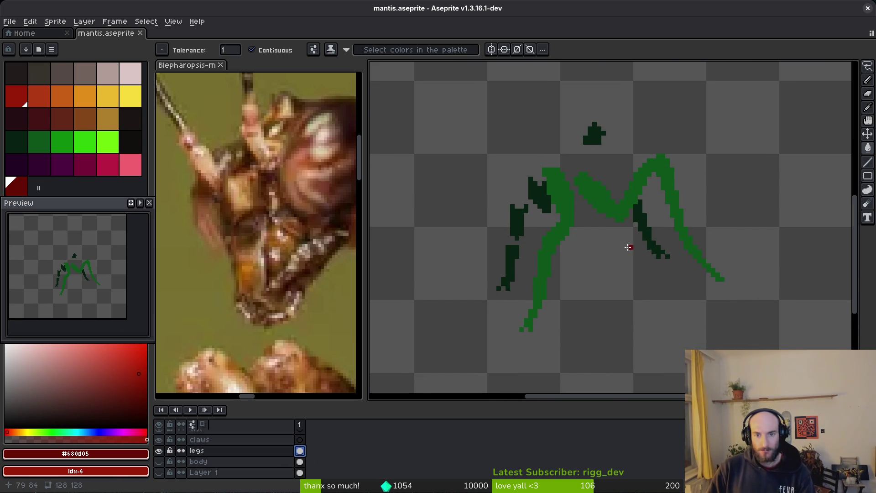
pyautogui.scroll(2, 629, 247)
pyautogui.click(88, 145)
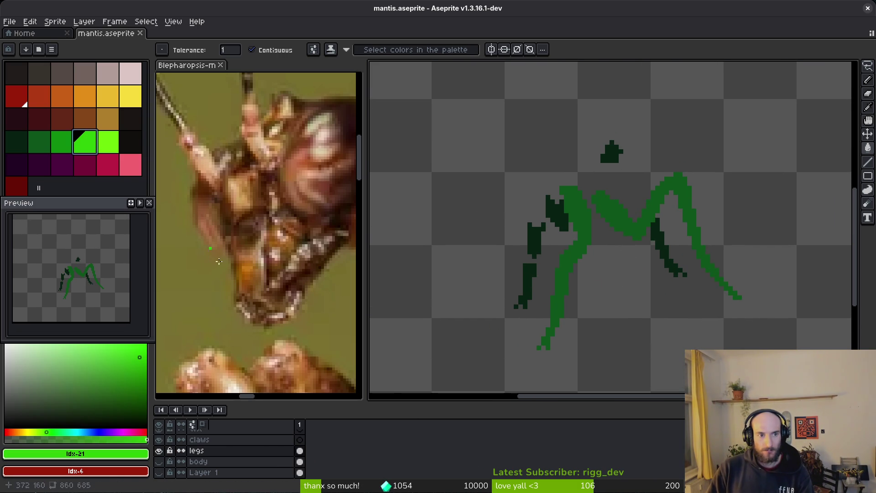
pyautogui.click(160, 463)
pyautogui.click(160, 462)
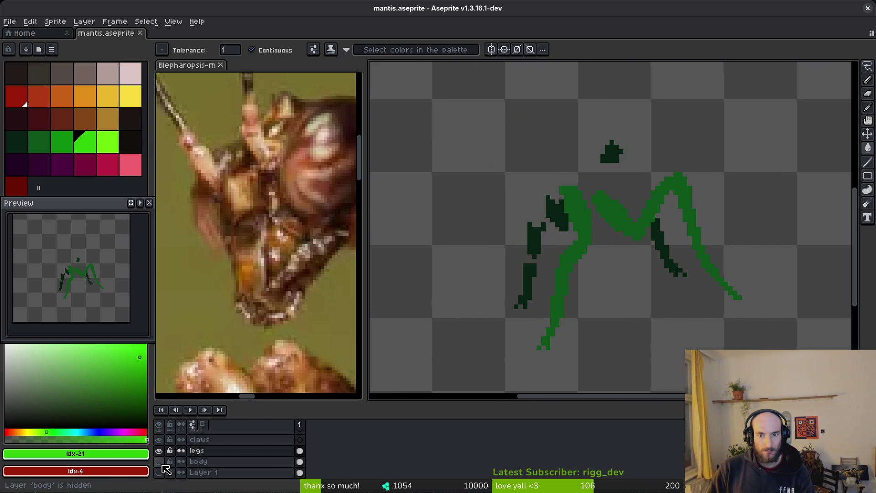
pyautogui.click(160, 462)
pyautogui.click(160, 462)
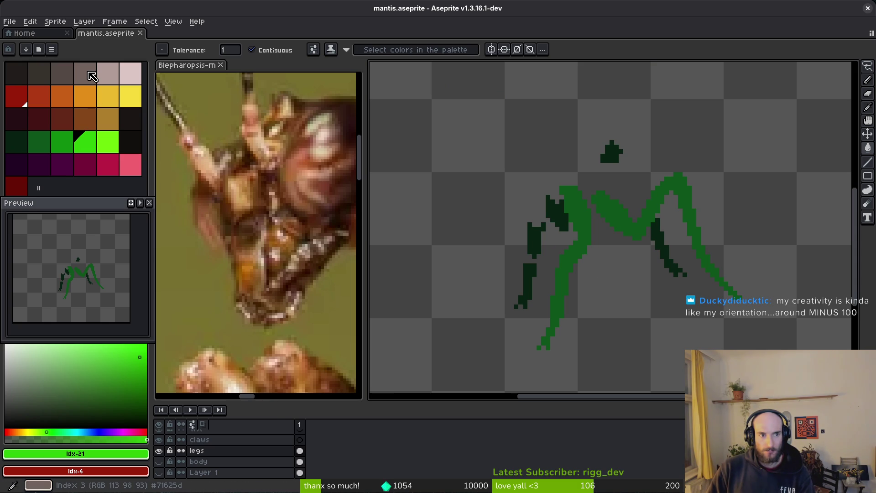
# - Bucket-fill the green legs with brown
pyautogui.click(86, 120)
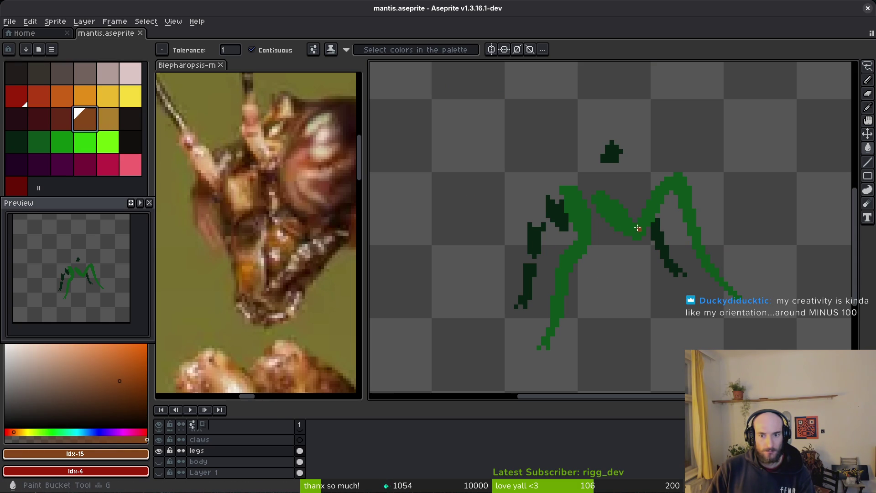
pyautogui.click(613, 225)
pyautogui.click(578, 215)
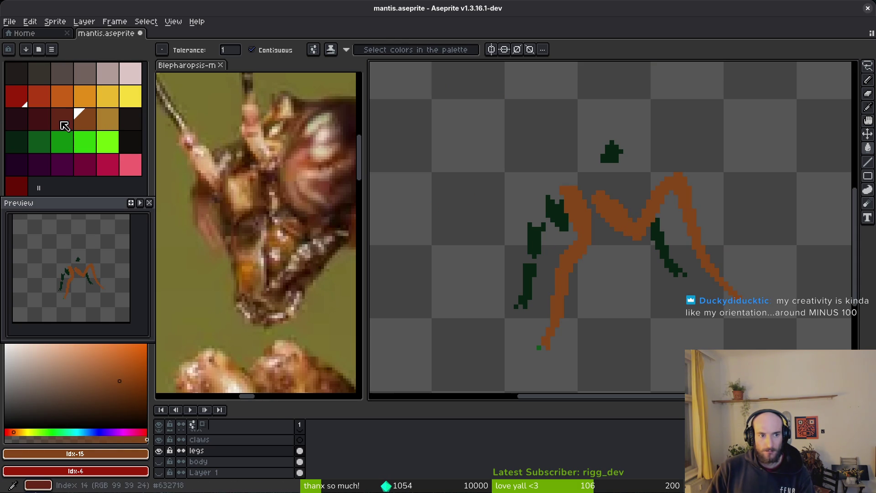
# - Replace the back legs' dark green with dark red, then sample the leg brown
pyautogui.press('i')
pyautogui.click(17, 141)
pyautogui.rightClick(62, 120)
pyautogui.hotkey('shift', 'r')
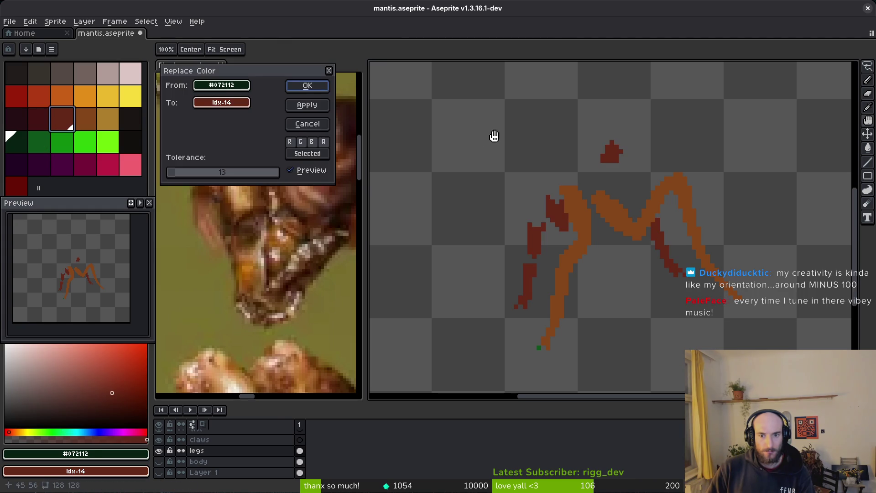
pyautogui.click(308, 85)
pyautogui.press('i')
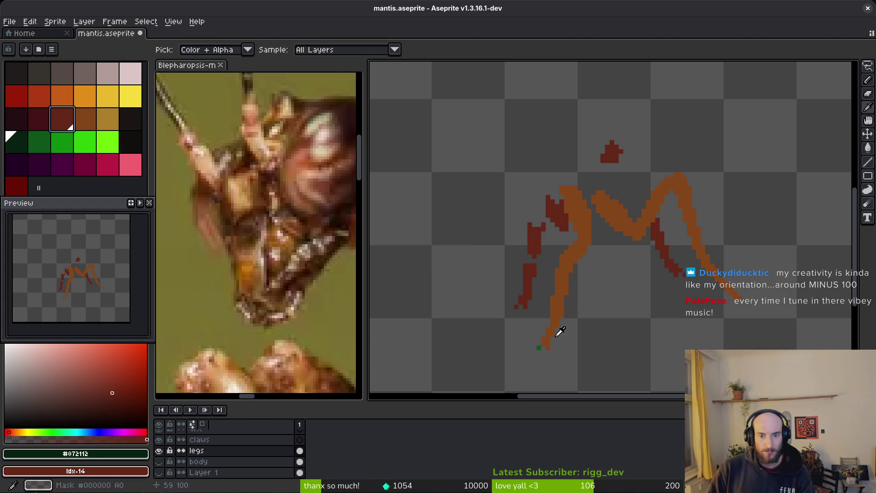
pyautogui.click(569, 285)
# - Paint the leftover green leg-tip pixel brown and save the mantis file
pyautogui.press('b')
pyautogui.scroll(2, 547, 367)
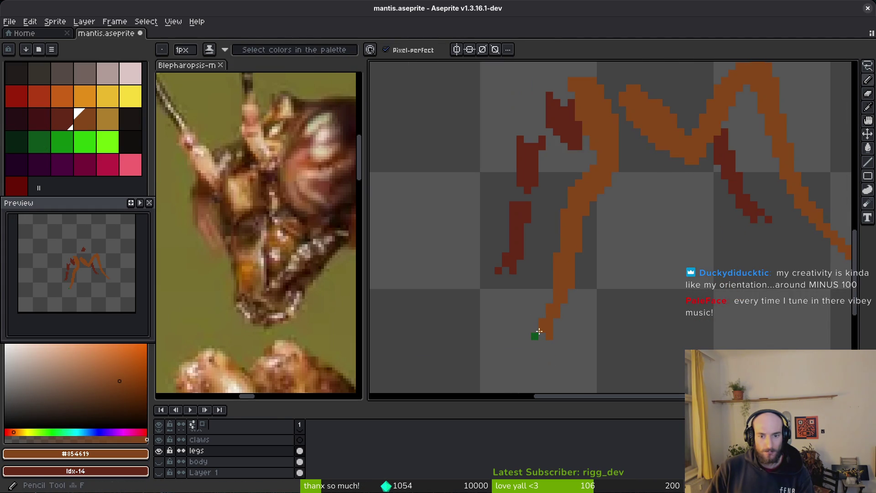
pyautogui.click(535, 337)
pyautogui.hotkey('ctrl', 's')
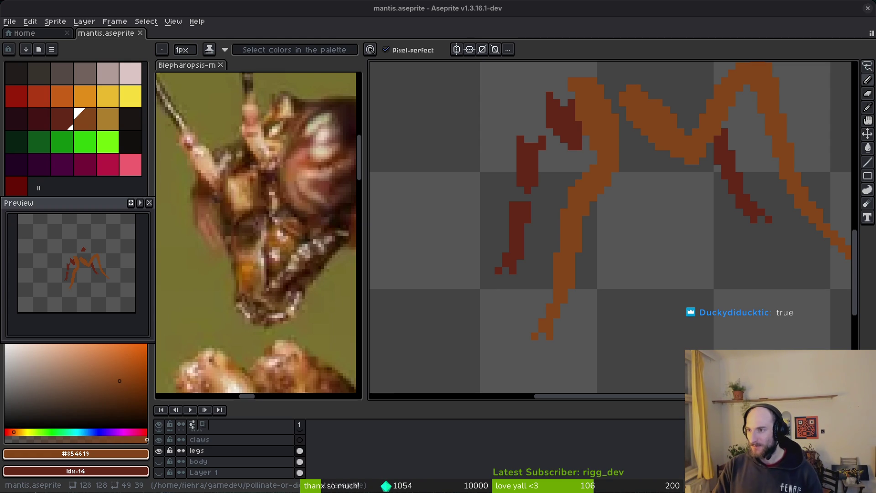
# - Make the green body layer visible again above the brown legs
pyautogui.scroll(-3, 602, 201)
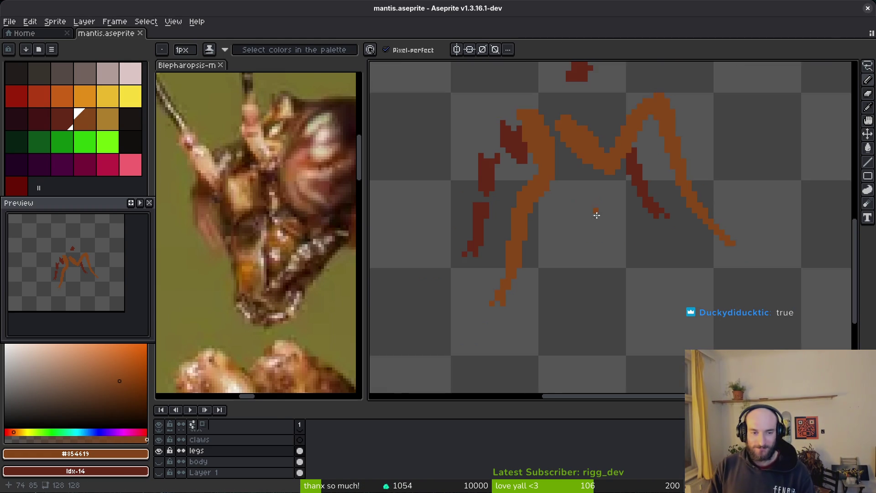
pyautogui.click(158, 461)
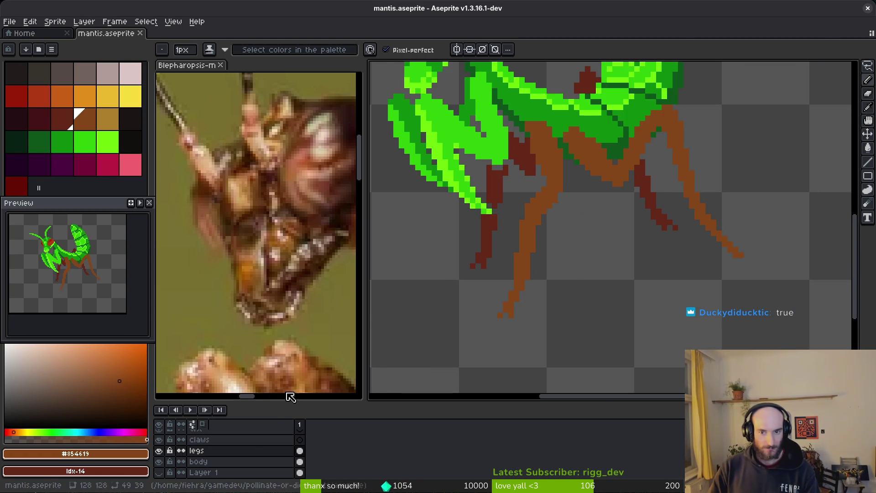
pyautogui.scroll(3, 631, 260)
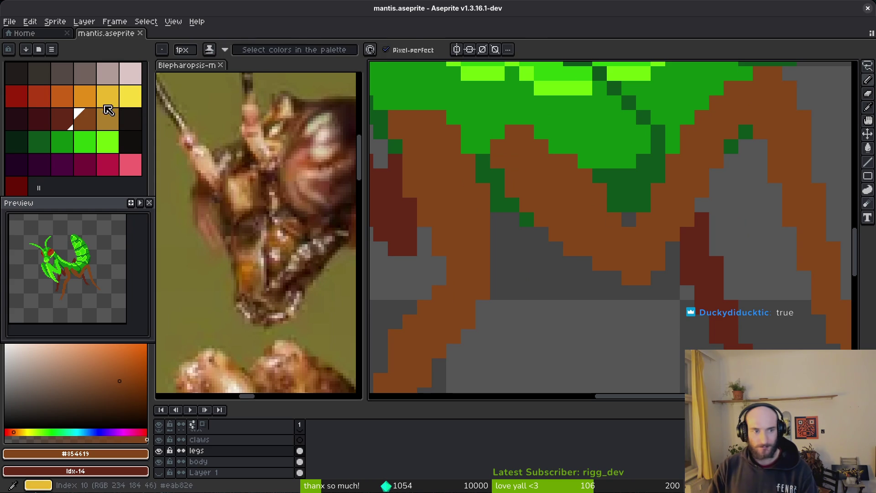
# - Pick the ochre swatch, check the reference photo, and undo a trial ochre fill of the leg
pyautogui.click(105, 108)
pyautogui.press('g')
pyautogui.click(228, 246)
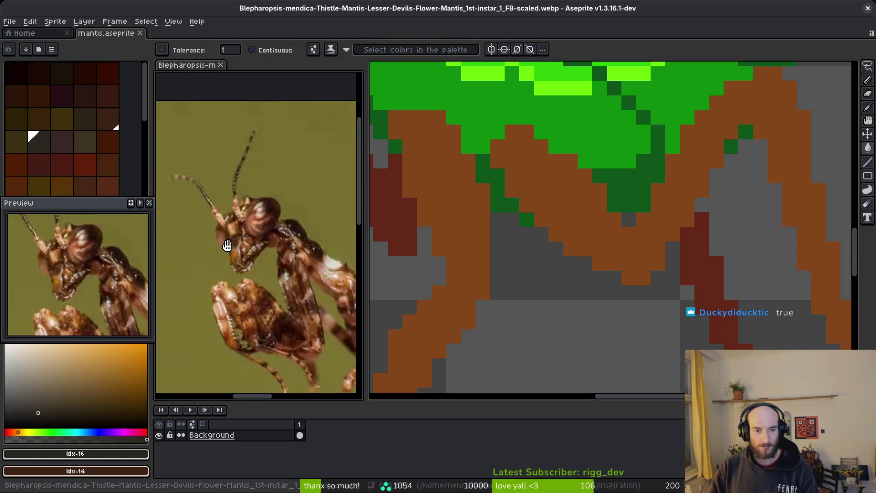
pyautogui.scroll(-5, 227, 246)
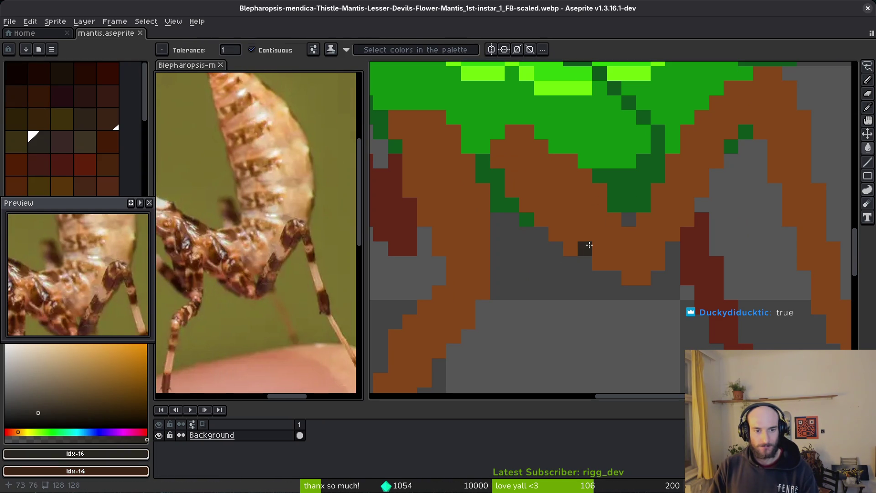
pyautogui.click(597, 203)
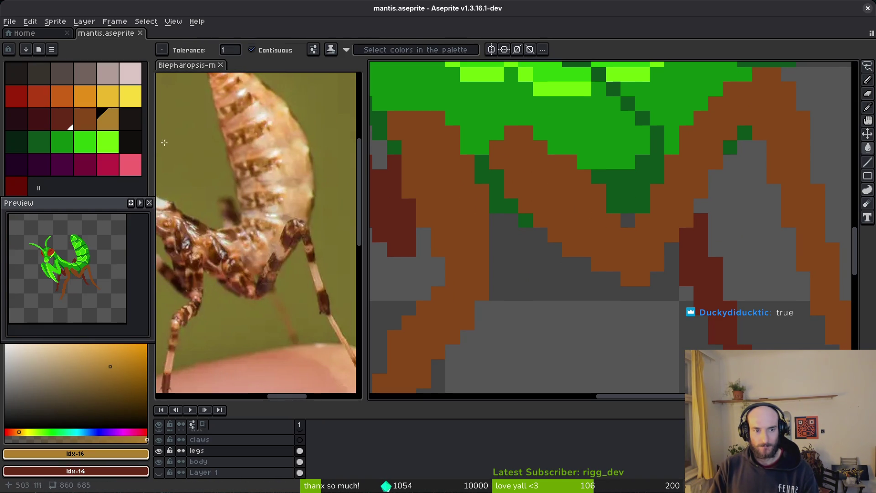
pyautogui.click(519, 136)
pyautogui.hotkey('ctrl', 'z')
# - Pencil an ochre highlight along the upper edge of the brown leg, restoring one stray pixel brown
pyautogui.press('b')
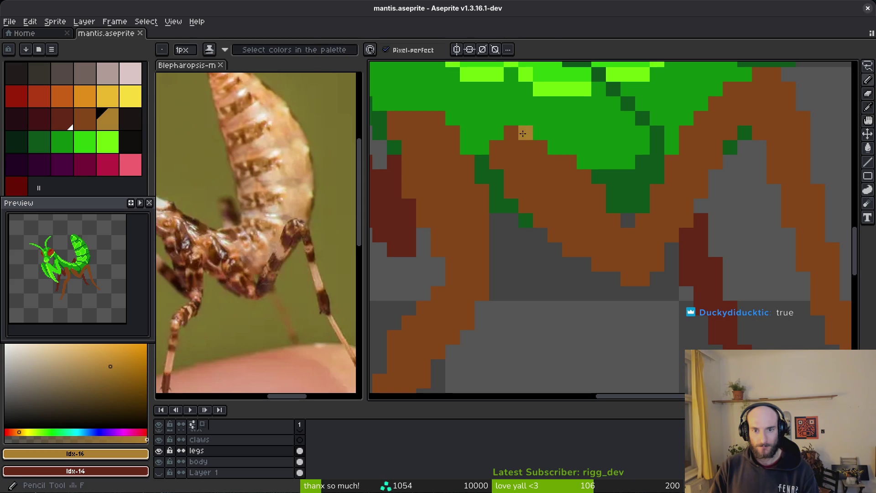
pyautogui.click(516, 136)
pyautogui.moveTo(513, 150)
pyautogui.mouseDown()
pyautogui.moveTo(537, 147)
pyautogui.moveTo(514, 175)
pyautogui.moveTo(556, 165)
pyautogui.moveTo(586, 181)
pyautogui.moveTo(628, 235)
pyautogui.moveTo(641, 222)
pyautogui.mouseUp()
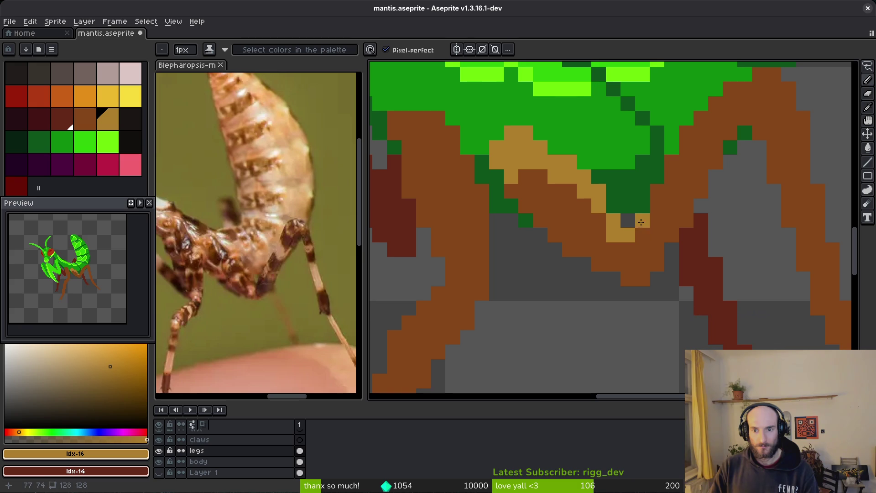
pyautogui.keyDown('alt'); pyautogui.rightClick(612, 235); pyautogui.keyUp('alt')
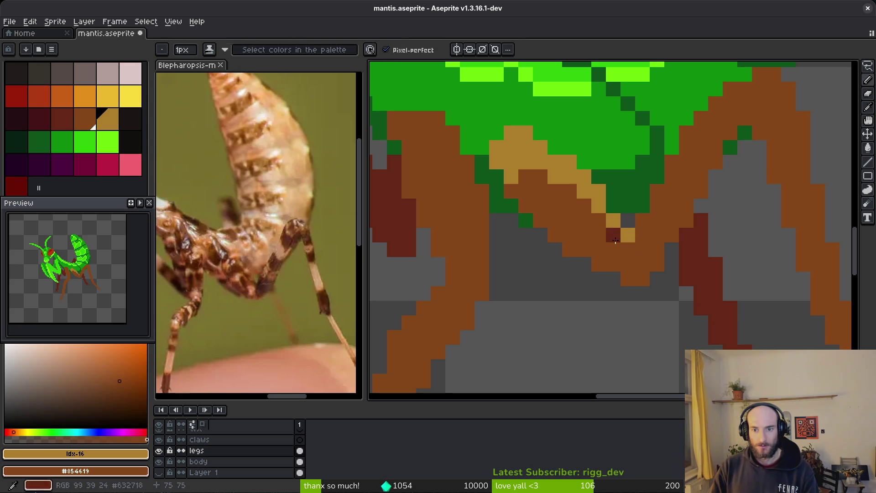
pyautogui.moveTo(642, 221); pyautogui.dragTo(681, 151)
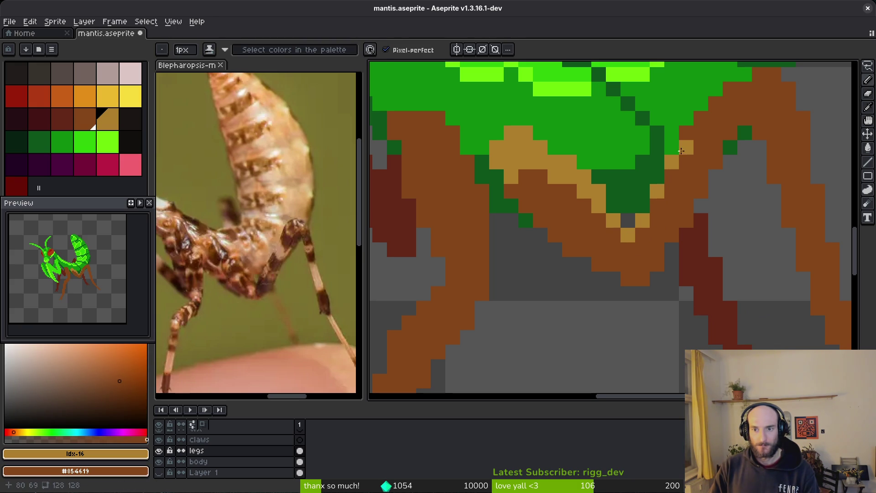
# - Continue the ochre highlight down the hind leg's edge to its tip
pyautogui.moveTo(742, 132)
pyautogui.mouseDown()
pyautogui.moveTo(637, 219)
pyautogui.moveTo(610, 210)
pyautogui.moveTo(631, 185)
pyautogui.moveTo(671, 167)
pyautogui.mouseUp()
pyautogui.moveTo(694, 223)
pyautogui.mouseDown()
pyautogui.moveTo(627, 196)
pyautogui.moveTo(614, 174)
pyautogui.mouseUp()
pyautogui.moveTo(607, 160)
pyautogui.mouseDown()
pyautogui.moveTo(593, 201)
pyautogui.moveTo(593, 153)
pyautogui.moveTo(606, 258)
pyautogui.moveTo(578, 196)
pyautogui.mouseUp()
pyautogui.moveTo(606, 173)
pyautogui.mouseDown()
pyautogui.moveTo(598, 182)
pyautogui.moveTo(606, 225)
pyautogui.moveTo(627, 294)
pyautogui.mouseUp()
pyautogui.moveTo(636, 292)
pyautogui.mouseDown()
pyautogui.moveTo(651, 321)
pyautogui.moveTo(581, 262)
pyautogui.moveTo(637, 328)
pyautogui.mouseUp()
pyautogui.click(636, 321)
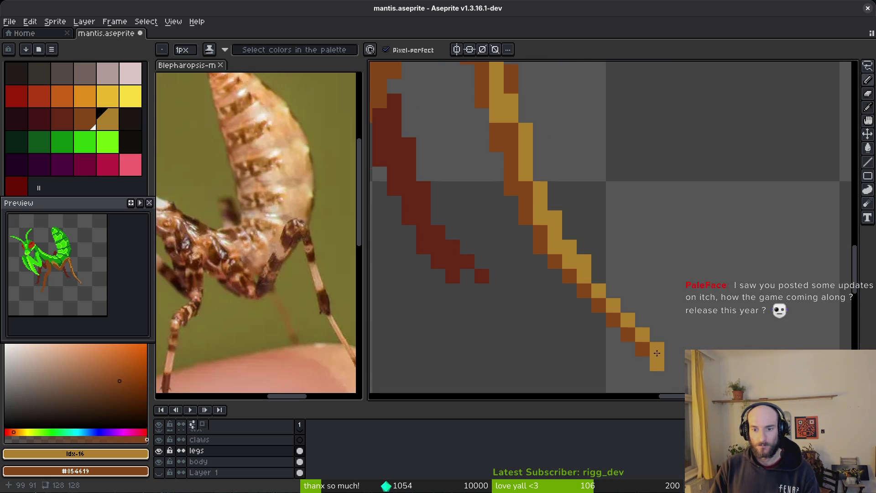
# - Turn a stray tan pixel dark brown and paint tan highlight up the leg outline
pyautogui.scroll(-3, 657, 352)
pyautogui.scroll(3, 669, 283)
pyautogui.scroll(-1, 669, 284)
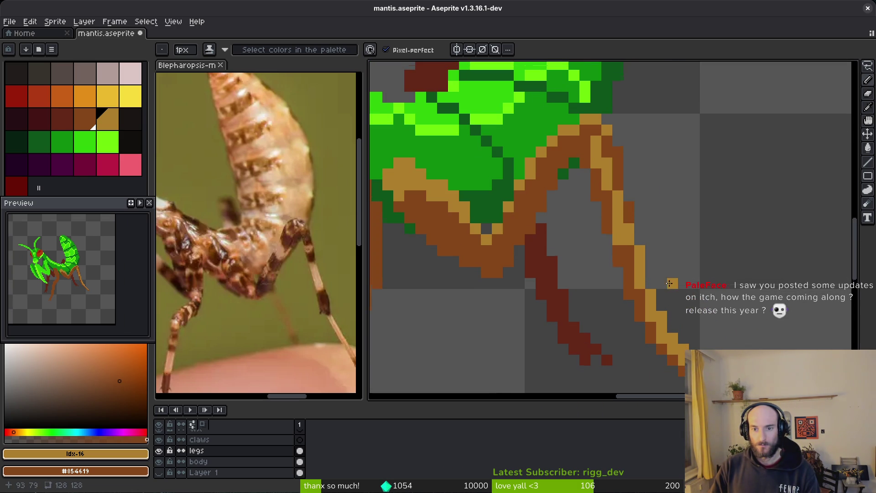
pyautogui.rightClick(617, 228)
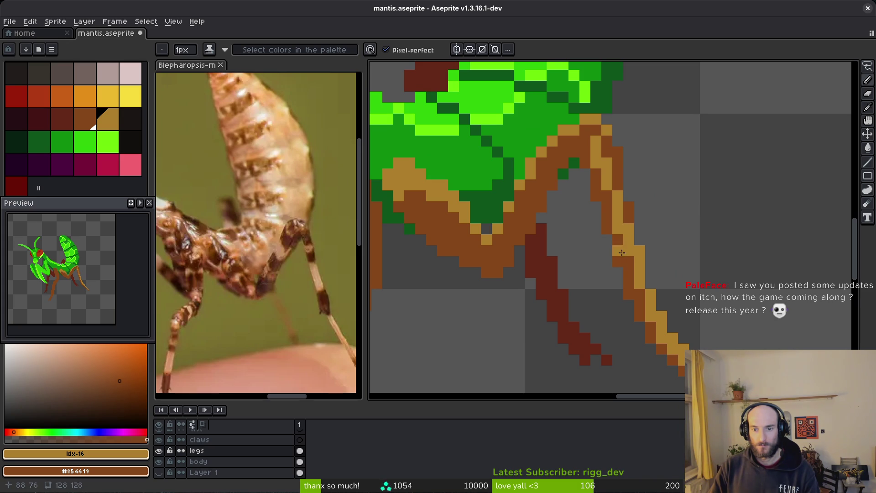
pyautogui.scroll(-1, 683, 260)
pyautogui.scroll(1, 644, 273)
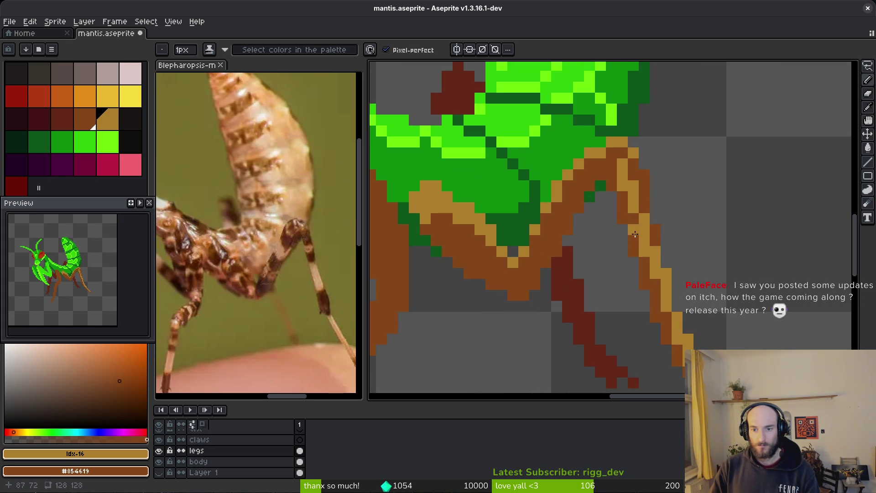
pyautogui.moveTo(652, 243)
pyautogui.mouseDown()
pyautogui.moveTo(644, 180)
pyautogui.moveTo(634, 174)
pyautogui.mouseUp()
# - Undo a trial tan fill of the leg and pencil a tan trail down its edge
pyautogui.press('g')
pyautogui.scroll(-3, 656, 210)
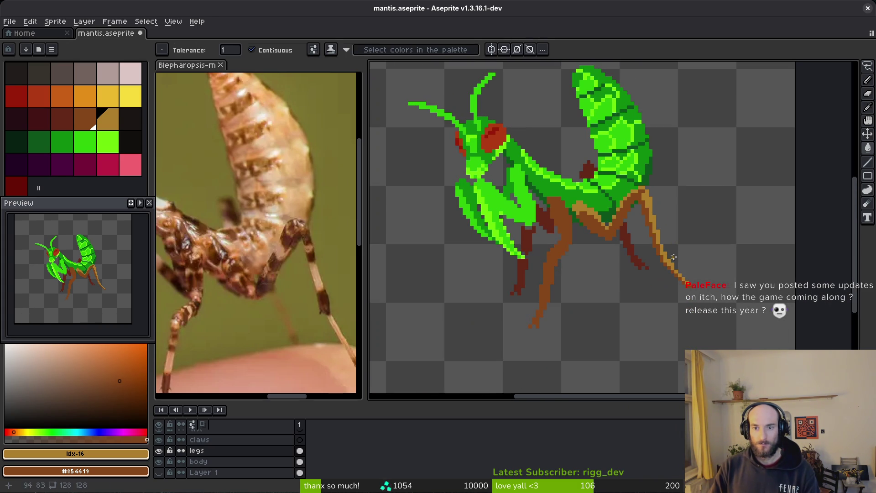
pyautogui.scroll(3, 656, 210)
pyautogui.click(656, 210)
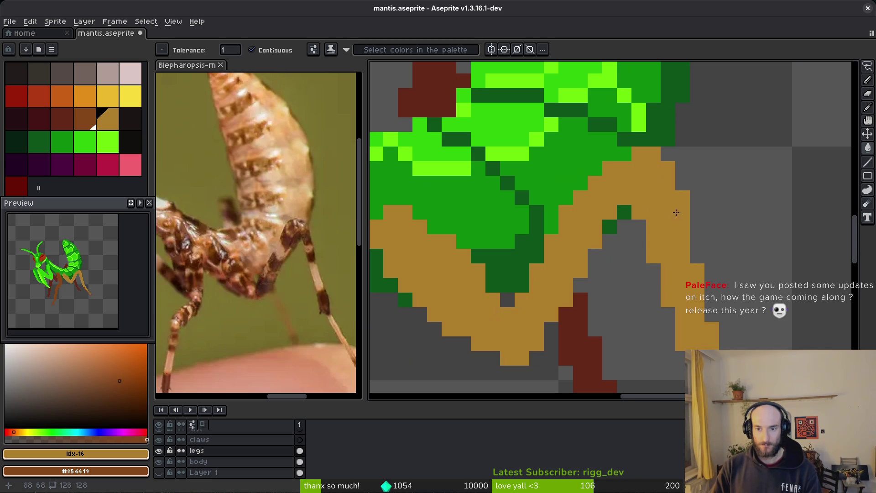
pyautogui.hotkey('ctrl', 'z')
pyautogui.press('b')
pyautogui.scroll(-3, 656, 210)
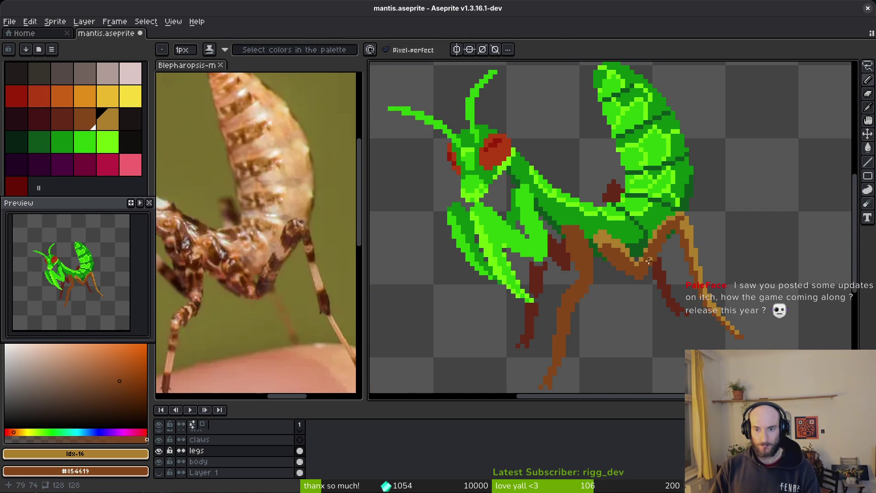
pyautogui.scroll(3, 661, 257)
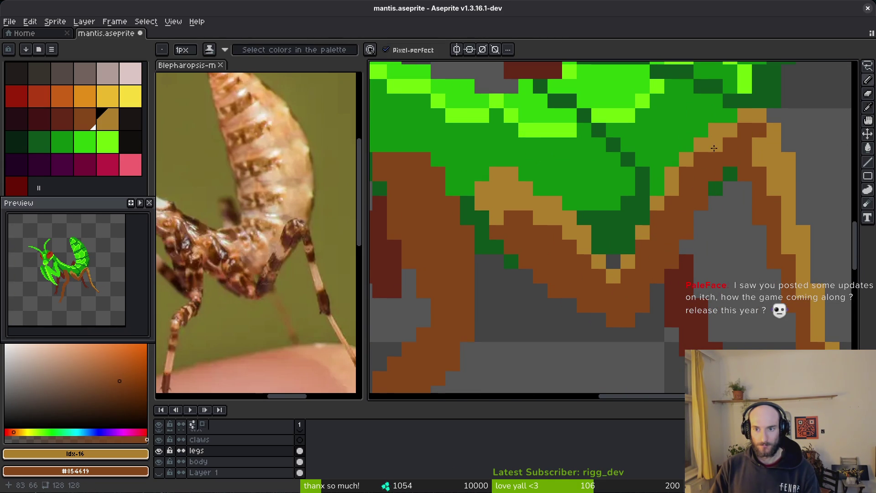
pyautogui.moveTo(709, 147)
pyautogui.mouseDown()
pyautogui.moveTo(657, 217)
pyautogui.moveTo(627, 272)
pyautogui.moveTo(631, 281)
pyautogui.mouseUp()
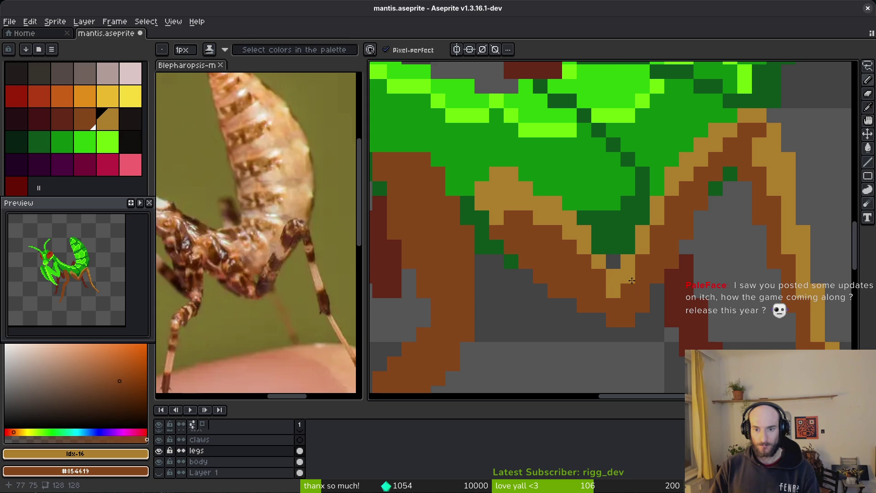
# - Touch up the leg edge near the body with brown and tan pixels
pyautogui.scroll(-2, 630, 252)
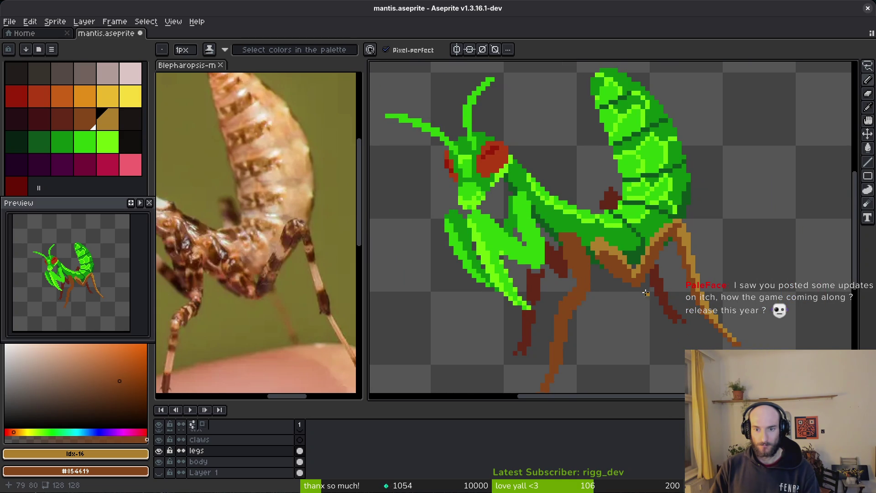
pyautogui.scroll(3, 631, 266)
pyautogui.moveTo(619, 248); pyautogui.dragTo(604, 240)
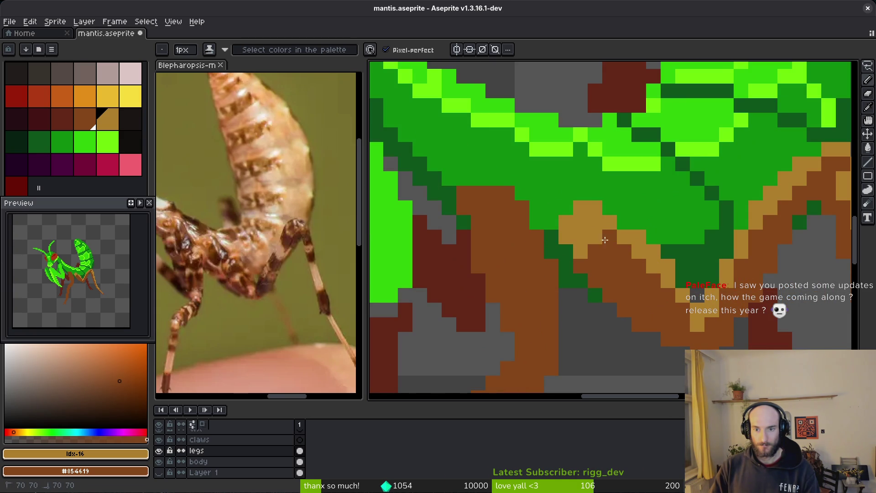
pyautogui.rightClick(580, 237)
pyautogui.rightClick(580, 251)
pyautogui.click(613, 236)
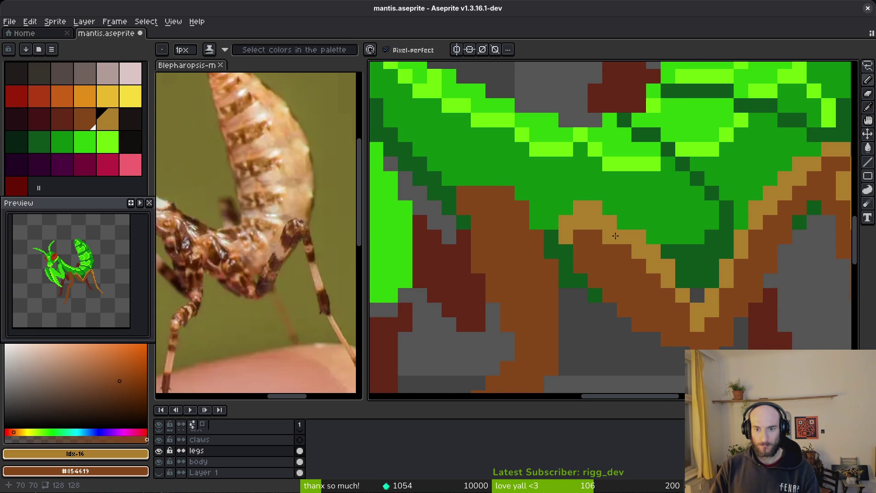
pyautogui.scroll(-5, 669, 278)
pyautogui.scroll(4, 652, 256)
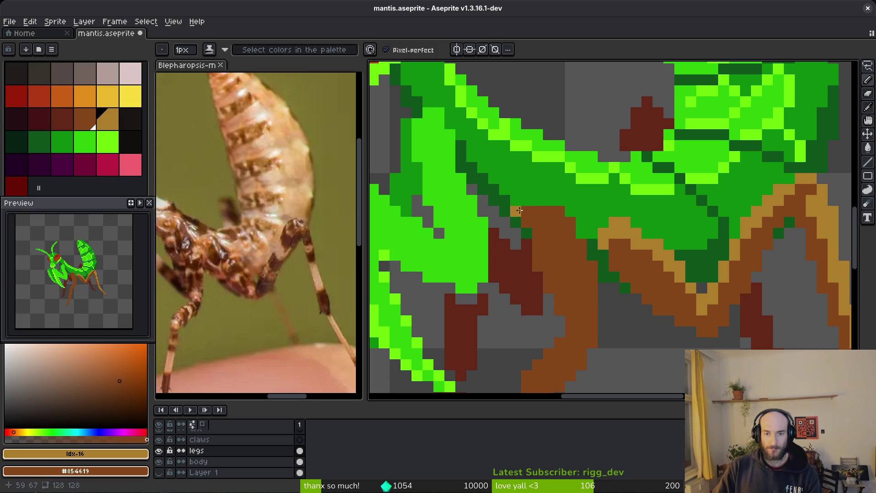
pyautogui.rightClick(566, 212)
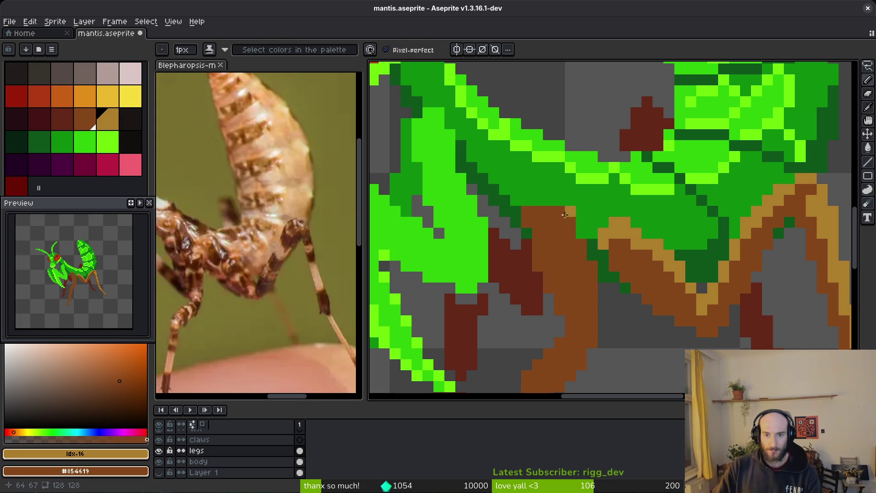
# - Eyedrop the tan and draw a diagonal tan highlight down-right from the leg-body junction
pyautogui.keyDown('alt'); pyautogui.click(618, 222); pyautogui.keyUp('alt')
pyautogui.moveTo(544, 212)
pyautogui.mouseDown()
pyautogui.moveTo(573, 246)
pyautogui.moveTo(593, 301)
pyautogui.mouseUp()
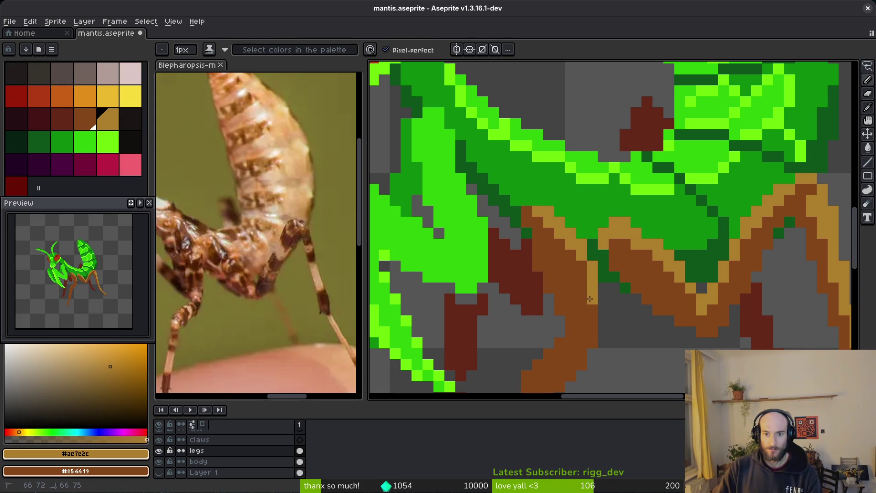
pyautogui.click(580, 261)
pyautogui.scroll(-3, 601, 310)
pyautogui.scroll(4, 560, 228)
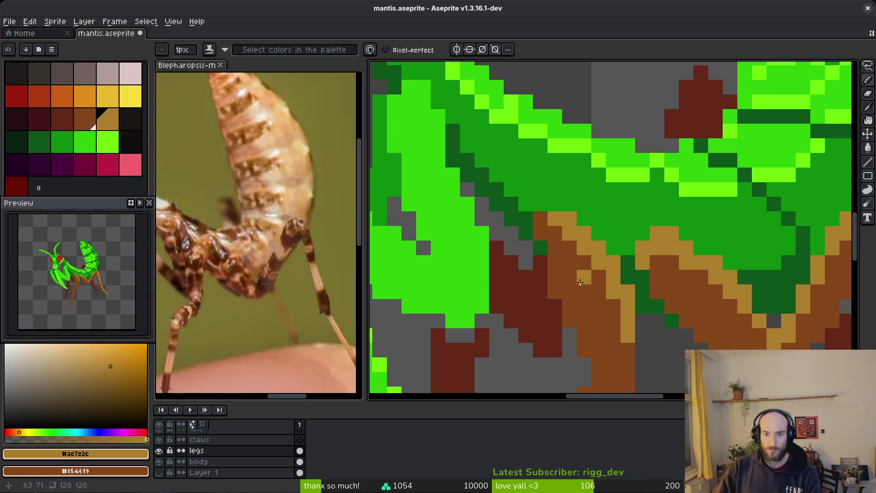
pyautogui.moveTo(560, 228); pyautogui.dragTo(601, 294)
pyautogui.moveTo(601, 295)
pyautogui.mouseDown()
pyautogui.moveTo(552, 237)
pyautogui.moveTo(574, 268)
pyautogui.mouseUp()
pyautogui.scroll(-5, 574, 268)
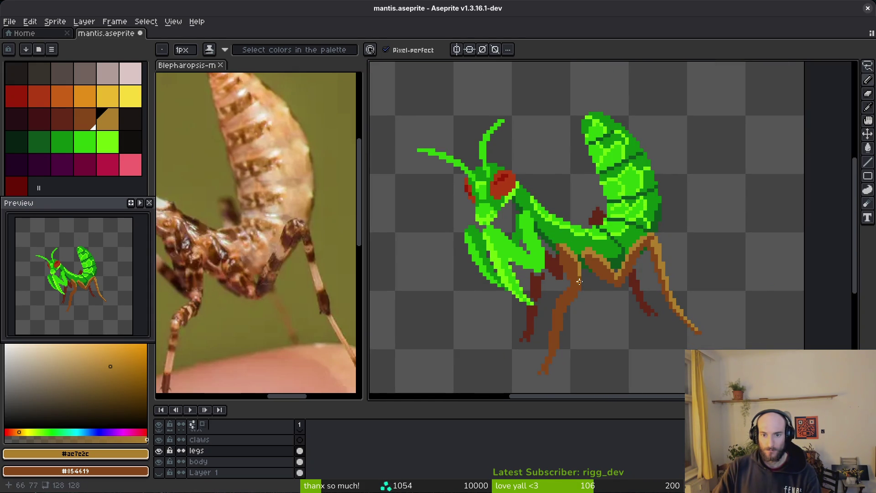
# - Draw a tan stripe from the leg junction down along the front brown leg
pyautogui.scroll(5, 571, 237)
pyautogui.click(588, 214)
pyautogui.moveTo(587, 214)
pyautogui.mouseDown()
pyautogui.moveTo(548, 247)
pyautogui.moveTo(564, 225)
pyautogui.moveTo(570, 242)
pyautogui.moveTo(524, 287)
pyautogui.moveTo(550, 247)
pyautogui.moveTo(521, 299)
pyautogui.mouseUp()
pyautogui.click(549, 270)
pyautogui.moveTo(551, 267); pyautogui.dragTo(522, 308)
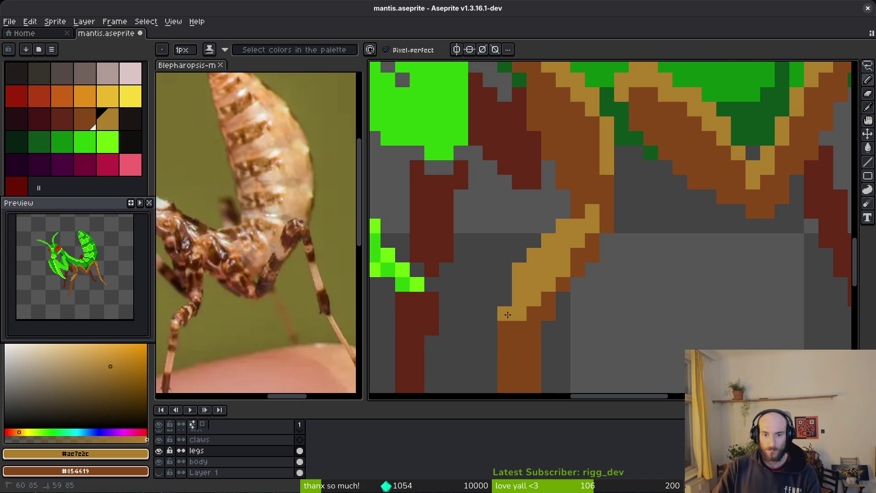
pyautogui.scroll(-4, 507, 301)
pyautogui.scroll(3, 565, 240)
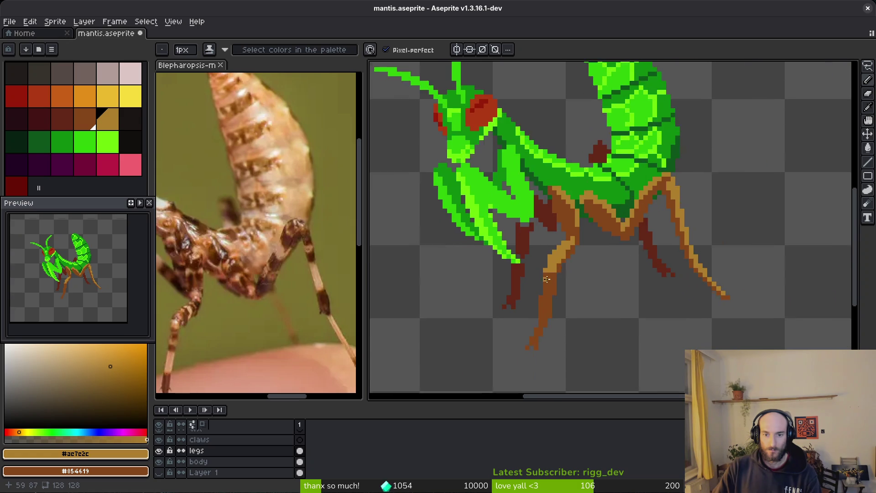
# - Shift the tan highlight pixel up one, repainting the row below brown
pyautogui.moveTo(566, 241)
pyautogui.mouseDown()
pyautogui.moveTo(547, 257)
pyautogui.moveTo(586, 228)
pyautogui.mouseUp()
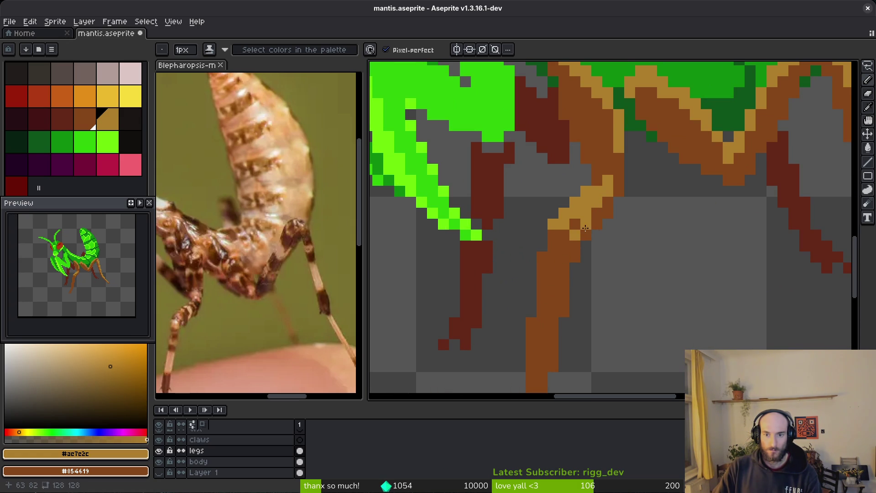
pyautogui.rightClick(577, 236)
pyautogui.click(580, 224)
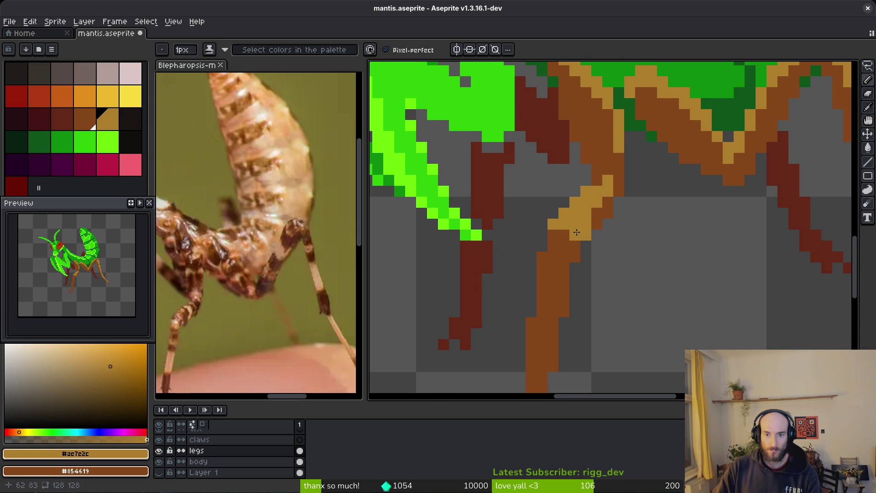
pyautogui.scroll(-4, 610, 208)
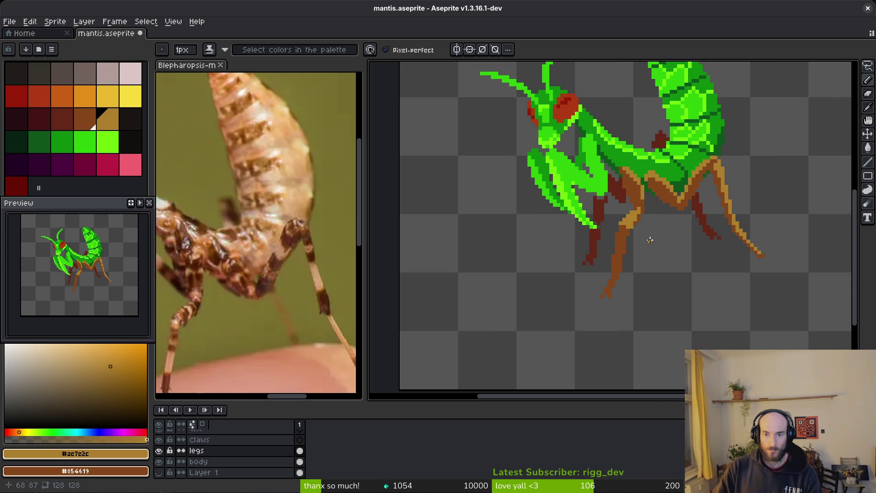
pyautogui.scroll(4, 643, 238)
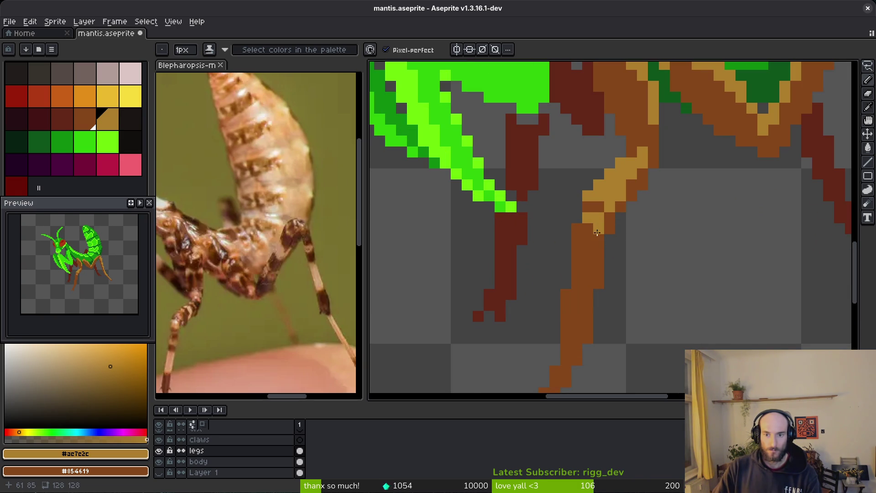
# - Continue the tan highlight down the lower leg toward its tip, fixing one pixel brown
pyautogui.moveTo(598, 233); pyautogui.dragTo(586, 281)
pyautogui.moveTo(568, 333); pyautogui.dragTo(566, 363)
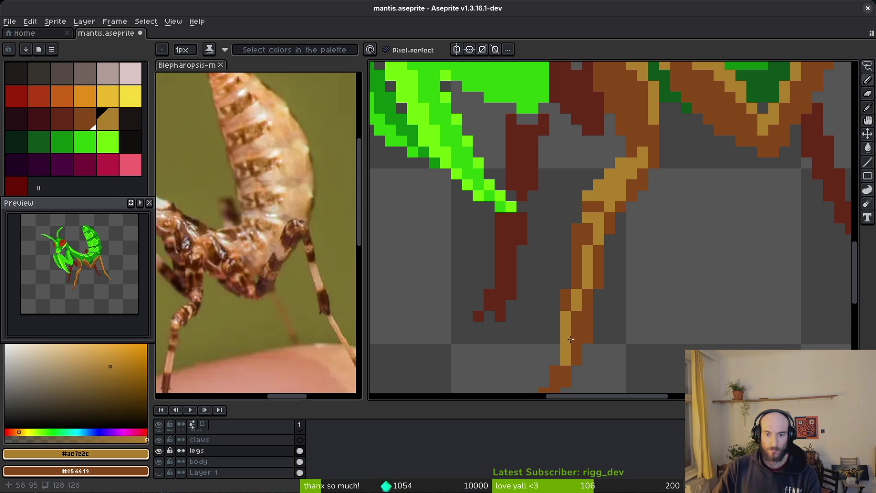
pyautogui.moveTo(580, 315); pyautogui.dragTo(587, 280)
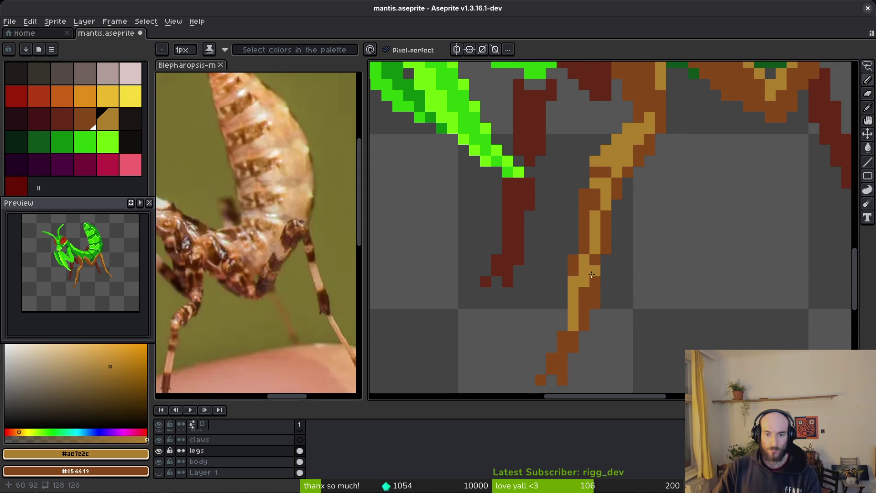
pyautogui.rightClick(559, 348)
pyautogui.click(548, 363)
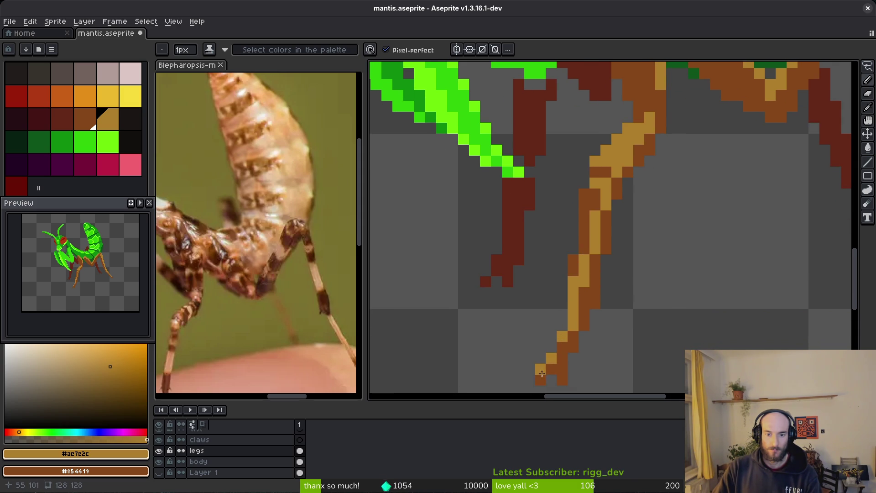
pyautogui.scroll(-3, 621, 324)
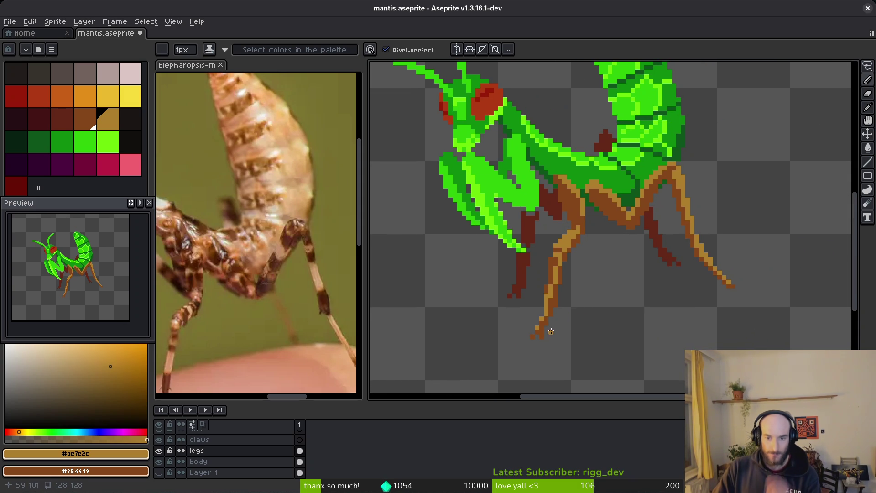
pyautogui.scroll(3, 544, 325)
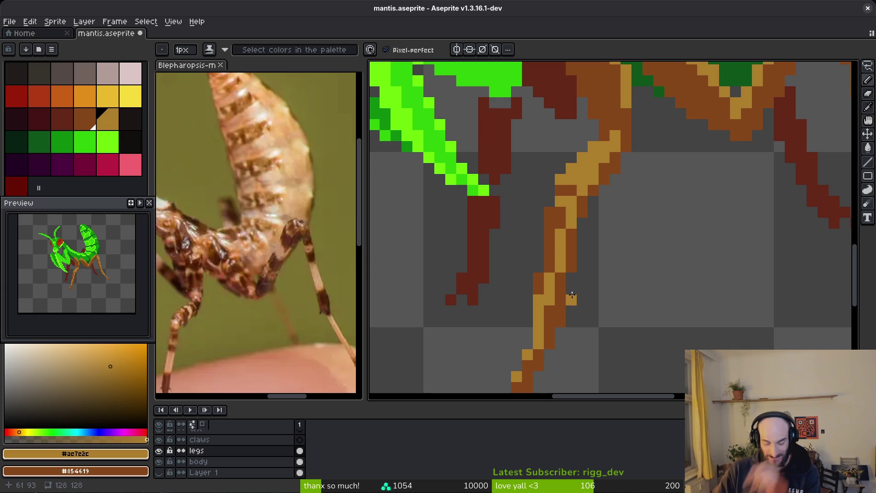
# - Flood-fill the dark-brown leg strip with tan, including a remaining brown pixel
pyautogui.press('g')
pyautogui.click(550, 240)
pyautogui.click(540, 278)
pyautogui.click(539, 288)
pyautogui.scroll(-3, 540, 283)
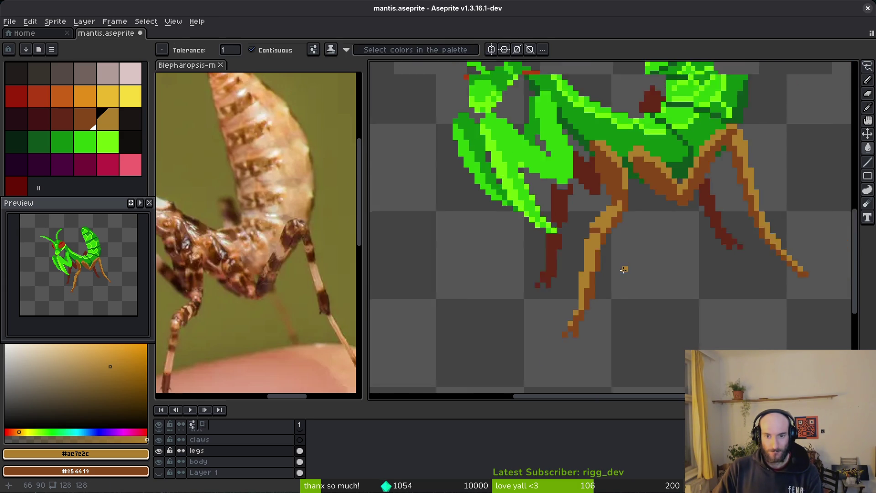
pyautogui.scroll(3, 584, 215)
pyautogui.press('b')
pyautogui.scroll(-3, 630, 274)
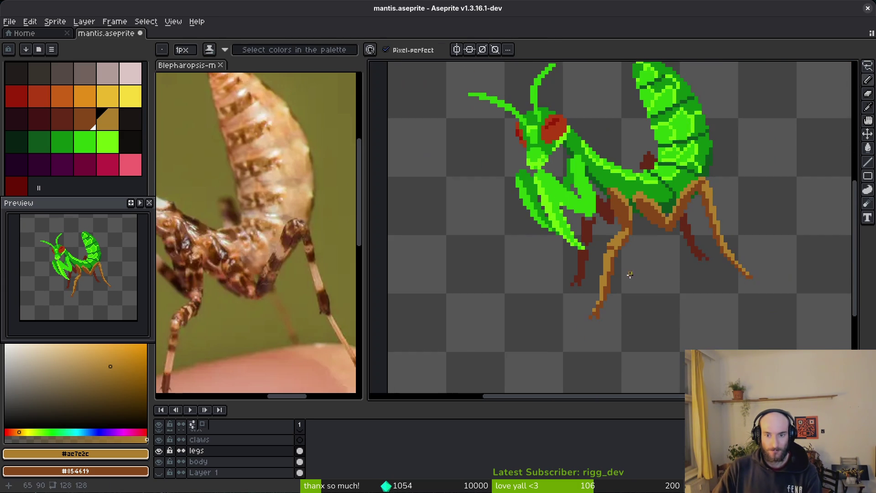
pyautogui.scroll(2, 648, 256)
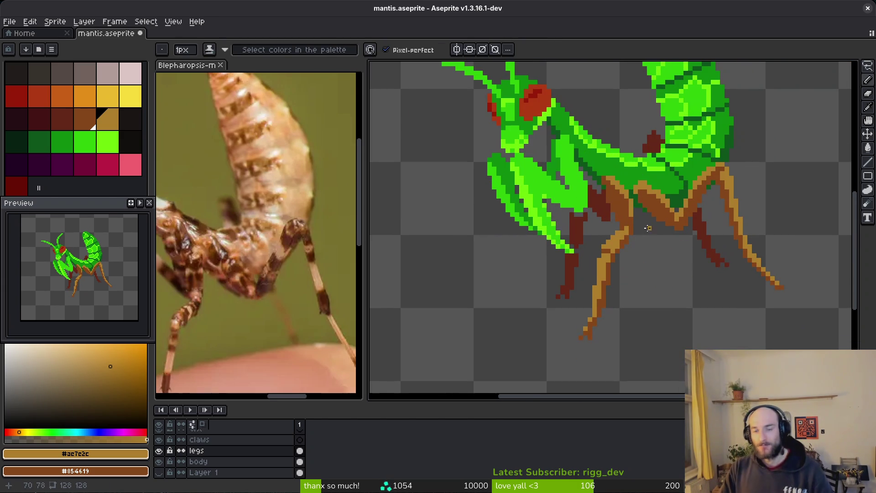
# - Add tan pixels and strokes down the remaining dark-brown leg section
pyautogui.click(610, 214)
pyautogui.scroll(2, 600, 200)
pyautogui.scroll(1, 600, 200)
pyautogui.moveTo(657, 190)
pyautogui.mouseDown()
pyautogui.moveTo(671, 274)
pyautogui.moveTo(703, 311)
pyautogui.mouseUp()
pyautogui.moveTo(680, 210); pyautogui.dragTo(678, 260)
pyautogui.scroll(-3, 707, 319)
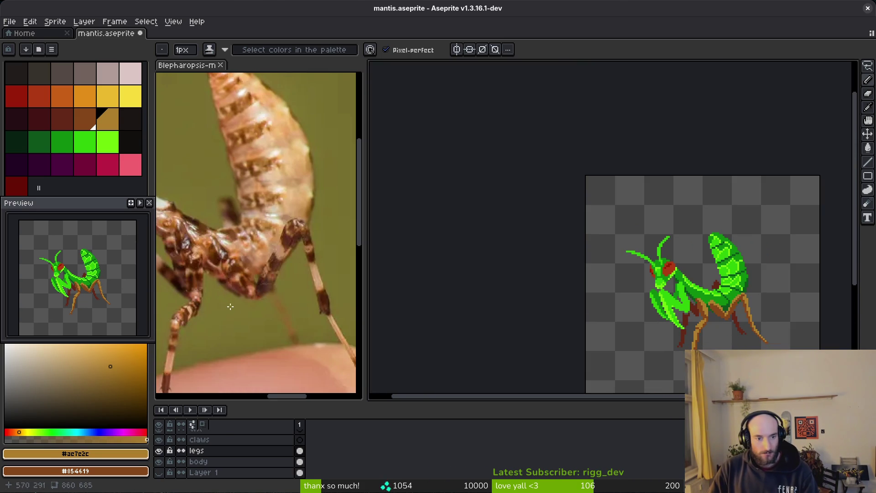
# - Check the reference photo's legs, then sample the leg's dark red and paint several leg pixels with it
pyautogui.moveTo(230, 306)
pyautogui.mouseDown()
pyautogui.moveTo(288, 288)
pyautogui.moveTo(256, 289)
pyautogui.mouseUp()
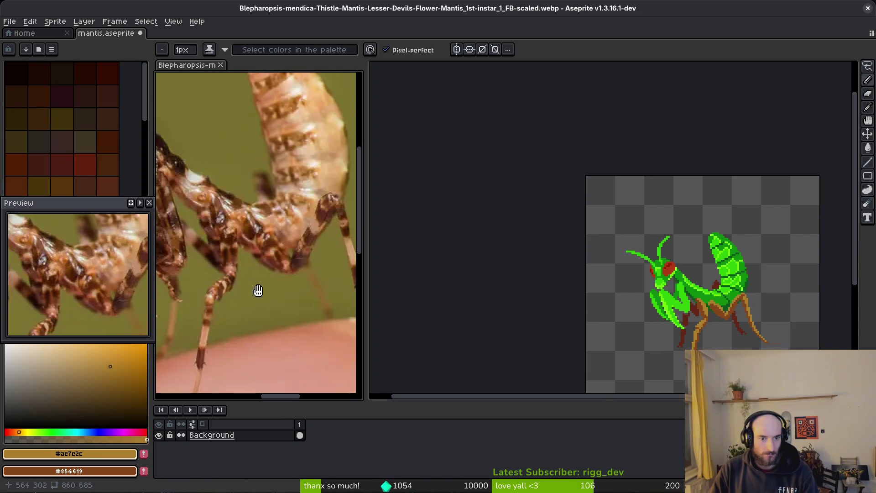
pyautogui.scroll(5, 714, 328)
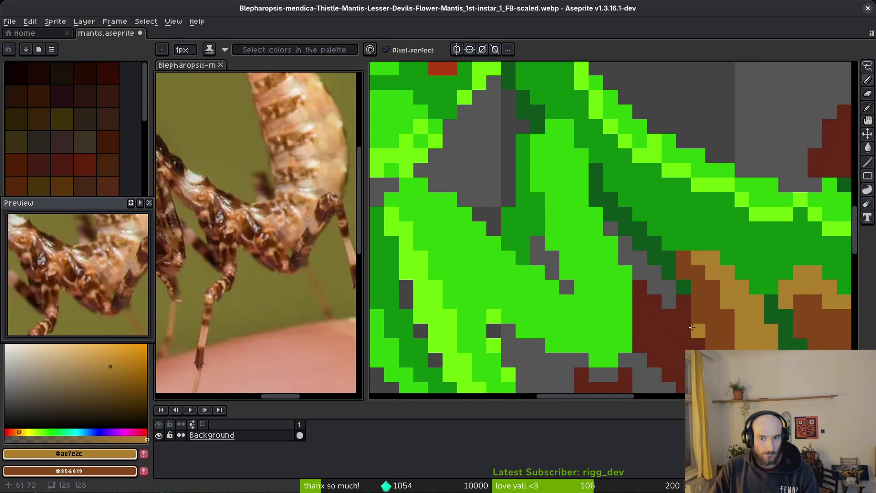
pyautogui.click(659, 245)
pyautogui.scroll(-1, 660, 245)
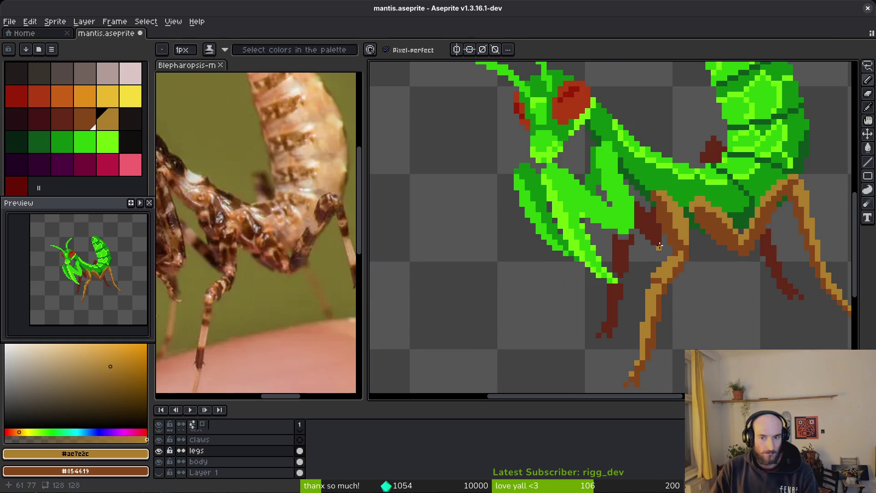
pyautogui.keyDown('alt'); pyautogui.click(627, 248); pyautogui.keyUp('alt')
pyautogui.scroll(5, 629, 255)
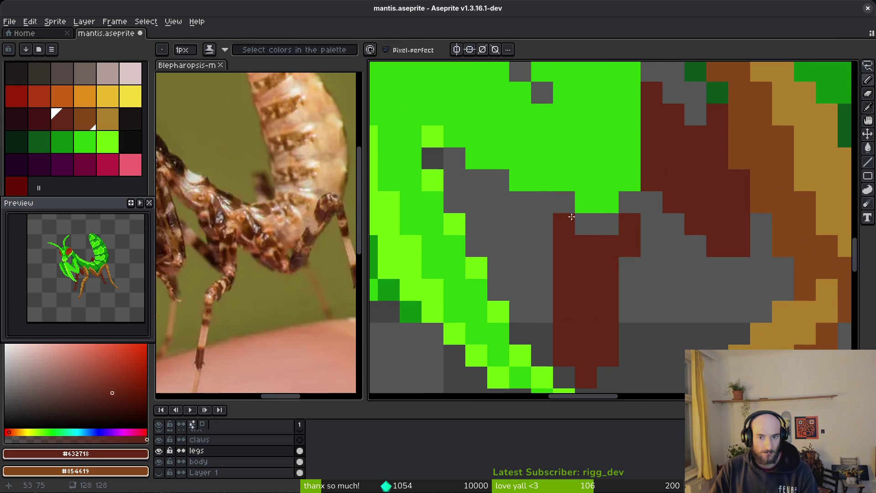
pyautogui.click(564, 201)
pyautogui.click(601, 225)
pyautogui.click(630, 198)
# - Extend the dark-red leg further down and fill the grey gaps beside it
pyautogui.scroll(-1, 556, 307)
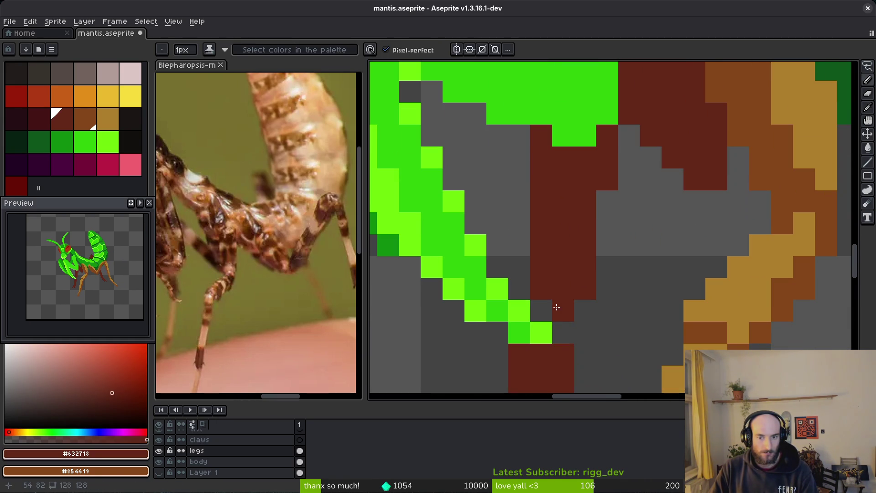
pyautogui.moveTo(541, 311); pyautogui.dragTo(554, 332)
pyautogui.scroll(-3, 578, 317)
pyautogui.scroll(4, 611, 292)
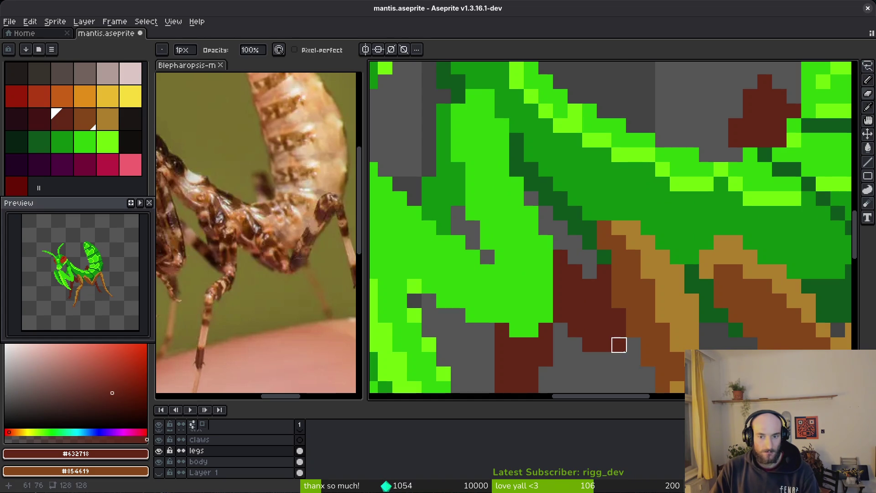
pyautogui.scroll(-3, 620, 351)
pyautogui.scroll(4, 632, 361)
pyautogui.click(632, 358)
pyautogui.click(610, 358)
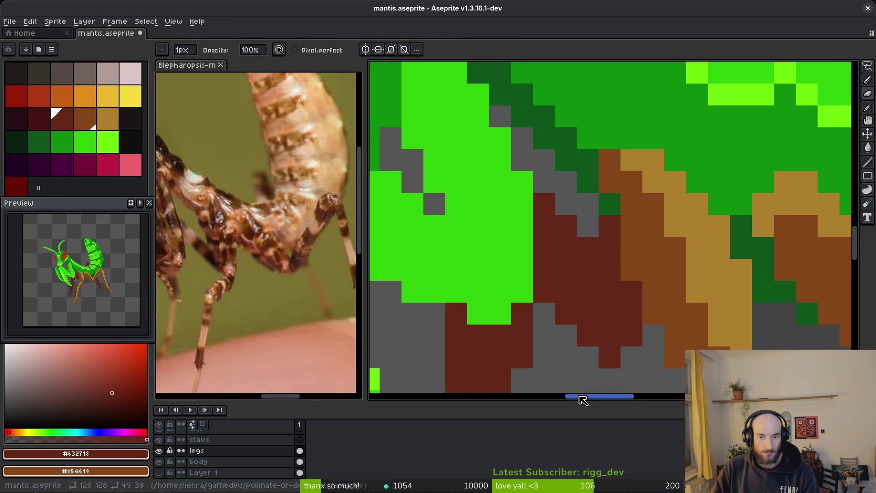
# - Add dark shading pixels beside the leg, fix a stray pixel, and save
pyautogui.scroll(-4, 616, 375)
pyautogui.scroll(4, 653, 352)
pyautogui.scroll(-4, 680, 381)
pyautogui.scroll(4, 696, 313)
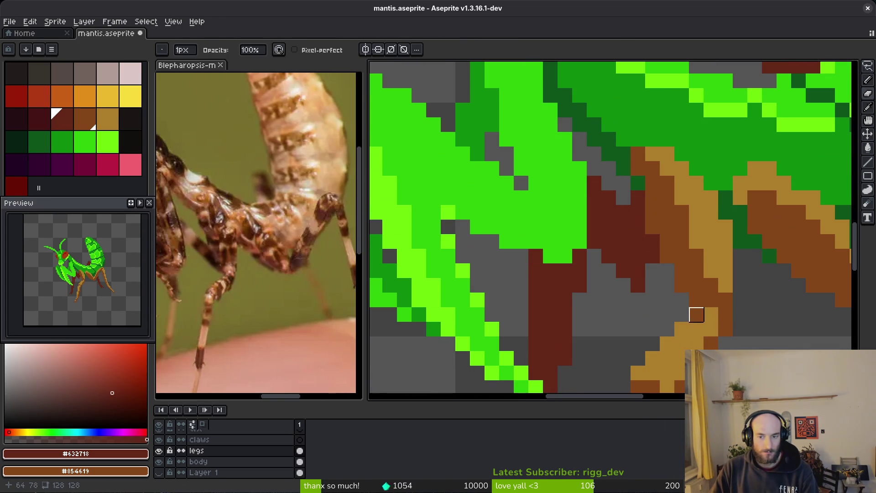
pyautogui.click(608, 270)
pyautogui.click(638, 300)
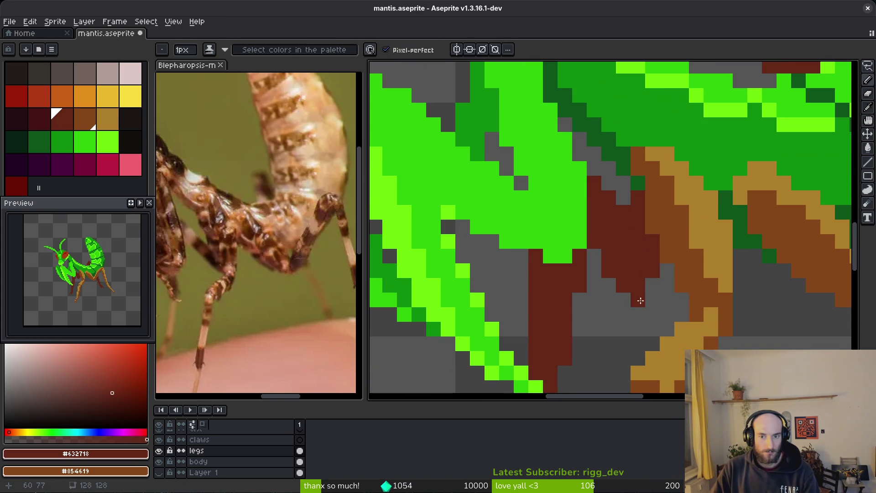
pyautogui.scroll(-3, 656, 311)
pyautogui.scroll(-1, 683, 342)
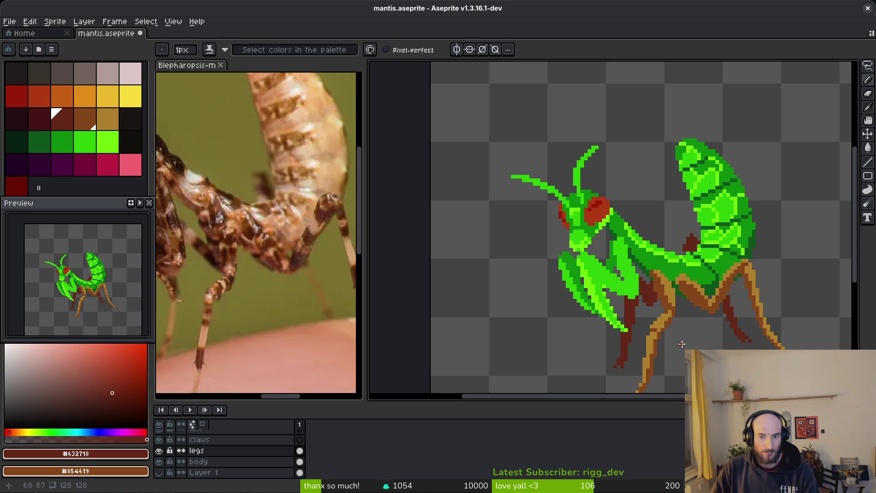
pyautogui.scroll(3, 635, 221)
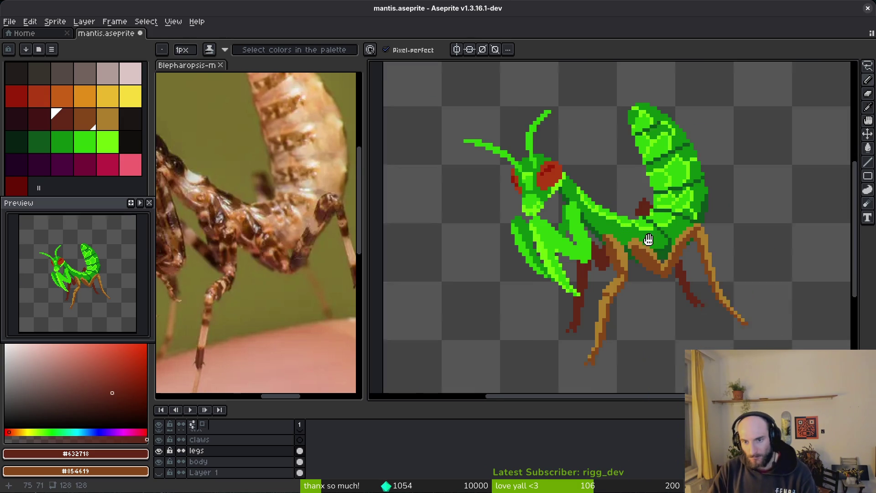
pyautogui.click(635, 222)
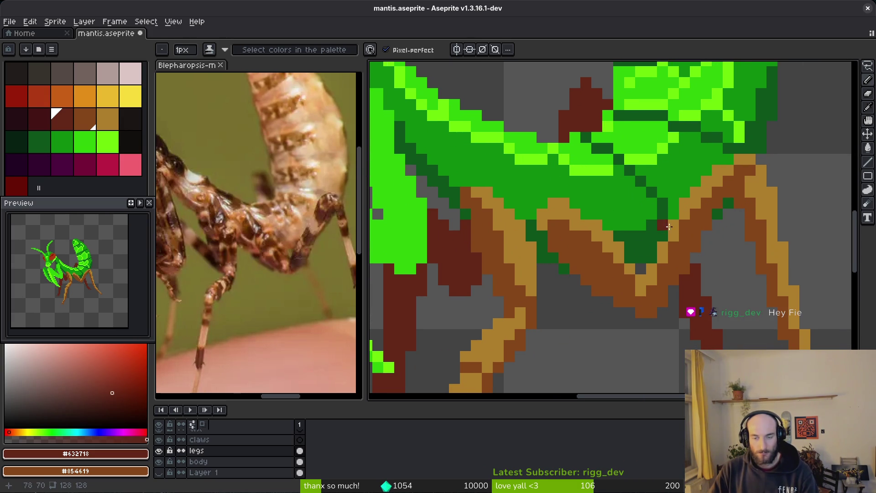
pyautogui.hotkey('ctrl', 's')
# - Shade the back leg's edges and a joint with darker red strokes
pyautogui.click(40, 119)
pyautogui.moveTo(695, 322)
pyautogui.mouseDown()
pyautogui.moveTo(646, 251)
pyautogui.moveTo(638, 263)
pyautogui.moveTo(649, 296)
pyautogui.mouseUp()
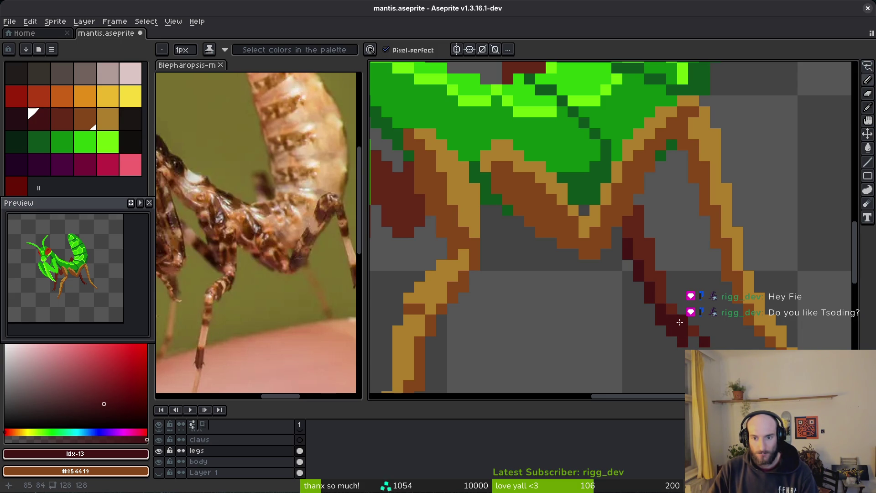
pyautogui.scroll(-6, 678, 291)
pyautogui.scroll(6, 686, 314)
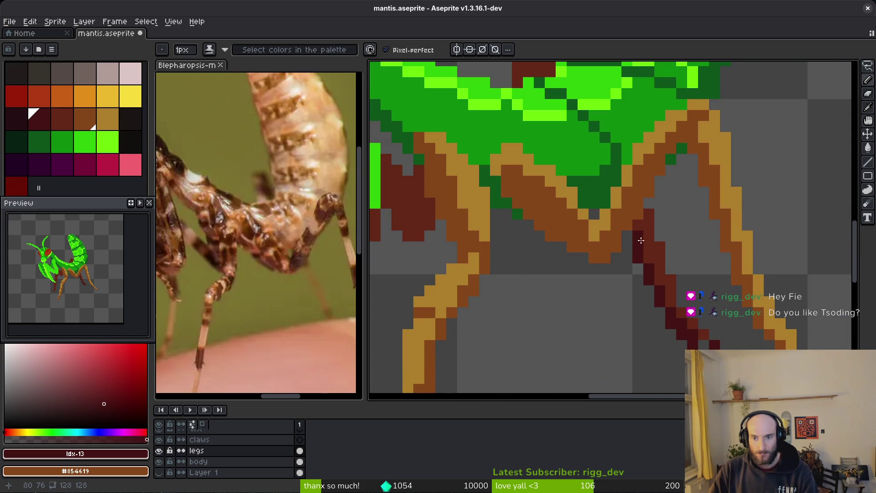
pyautogui.moveTo(638, 233); pyautogui.dragTo(678, 318)
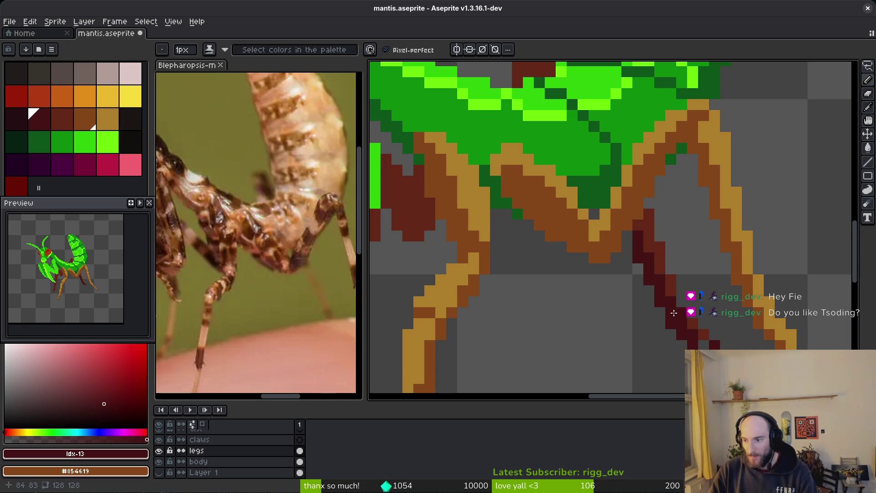
pyautogui.scroll(-5, 668, 274)
pyautogui.scroll(5, 611, 225)
pyautogui.scroll(-3, 611, 225)
pyautogui.scroll(3, 599, 251)
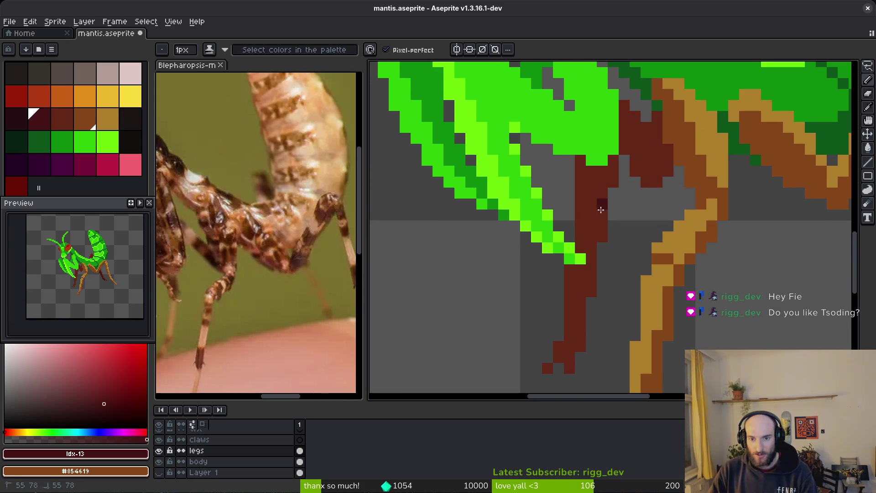
pyautogui.moveTo(598, 235)
pyautogui.mouseDown()
pyautogui.moveTo(582, 295)
pyautogui.moveTo(584, 343)
pyautogui.mouseUp()
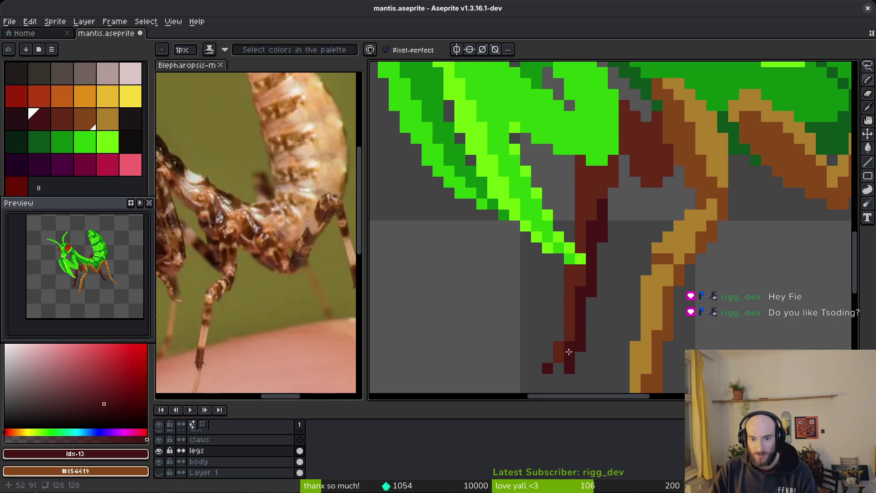
pyautogui.scroll(-3, 564, 362)
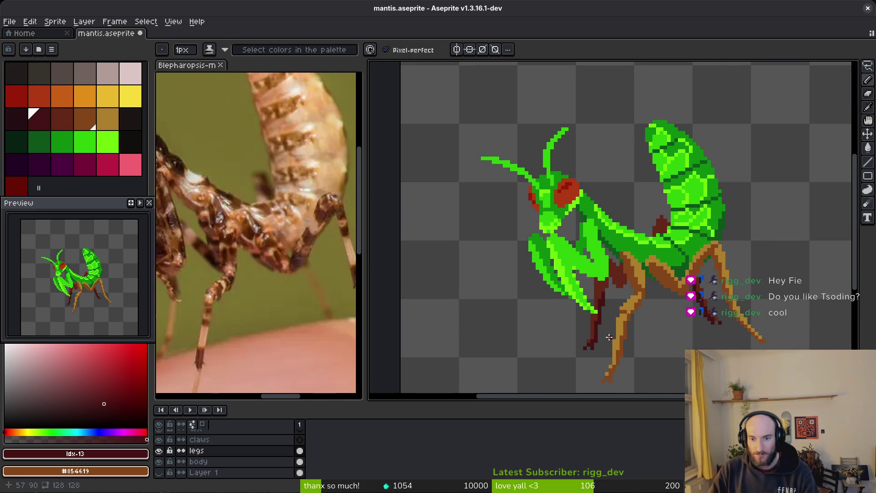
pyautogui.scroll(3, 570, 246)
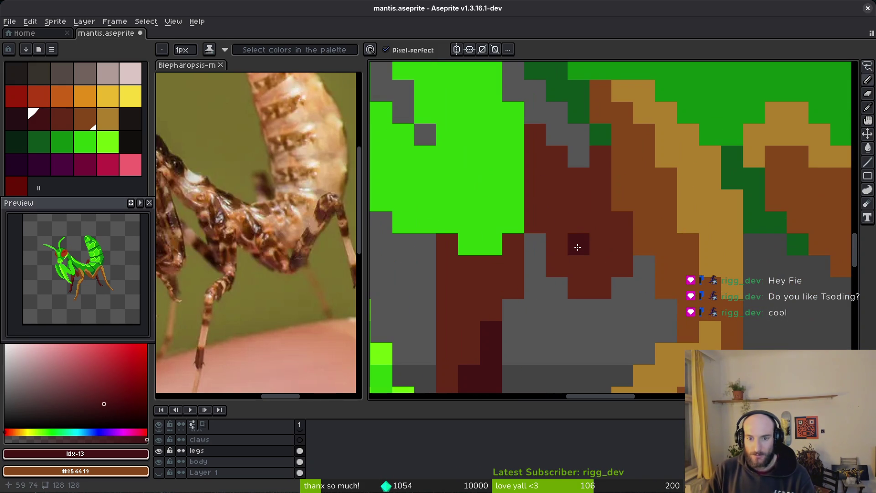
pyautogui.moveTo(556, 240)
pyautogui.mouseDown()
pyautogui.moveTo(577, 280)
pyautogui.moveTo(605, 264)
pyautogui.moveTo(601, 276)
pyautogui.moveTo(592, 279)
pyautogui.moveTo(618, 250)
pyautogui.moveTo(586, 288)
pyautogui.mouseUp()
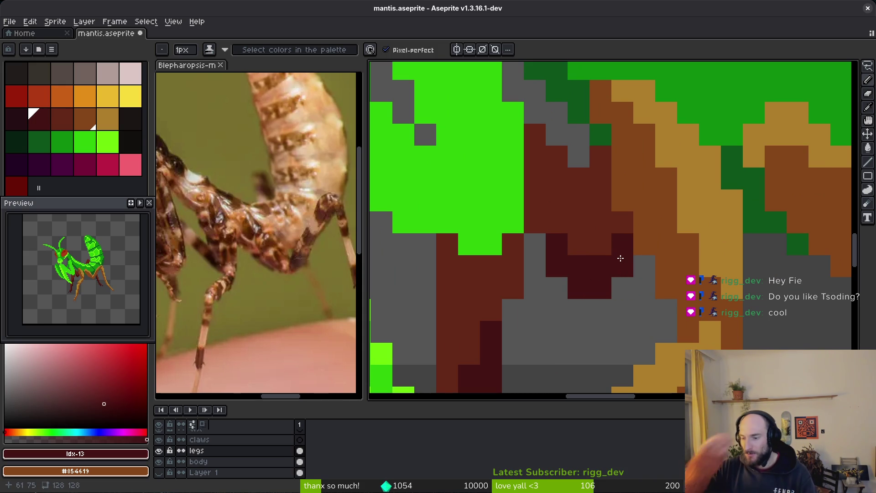
# - Add darker red pixels and a short diagonal along the leg joints, then save mantis.aseprite
pyautogui.click(394, 326)
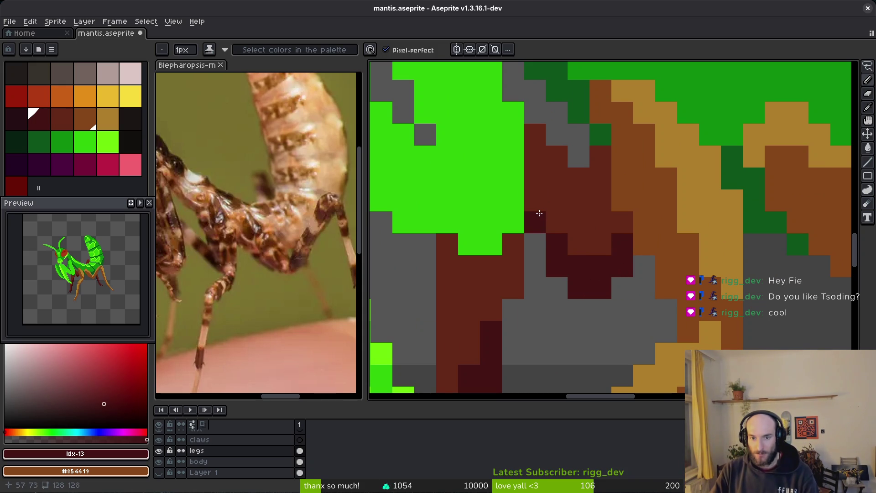
pyautogui.moveTo(514, 262); pyautogui.dragTo(491, 310)
pyautogui.click(515, 245)
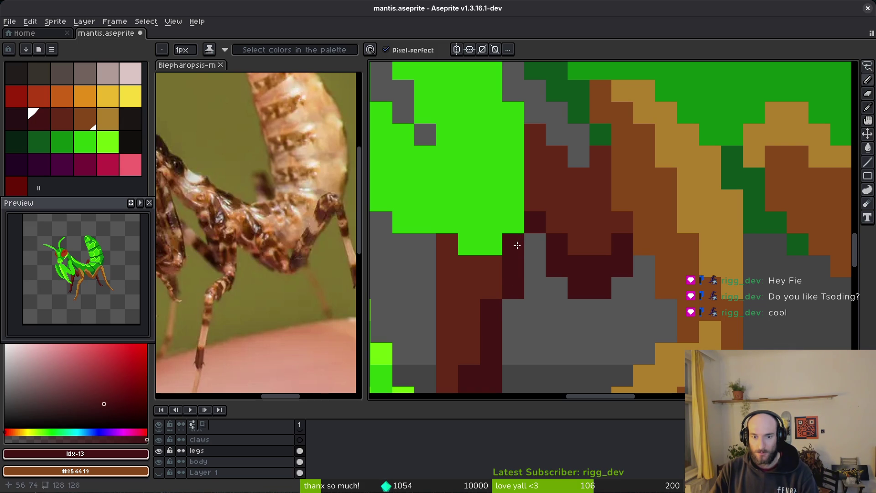
pyautogui.scroll(-5, 578, 291)
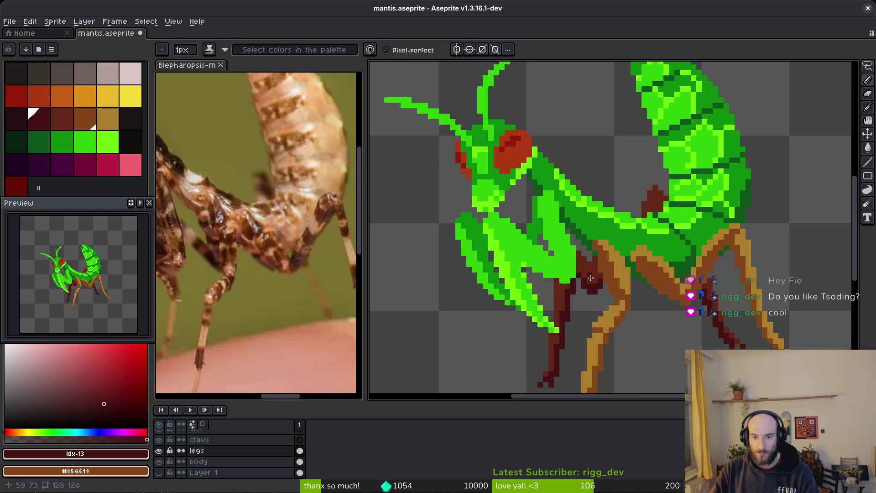
pyautogui.scroll(4, 597, 259)
pyautogui.click(591, 256)
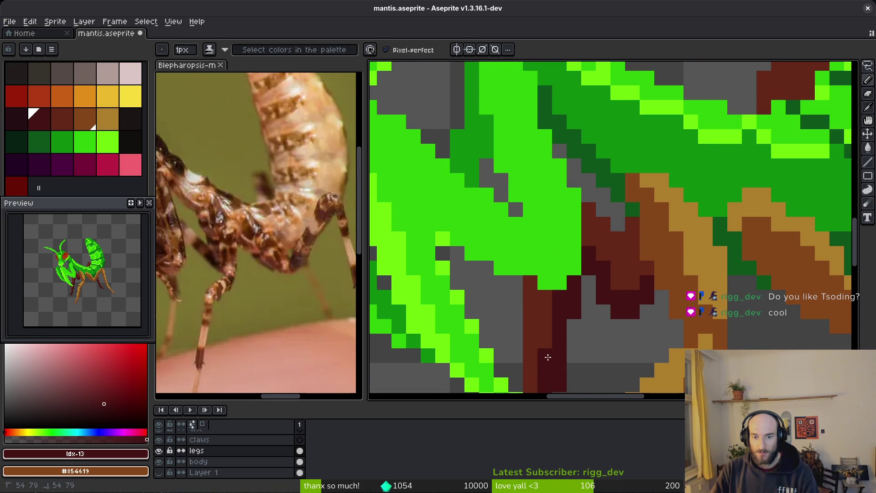
pyautogui.scroll(-3, 604, 337)
pyautogui.scroll(2, 585, 326)
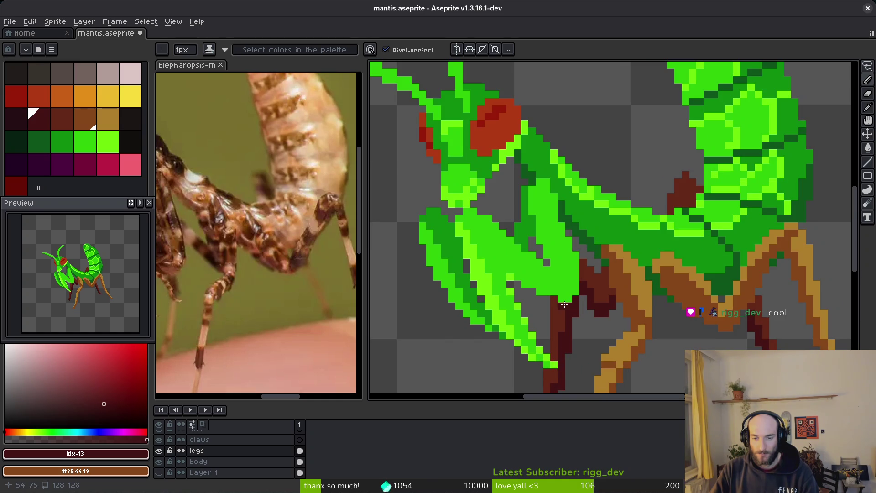
pyautogui.scroll(-3, 606, 343)
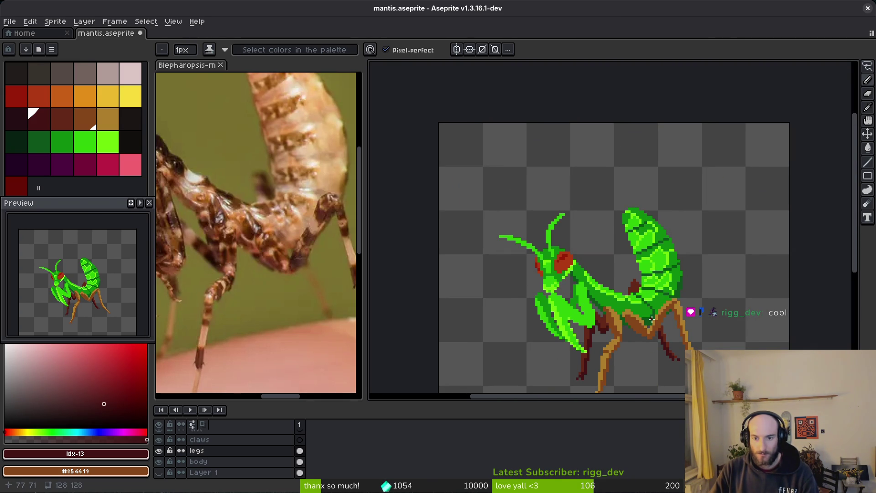
pyautogui.moveTo(622, 376); pyautogui.dragTo(554, 313)
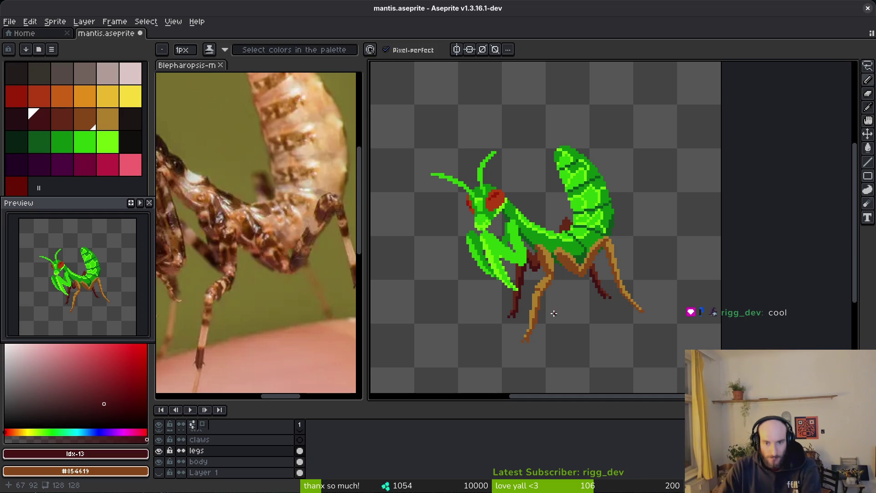
pyautogui.hotkey('ctrl', 's')
pyautogui.scroll(-3, 554, 313)
pyautogui.scroll(4, 507, 248)
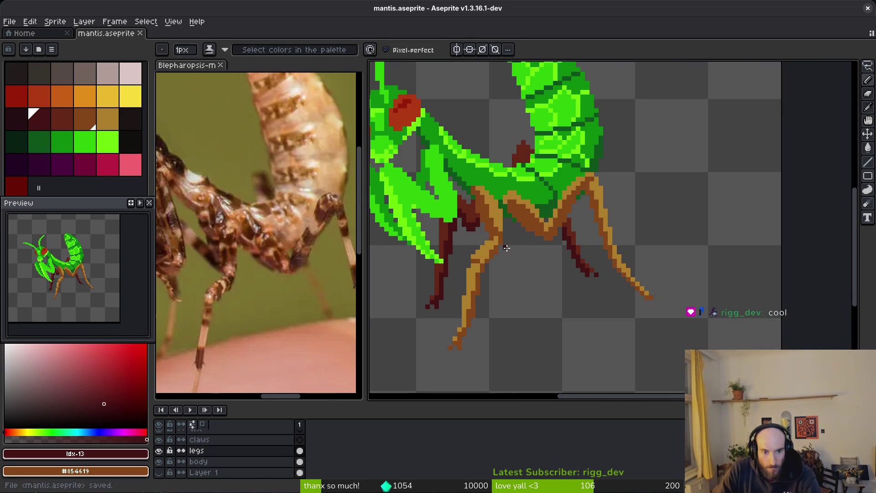
pyautogui.scroll(4, 507, 248)
# - Replace the tan leg colour with bright green and the mid-brown with medium green
pyautogui.keyDown('alt'); pyautogui.click(568, 147); pyautogui.keyUp('alt')
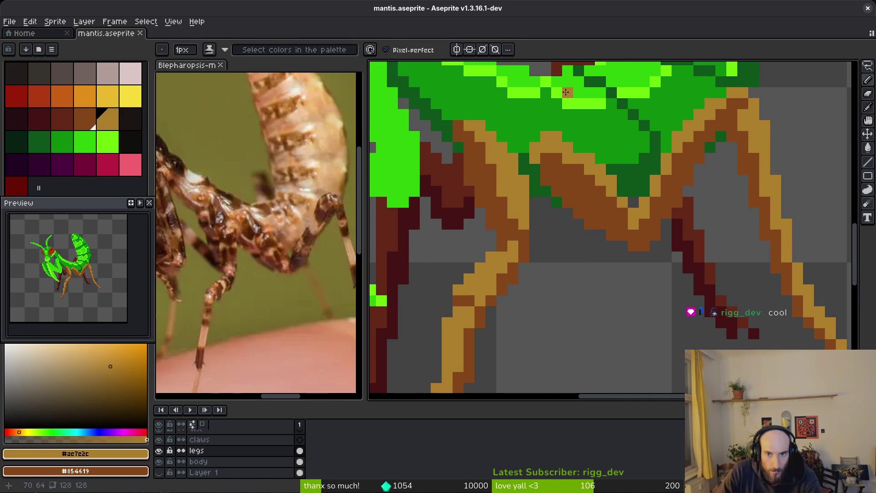
pyautogui.keyDown('alt'); pyautogui.rightClick(587, 94); pyautogui.keyUp('alt')
pyautogui.hotkey('shift', 'r')
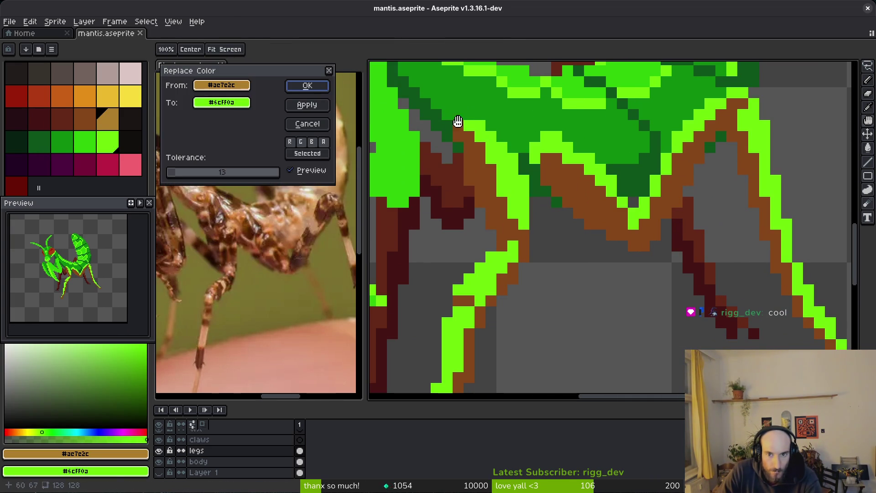
pyautogui.click(298, 89)
pyautogui.keyDown('alt'); pyautogui.click(569, 183); pyautogui.keyUp('alt')
pyautogui.keyDown('alt'); pyautogui.rightClick(596, 137); pyautogui.keyUp('alt')
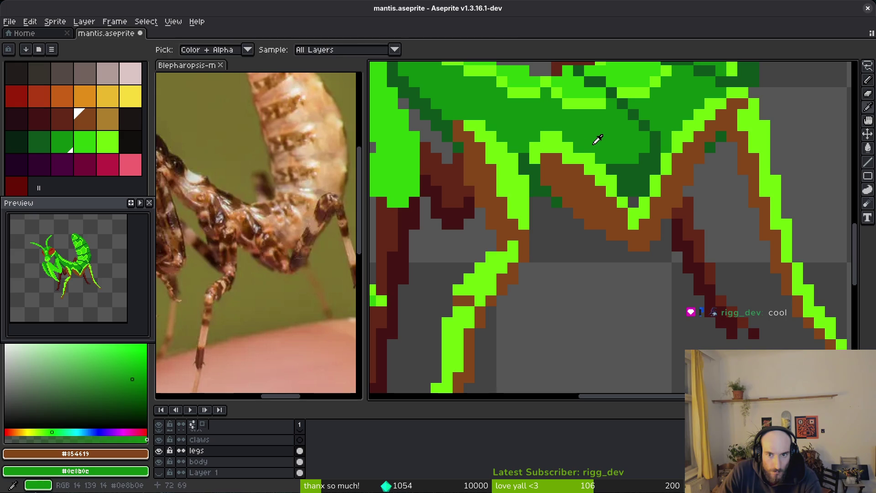
pyautogui.keyDown('alt'); pyautogui.rightClick(587, 92); pyautogui.keyUp('alt')
pyautogui.hotkey('shift', 'r')
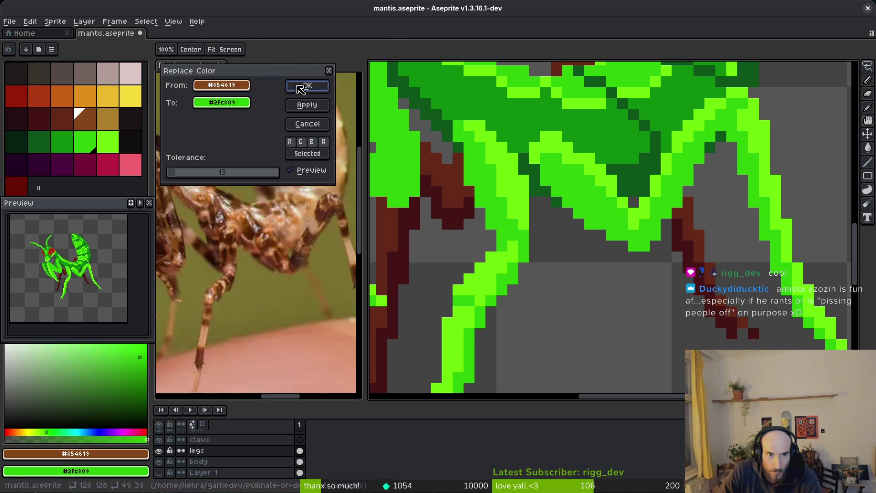
pyautogui.click(299, 88)
# - Replace the dark reddish-brown leg colour with dark green and the darkest maroon with the deepest green
pyautogui.keyDown('alt'); pyautogui.click(449, 173); pyautogui.keyUp('alt')
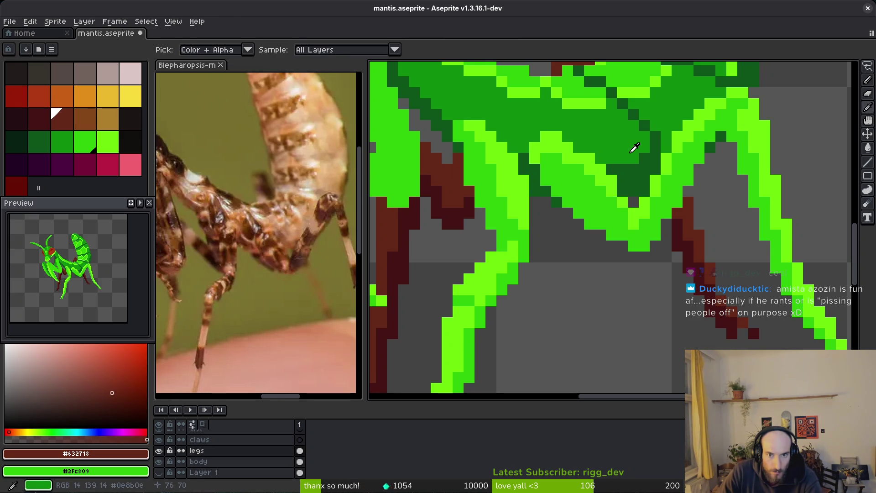
pyautogui.keyDown('alt'); pyautogui.rightClick(623, 137); pyautogui.keyUp('alt')
pyautogui.hotkey('shift', 'r')
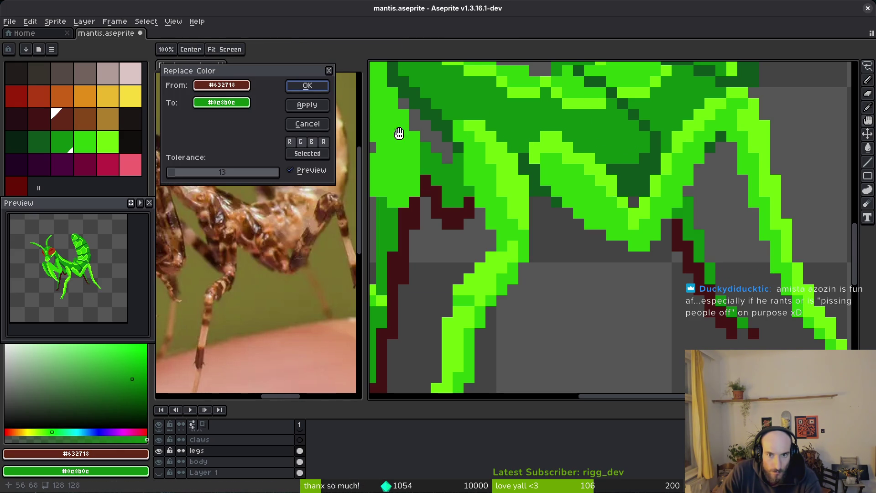
pyautogui.click(305, 90)
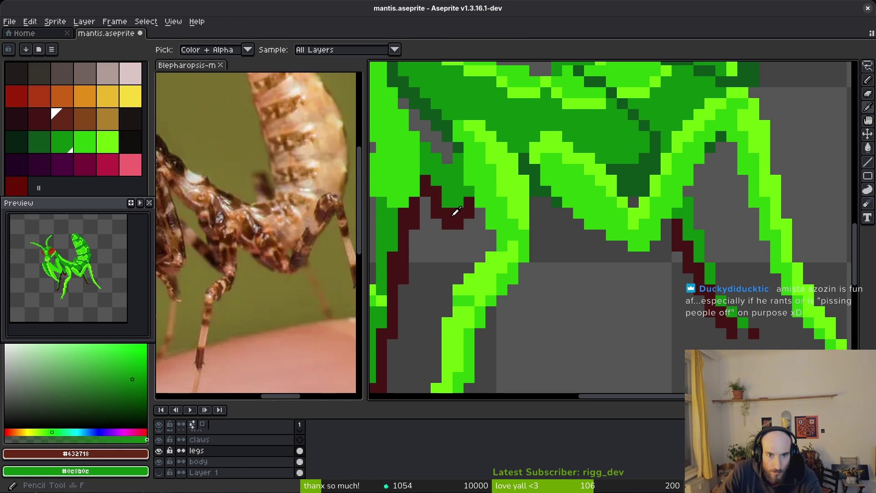
pyautogui.keyDown('alt'); pyautogui.click(454, 209); pyautogui.keyUp('alt')
pyautogui.keyDown('alt'); pyautogui.rightClick(616, 176); pyautogui.keyUp('alt')
pyautogui.hotkey('shift', 'r')
pyautogui.click(307, 86)
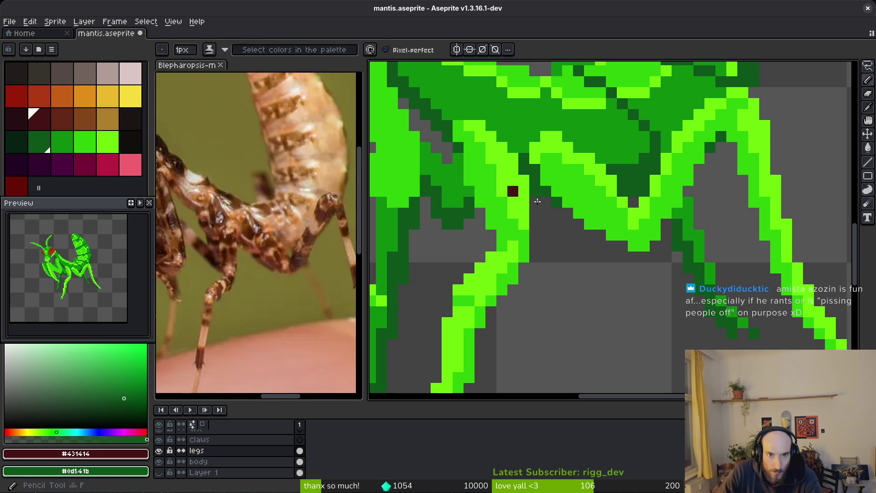
pyautogui.scroll(-3, 593, 254)
pyautogui.scroll(-2, 593, 253)
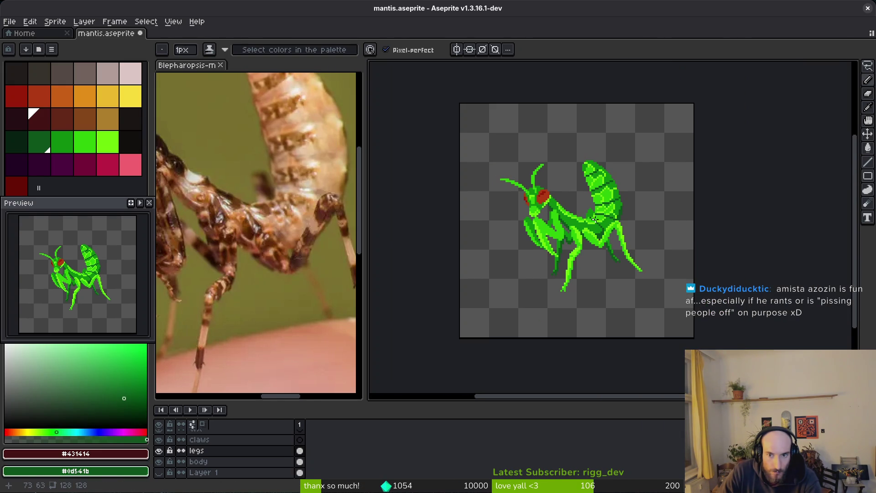
# - Repaint the leg edge pixels in the leg's medium green
pyautogui.scroll(3, 594, 219)
pyautogui.scroll(2, 601, 229)
pyautogui.keyDown('alt'); pyautogui.click(632, 235); pyautogui.keyUp('alt')
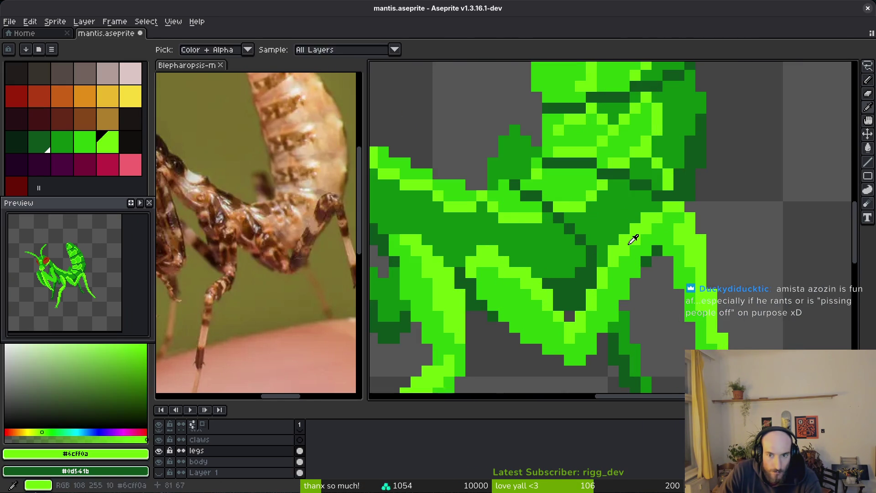
pyautogui.scroll(1, 631, 235)
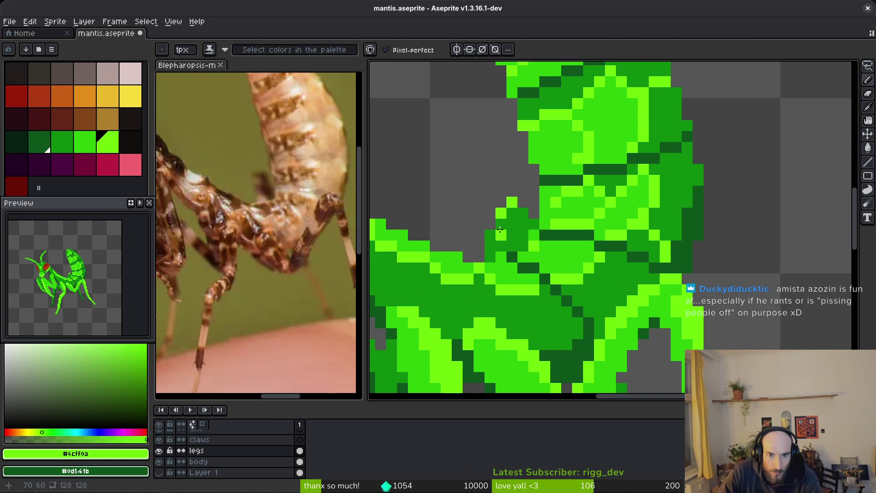
pyautogui.keyDown('alt'); pyautogui.click(542, 251); pyautogui.keyUp('alt')
pyautogui.moveTo(512, 202)
pyautogui.mouseDown()
pyautogui.moveTo(493, 239)
pyautogui.moveTo(530, 223)
pyautogui.mouseUp()
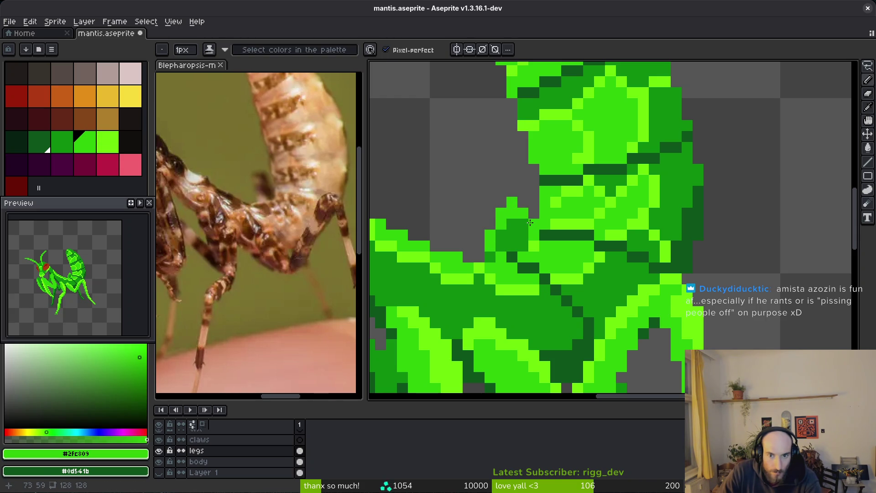
pyautogui.scroll(-3, 529, 229)
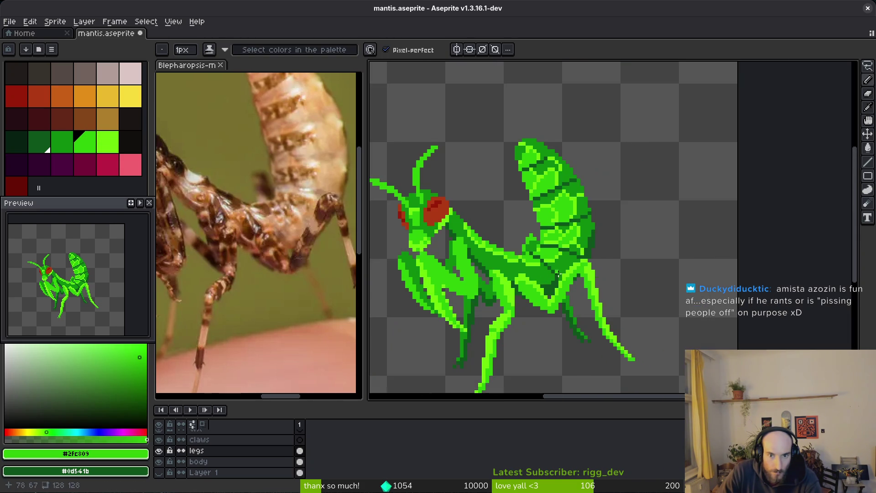
pyautogui.scroll(1, 549, 263)
pyautogui.scroll(2, 548, 264)
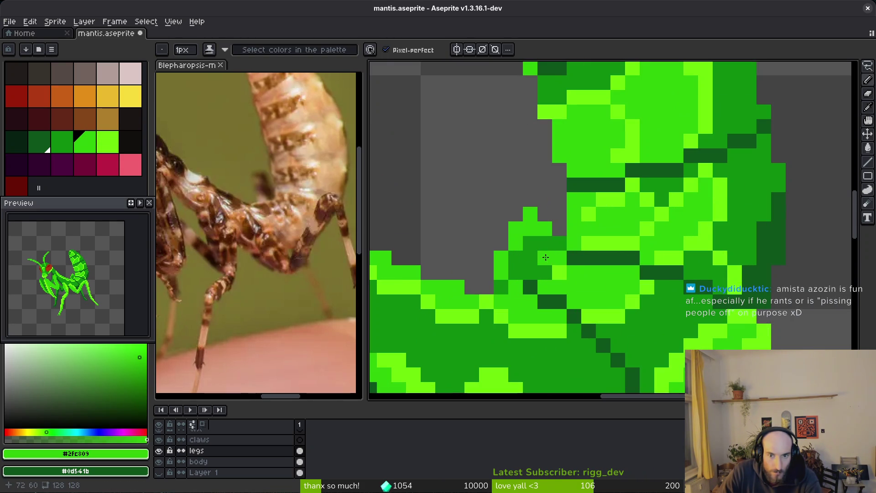
# - Try bucket-filling the dark body patch with medium green #2fc809, then undo the fill
pyautogui.keyDown('alt'); pyautogui.click(743, 313); pyautogui.keyUp('alt')
pyautogui.press('g')
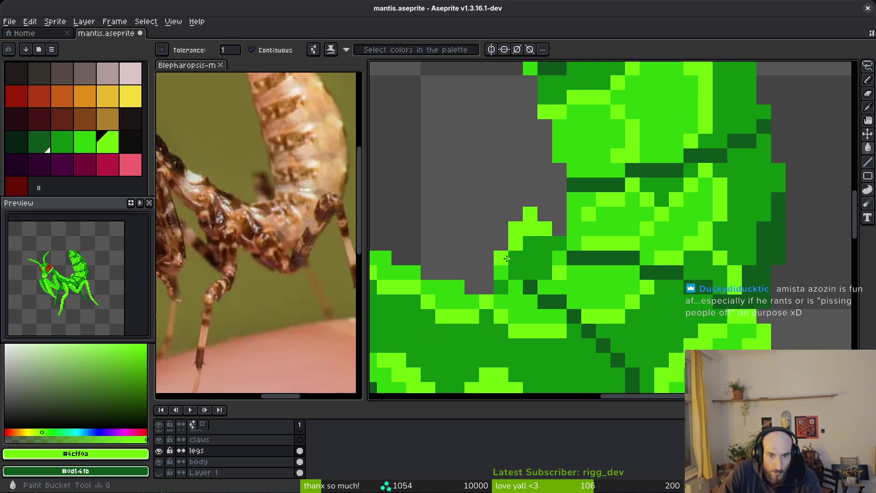
pyautogui.press('i')
pyautogui.click(585, 228)
pyautogui.press('g')
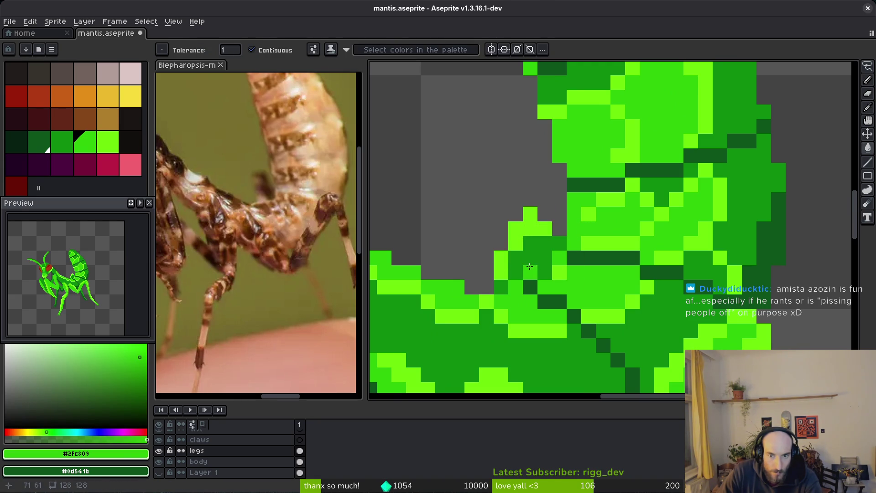
pyautogui.click(530, 264)
pyautogui.scroll(-2, 658, 288)
pyautogui.hotkey('ctrl', 'z')
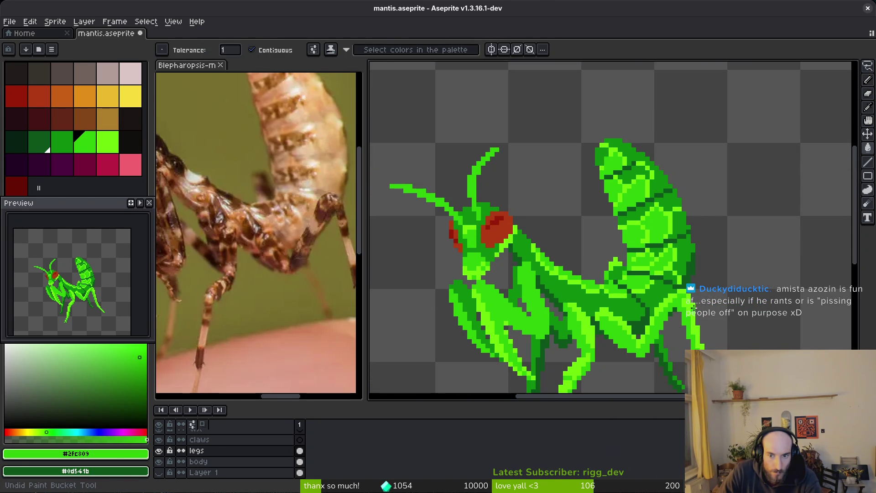
pyautogui.scroll(3, 612, 268)
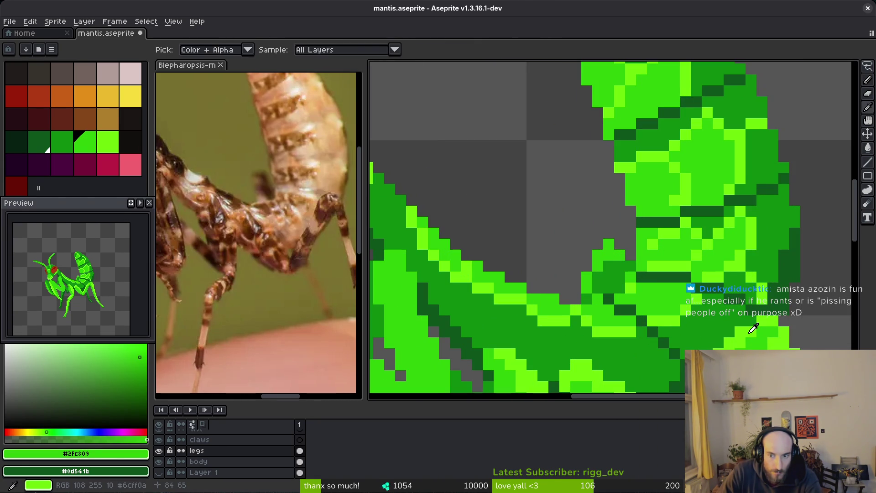
# - Place one bright green #6cff0a pixel where the body meets the abdomen
pyautogui.keyDown('alt'); pyautogui.click(685, 299); pyautogui.keyUp('alt')
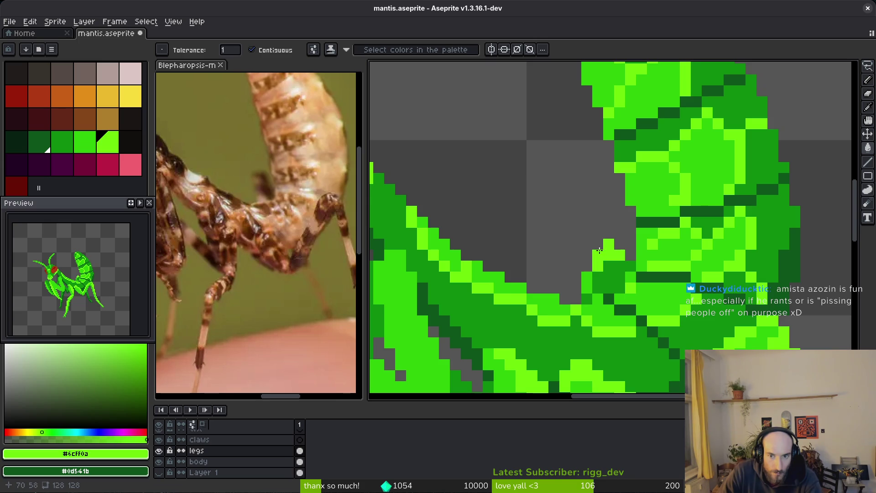
pyautogui.press('b')
pyautogui.click(608, 243)
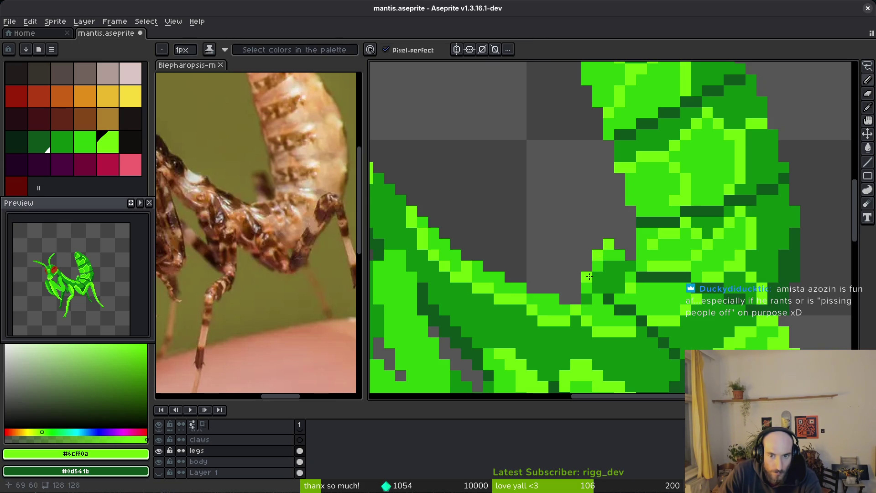
pyautogui.scroll(-2, 597, 277)
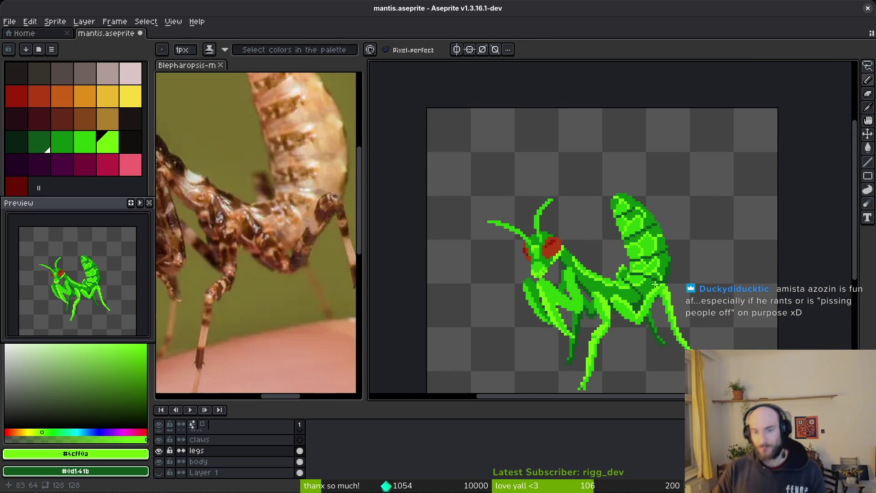
pyautogui.scroll(-1, 656, 284)
pyautogui.scroll(-1, 695, 328)
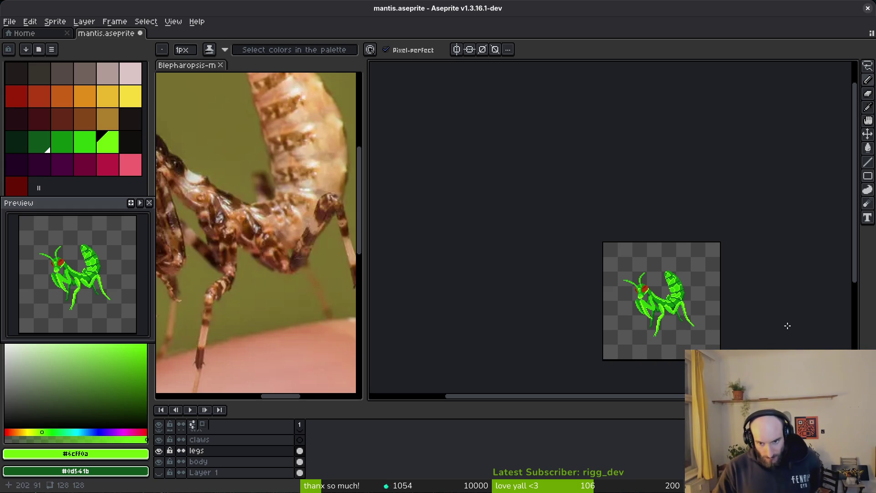
pyautogui.scroll(4, 679, 309)
pyautogui.scroll(-4, 672, 310)
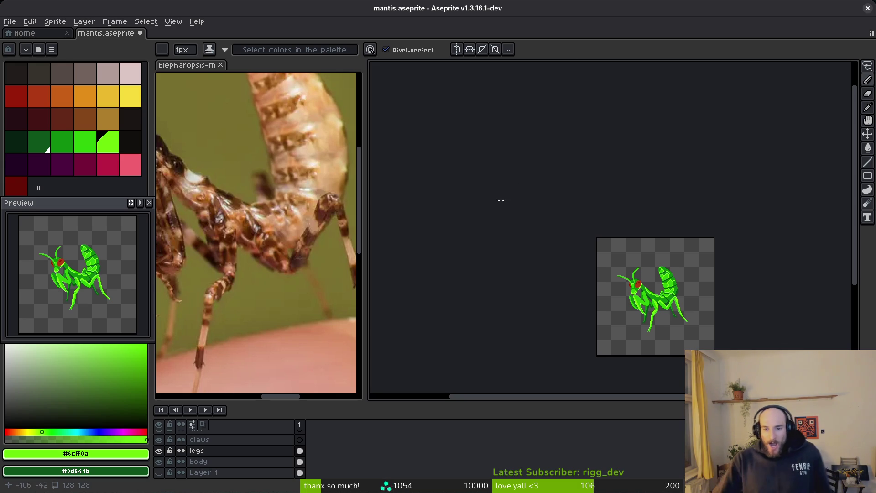
pyautogui.scroll(4, 697, 270)
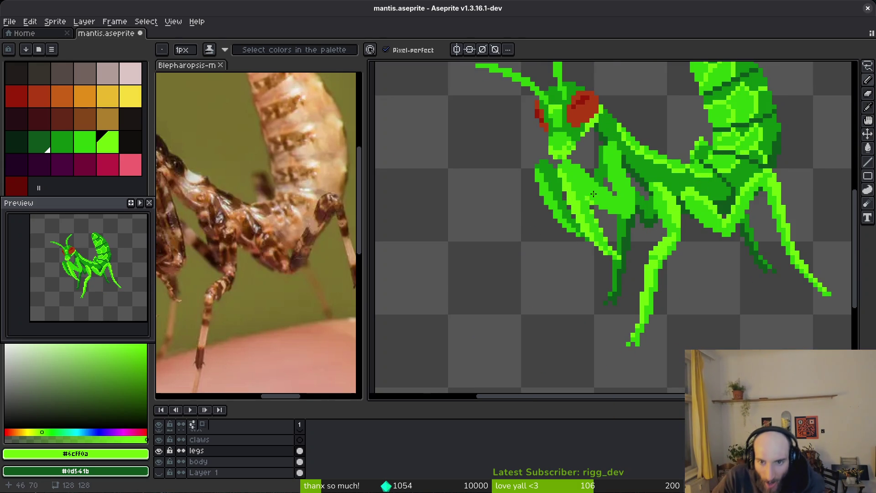
pyautogui.scroll(2, 594, 194)
# - Draw light-green #6cff0a highlight lines down and diagonally along the raised foreleg
pyautogui.scroll(2, 705, 183)
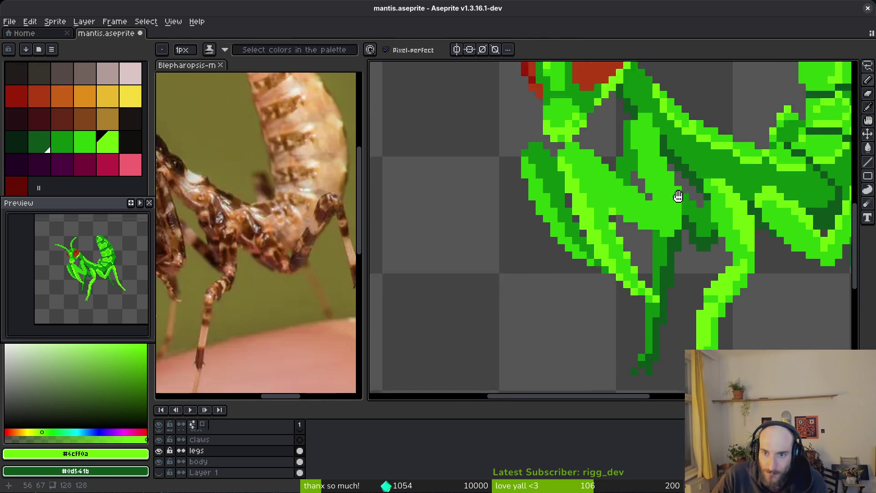
pyautogui.moveTo(650, 145)
pyautogui.mouseDown()
pyautogui.moveTo(642, 176)
pyautogui.moveTo(652, 192)
pyautogui.mouseUp()
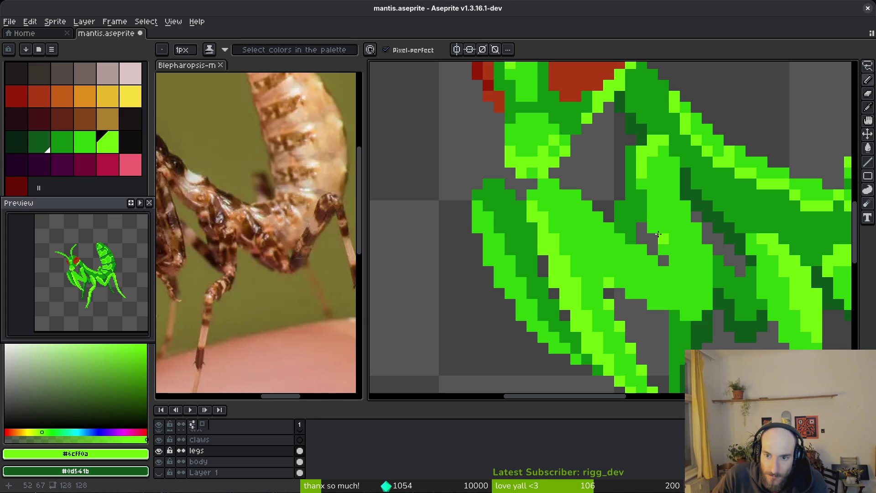
pyautogui.moveTo(654, 226); pyautogui.dragTo(651, 216)
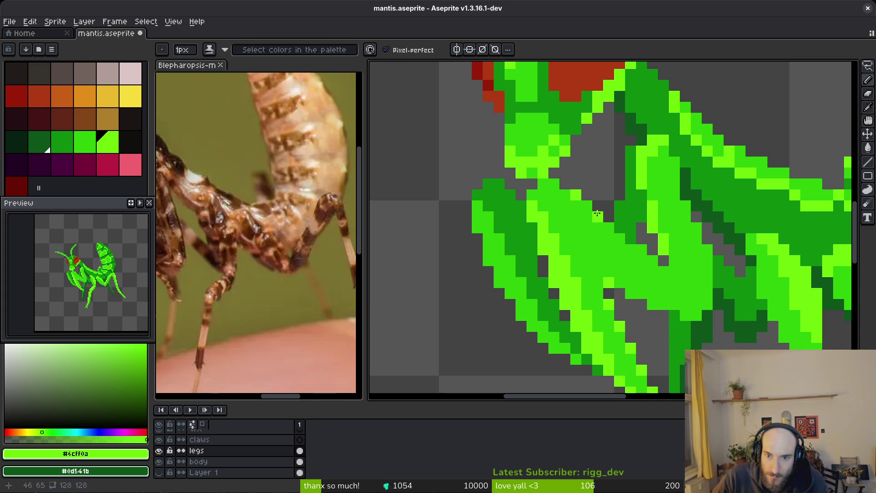
pyautogui.moveTo(598, 213); pyautogui.dragTo(638, 251)
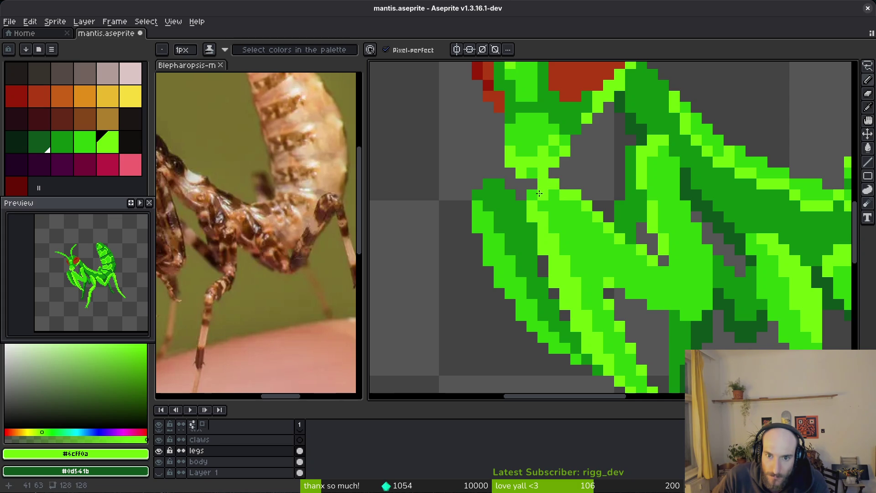
pyautogui.scroll(-3, 566, 198)
pyautogui.scroll(3, 571, 192)
pyautogui.press('e')
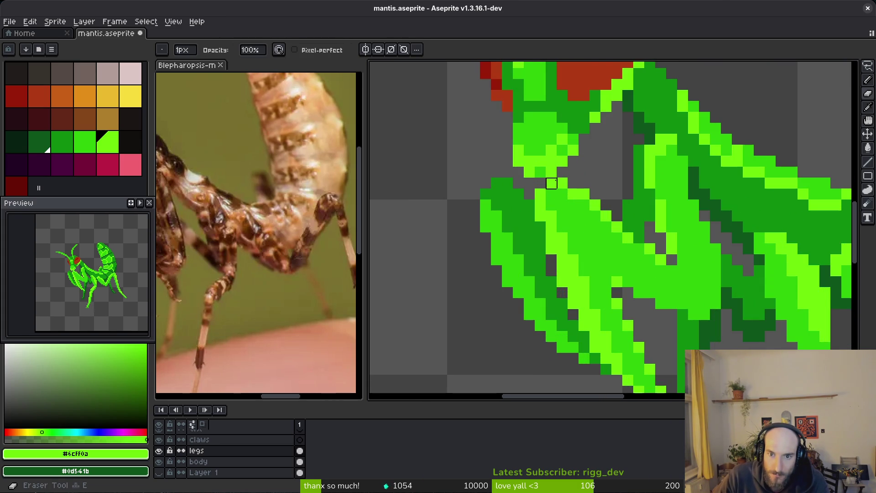
pyautogui.scroll(-3, 577, 184)
pyautogui.scroll(4, 522, 185)
pyautogui.press('b')
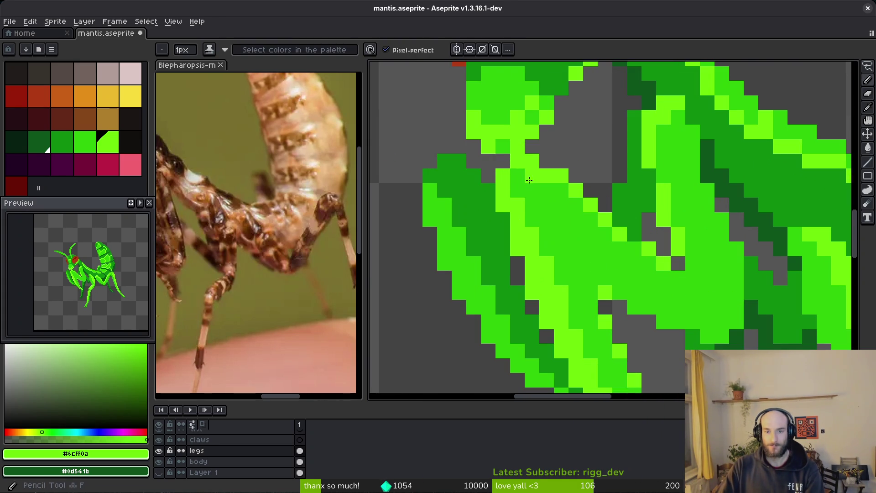
pyautogui.scroll(-4, 532, 185)
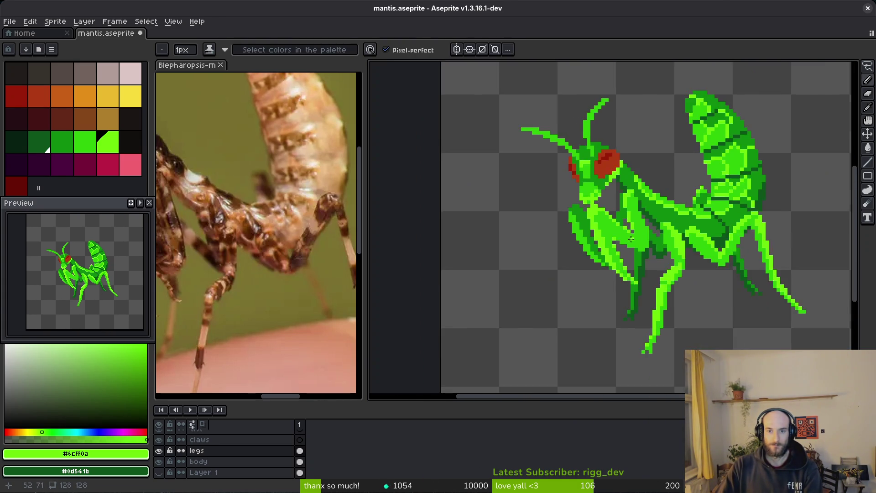
pyautogui.scroll(4, 596, 188)
# - Add a light-green stroke running up-right along the foreleg
pyautogui.moveTo(597, 188); pyautogui.dragTo(633, 166)
pyautogui.scroll(-4, 747, 210)
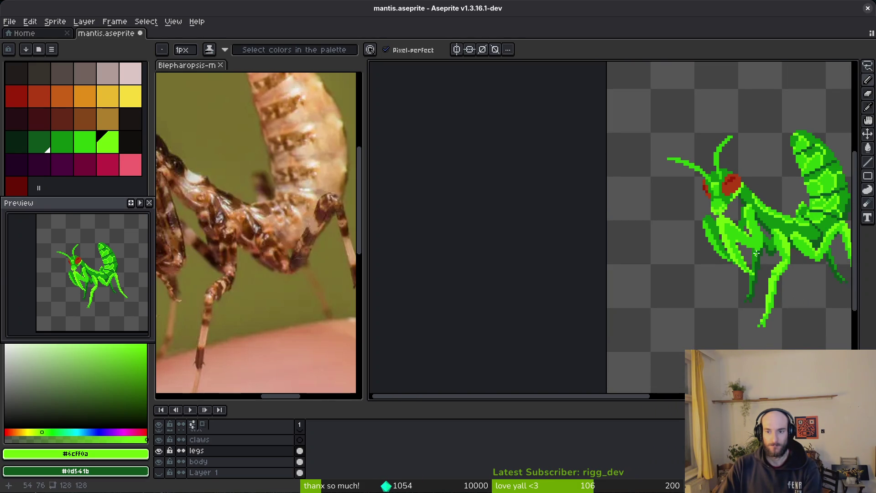
pyautogui.scroll(4, 756, 254)
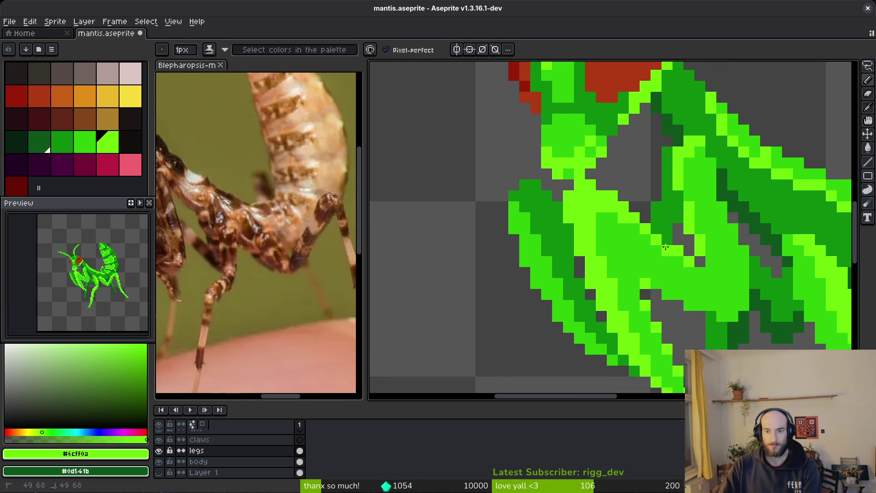
pyautogui.scroll(-4, 709, 254)
pyautogui.scroll(4, 682, 235)
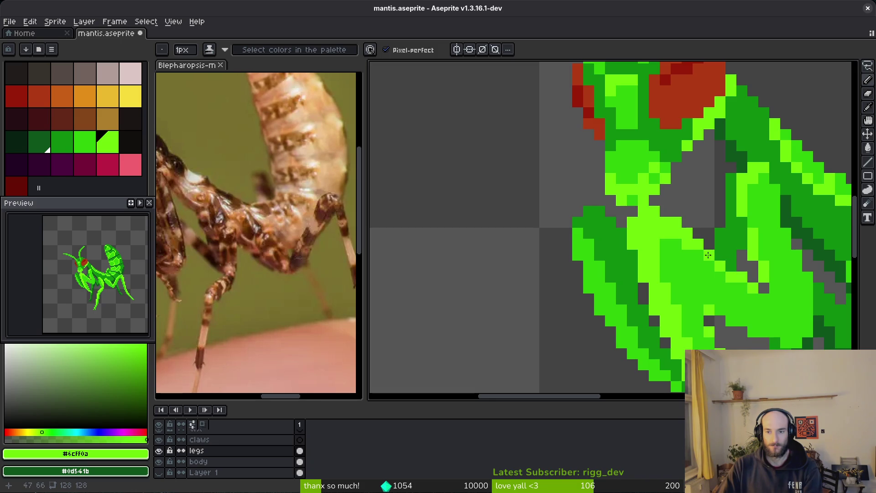
pyautogui.scroll(2, 708, 254)
pyautogui.scroll(-4, 662, 219)
pyautogui.scroll(4, 598, 173)
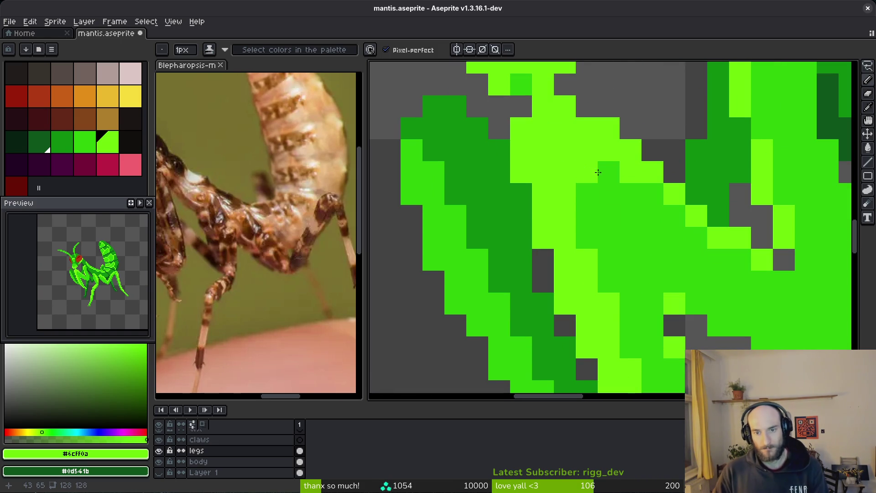
# - Retouch a foreleg pixel in medium green #2fc809, re-sampling the light and medium greens
pyautogui.click(598, 173)
pyautogui.keyDown('alt'); pyautogui.click(596, 166); pyautogui.keyUp('alt')
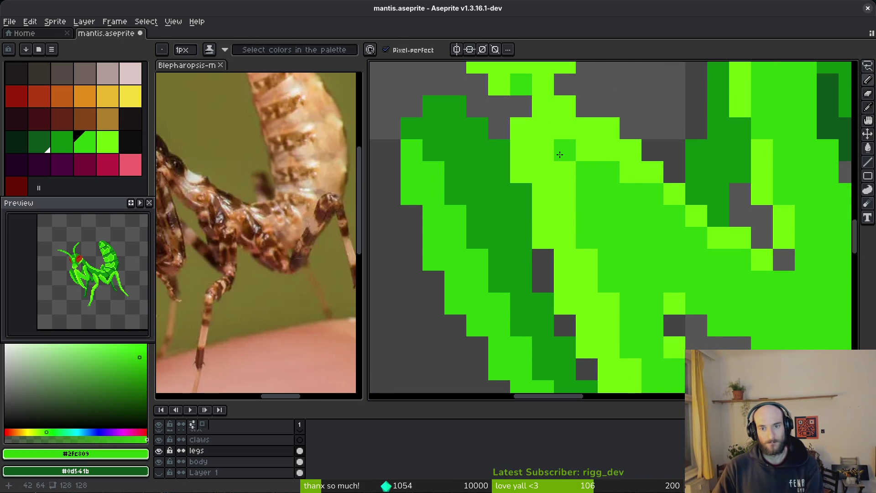
pyautogui.scroll(-5, 559, 155)
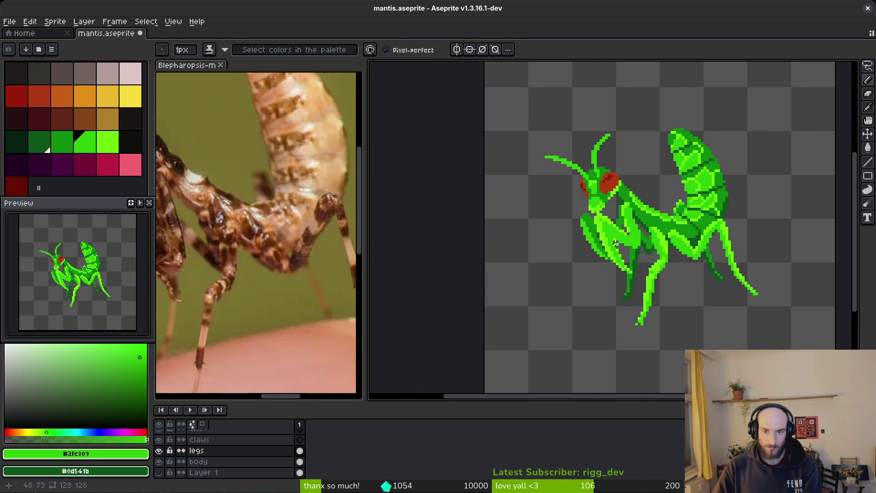
pyautogui.scroll(3, 568, 183)
pyautogui.scroll(-3, 583, 172)
pyautogui.scroll(3, 559, 159)
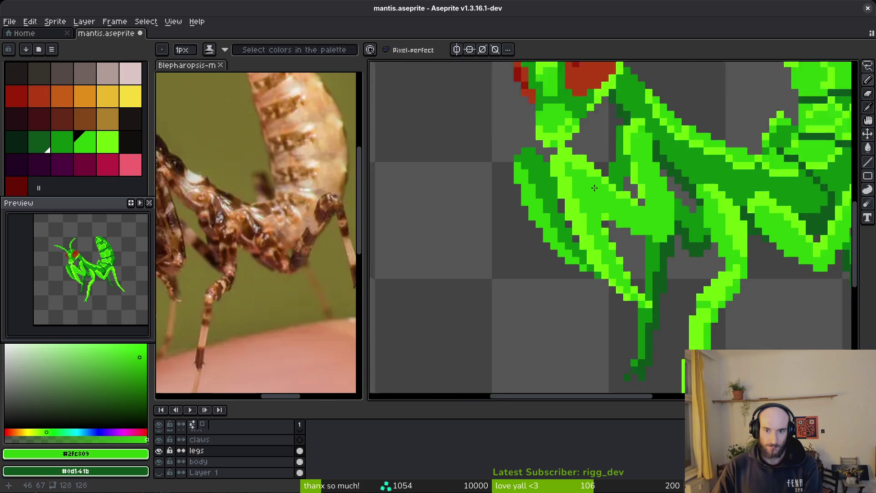
pyautogui.keyDown('alt'); pyautogui.click(555, 156); pyautogui.keyUp('alt')
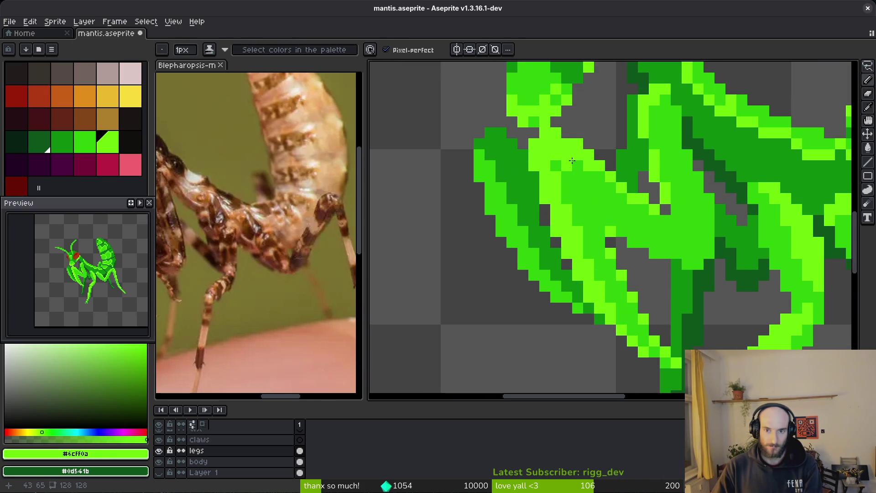
pyautogui.scroll(-3, 607, 209)
pyautogui.scroll(3, 548, 173)
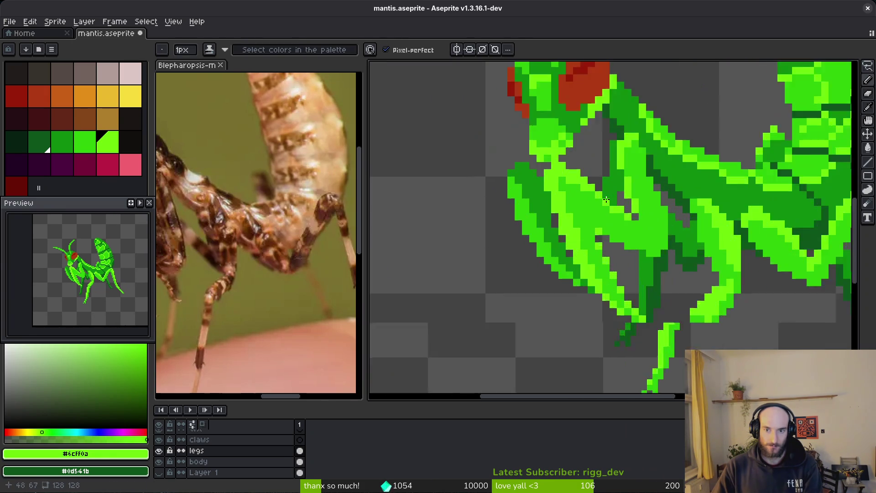
pyautogui.keyDown('alt'); pyautogui.click(549, 167); pyautogui.keyUp('alt')
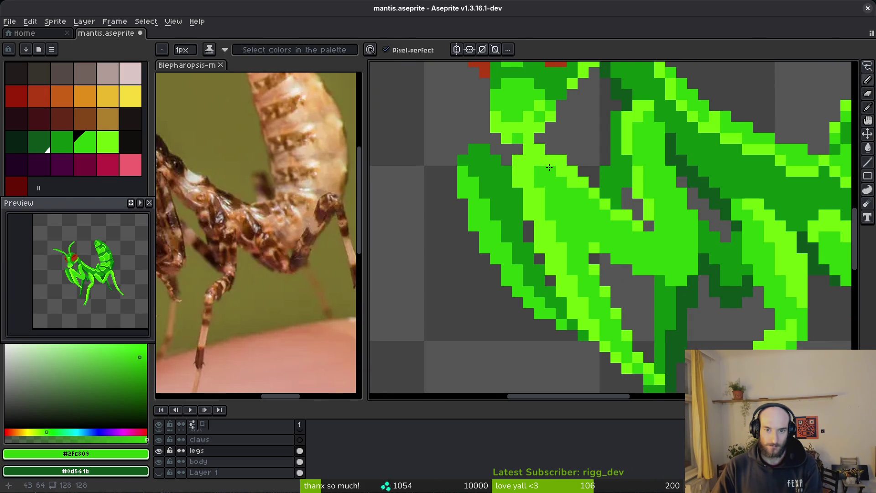
pyautogui.scroll(-3, 614, 229)
pyautogui.scroll(-4, 627, 242)
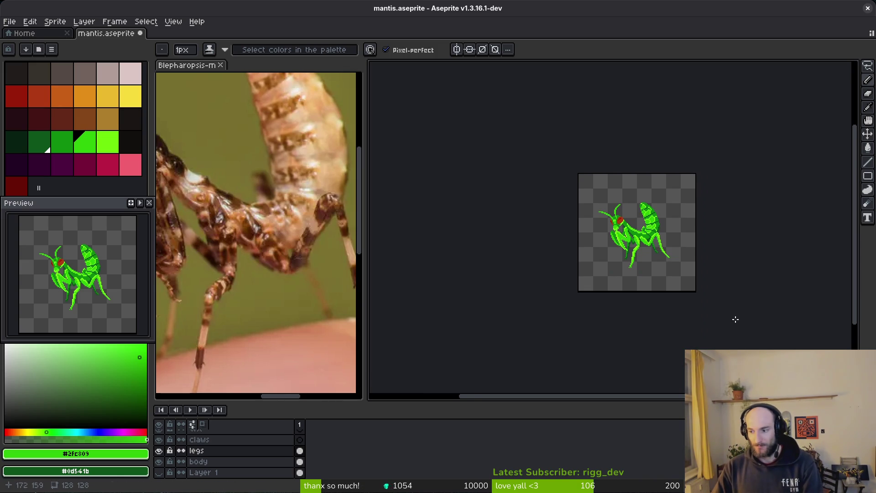
# - Nudge the lassoed front-leg pixels upward on the legs layer and commit the move
pyautogui.moveTo(726, 313); pyautogui.dragTo(699, 300)
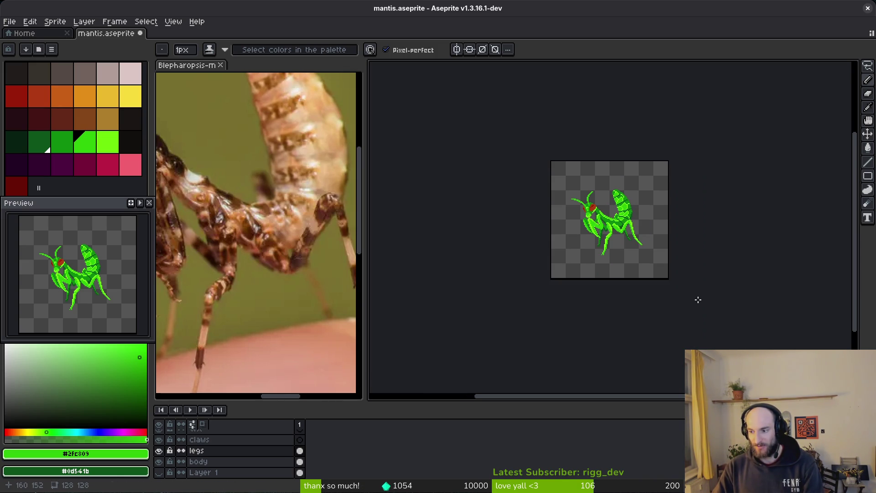
pyautogui.scroll(7, 685, 182)
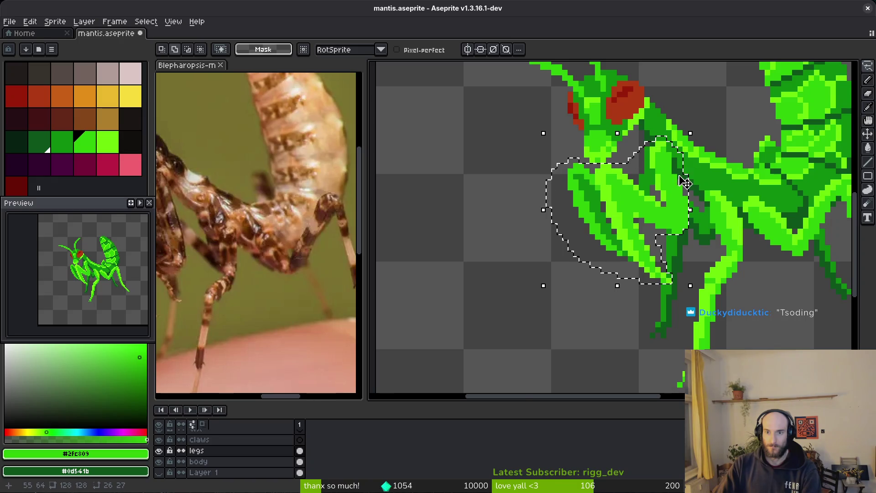
pyautogui.scroll(2, 684, 182)
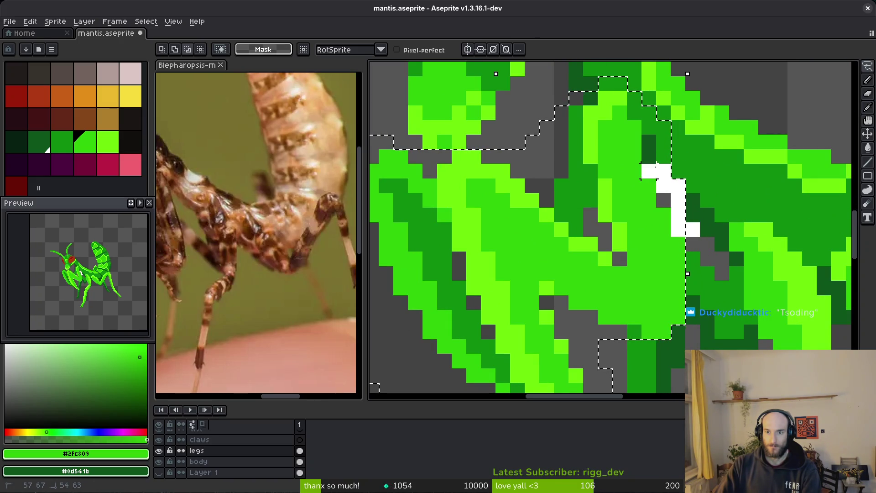
pyautogui.moveTo(649, 171)
pyautogui.mouseDown()
pyautogui.moveTo(632, 116)
pyautogui.moveTo(598, 87)
pyautogui.moveTo(590, 98)
pyautogui.mouseUp()
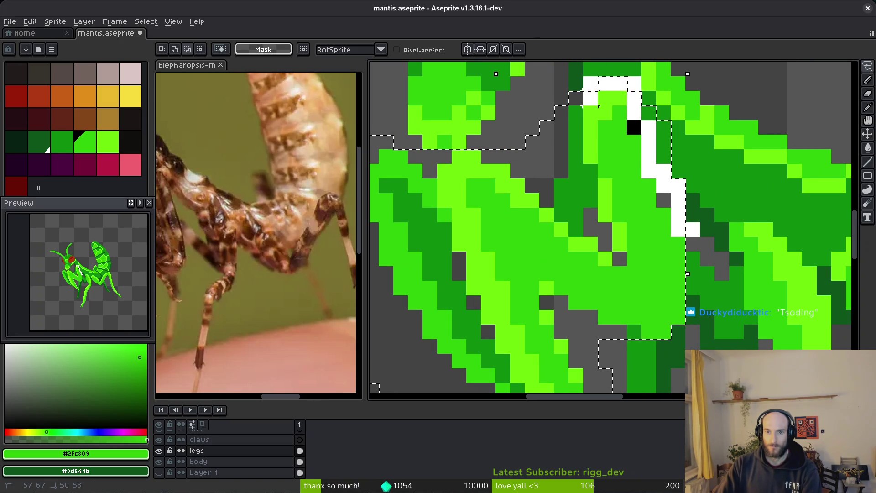
pyautogui.hotkey('ctrl', 'z')
pyautogui.moveTo(645, 189)
pyautogui.mouseDown()
pyautogui.moveTo(642, 174)
pyautogui.moveTo(640, 186)
pyautogui.mouseUp()
pyautogui.press('Return')
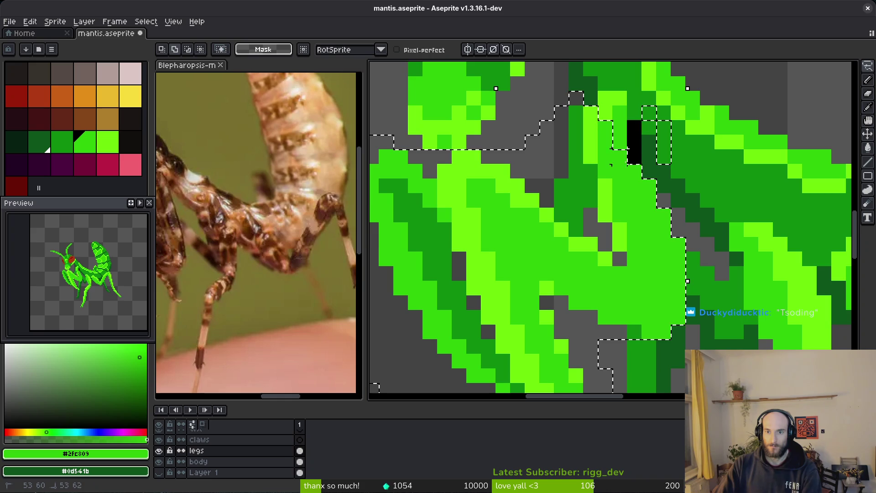
# - Refine the leg selection outline, then deselect to finalize the foreleg placement
pyautogui.moveTo(627, 149)
pyautogui.mouseDown()
pyautogui.moveTo(591, 137)
pyautogui.moveTo(618, 98)
pyautogui.moveTo(620, 141)
pyautogui.mouseUp()
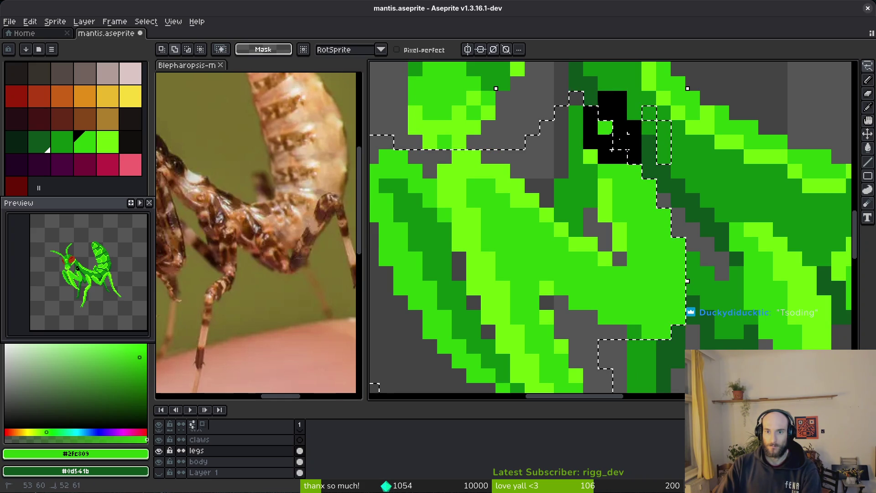
pyautogui.hotkey('ctrl', 'z')
pyautogui.scroll(-3, 621, 224)
pyautogui.scroll(3, 627, 215)
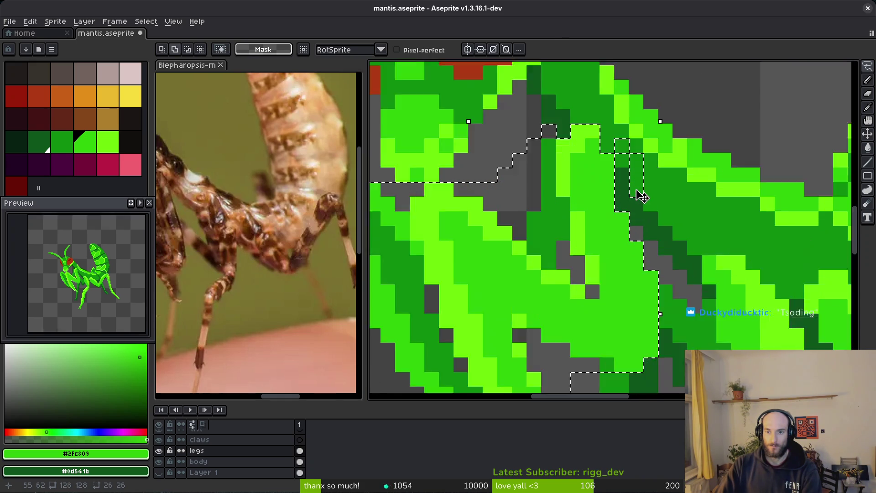
pyautogui.scroll(1, 641, 197)
pyautogui.moveTo(652, 203)
pyautogui.mouseDown()
pyautogui.moveTo(614, 114)
pyautogui.moveTo(658, 211)
pyautogui.moveTo(617, 237)
pyautogui.mouseUp()
pyautogui.scroll(-2, 612, 228)
pyautogui.scroll(2, 621, 228)
pyautogui.scroll(-1, 624, 229)
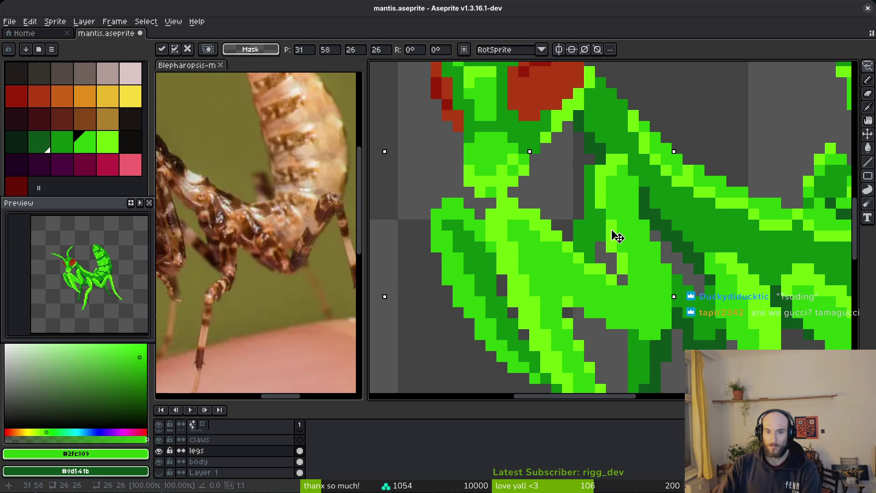
pyautogui.scroll(-3, 617, 237)
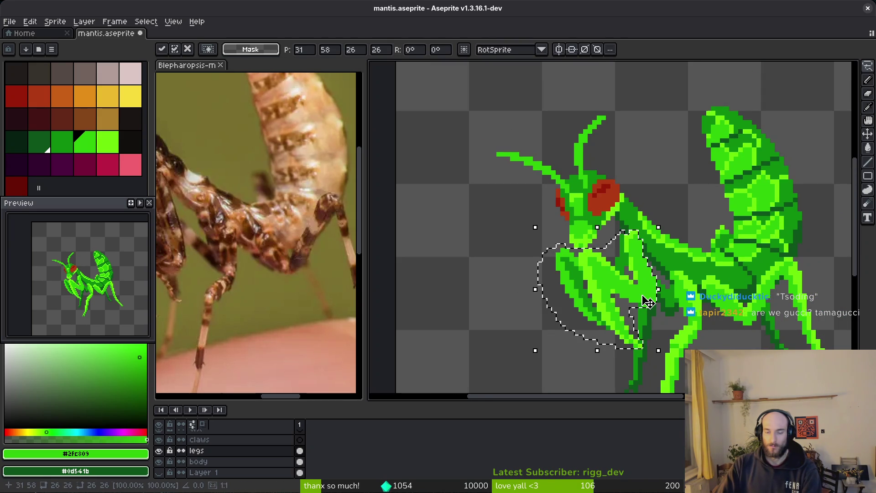
pyautogui.hotkey('ctrl', 'd')
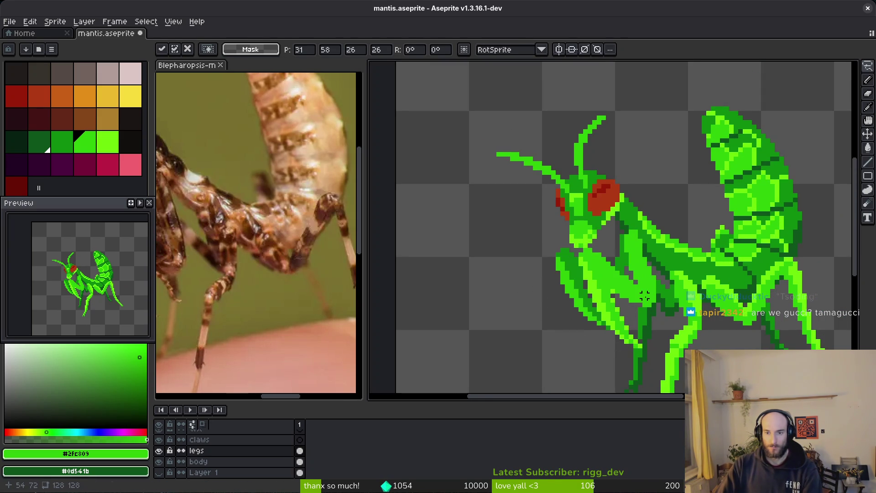
# - Switch to the body layer, briefly restore the front-leg selection, then drop it
pyautogui.click(301, 463)
pyautogui.hotkey('ctrl', 'shift', 'd')
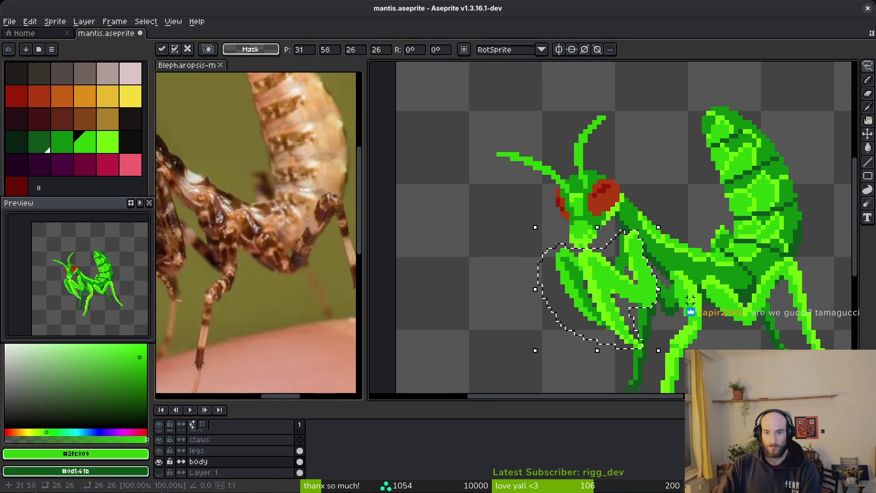
pyautogui.scroll(3, 658, 297)
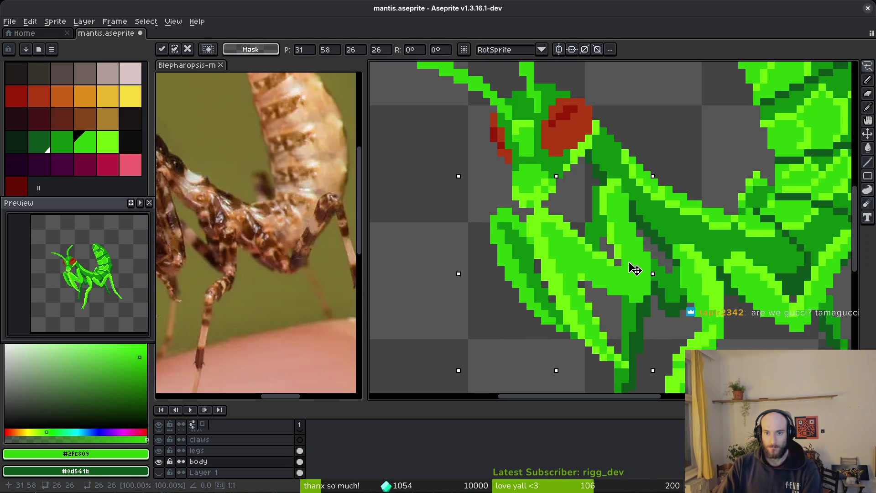
pyautogui.hotkey('ctrl', 'd')
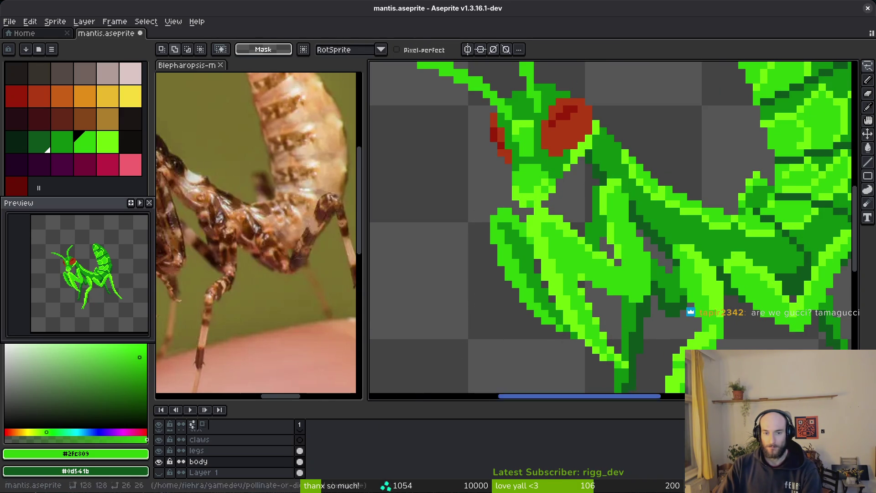
# - Hide the legs layer while keeping the body layer visible
pyautogui.click(161, 452)
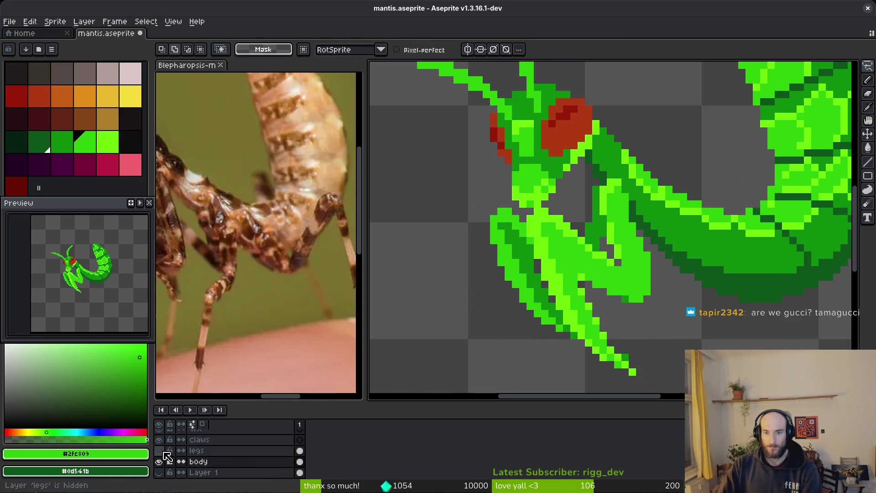
pyautogui.click(160, 461)
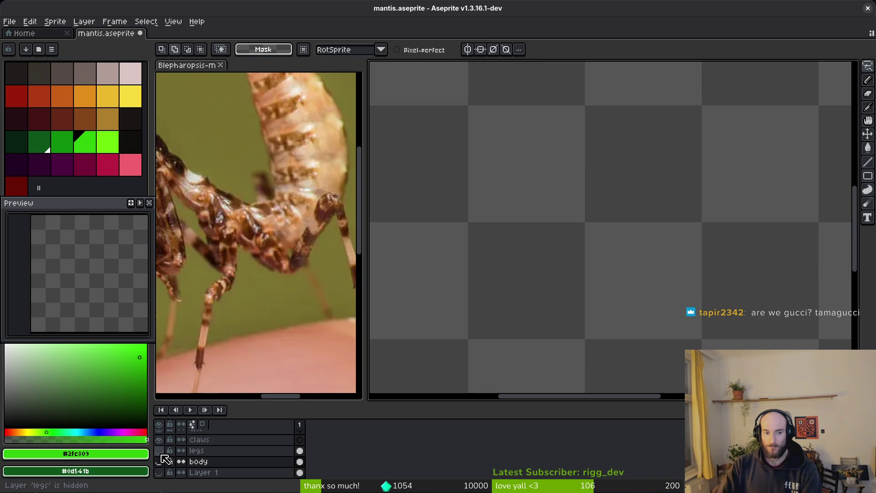
pyautogui.click(160, 453)
pyautogui.click(160, 451)
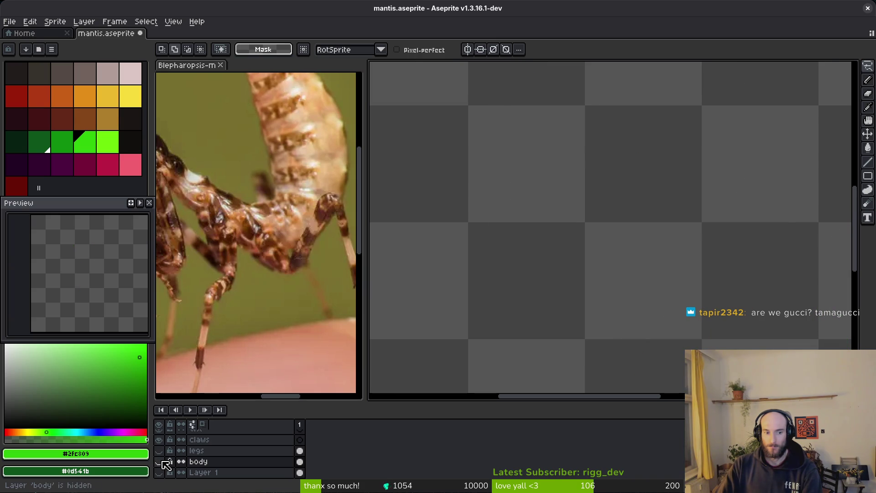
pyautogui.click(159, 462)
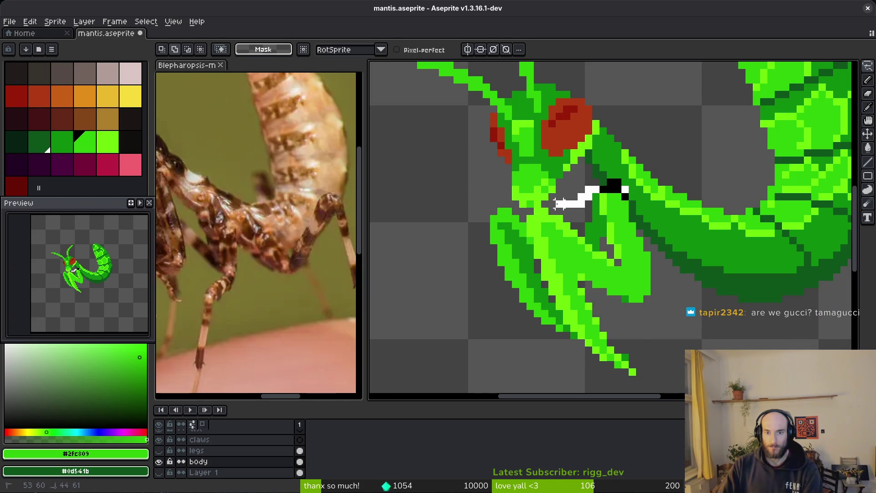
# - Lasso the front claws on the body layer and shift them one pixel down-left
pyautogui.moveTo(493, 218)
pyautogui.mouseDown()
pyautogui.moveTo(616, 388)
pyautogui.moveTo(669, 309)
pyautogui.moveTo(641, 256)
pyautogui.mouseUp()
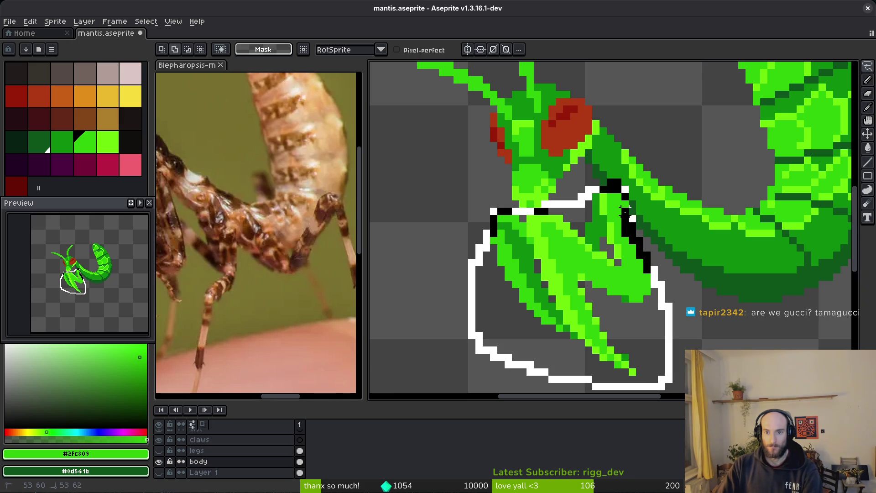
pyautogui.moveTo(626, 213); pyautogui.dragTo(617, 201)
pyautogui.moveTo(635, 235); pyautogui.dragTo(628, 241)
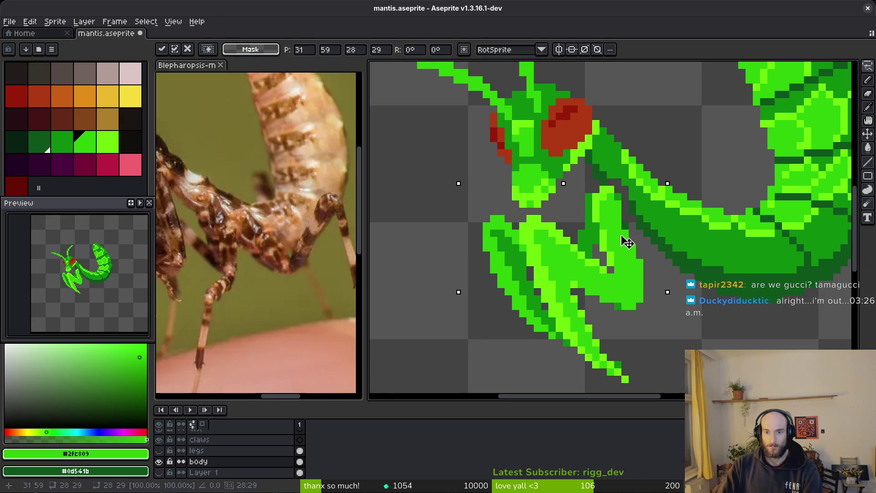
# - Pick the dark green #0d541b from the leg and return to the Pencil
pyautogui.scroll(3, 630, 255)
pyautogui.press('i')
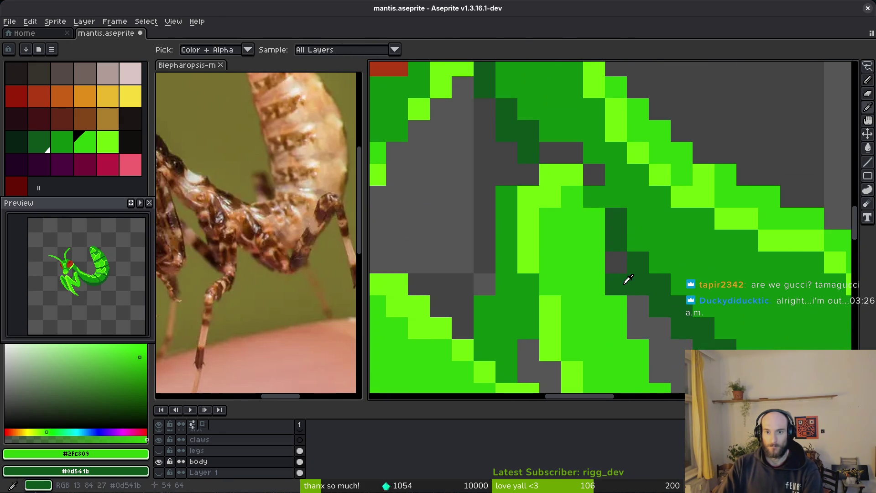
pyautogui.click(617, 175)
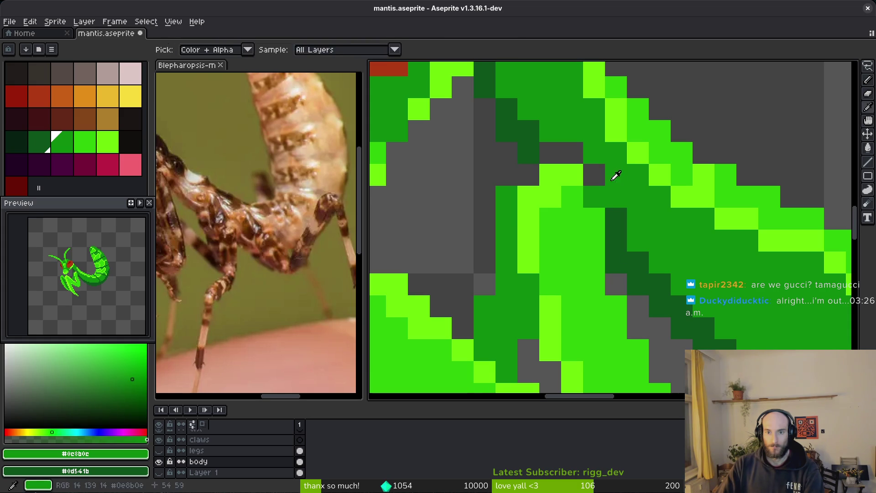
pyautogui.scroll(1, 562, 165)
pyautogui.click(504, 91)
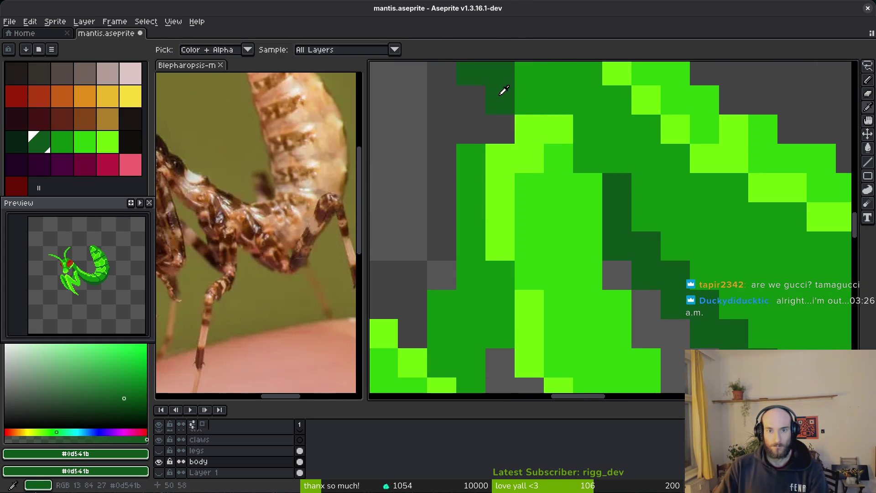
pyautogui.press('b')
pyautogui.scroll(-3, 559, 187)
pyautogui.scroll(3, 565, 172)
pyautogui.scroll(-7, 657, 209)
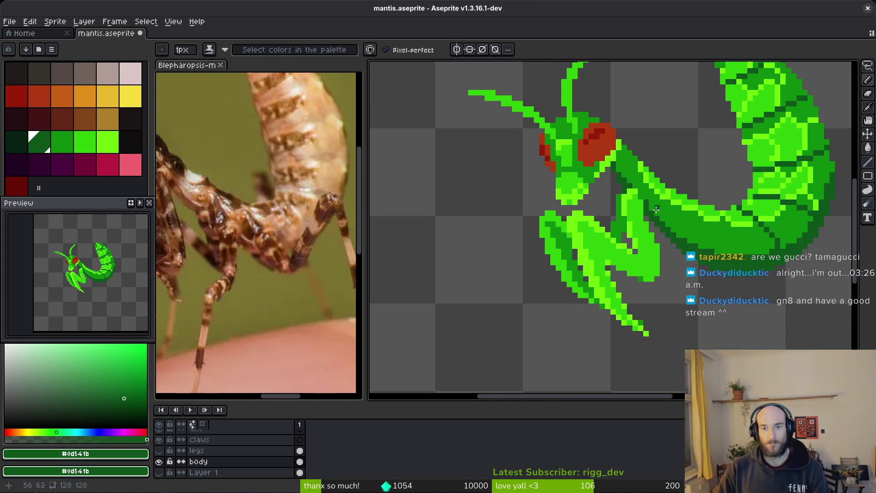
pyautogui.scroll(3, 657, 229)
pyautogui.scroll(-4, 679, 276)
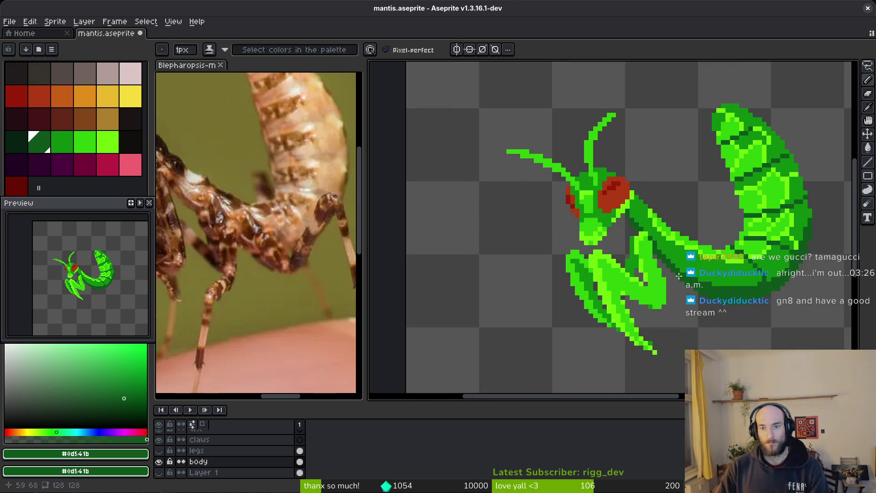
pyautogui.scroll(5, 648, 255)
# - Paint a dark green pixel at the foreleg joint and save mantis.aseprite
pyautogui.hotkey('ctrl', 's')
pyautogui.press('i')
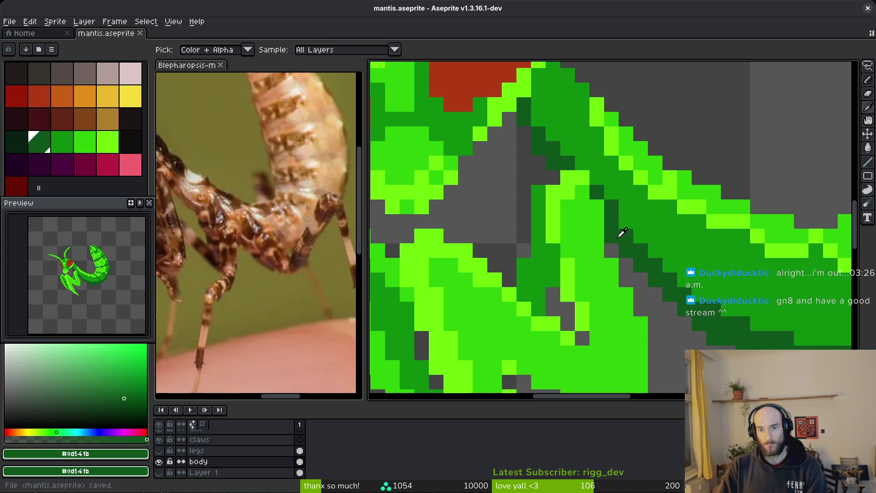
pyautogui.press('b')
pyautogui.click(627, 236)
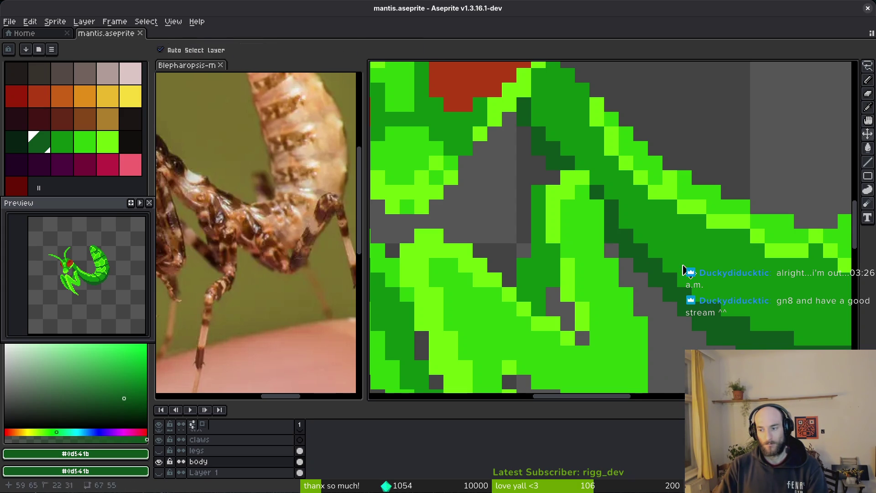
pyautogui.hotkey('ctrl', 's')
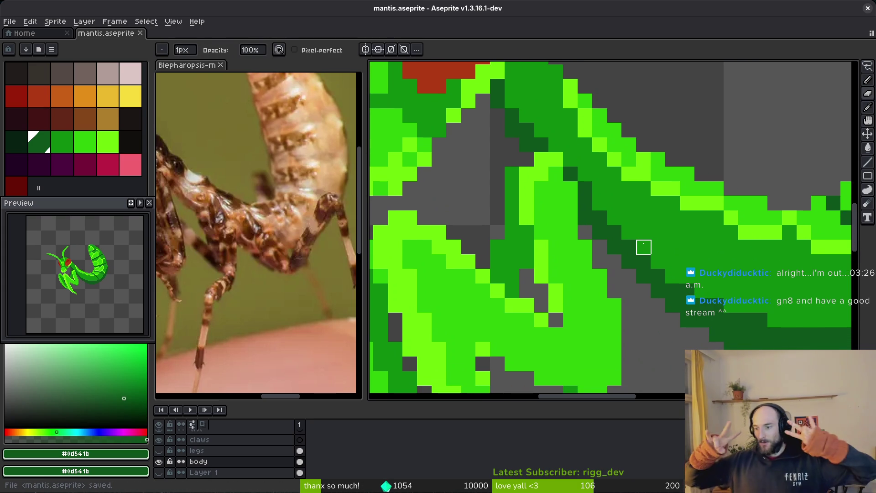
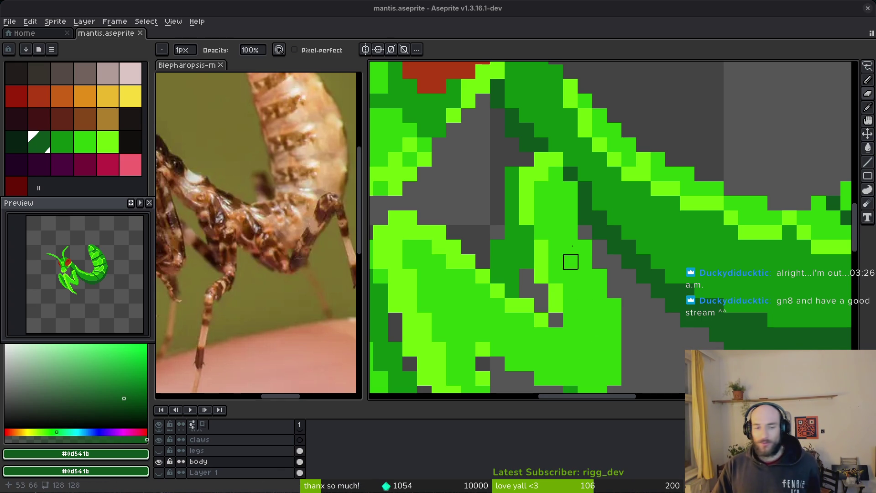
# - Sample the medium body green with Alt-click and save mantis.aseprite
pyautogui.scroll(-5, 571, 262)
pyautogui.scroll(3, 583, 259)
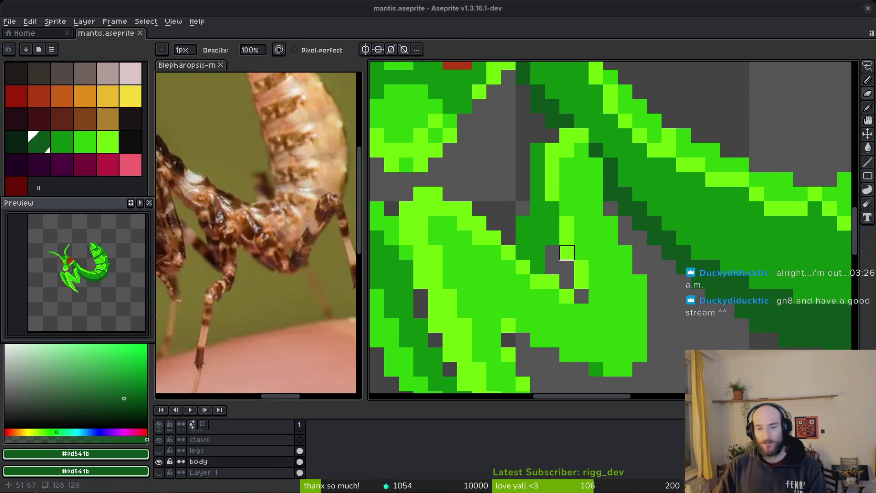
pyautogui.scroll(-3, 581, 235)
pyautogui.scroll(-1, 593, 242)
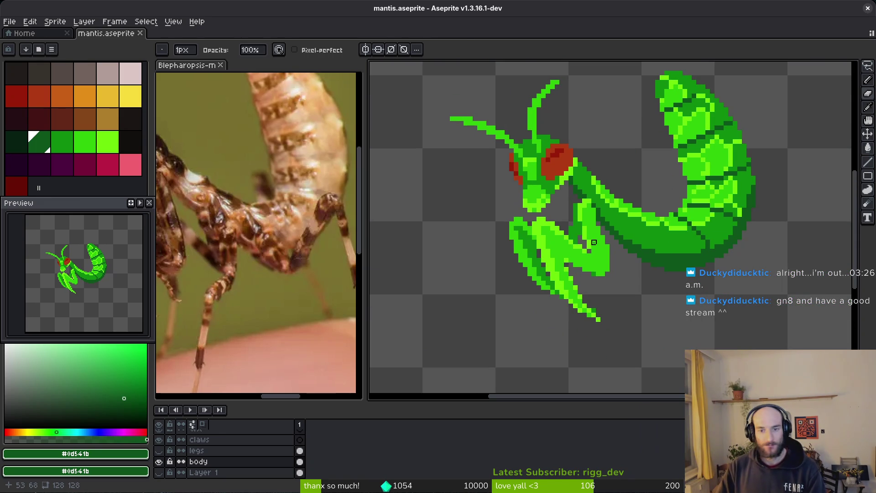
pyautogui.scroll(5, 567, 230)
pyautogui.keyDown('alt'); pyautogui.click(567, 230); pyautogui.keyUp('alt')
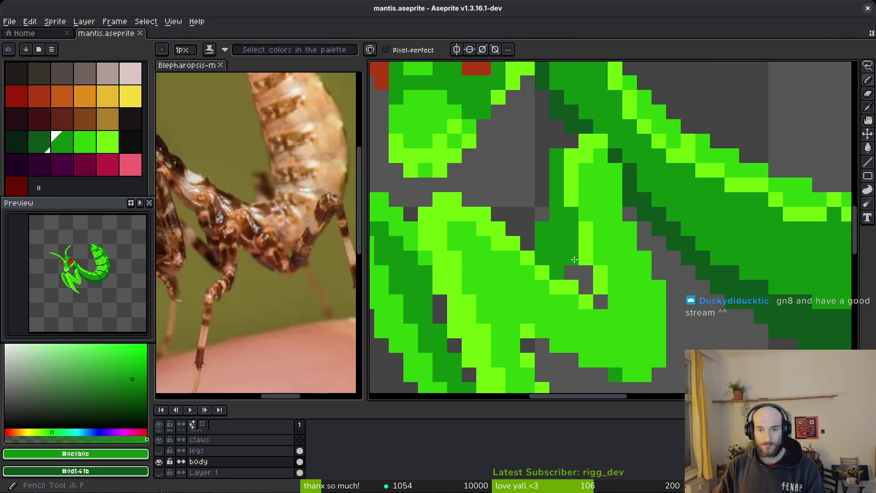
pyautogui.scroll(-5, 648, 301)
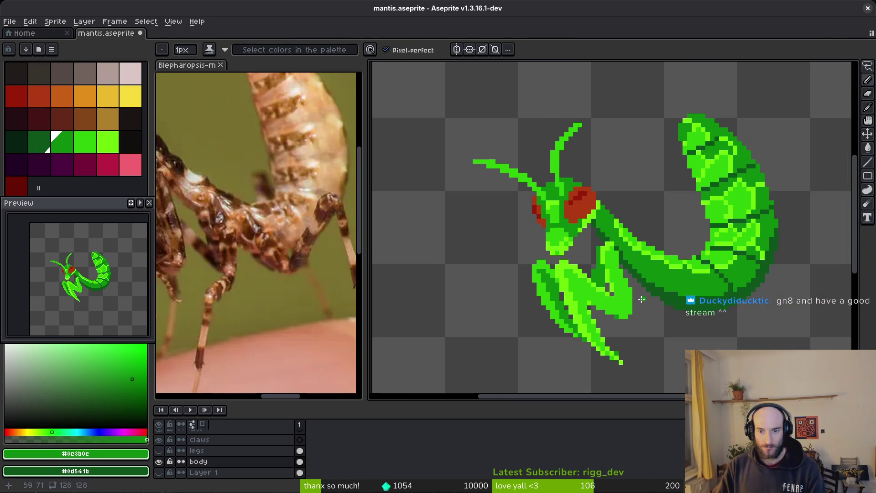
pyautogui.scroll(3, 642, 300)
pyautogui.scroll(-3, 641, 298)
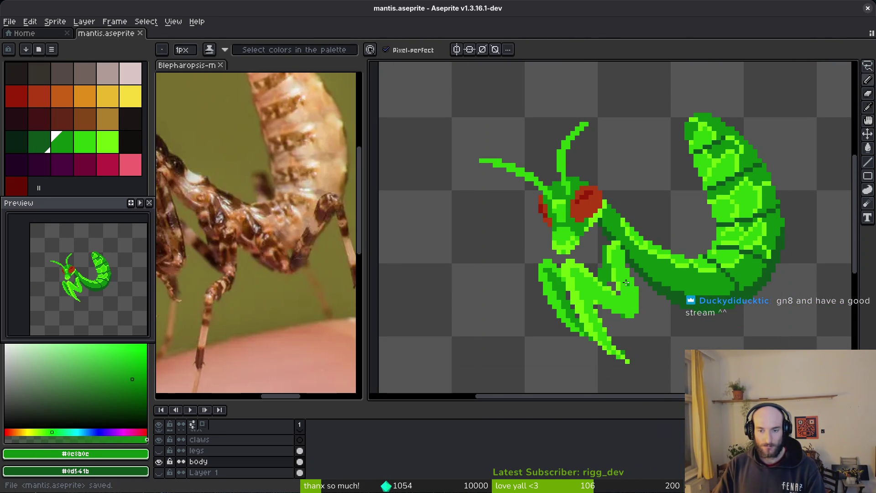
pyautogui.hotkey('ctrl', 's')
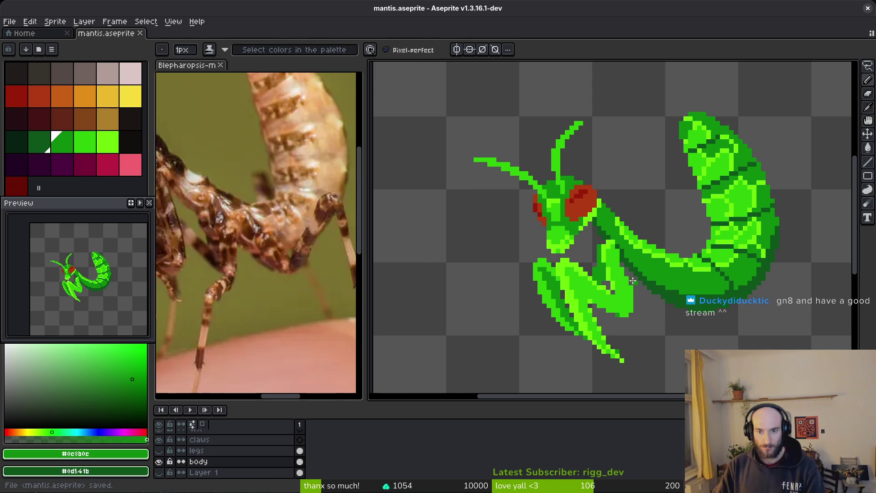
# - Show the legs layer so the mantis appears in its standing pose
pyautogui.scroll(4, 633, 281)
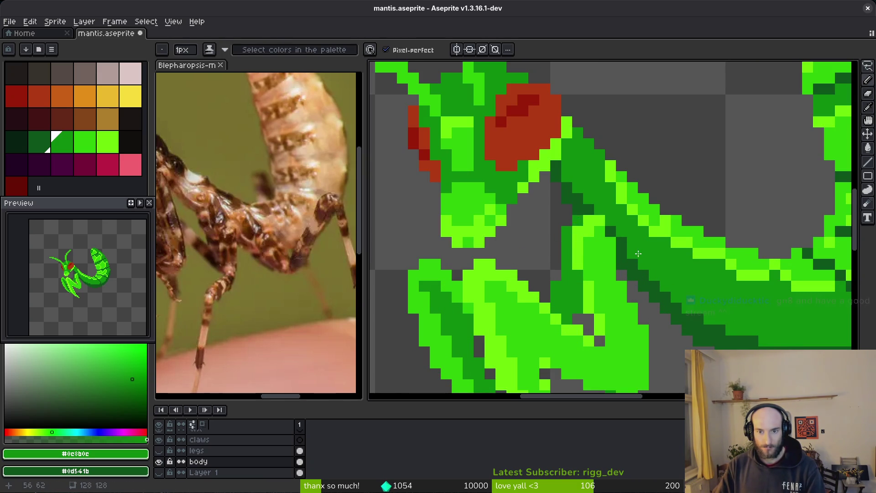
pyautogui.scroll(-4, 638, 253)
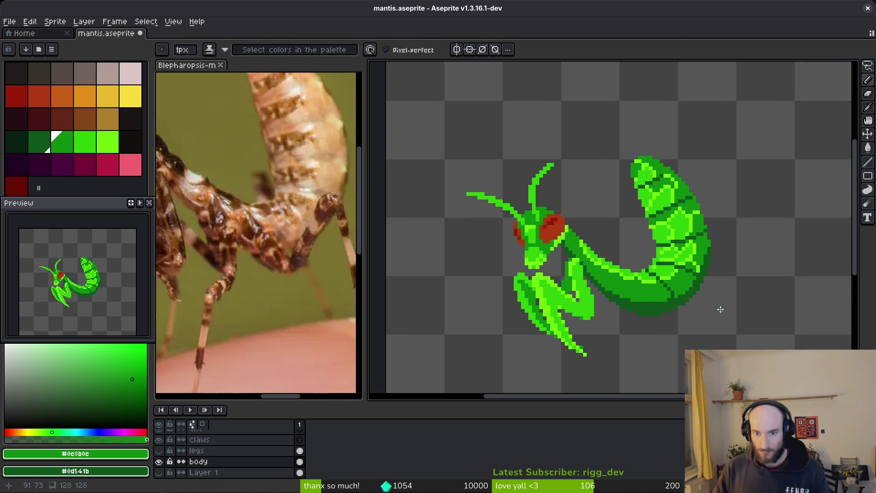
pyautogui.hotkey('ctrl', 'z')
pyautogui.click(158, 451)
pyautogui.scroll(-2, 632, 273)
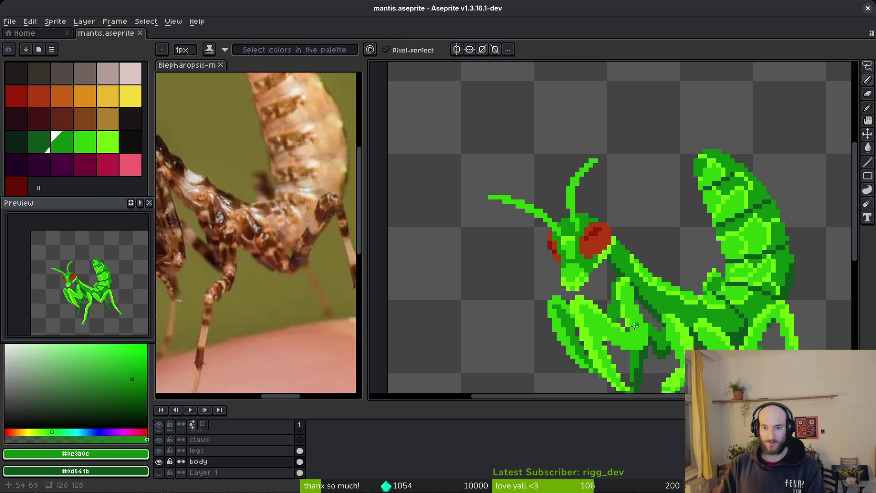
# - Redraw the left antenna in light green #6cff0a with the Pencil, adjusting its tip
pyautogui.press('g')
pyautogui.press('0')
pyautogui.press('0')
pyautogui.scroll(3, 540, 196)
pyautogui.scroll(1, 570, 260)
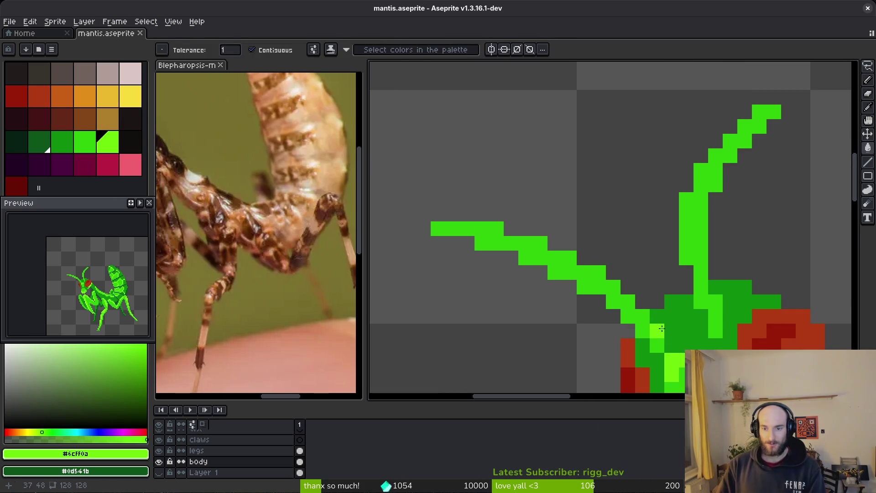
pyautogui.press('b')
pyautogui.moveTo(657, 332); pyautogui.dragTo(566, 252)
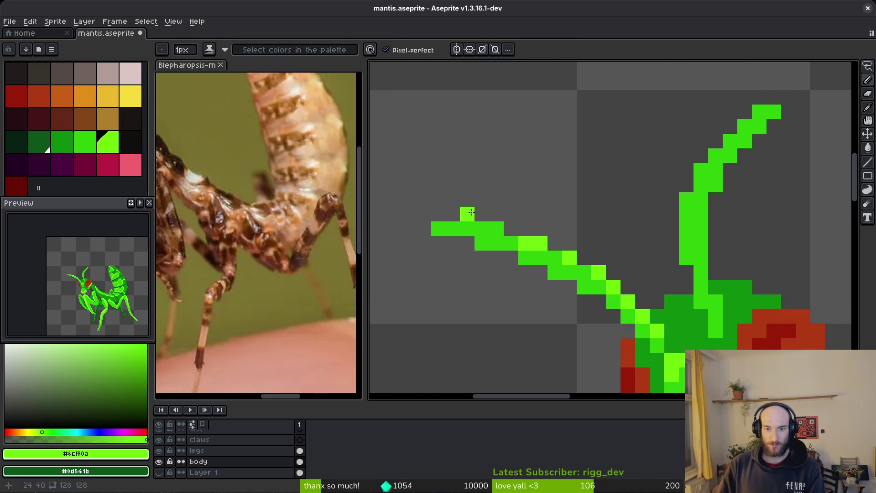
pyautogui.moveTo(472, 211)
pyautogui.mouseDown()
pyautogui.moveTo(489, 225)
pyautogui.moveTo(470, 228)
pyautogui.moveTo(551, 257)
pyautogui.mouseUp()
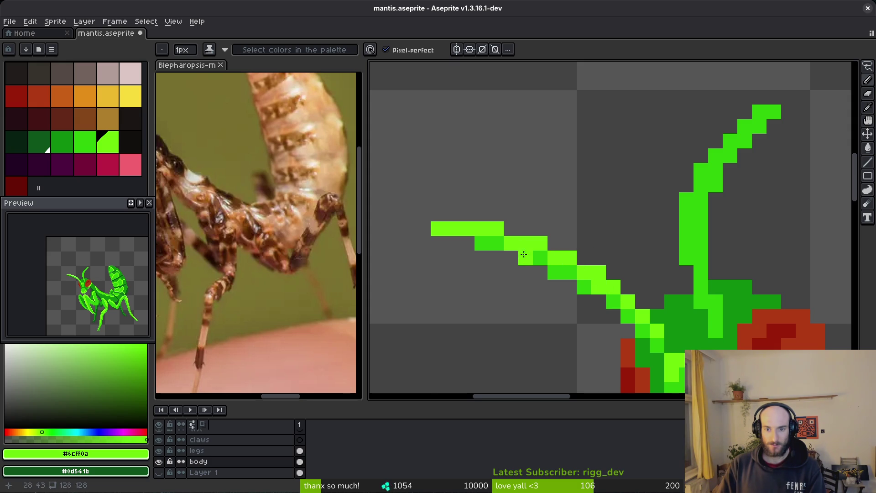
# - Repaint the right antenna light green from its tip, then resample the light antenna green
pyautogui.scroll(-3, 695, 273)
pyautogui.scroll(3, 692, 280)
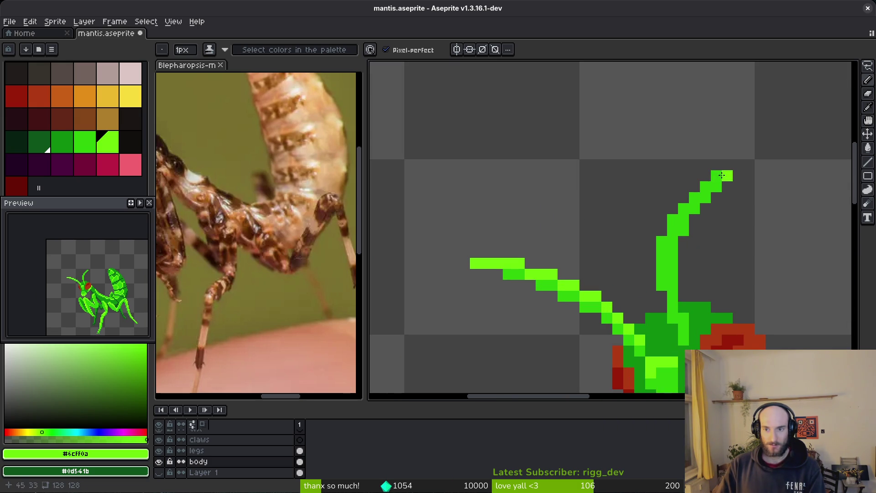
pyautogui.moveTo(710, 181)
pyautogui.mouseDown()
pyautogui.moveTo(664, 241)
pyautogui.moveTo(662, 278)
pyautogui.moveTo(678, 316)
pyautogui.mouseUp()
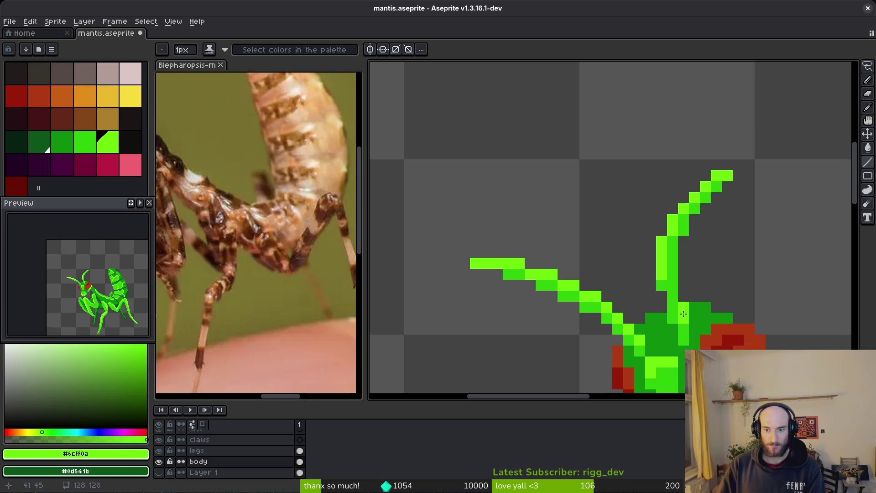
pyautogui.keyDown('alt'); pyautogui.click(684, 313); pyautogui.keyUp('alt')
pyautogui.scroll(-2, 744, 319)
pyautogui.scroll(-1, 744, 322)
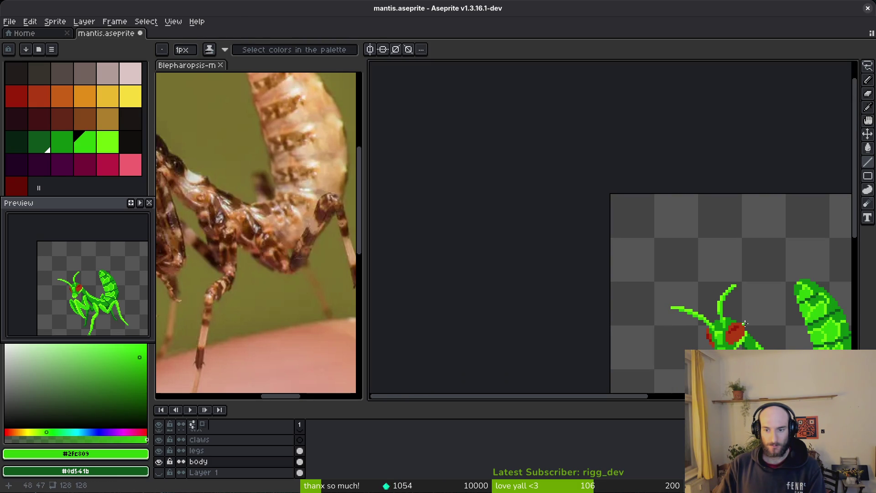
pyautogui.scroll(-1, 746, 323)
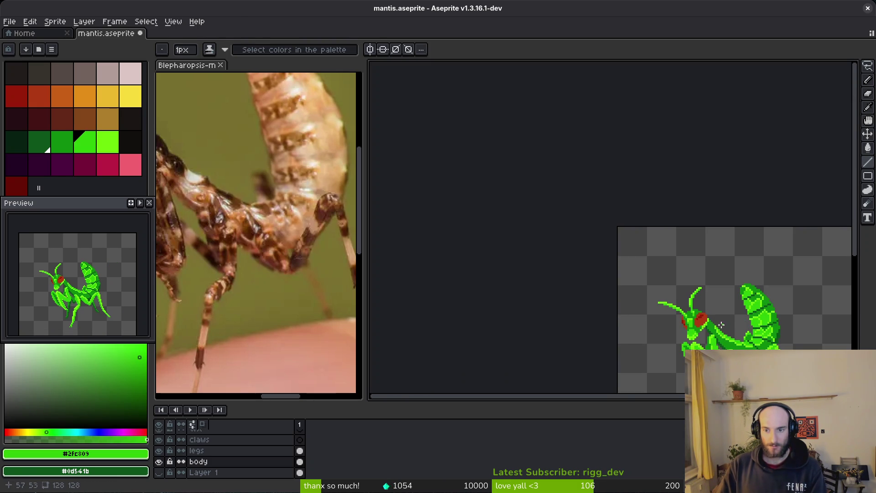
pyautogui.scroll(3, 721, 325)
pyautogui.keyDown('alt'); pyautogui.click(675, 310); pyautogui.keyUp('alt')
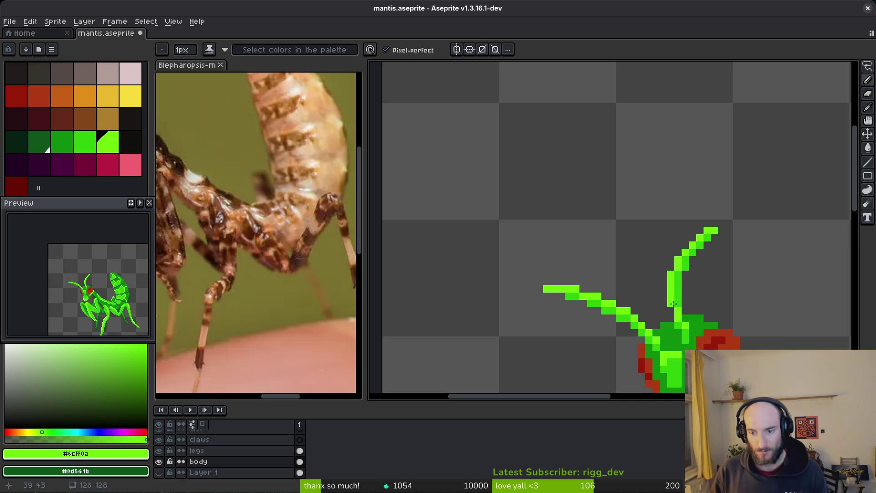
pyautogui.scroll(-2, 671, 306)
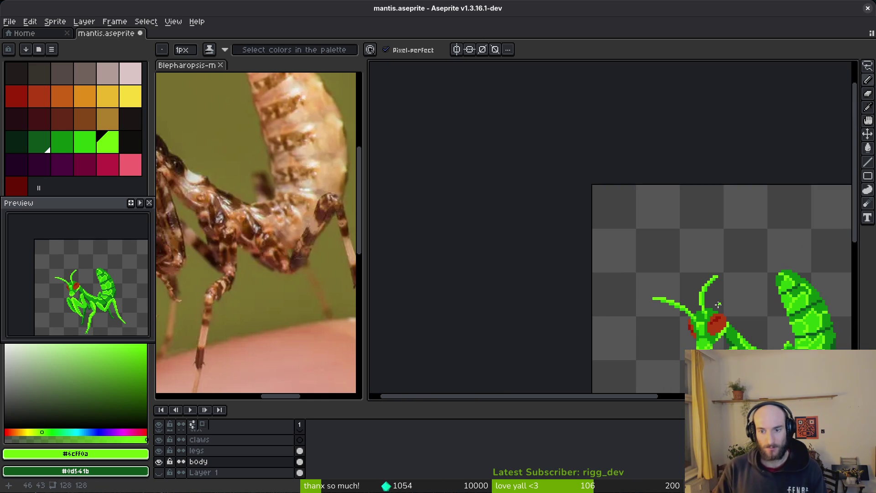
pyautogui.scroll(-2, 720, 307)
pyautogui.hscroll(1, 712, 307)
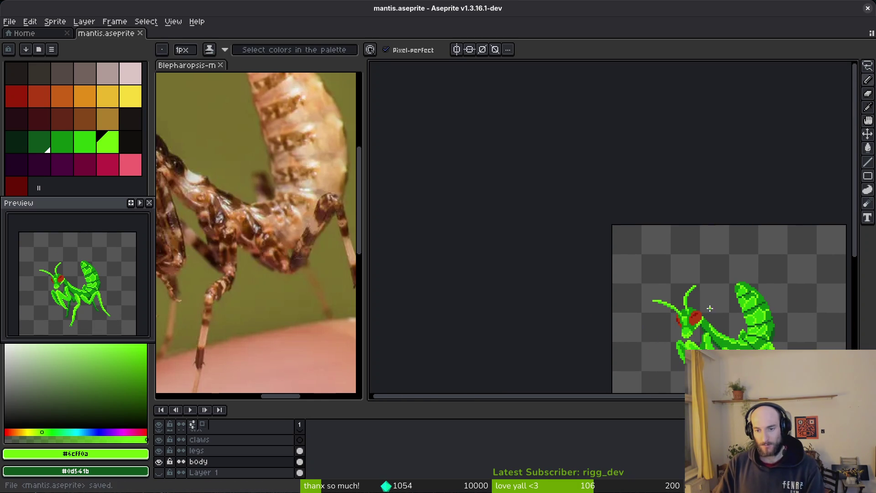
pyautogui.scroll(2, 710, 309)
pyautogui.scroll(2, 593, 270)
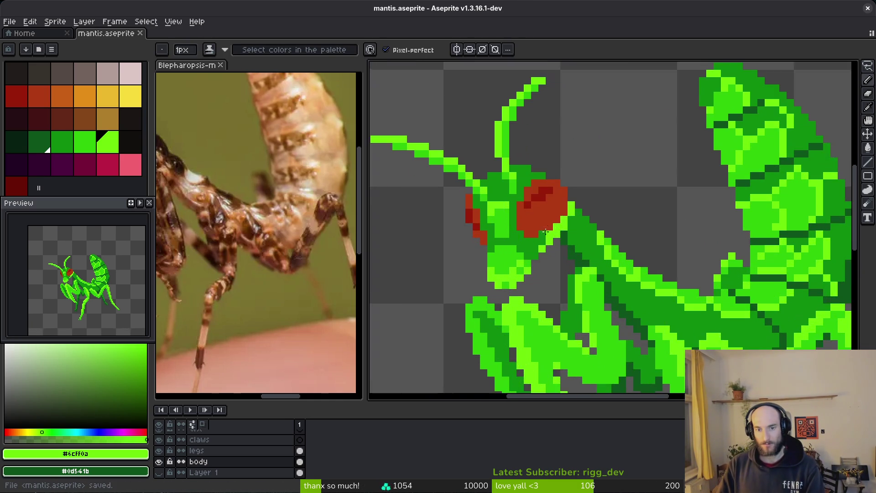
pyautogui.keyDown('alt'); pyautogui.click(563, 223); pyautogui.keyUp('alt')
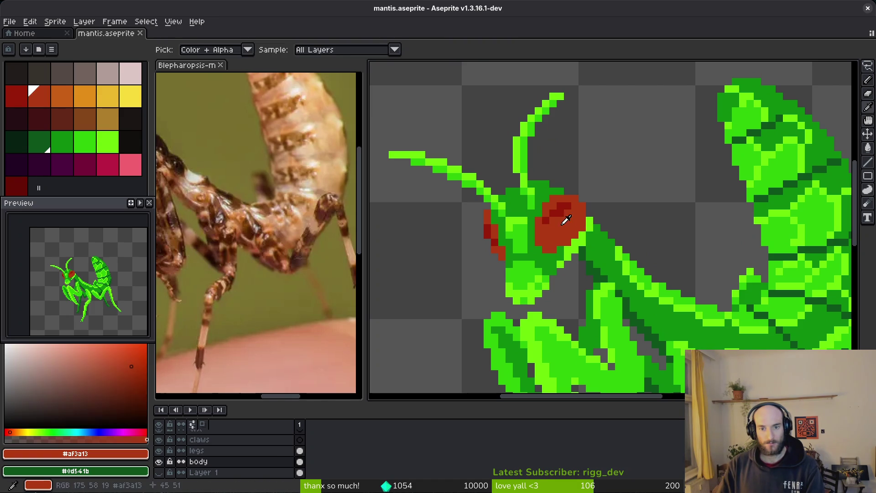
pyautogui.click(62, 96)
pyautogui.scroll(5, 665, 244)
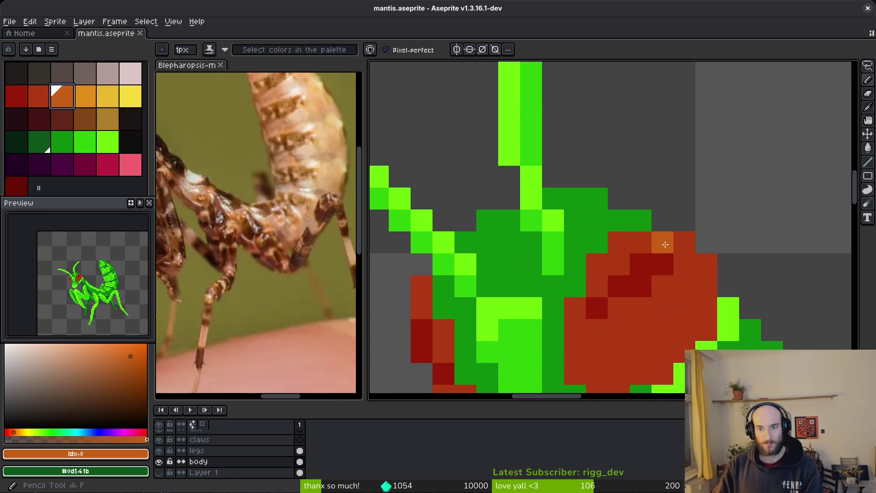
pyautogui.moveTo(662, 243)
pyautogui.mouseDown()
pyautogui.moveTo(619, 243)
pyautogui.moveTo(685, 242)
pyautogui.mouseUp()
pyautogui.click(594, 272)
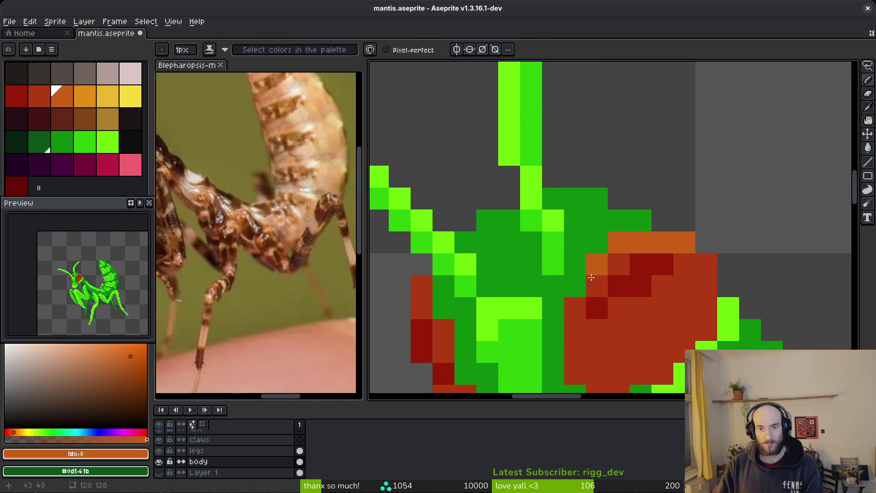
pyautogui.scroll(-4, 689, 323)
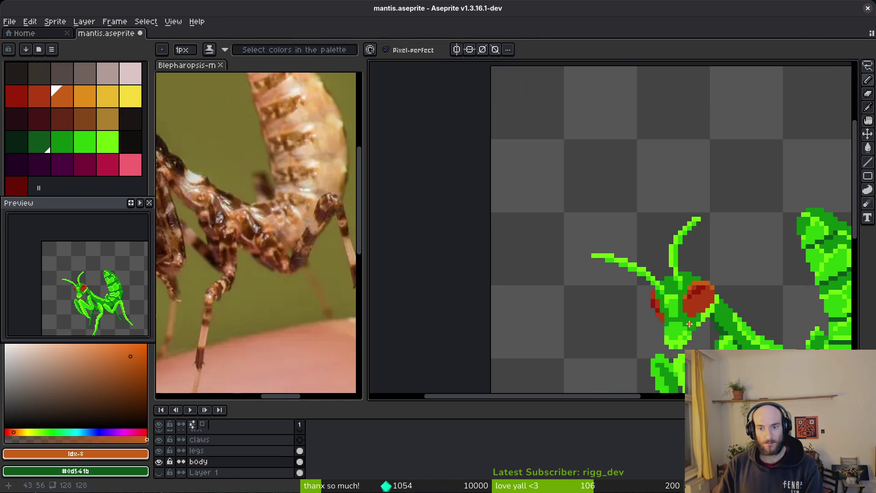
pyautogui.scroll(4, 670, 315)
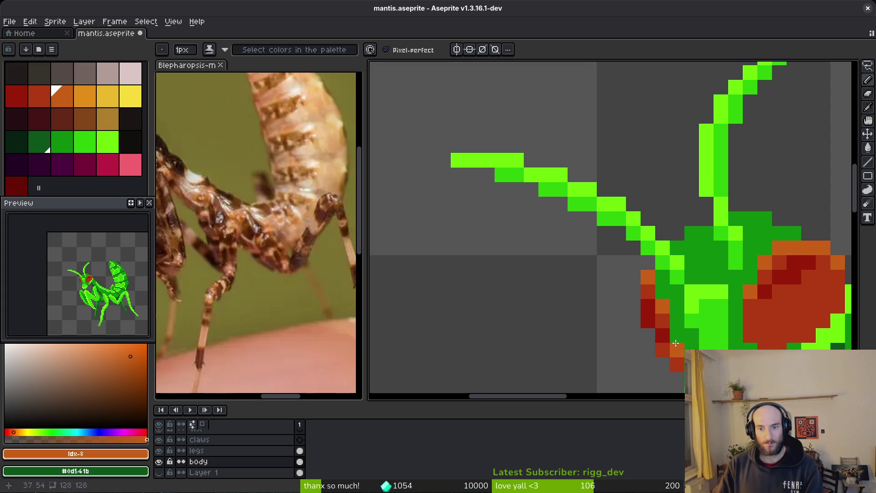
pyautogui.scroll(-5, 676, 343)
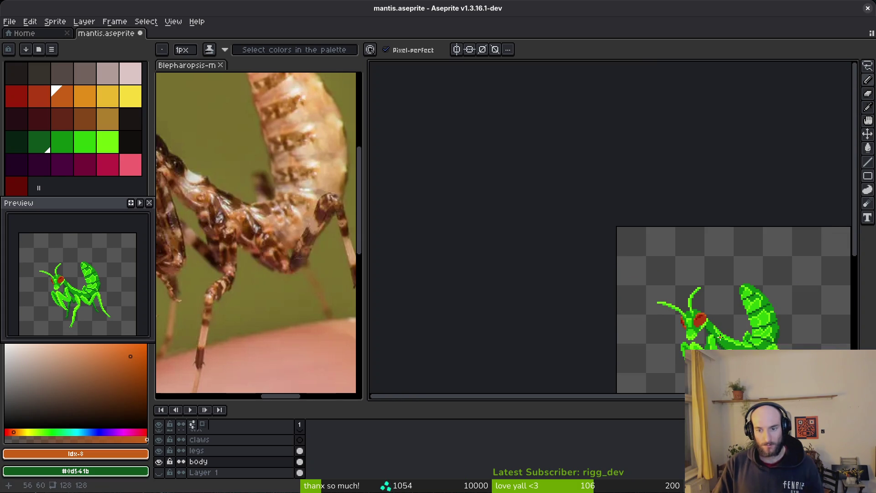
pyautogui.moveTo(725, 339); pyautogui.dragTo(603, 250)
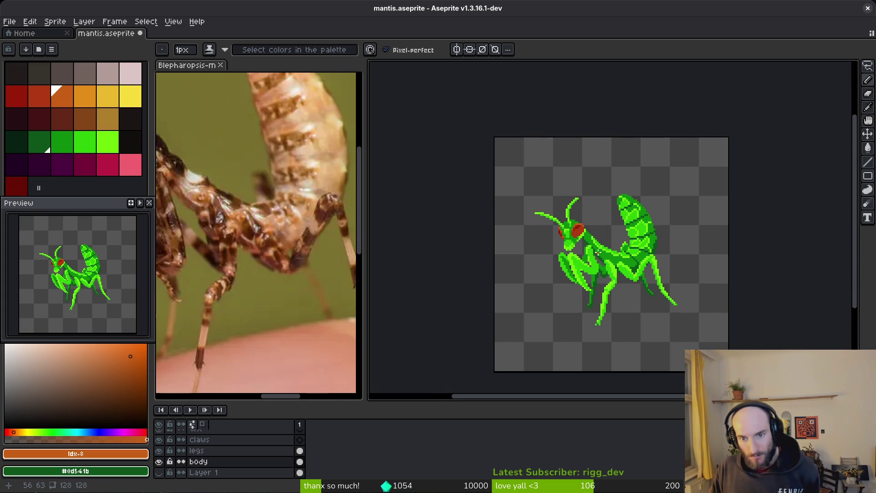
pyautogui.scroll(5, 592, 251)
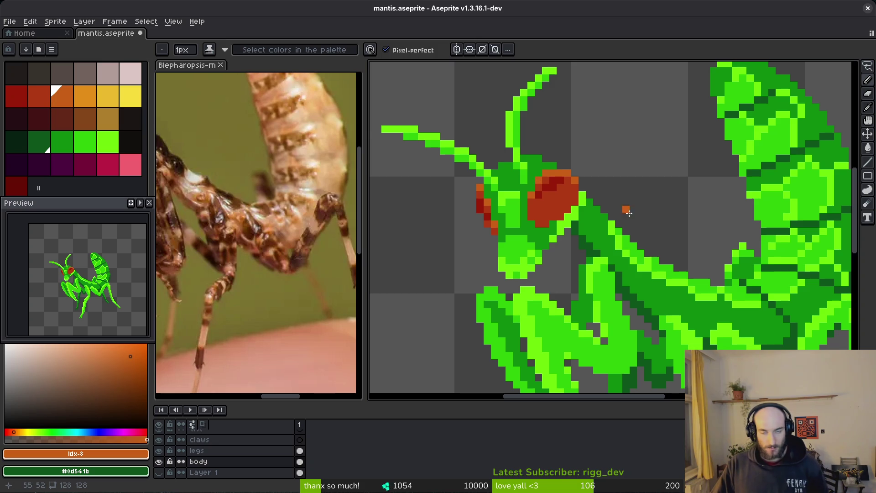
pyautogui.scroll(-3, 634, 226)
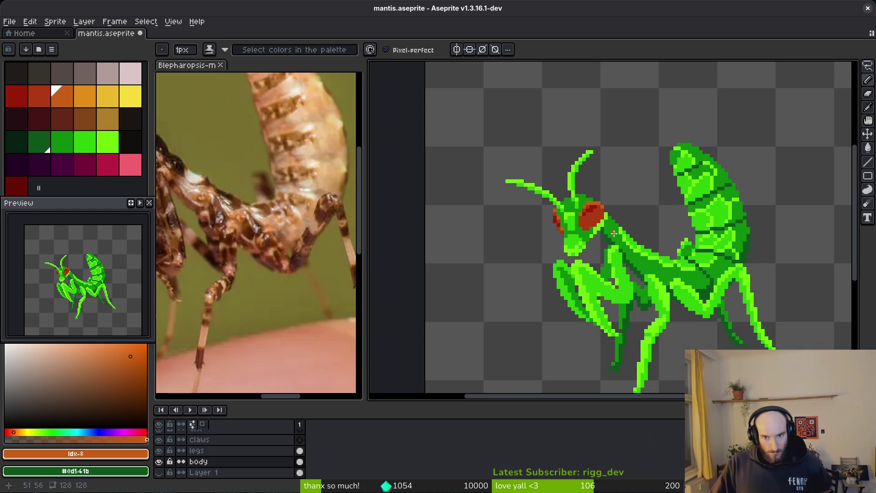
# - Fill a patch of the mantis face with dark green #0d541b
pyautogui.scroll(3, 606, 246)
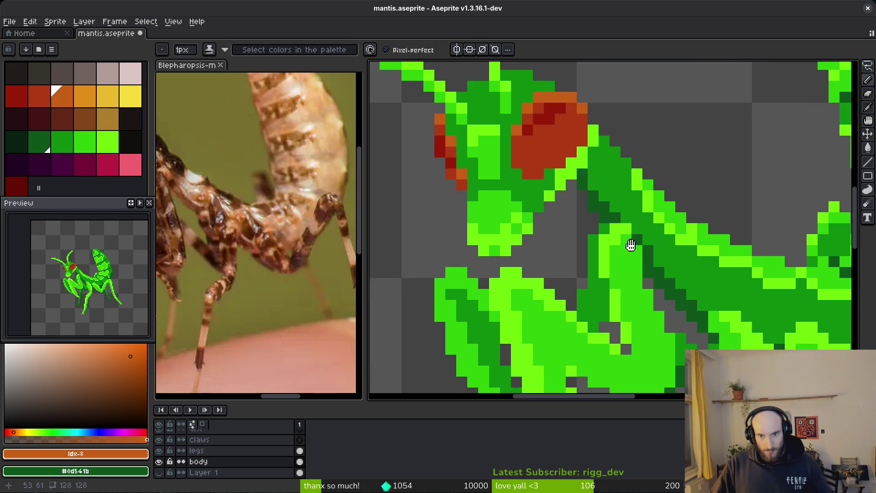
pyautogui.keyDown('alt'); pyautogui.click(632, 244); pyautogui.keyUp('alt')
pyautogui.press('g')
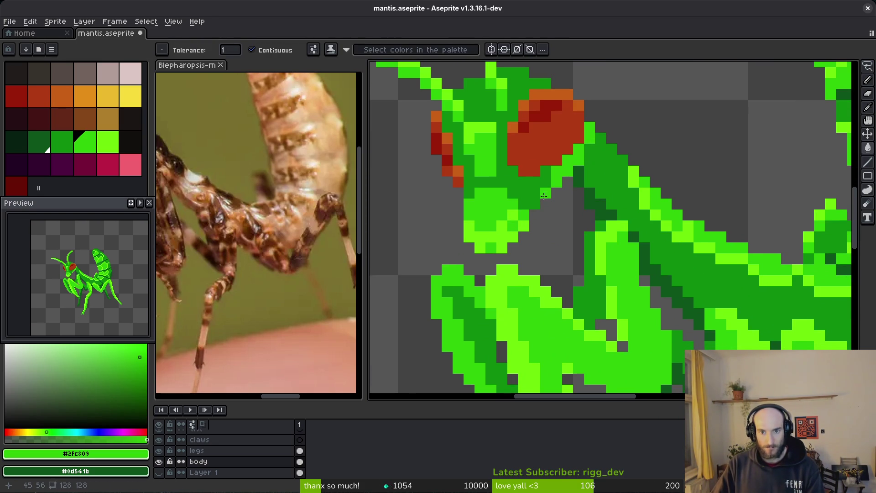
pyautogui.scroll(-5, 544, 196)
pyautogui.moveTo(603, 209); pyautogui.dragTo(590, 212)
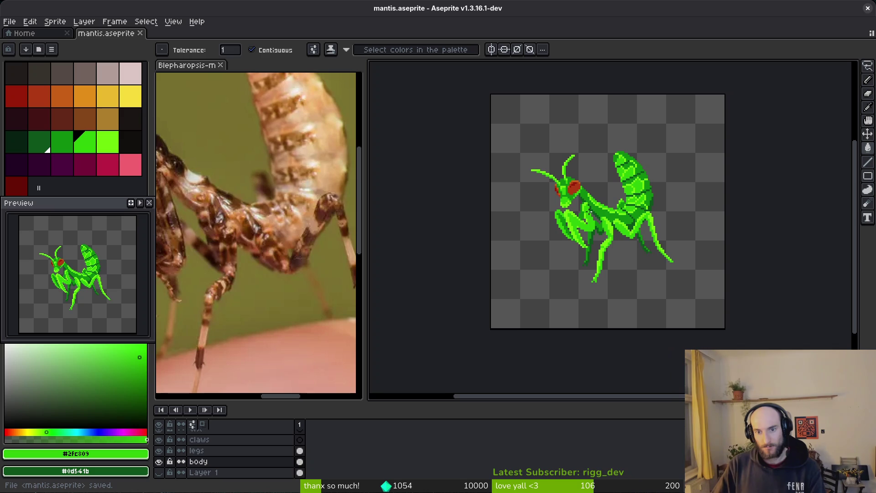
pyautogui.scroll(3, 606, 249)
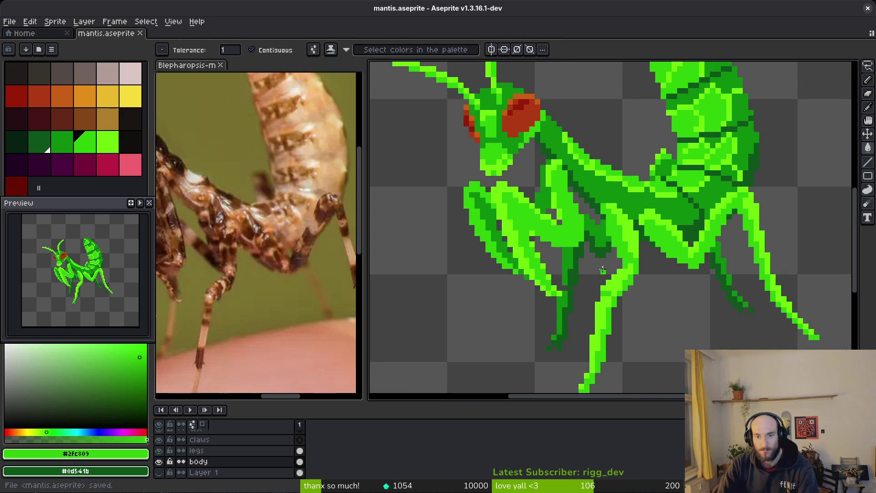
pyautogui.keyDown('alt'); pyautogui.click(606, 248); pyautogui.keyUp('alt')
pyautogui.scroll(2, 497, 164)
pyautogui.click(498, 164)
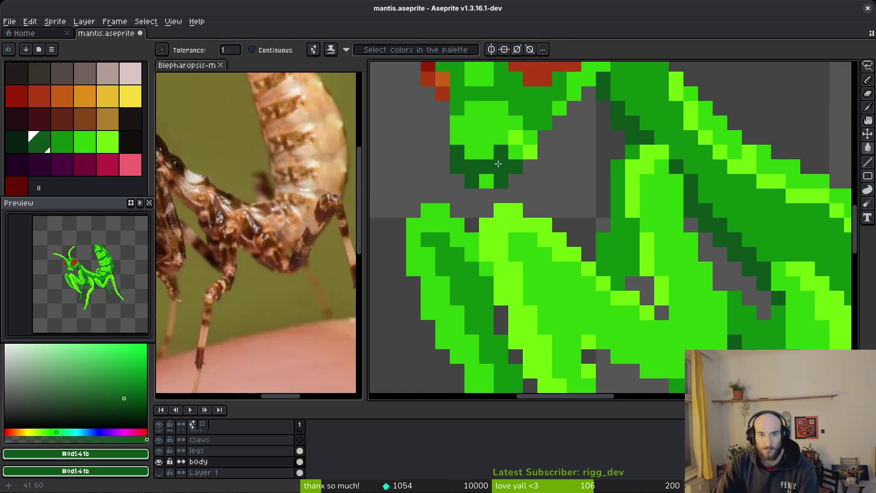
pyautogui.scroll(-6, 525, 147)
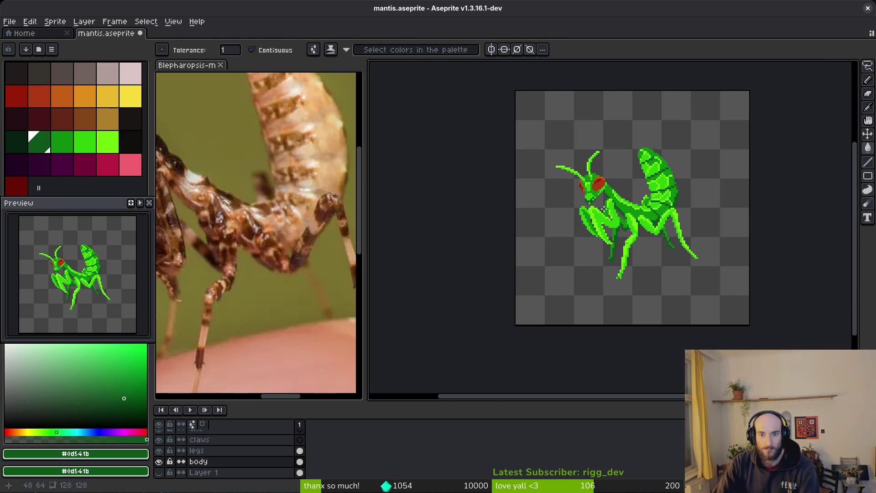
pyautogui.scroll(2, 603, 209)
pyautogui.scroll(1, 604, 209)
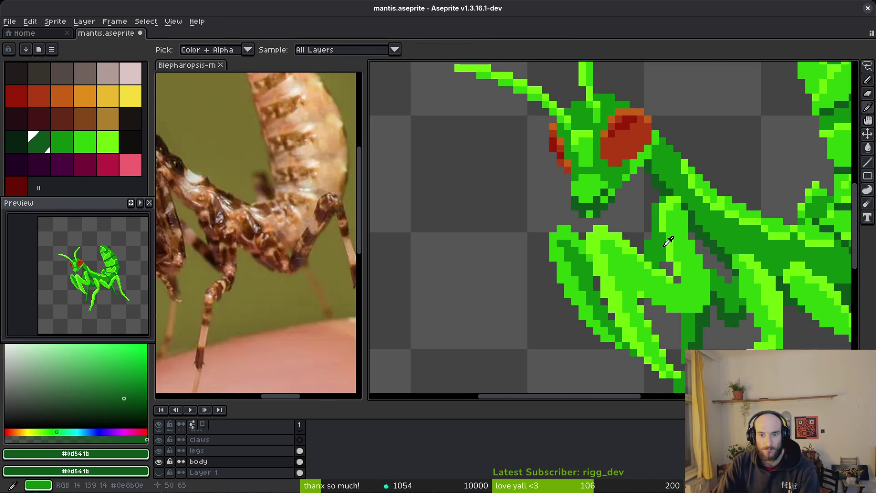
# - Repaint three dark-green face areas in medium green #0c8b0c
pyautogui.keyDown('alt'); pyautogui.click(594, 215); pyautogui.keyUp('alt')
pyautogui.scroll(2, 593, 216)
pyautogui.click(594, 215)
pyautogui.click(656, 218)
pyautogui.click(656, 196)
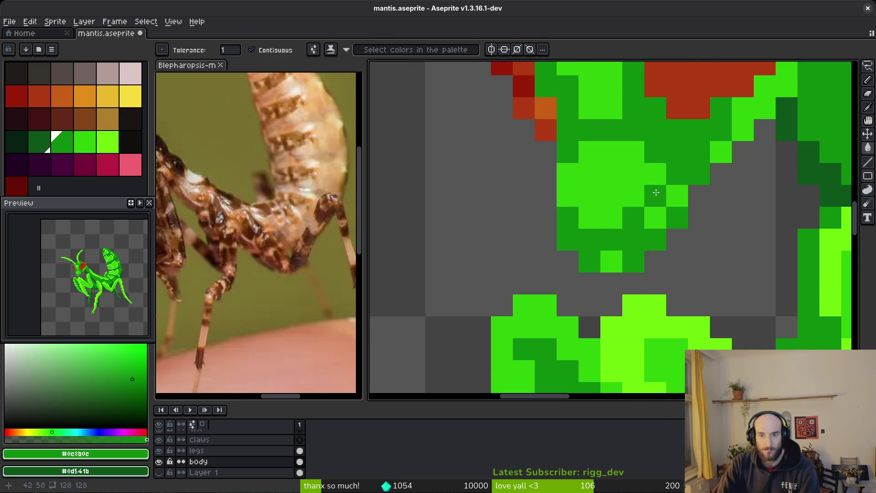
pyautogui.scroll(-5, 704, 269)
pyautogui.moveTo(705, 269); pyautogui.dragTo(634, 260)
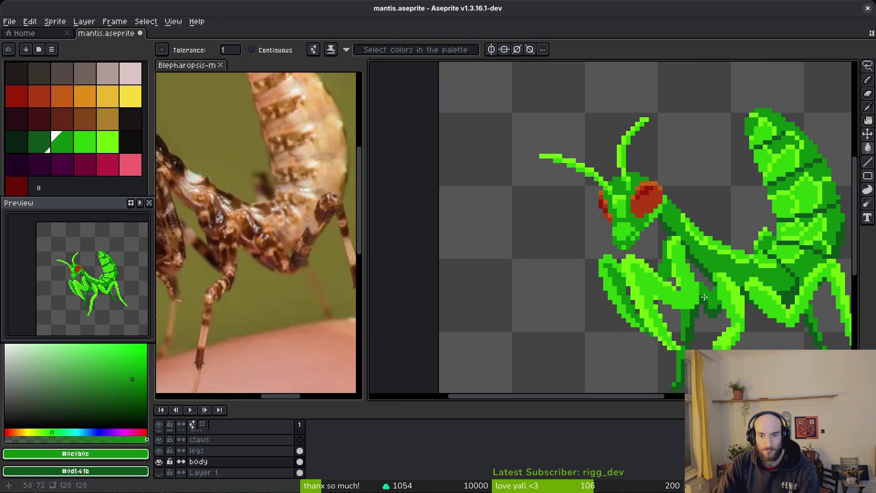
# - Fill part of the lower face bright lime #6cff0a and add a dark-green pixel below it
pyautogui.keyDown('alt'); pyautogui.click(688, 277); pyautogui.keyUp('alt')
pyautogui.keyDown('alt'); pyautogui.rightClick(688, 277); pyautogui.keyUp('alt')
pyautogui.scroll(3, 628, 219)
pyautogui.click(627, 223)
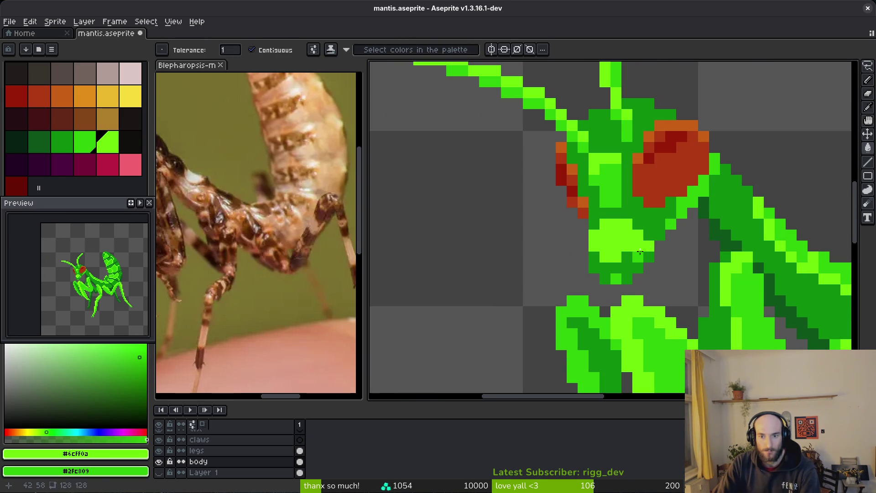
pyautogui.click(628, 272)
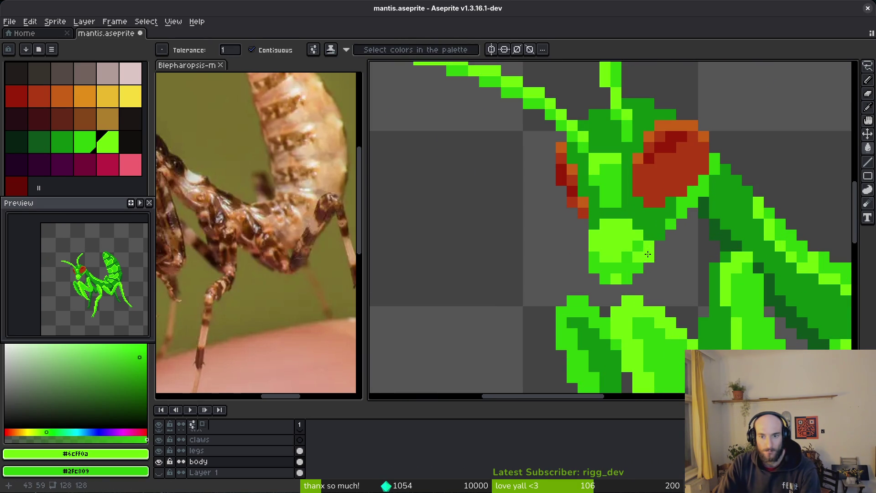
pyautogui.scroll(-5, 649, 255)
pyautogui.scroll(5, 702, 267)
pyautogui.keyDown('alt'); pyautogui.click(703, 270); pyautogui.keyUp('alt')
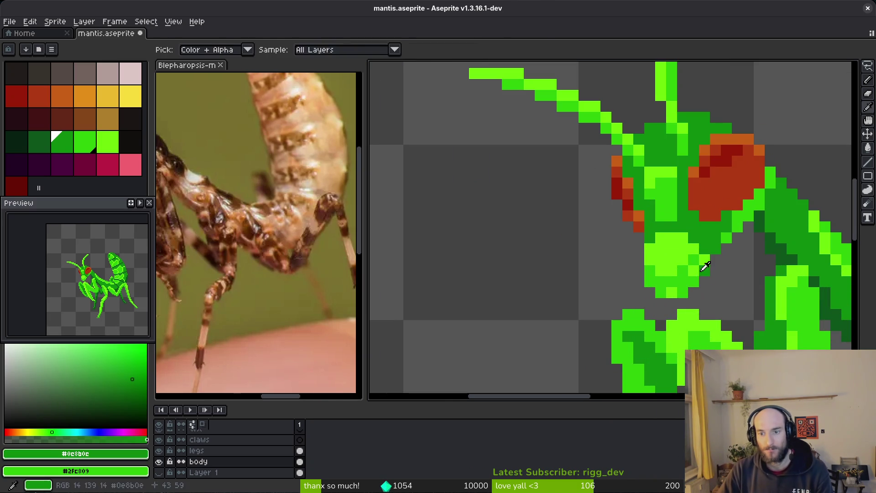
pyautogui.click(705, 270)
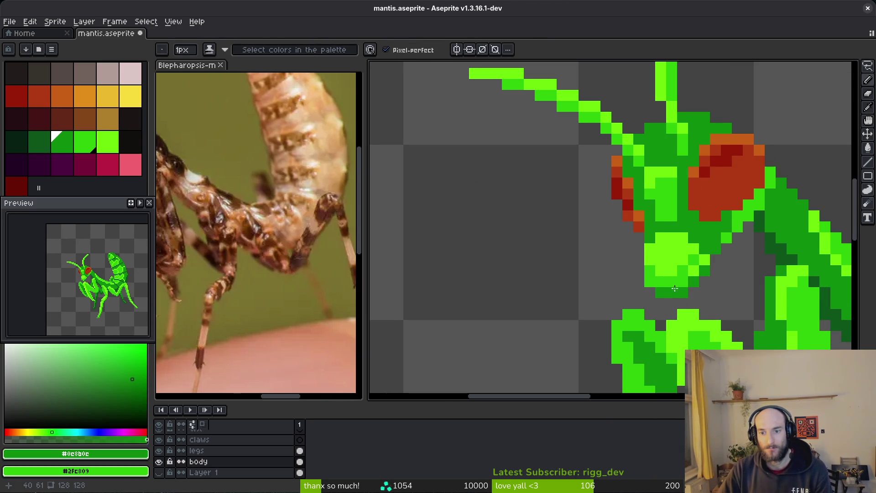
pyautogui.scroll(-4, 713, 291)
pyautogui.scroll(3, 695, 282)
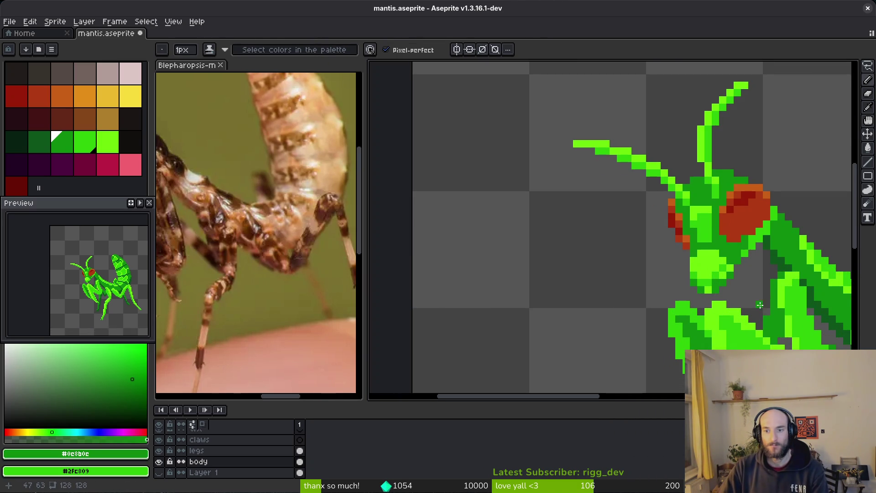
pyautogui.scroll(-2, 760, 305)
pyautogui.scroll(3, 740, 284)
# - Compare the light-green pixels with undo/redo, then undo the recent face edits
pyautogui.keyDown('alt'); pyautogui.click(736, 264); pyautogui.keyUp('alt')
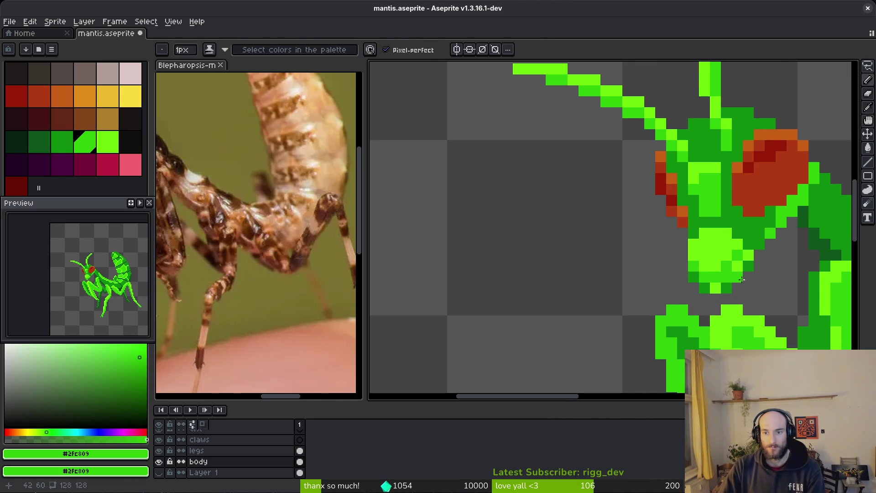
pyautogui.scroll(-2, 742, 279)
pyautogui.scroll(2, 739, 274)
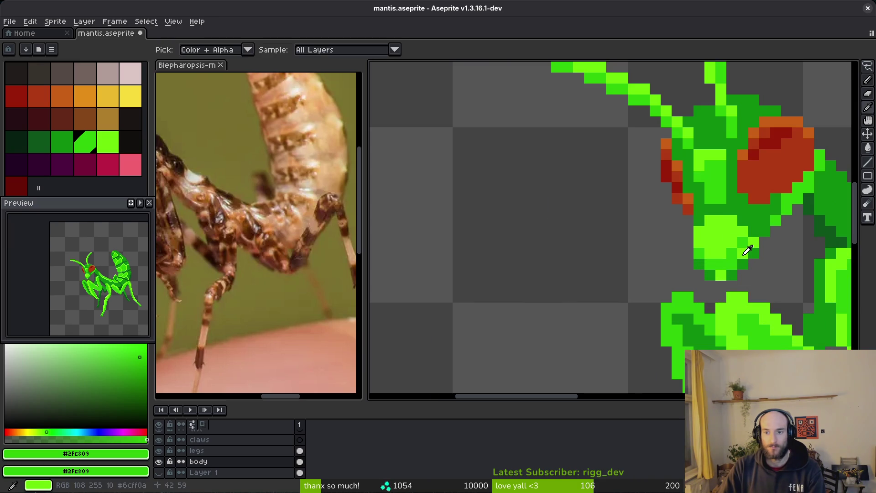
pyautogui.keyDown('alt'); pyautogui.click(749, 250); pyautogui.keyUp('alt')
pyautogui.hotkey('ctrl', 'z')
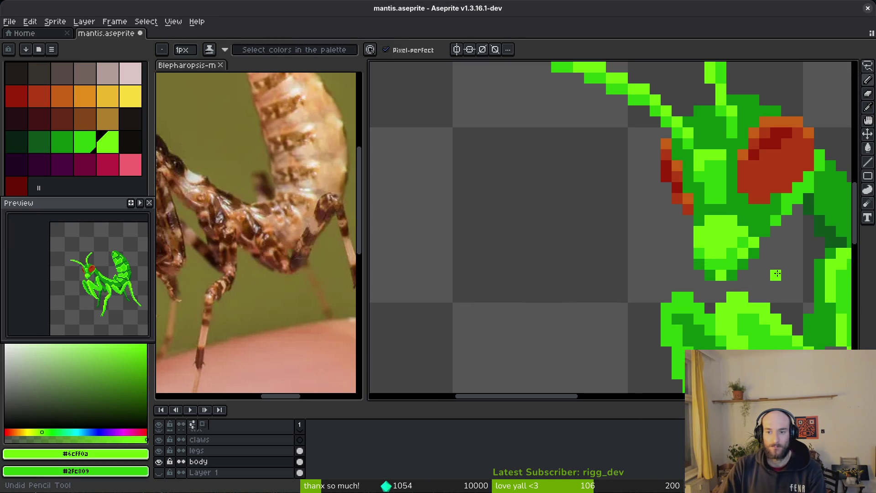
pyautogui.hotkey('ctrl', 'y')
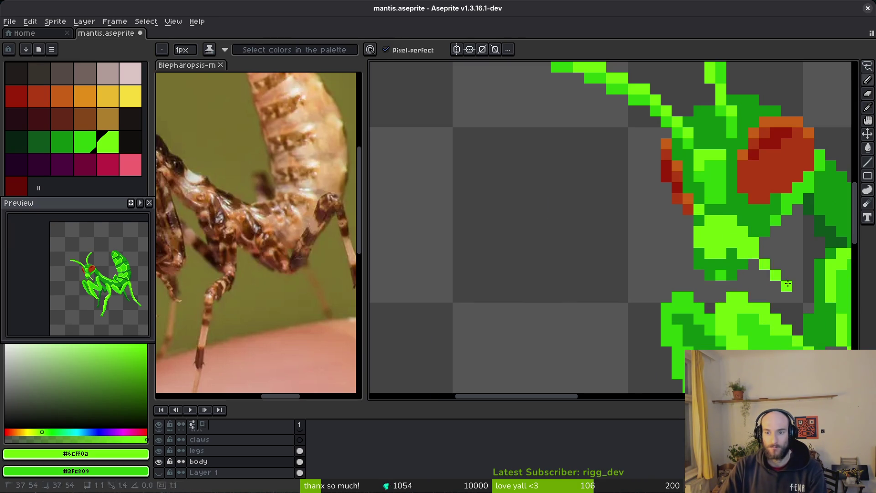
pyautogui.scroll(5, 721, 251)
pyautogui.press('i')
pyautogui.press('m')
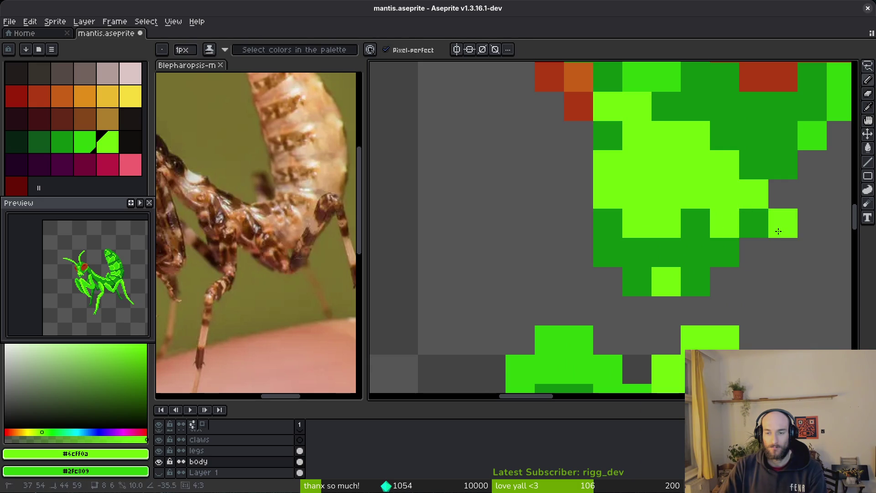
pyautogui.keyDown('alt'); pyautogui.click(642, 64); pyautogui.keyUp('alt')
pyautogui.press('w')
pyautogui.hotkey('ctrl', 'z')
pyautogui.hotkey('ctrl', 'z')
pyautogui.hotkey('ctrl', 'z')
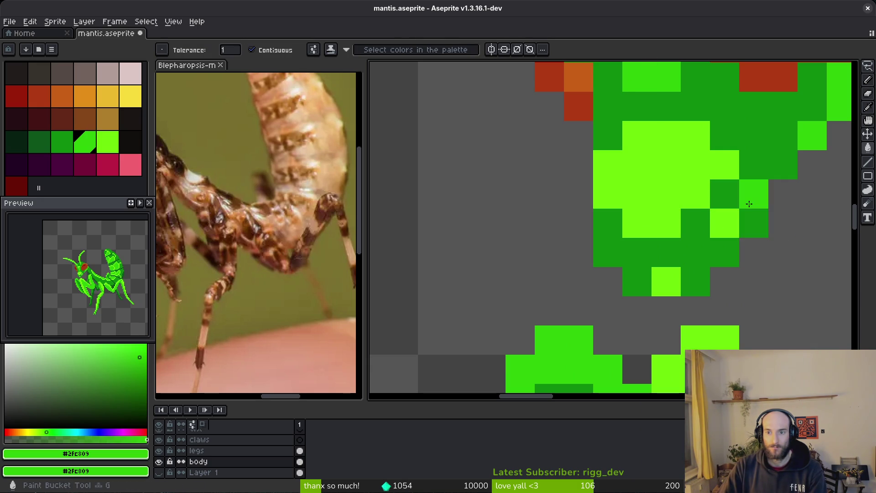
pyautogui.scroll(-3, 756, 278)
pyautogui.scroll(2, 756, 279)
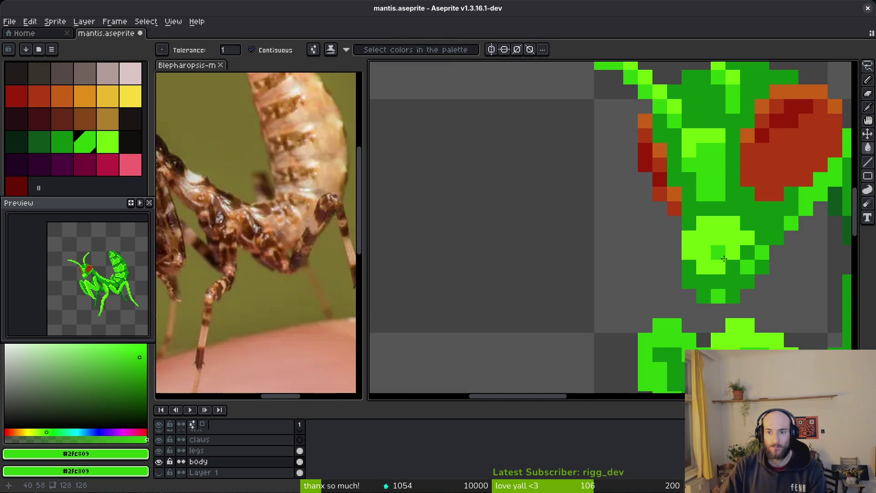
pyautogui.hotkey('ctrl', 'z')
pyautogui.hotkey('ctrl', 'z')
pyautogui.hotkey('ctrl', 'z')
pyautogui.hotkey('ctrl', 'z')
pyautogui.hotkey('ctrl', 'z')
pyautogui.hotkey('ctrl', 'z')
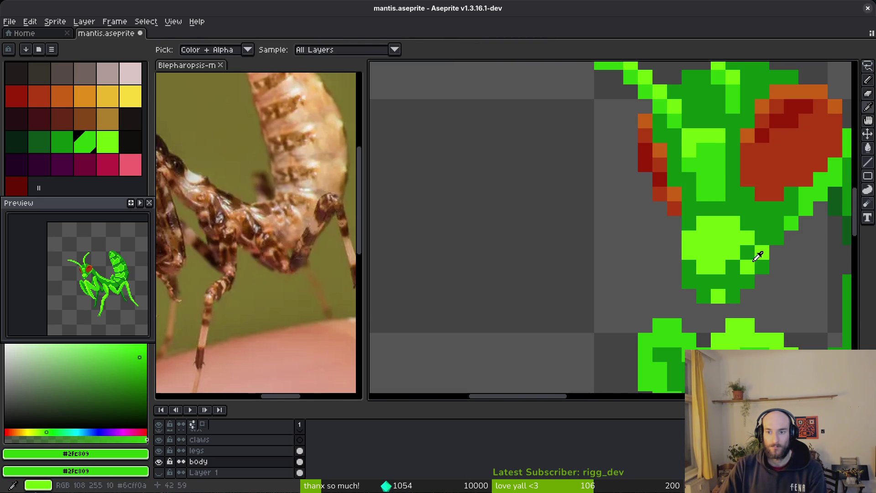
# - Fill a lower-face region and five single face pixels with dark green #0d541b
pyautogui.scroll(-4, 763, 265)
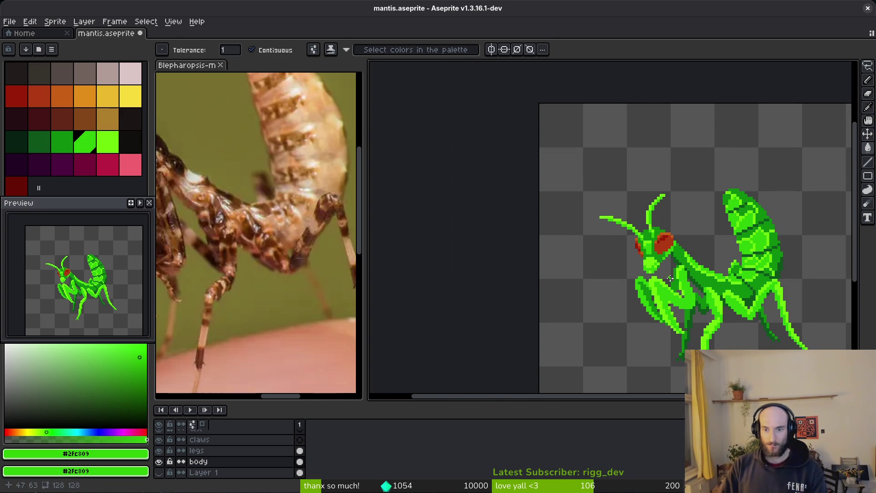
pyautogui.scroll(2, 670, 278)
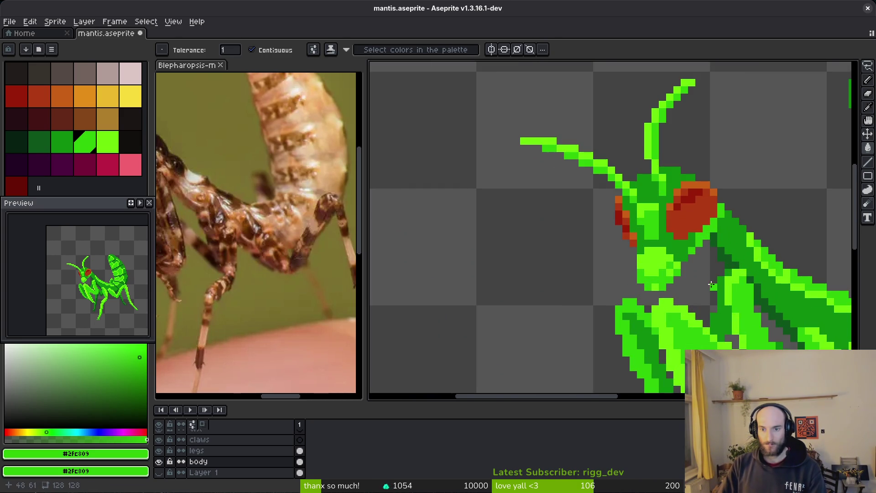
pyautogui.scroll(2, 712, 284)
pyautogui.keyDown('alt'); pyautogui.click(780, 217); pyautogui.keyUp('alt')
pyautogui.click(553, 219)
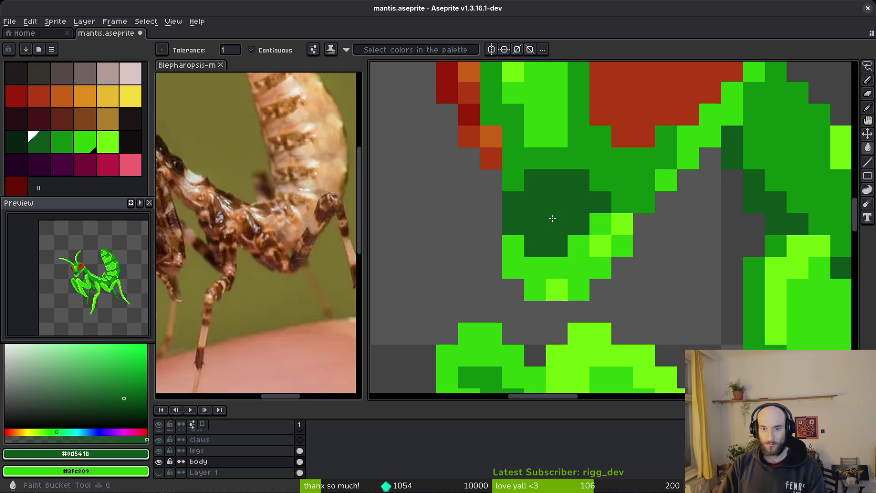
pyautogui.click(622, 246)
pyautogui.click(601, 245)
pyautogui.click(622, 224)
pyautogui.click(557, 290)
pyautogui.click(578, 289)
pyautogui.scroll(-5, 692, 287)
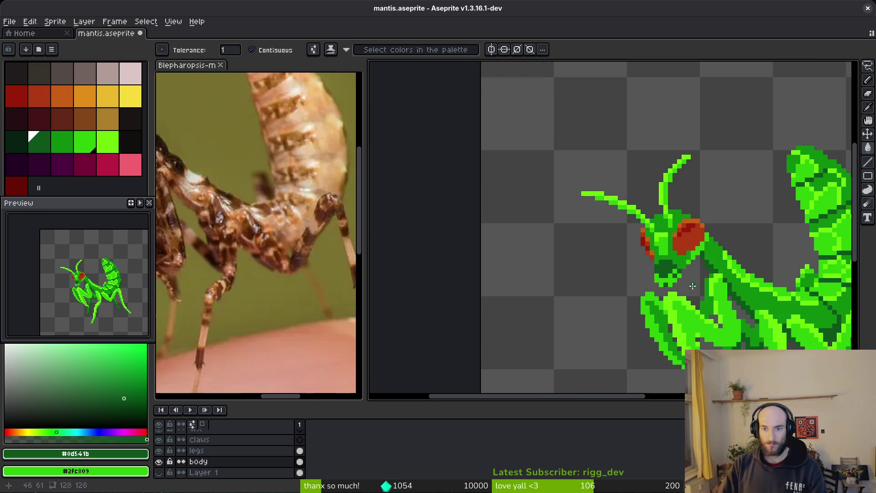
pyautogui.scroll(2, 690, 273)
# - Try one dark-green Pencil pixel on the head, then undo it
pyautogui.press('b')
pyautogui.click(651, 280)
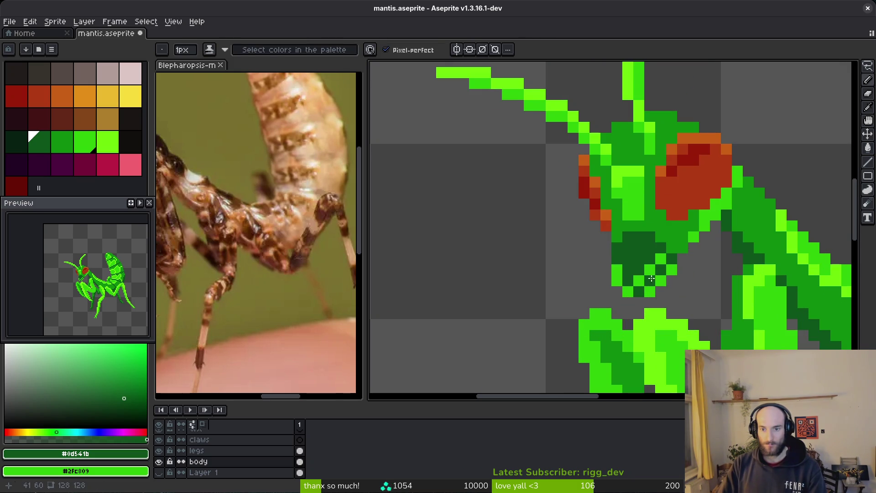
pyautogui.scroll(-3, 652, 279)
pyautogui.scroll(-1, 699, 287)
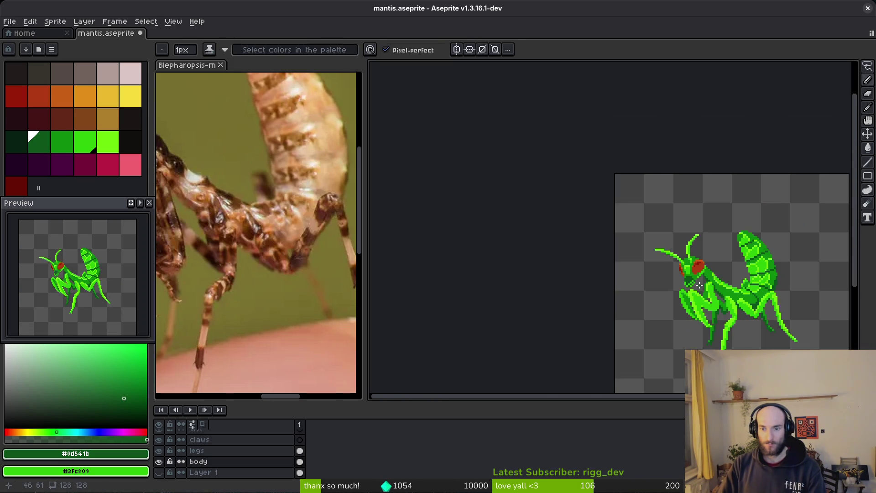
pyautogui.hotkey('ctrl', 'z')
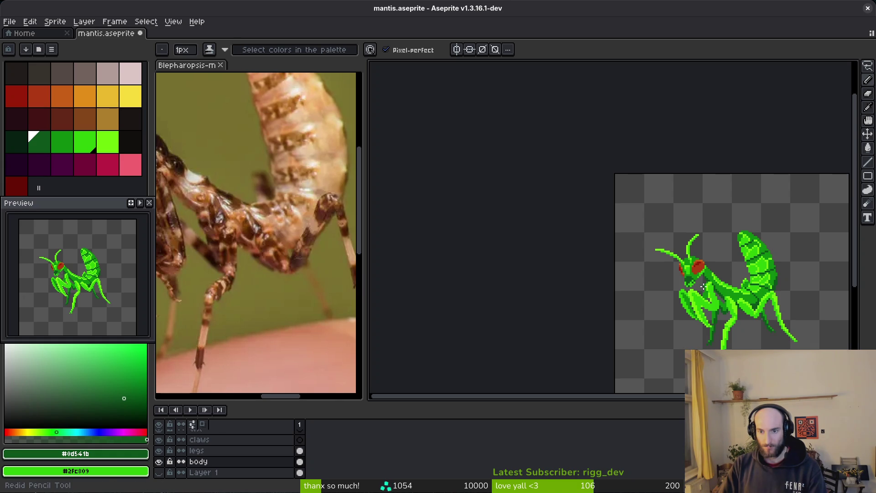
pyautogui.scroll(3, 702, 287)
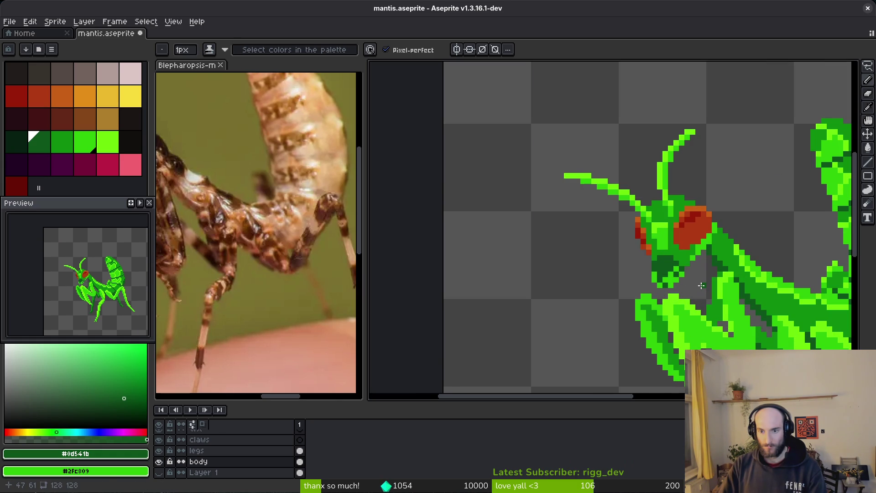
pyautogui.scroll(-1, 702, 286)
pyautogui.scroll(-1, 700, 286)
pyautogui.scroll(2, 694, 287)
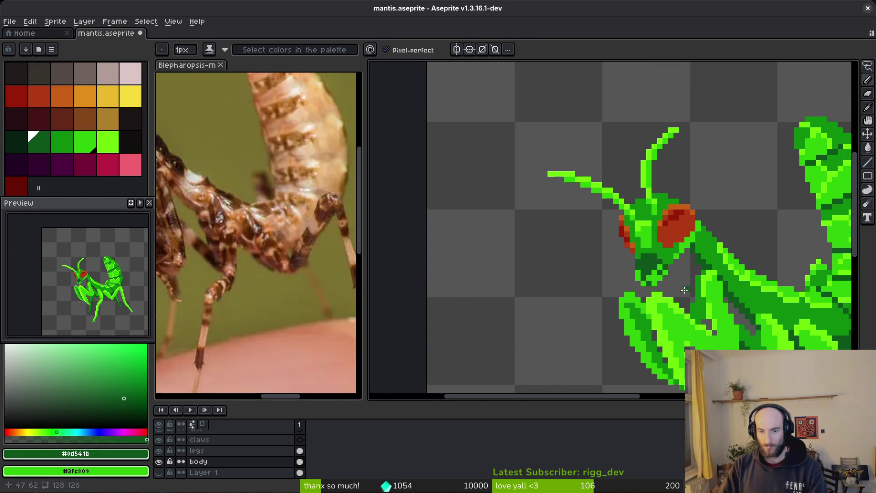
pyautogui.scroll(1, 684, 290)
# - Flood-fill the small mid-green patch with light green #6cff0a
pyautogui.press('g')
pyautogui.keyDown('alt'); pyautogui.click(714, 274); pyautogui.keyUp('alt')
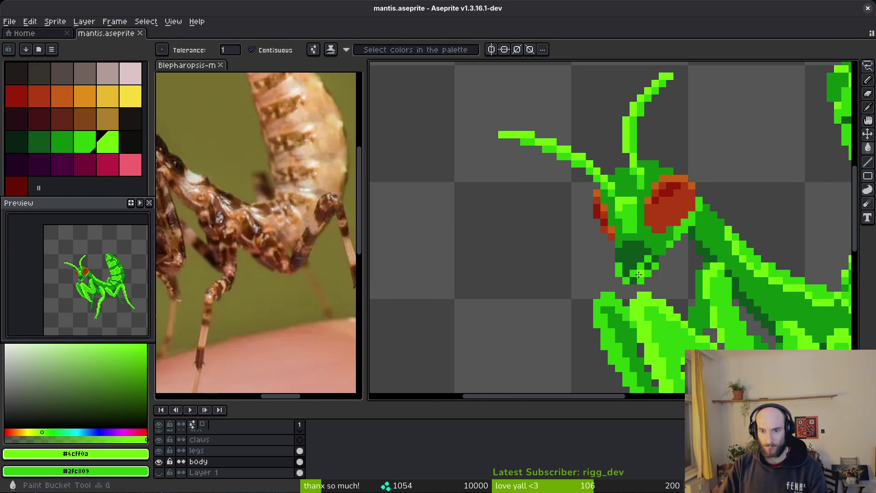
pyautogui.click(638, 274)
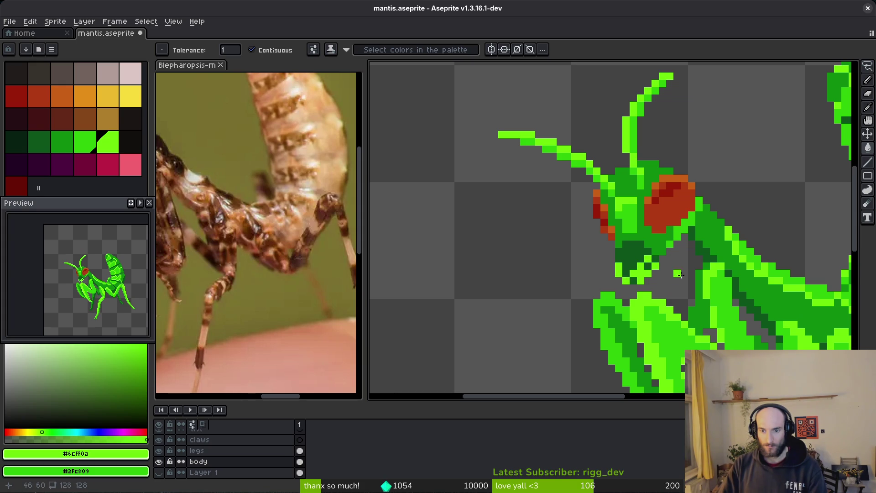
pyautogui.scroll(-3, 680, 277)
pyautogui.scroll(-2, 682, 281)
pyautogui.scroll(4, 681, 287)
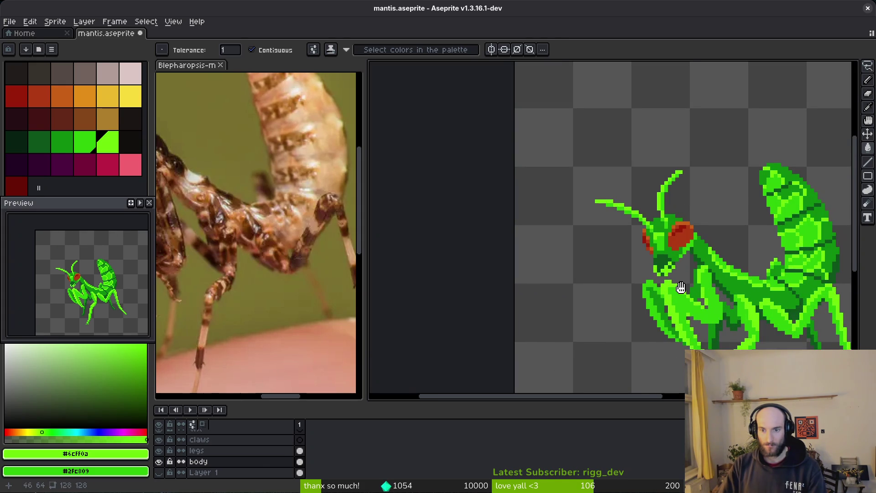
pyautogui.scroll(1, 680, 286)
# - Fill the dark patch under the head mid green #0e8b0e, then light green #2fc809
pyautogui.keyDown('alt'); pyautogui.click(624, 249); pyautogui.keyUp('alt')
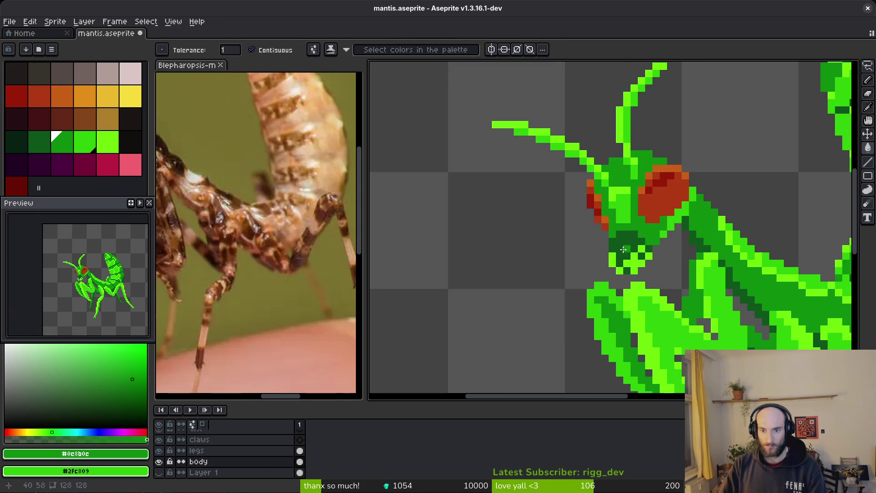
pyautogui.click(628, 248)
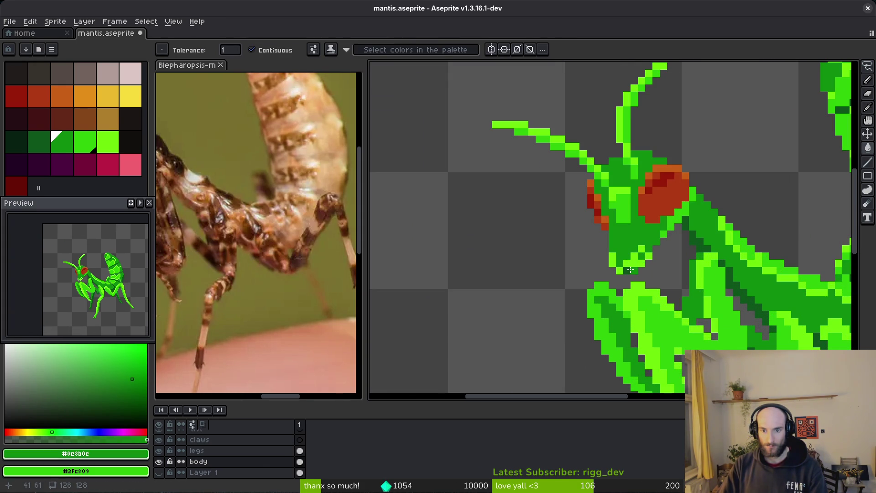
pyautogui.scroll(-3, 668, 276)
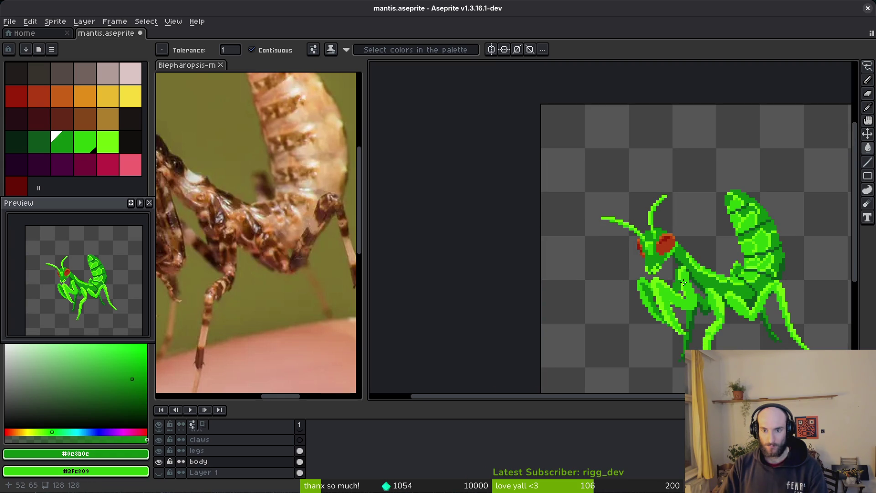
pyautogui.scroll(3, 684, 279)
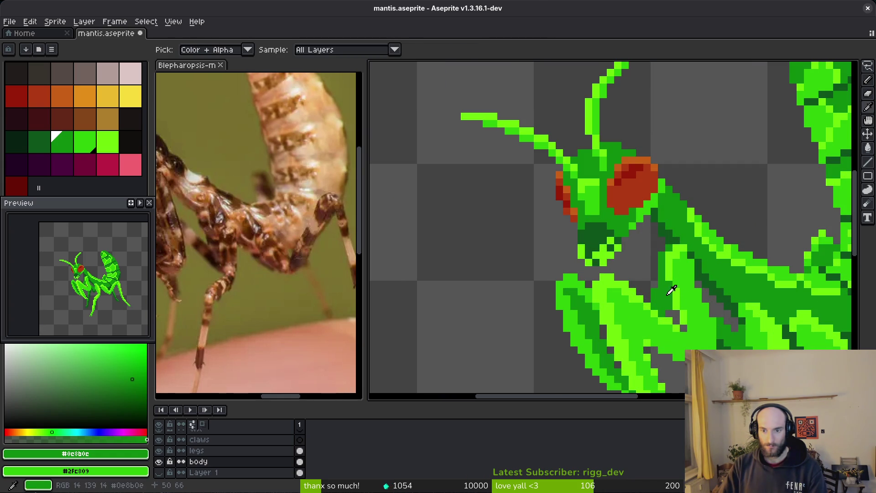
pyautogui.keyDown('alt'); pyautogui.click(666, 289); pyautogui.keyUp('alt')
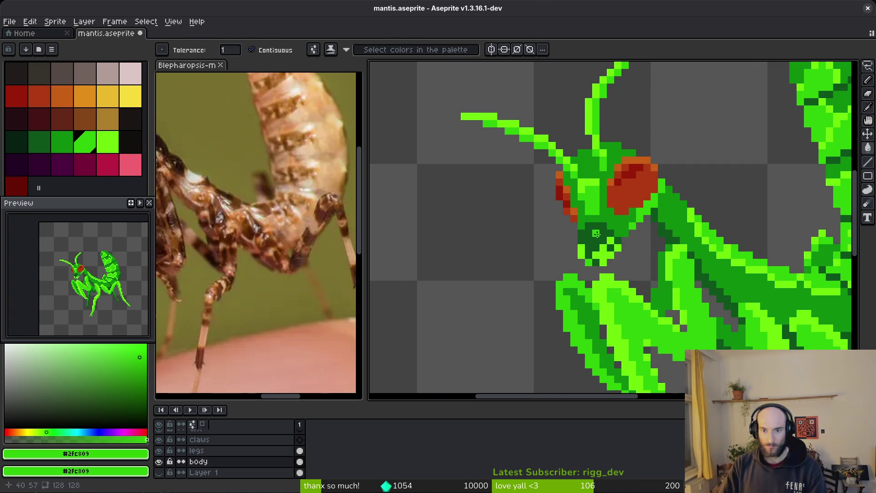
pyautogui.click(596, 233)
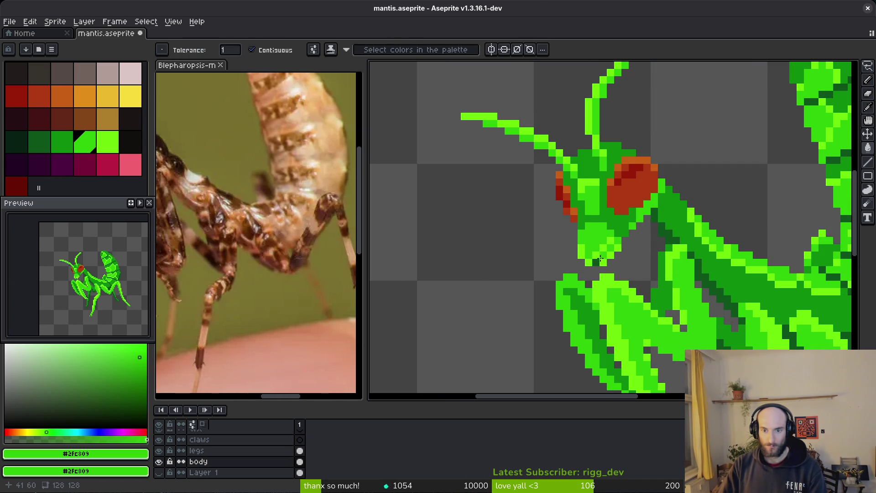
# - Compare the light-green fill under the head with undo/redo, keep it, and save
pyautogui.scroll(-3, 614, 232)
pyautogui.scroll(2, 657, 264)
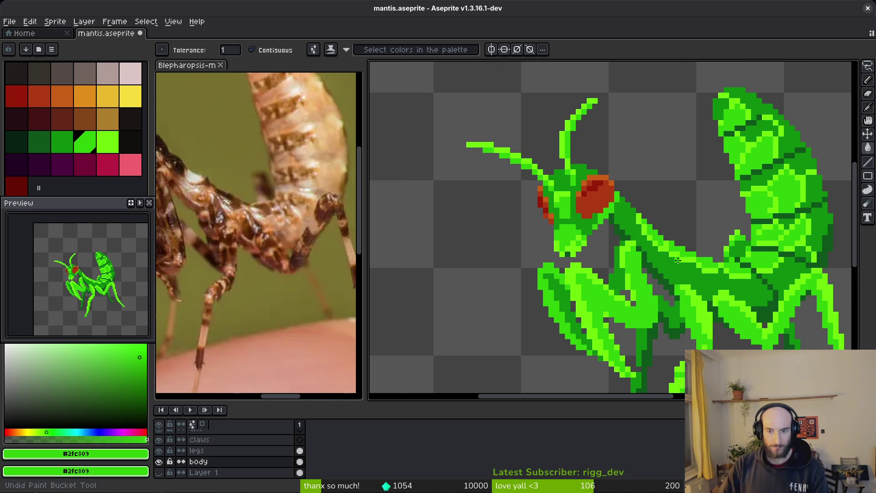
pyautogui.hotkey('ctrl', 'z')
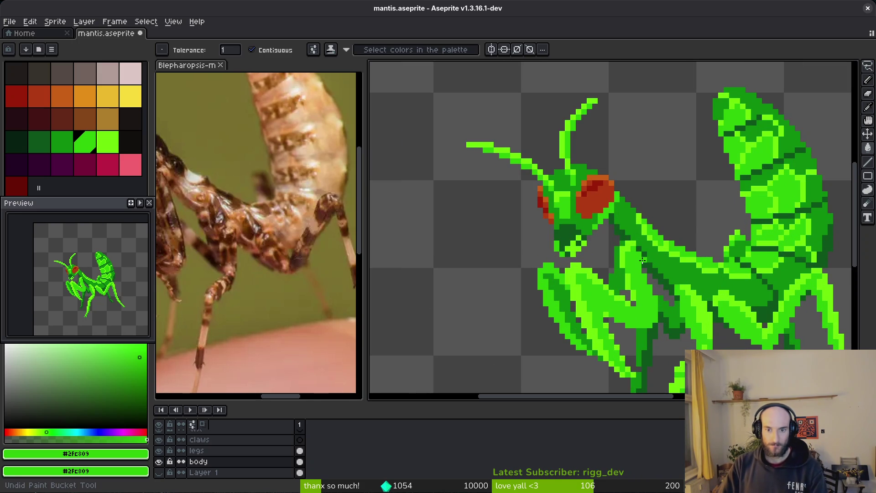
pyautogui.scroll(-2, 648, 256)
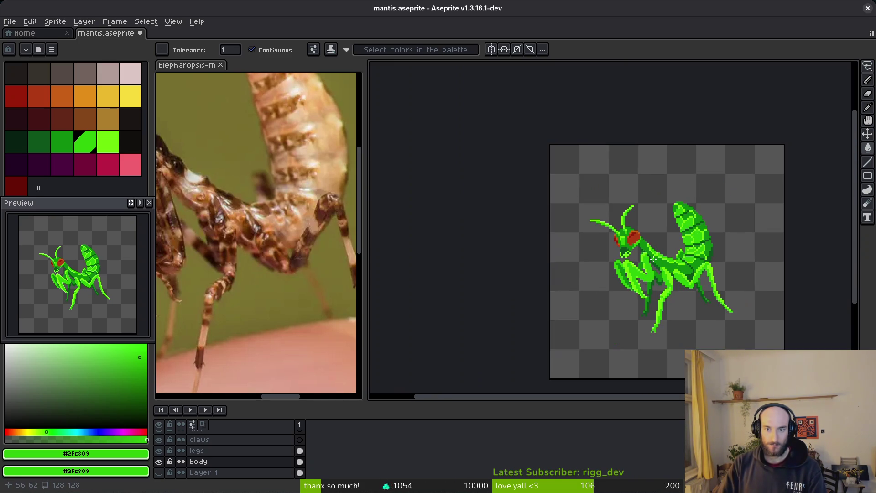
pyautogui.scroll(3, 653, 259)
pyautogui.hotkey('ctrl', 'y')
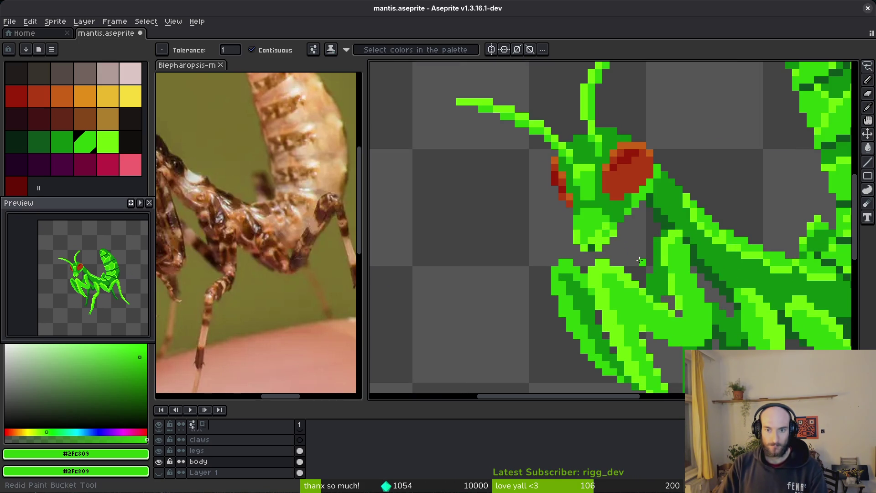
pyautogui.scroll(-3, 641, 260)
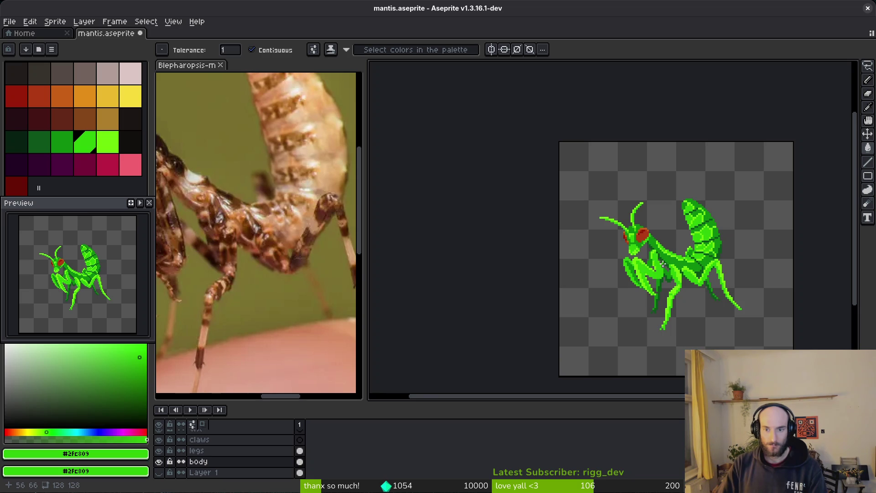
pyautogui.scroll(4, 662, 264)
pyautogui.hotkey('ctrl', 's')
# - Fill the lime patches under the mantis head with eye red #af3a13 and darker #931b08, then save
pyautogui.scroll(4, 587, 169)
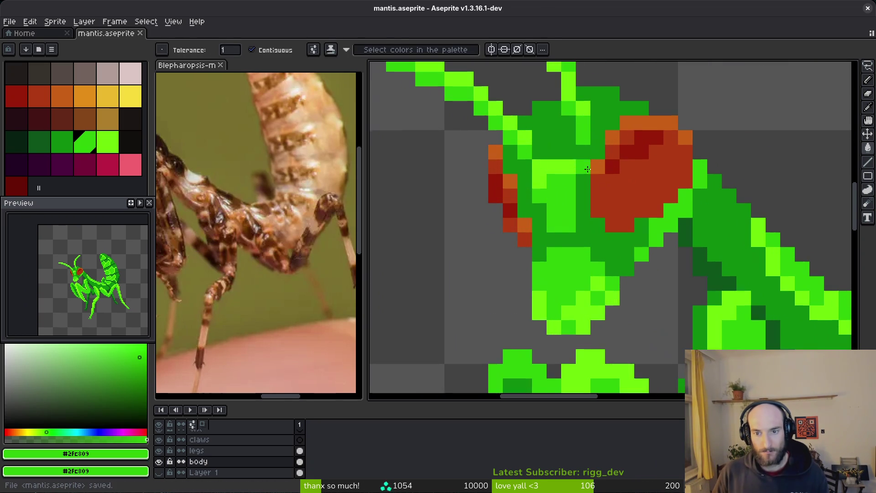
pyautogui.keyDown('alt'); pyautogui.click(595, 171); pyautogui.keyUp('alt')
pyautogui.click(584, 313)
pyautogui.click(539, 306)
pyautogui.click(554, 328)
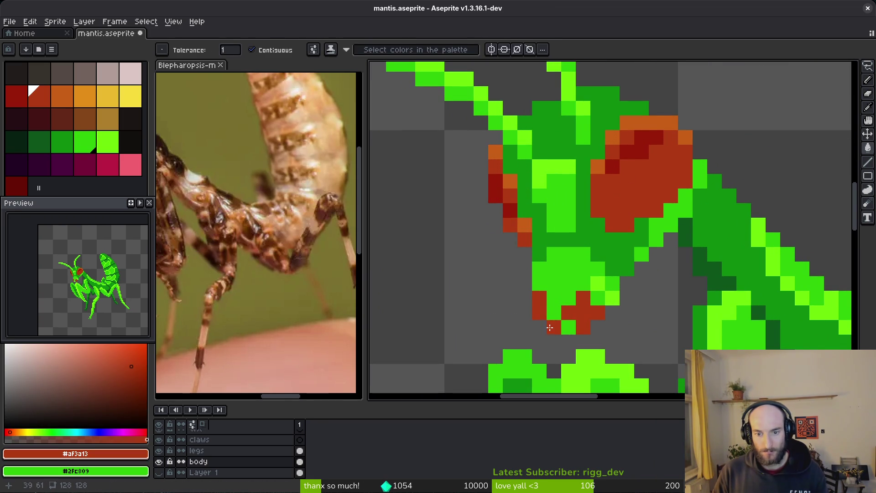
pyautogui.click(599, 283)
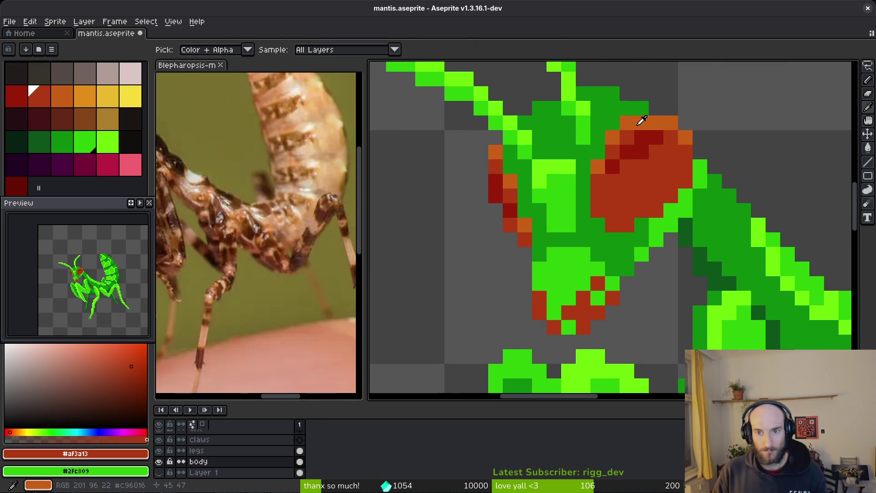
pyautogui.keyDown('alt'); pyautogui.click(622, 147); pyautogui.keyUp('alt')
pyautogui.click(546, 310)
pyautogui.click(568, 283)
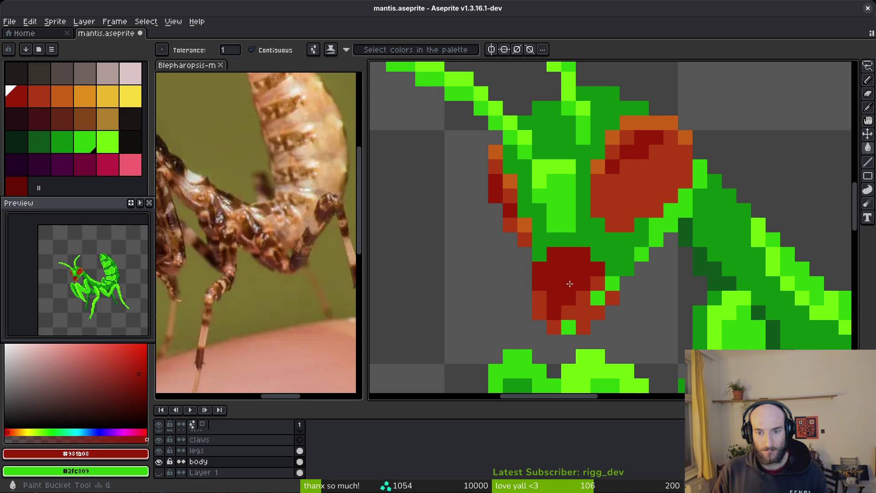
pyautogui.scroll(-4, 567, 324)
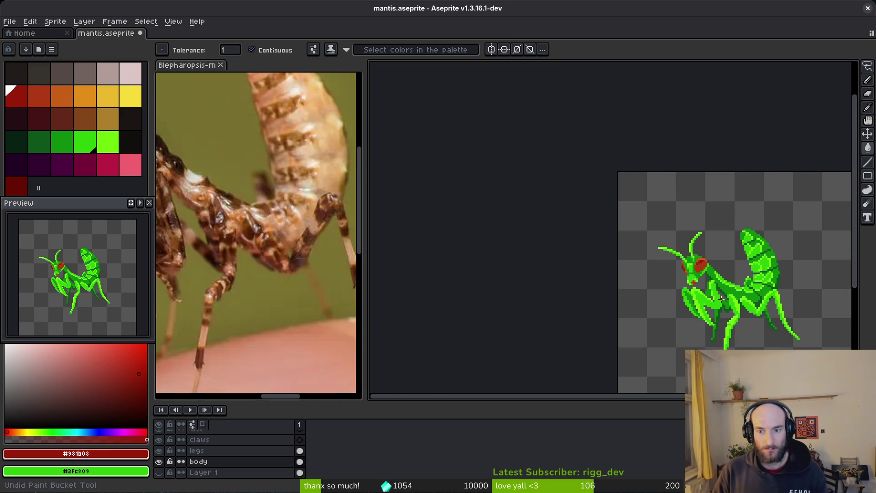
pyautogui.hotkey('ctrl', 's')
# - Try dark, mid (#0e8b0e) and bright green fills on the upper head and jaw areas
pyautogui.moveTo(724, 296); pyautogui.dragTo(637, 294)
pyautogui.scroll(3, 612, 291)
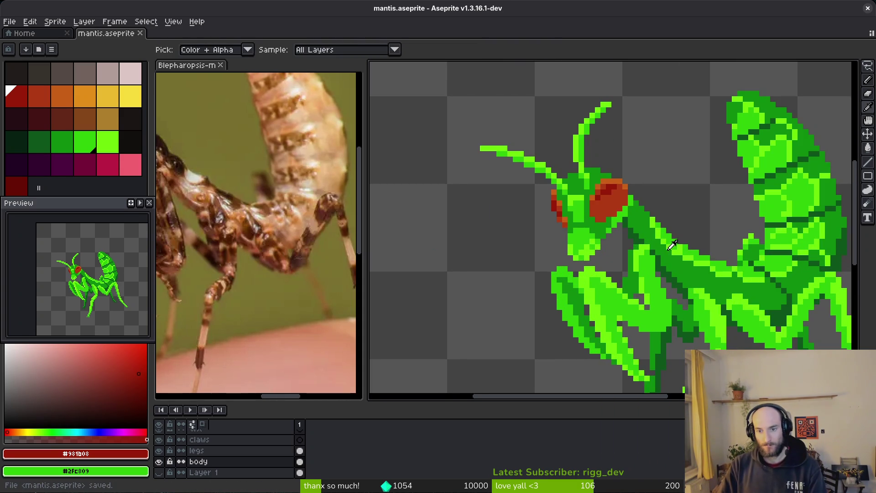
pyautogui.keyDown('alt'); pyautogui.click(575, 241); pyautogui.keyUp('alt')
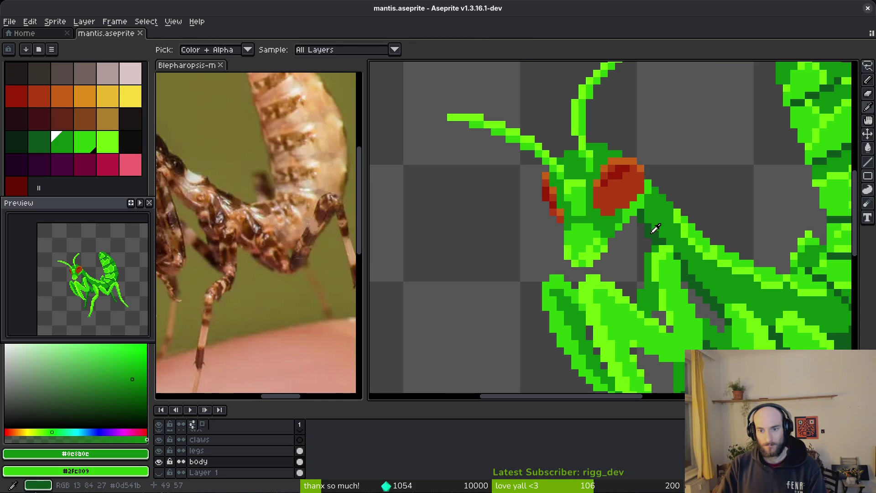
pyautogui.keyDown('alt'); pyautogui.click(653, 229); pyautogui.keyUp('alt')
pyautogui.click(588, 190)
pyautogui.keyDown('alt'); pyautogui.click(692, 243); pyautogui.keyUp('alt')
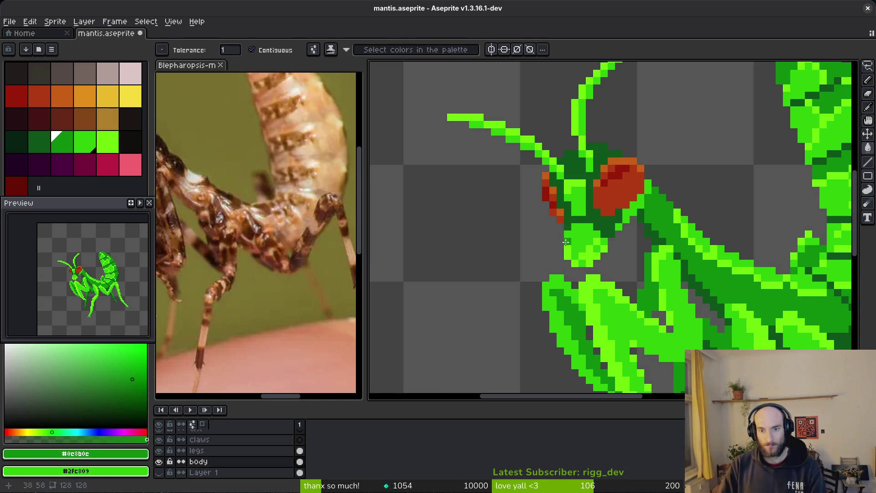
pyautogui.click(574, 239)
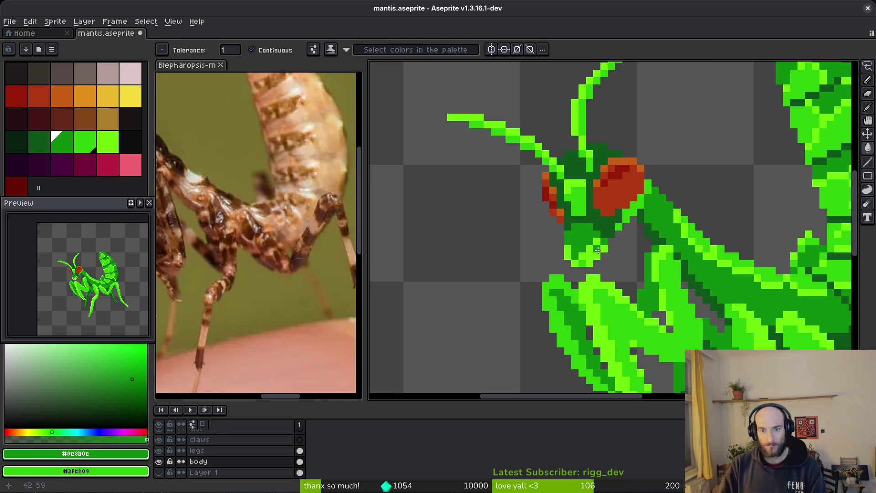
pyautogui.scroll(3, 583, 260)
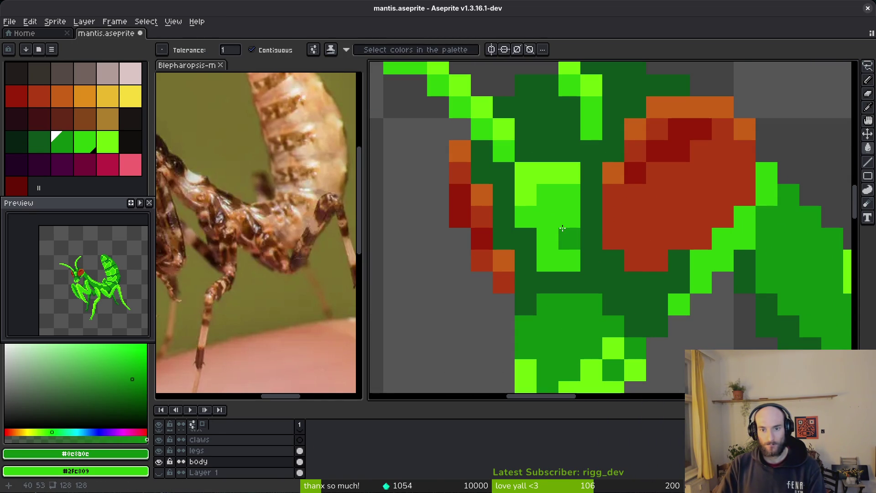
pyautogui.click(578, 204)
pyautogui.keyDown('alt'); pyautogui.click(689, 254); pyautogui.keyUp('alt')
pyautogui.click(524, 172)
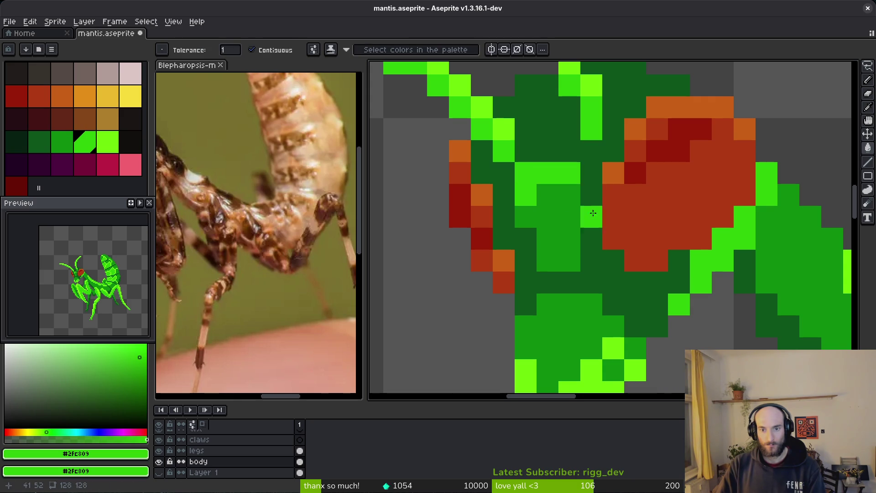
# - Undo the darker-green head fill and look over the mantis
pyautogui.scroll(-5, 618, 265)
pyautogui.scroll(-1, 618, 264)
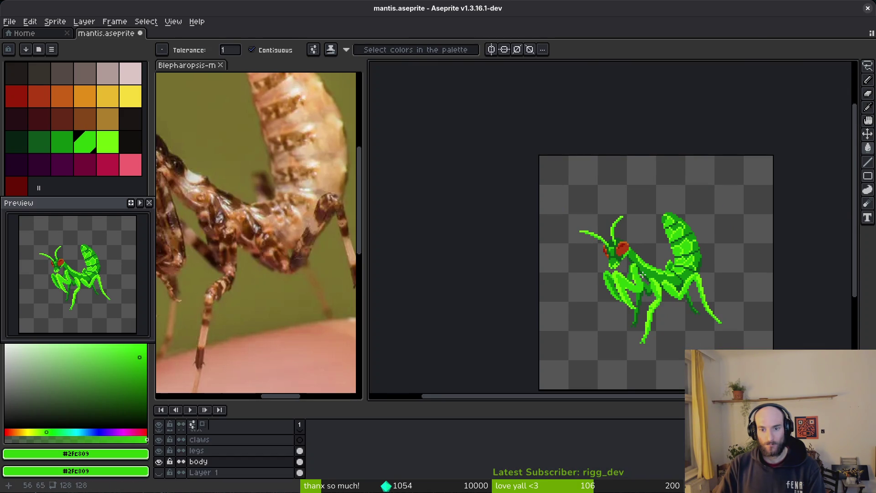
pyautogui.hotkey('ctrl', 'z')
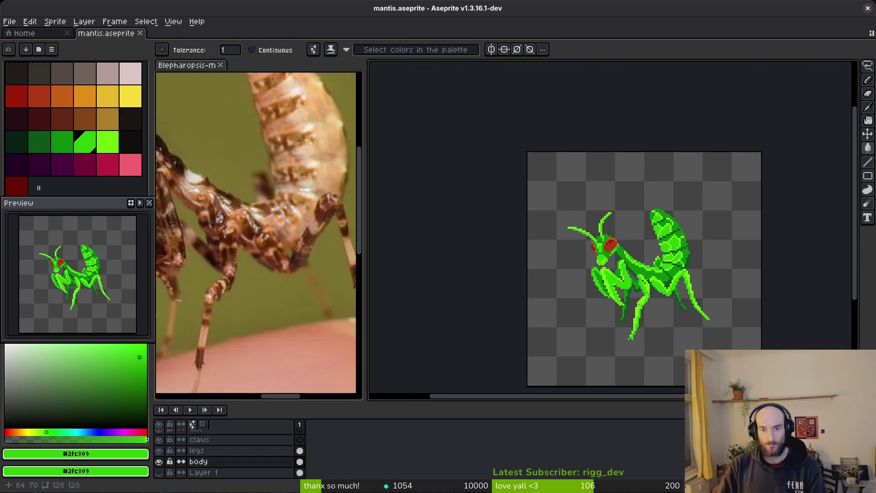
pyautogui.scroll(3, 643, 275)
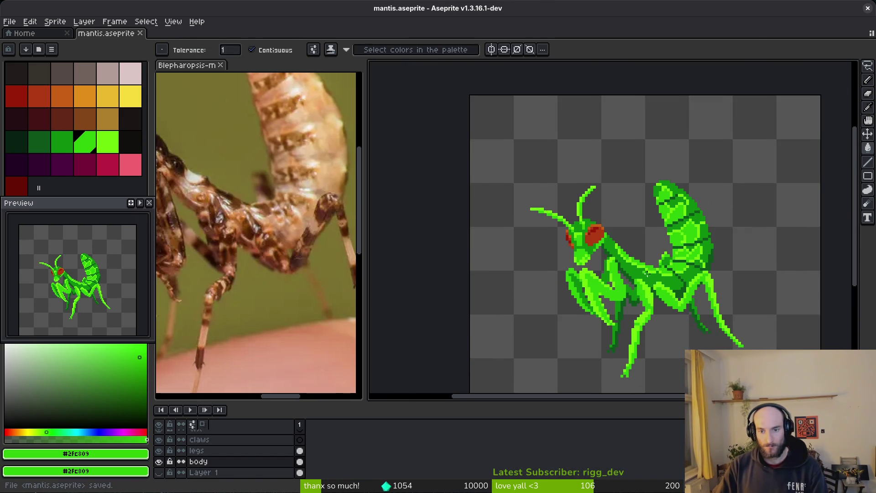
pyautogui.moveTo(572, 253)
pyautogui.mouseDown()
pyautogui.moveTo(653, 260)
pyautogui.moveTo(662, 286)
pyautogui.moveTo(650, 293)
pyautogui.moveTo(640, 282)
pyautogui.mouseUp()
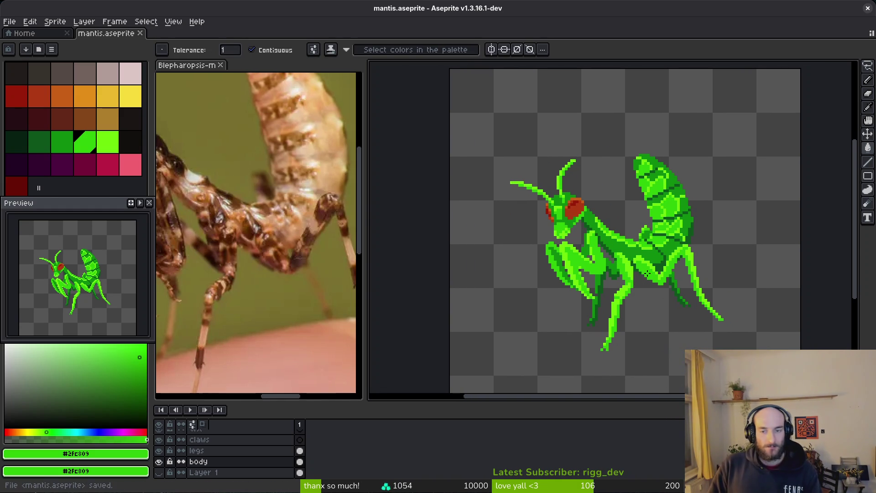
pyautogui.scroll(-1, 640, 282)
pyautogui.scroll(4, 618, 277)
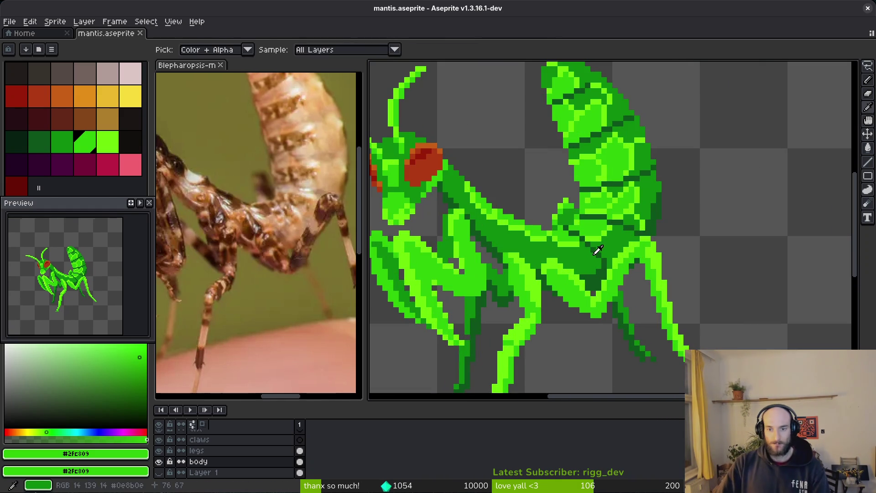
# - Draw dark-green shading strokes and pixels across the mantis neck and body with the Pencil
pyautogui.keyDown('alt'); pyautogui.click(618, 277); pyautogui.keyUp('alt')
pyautogui.press('b')
pyautogui.scroll(2, 593, 265)
pyautogui.moveTo(530, 240)
pyautogui.mouseDown()
pyautogui.moveTo(533, 267)
pyautogui.moveTo(545, 264)
pyautogui.moveTo(547, 280)
pyautogui.moveTo(579, 268)
pyautogui.mouseUp()
pyautogui.moveTo(508, 229)
pyautogui.mouseDown()
pyautogui.moveTo(505, 258)
pyautogui.moveTo(567, 251)
pyautogui.moveTo(567, 213)
pyautogui.moveTo(586, 260)
pyautogui.mouseUp()
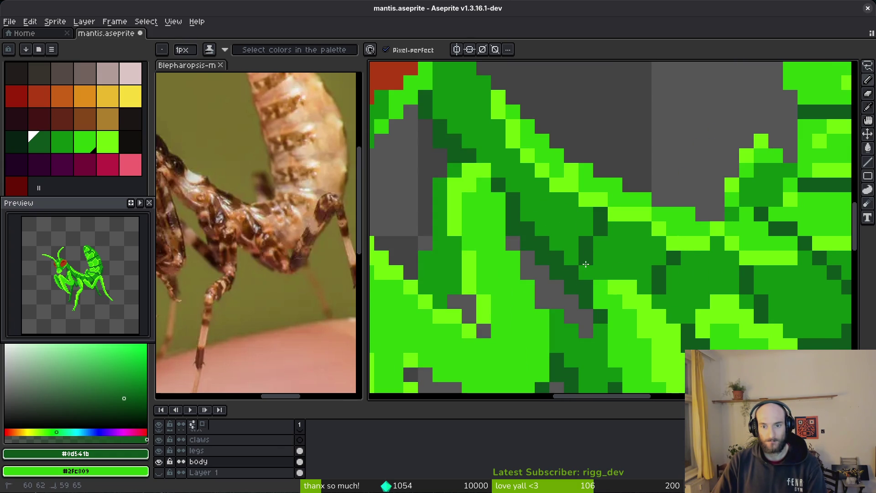
pyautogui.rightClick(600, 213)
pyautogui.keyDown('alt'); pyautogui.rightClick(628, 236); pyautogui.keyUp('alt')
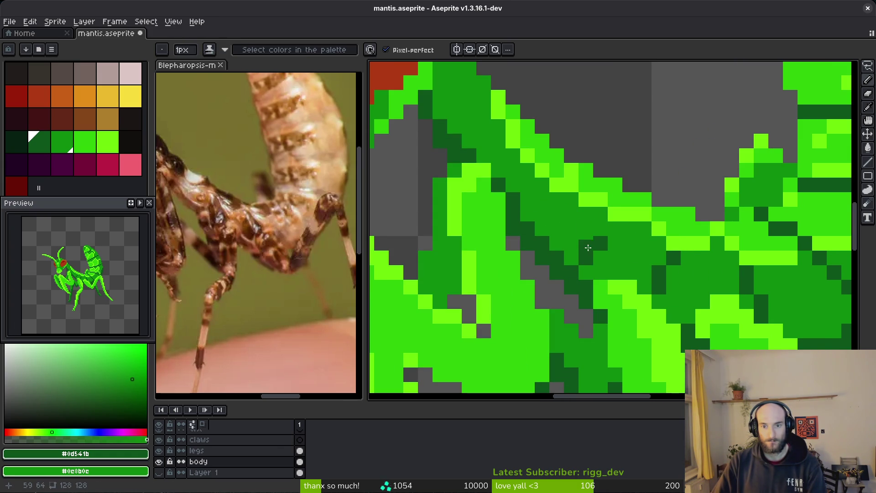
pyautogui.click(588, 247)
pyautogui.scroll(-1, 653, 271)
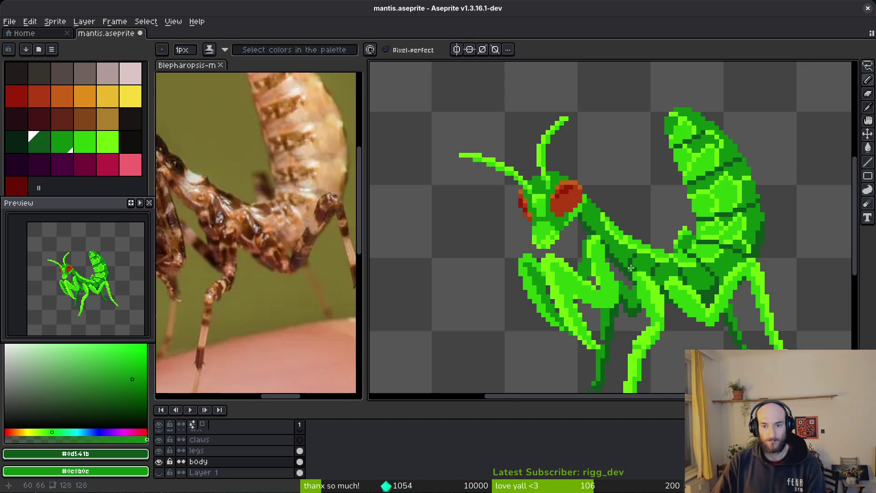
pyautogui.scroll(3, 639, 270)
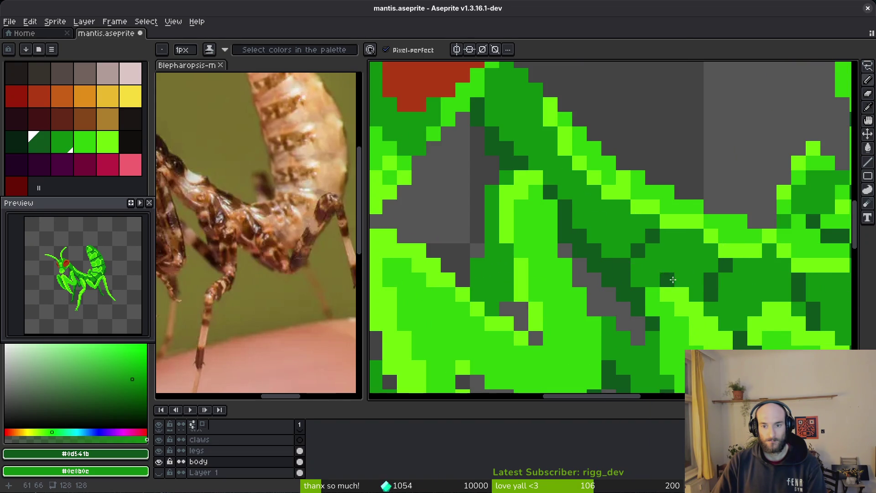
pyautogui.scroll(-4, 668, 280)
pyautogui.scroll(3, 689, 283)
# - Add dark-green shading pixels to the leg joints and along the neck, then save
pyautogui.click(682, 263)
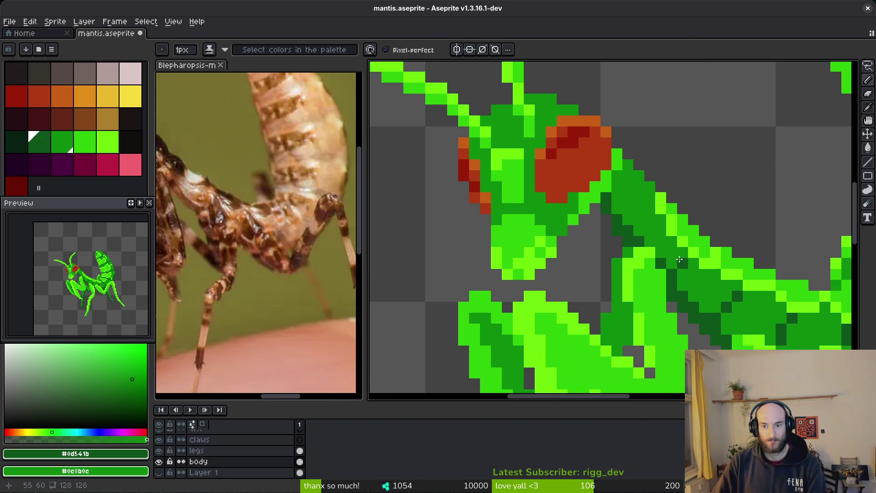
pyautogui.click(650, 220)
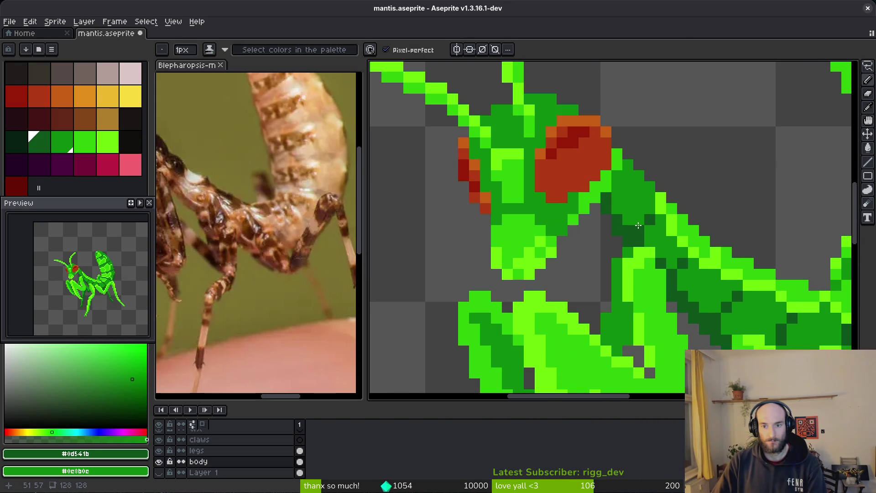
pyautogui.click(649, 209)
pyautogui.click(639, 219)
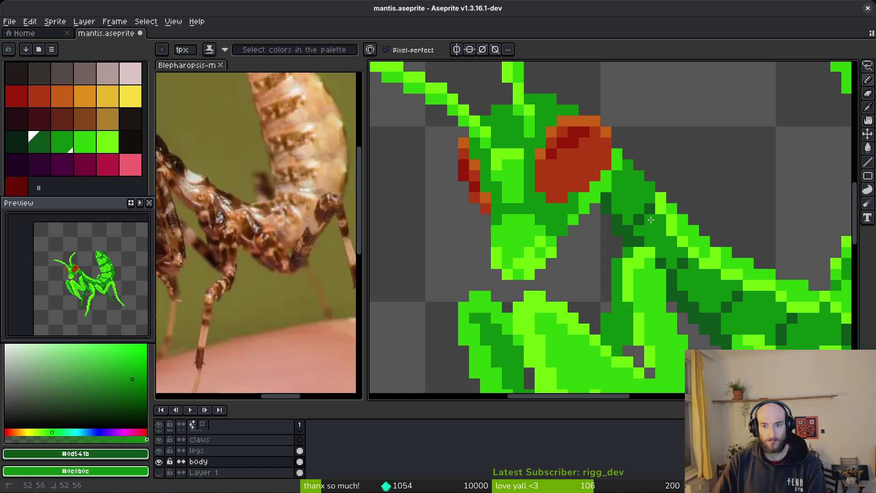
pyautogui.click(673, 241)
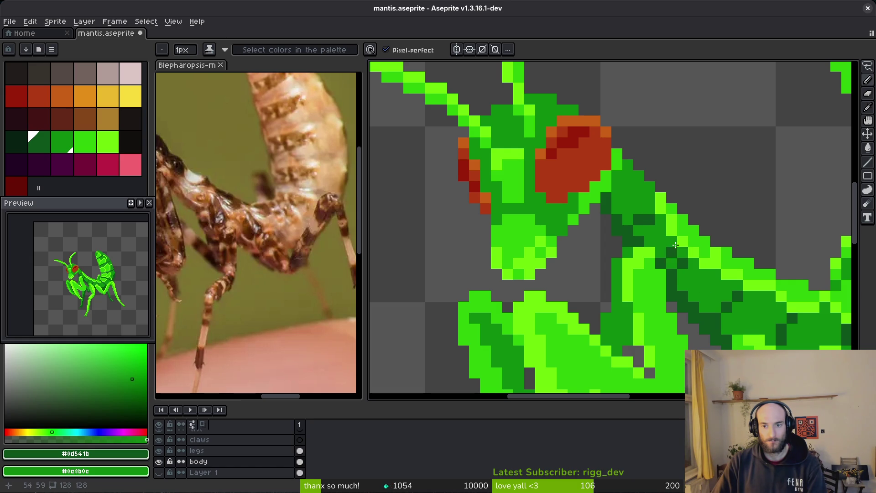
pyautogui.scroll(-4, 648, 209)
pyautogui.scroll(1, 731, 291)
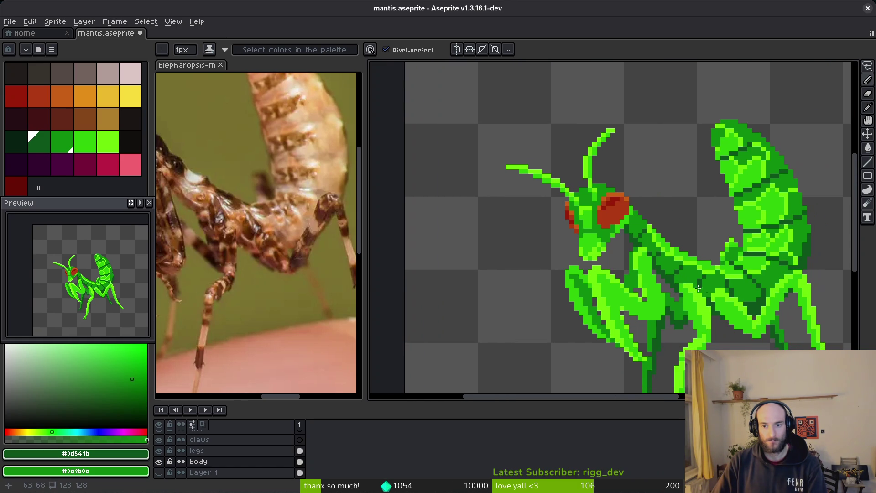
pyautogui.hotkey('ctrl', 's')
# - Paint bright-green pixels near the neck and save again
pyautogui.scroll(4, 542, 200)
pyautogui.keyDown('alt'); pyautogui.click(542, 199); pyautogui.keyUp('alt')
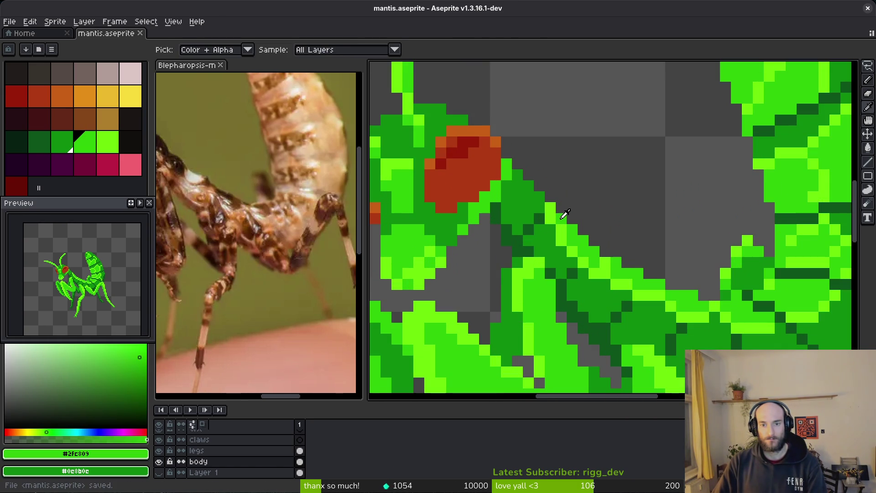
pyautogui.click(529, 197)
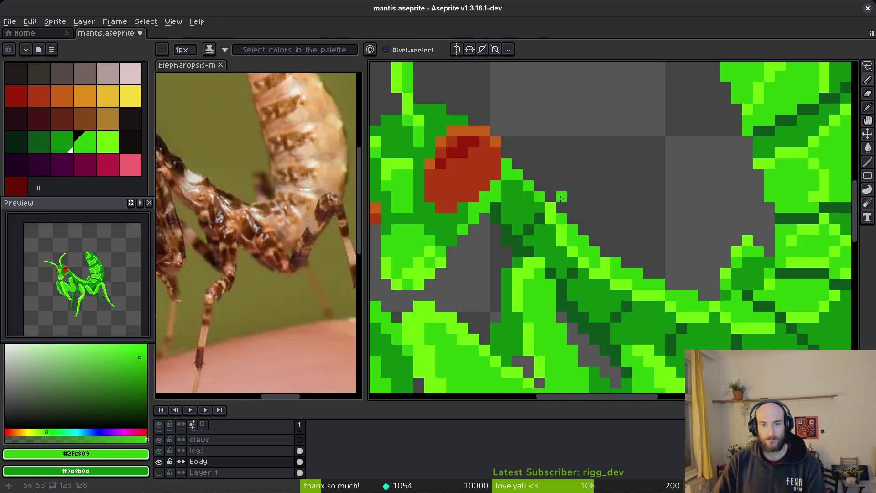
pyautogui.scroll(-4, 611, 217)
pyautogui.hotkey('ctrl', 's')
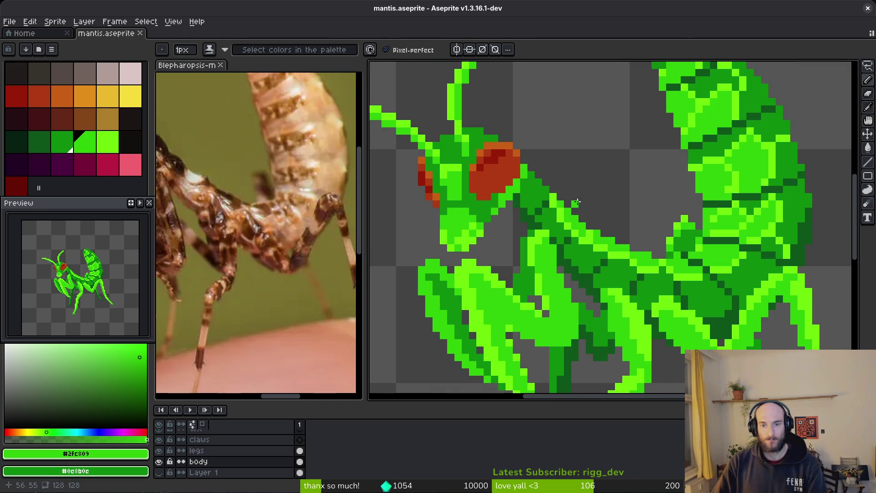
# - Add light-green highlight pixels along the neck edge, then reselect bright green #2fc809
pyautogui.scroll(3, 566, 201)
pyautogui.keyDown('alt'); pyautogui.click(560, 197); pyautogui.keyUp('alt')
pyautogui.click(535, 180)
pyautogui.click(539, 195)
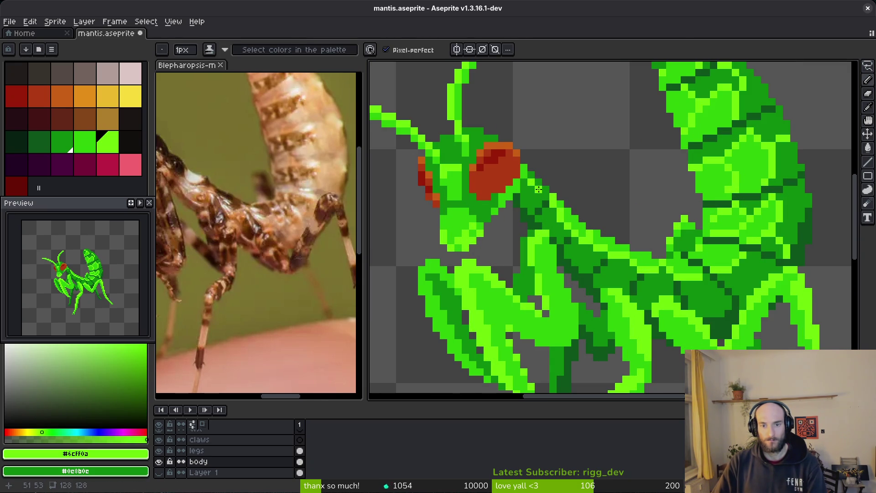
pyautogui.keyDown('alt'); pyautogui.click(550, 192); pyautogui.keyUp('alt')
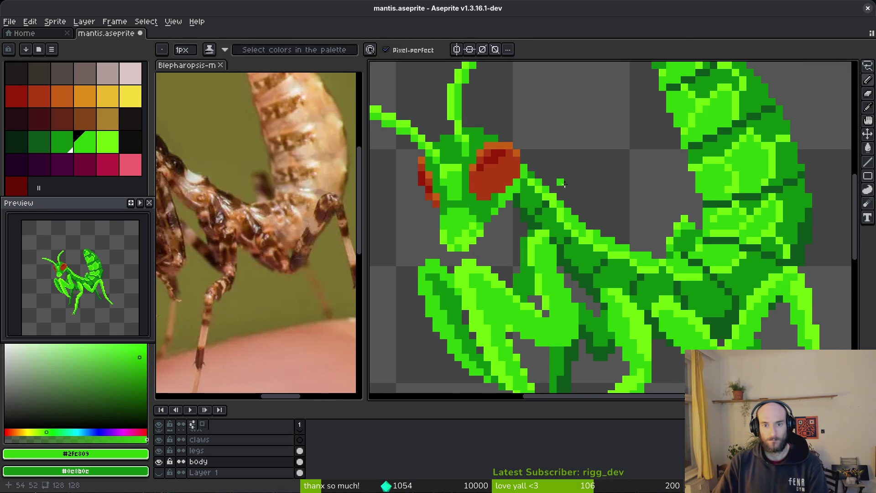
pyautogui.scroll(-3, 596, 217)
# - Save mantis.aseprite a final few times and close Aseprite
pyautogui.hotkey('ctrl', 's')
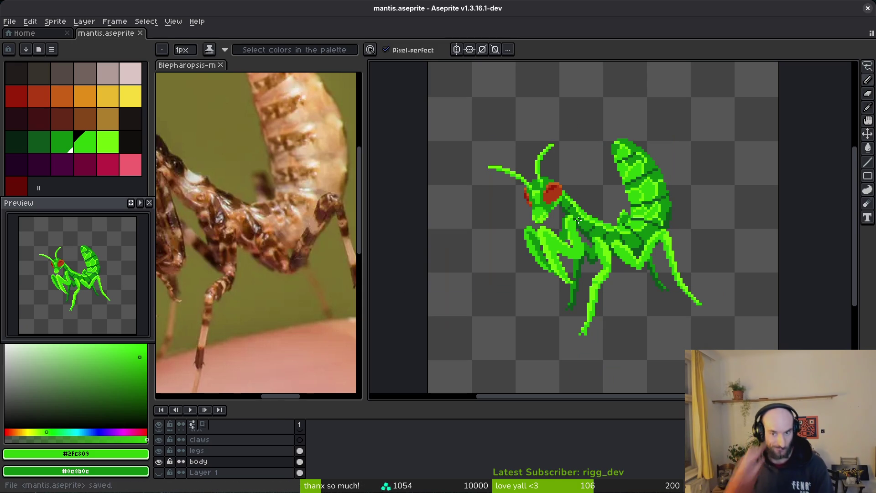
pyautogui.scroll(-1, 632, 307)
pyautogui.scroll(-1, 617, 282)
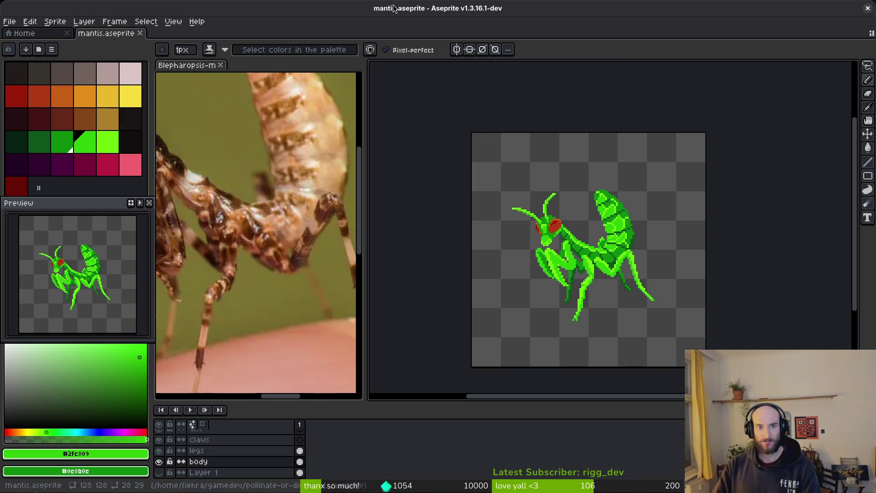
pyautogui.hotkey('ctrl', 's')
pyautogui.scroll(-3, 599, 271)
pyautogui.scroll(5, 626, 277)
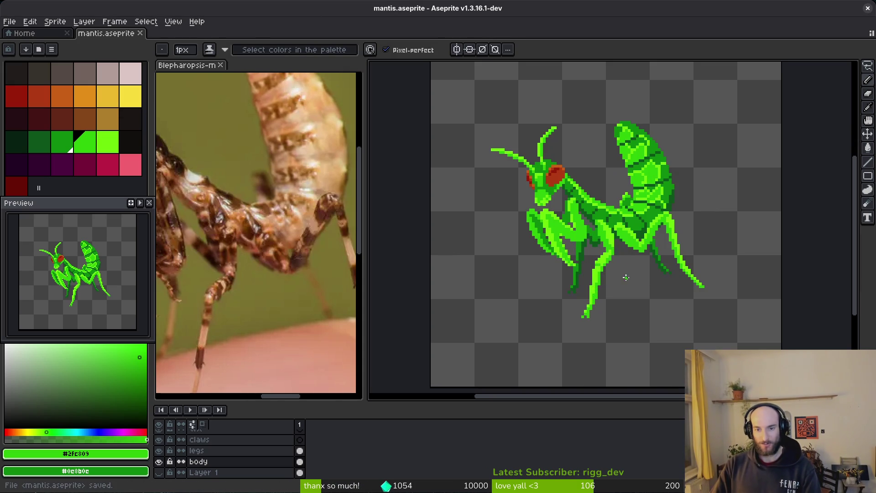
pyautogui.scroll(2, 588, 247)
pyautogui.scroll(-3, 582, 236)
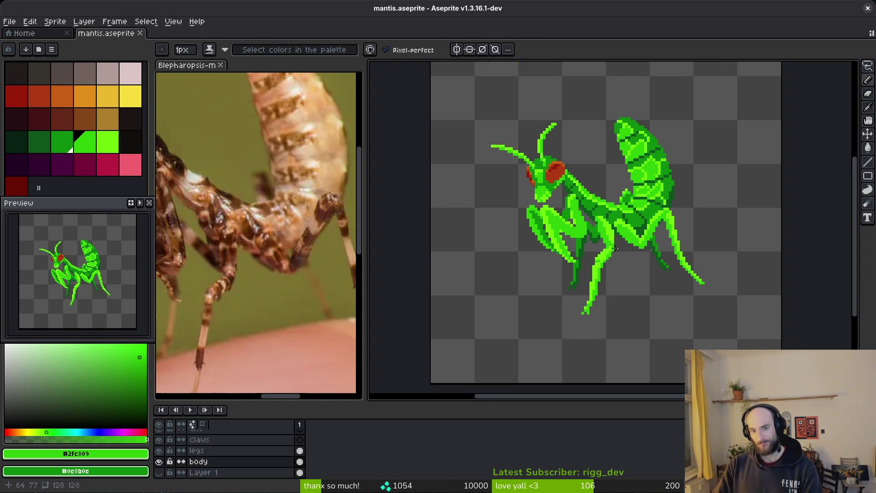
pyautogui.scroll(1, 655, 267)
pyautogui.hotkey('ctrl', 's')
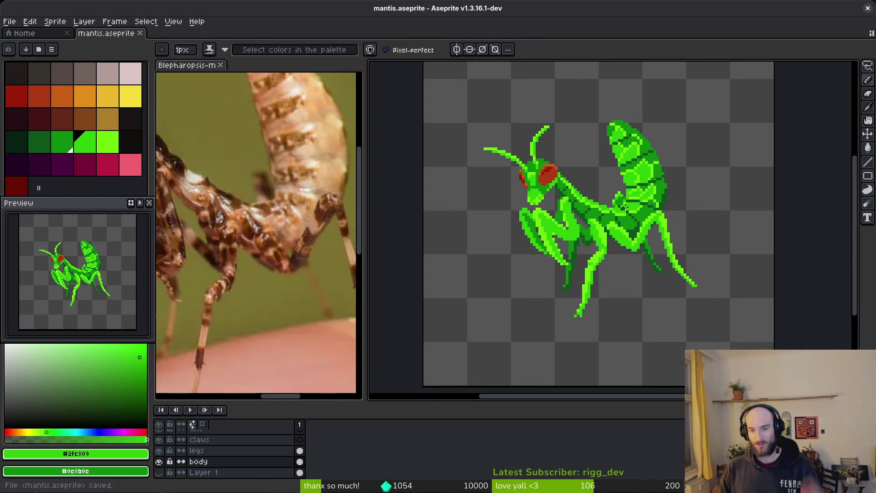
pyautogui.click(867, 8)
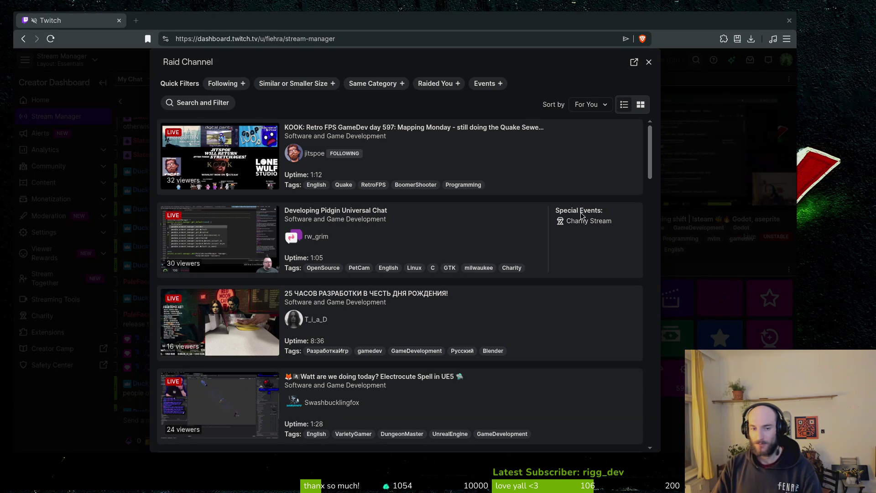
# - Browse the followed live channels in the raid list, then apply the Same Category filter
pyautogui.click(223, 84)
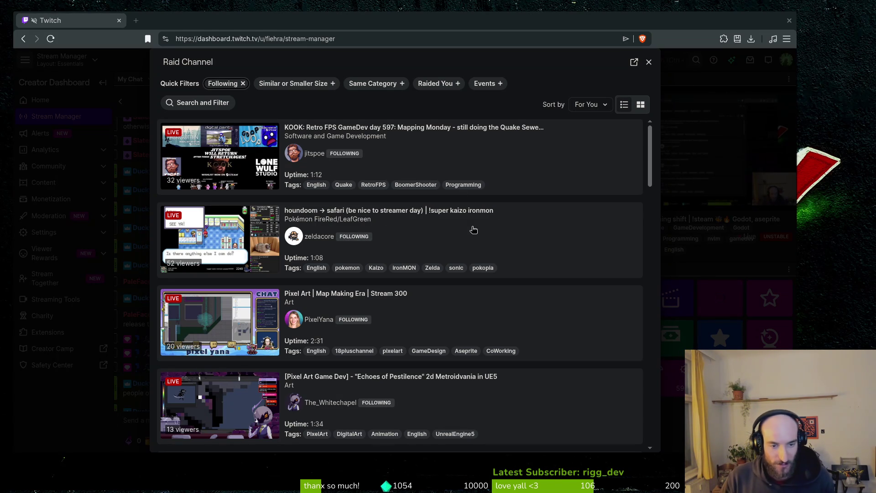
pyautogui.scroll(-3, 513, 248)
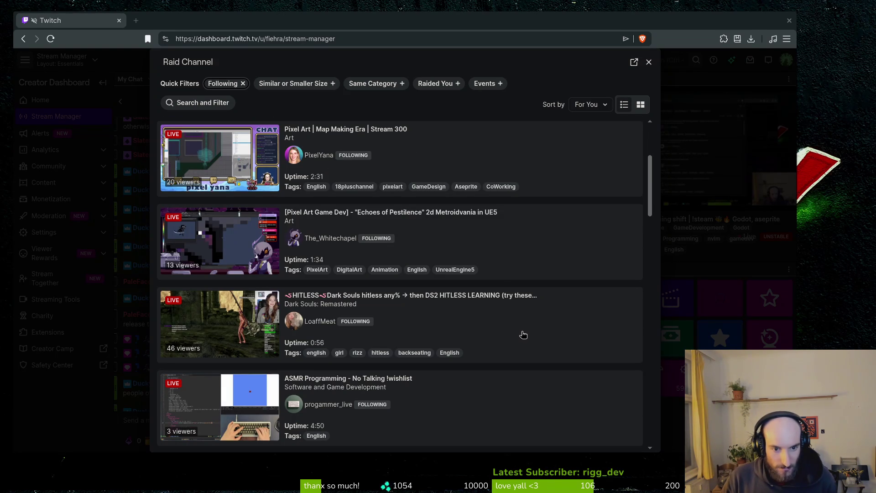
pyautogui.scroll(-2, 523, 335)
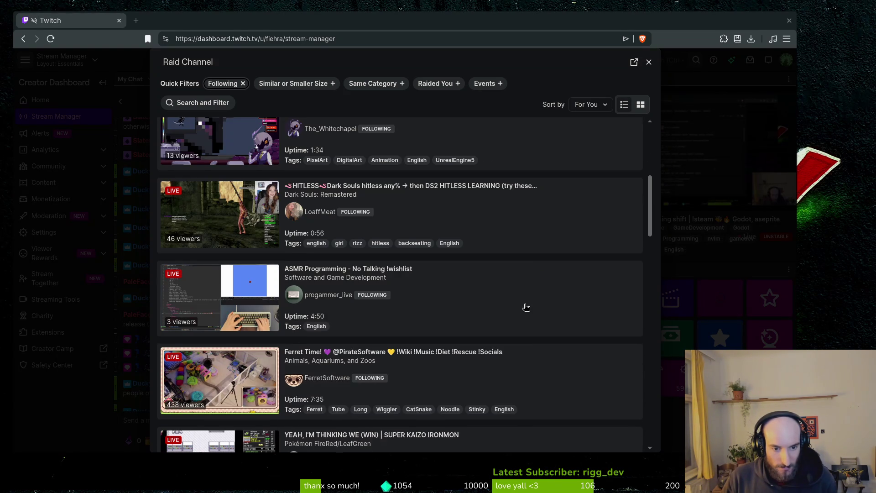
pyautogui.scroll(-3, 524, 308)
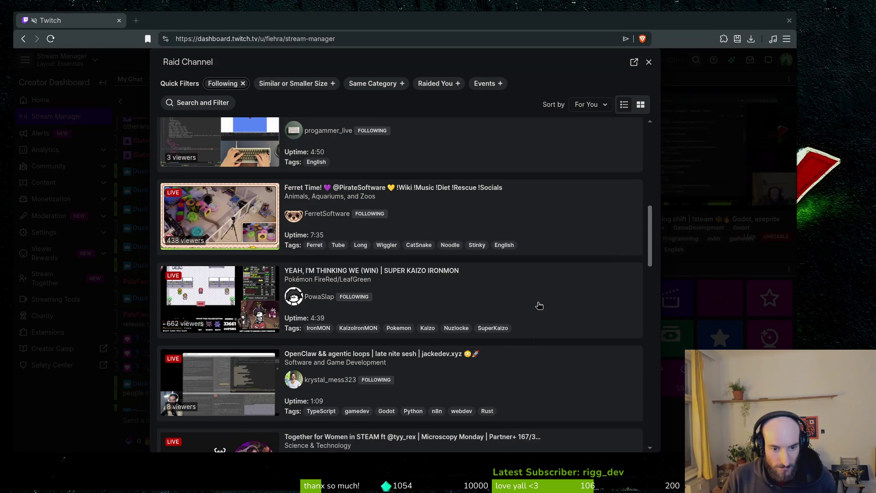
pyautogui.scroll(-2, 539, 305)
pyautogui.scroll(-1, 551, 302)
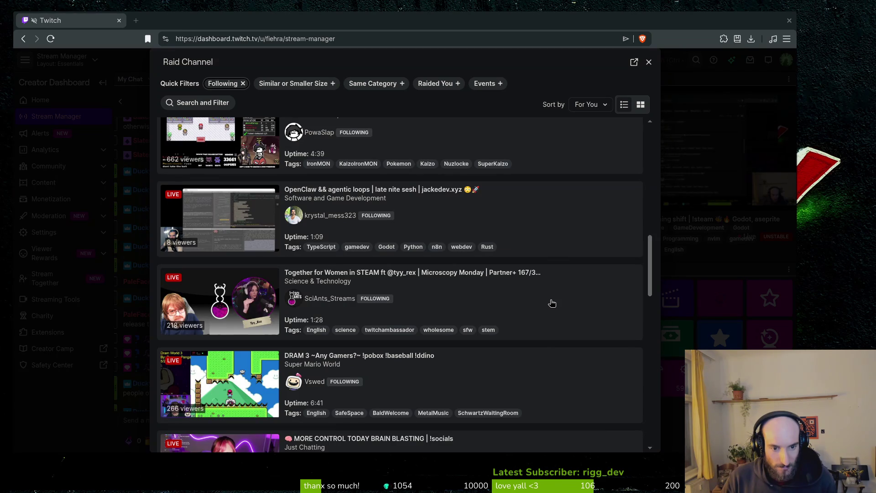
pyautogui.scroll(-3, 544, 312)
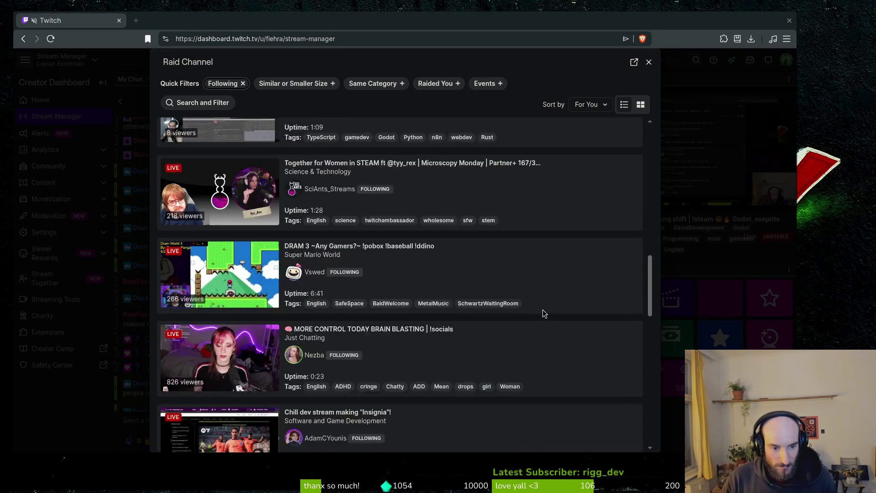
pyautogui.scroll(-2, 543, 313)
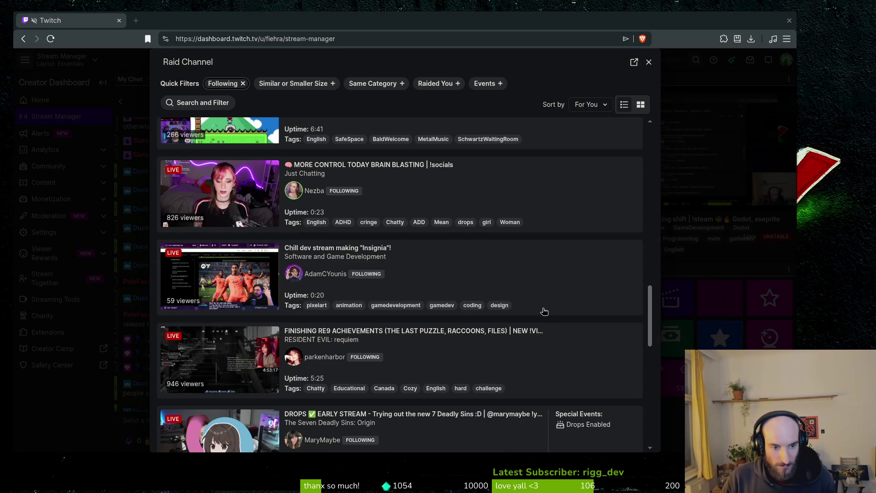
pyautogui.scroll(-2, 539, 322)
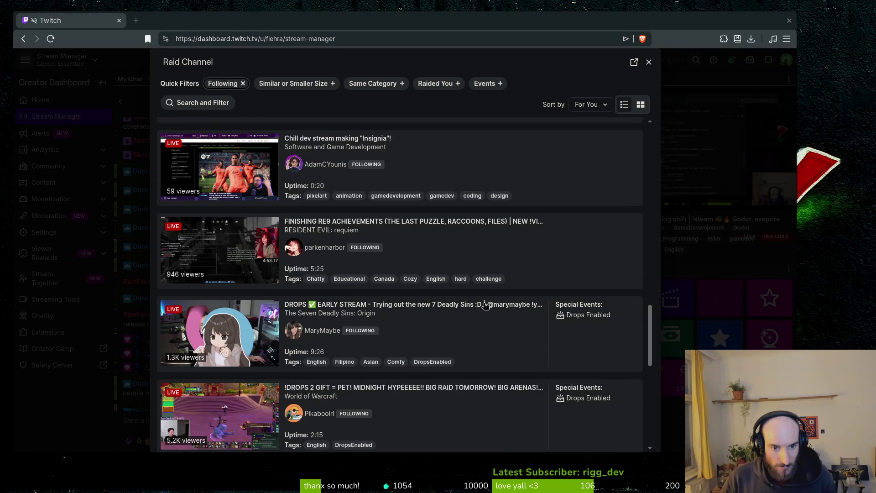
pyautogui.scroll(-2, 514, 333)
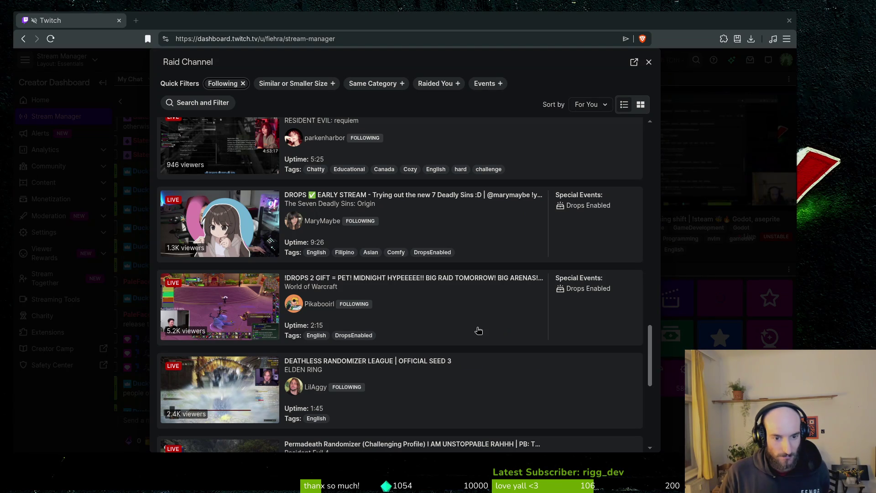
pyautogui.scroll(-3, 477, 331)
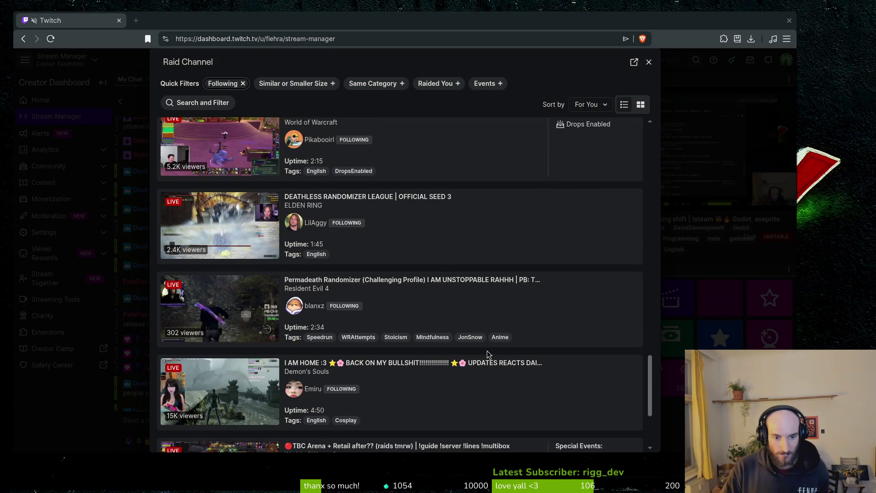
pyautogui.scroll(-3, 498, 353)
pyautogui.scroll(5, 499, 351)
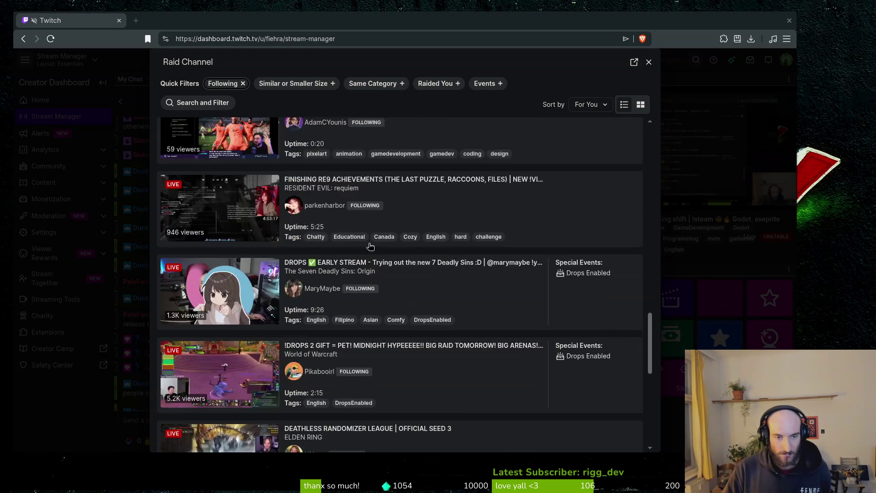
pyautogui.click(384, 86)
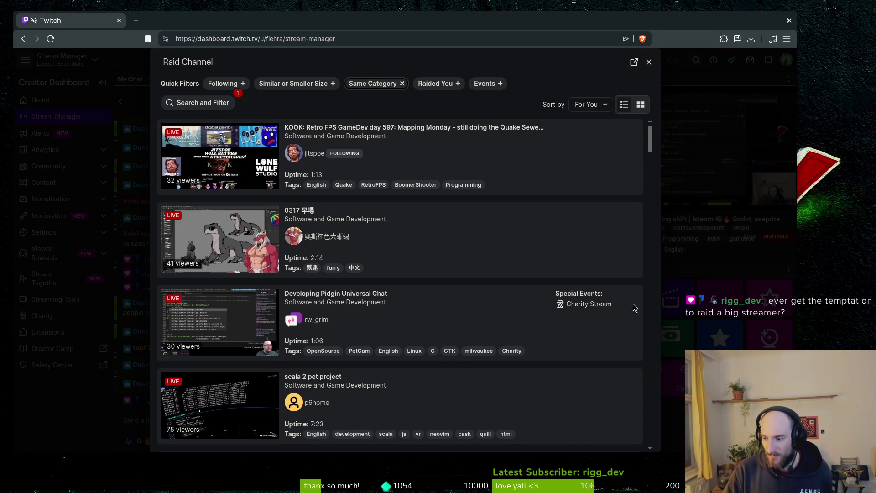
# - Turn the Following filter back on to show only followed Software and Game Development streams
pyautogui.click(222, 87)
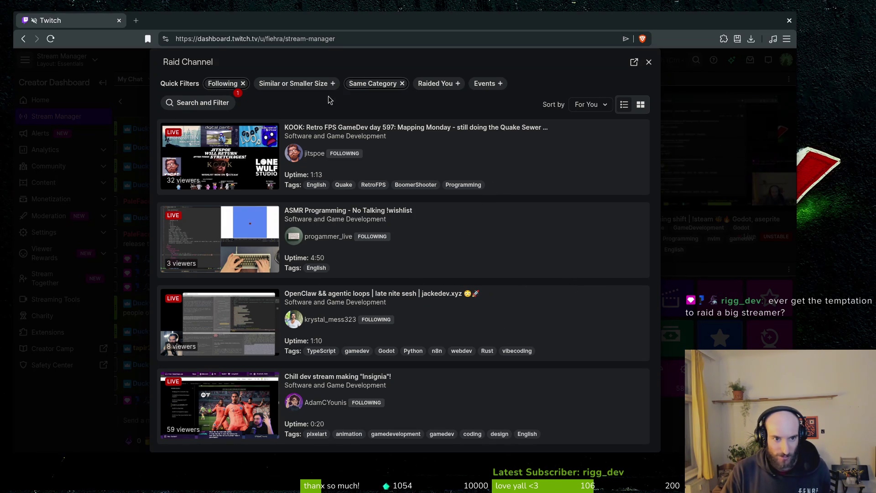
pyautogui.click(402, 84)
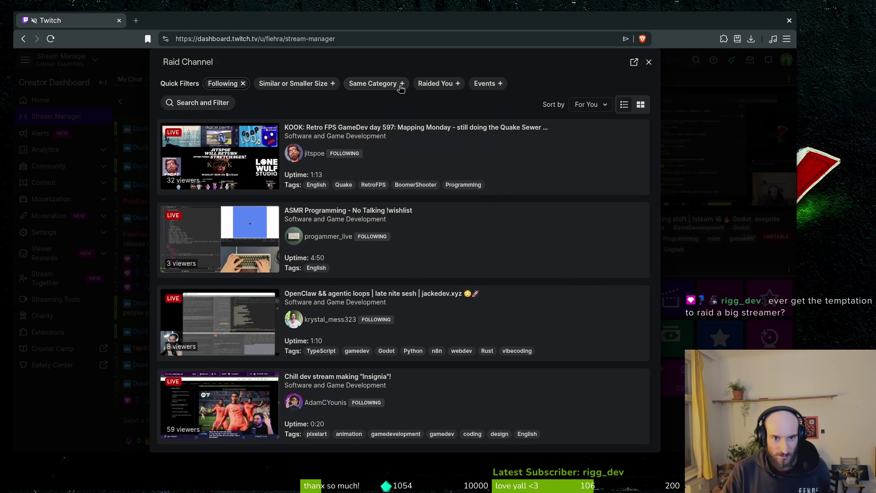
pyautogui.scroll(-5, 478, 219)
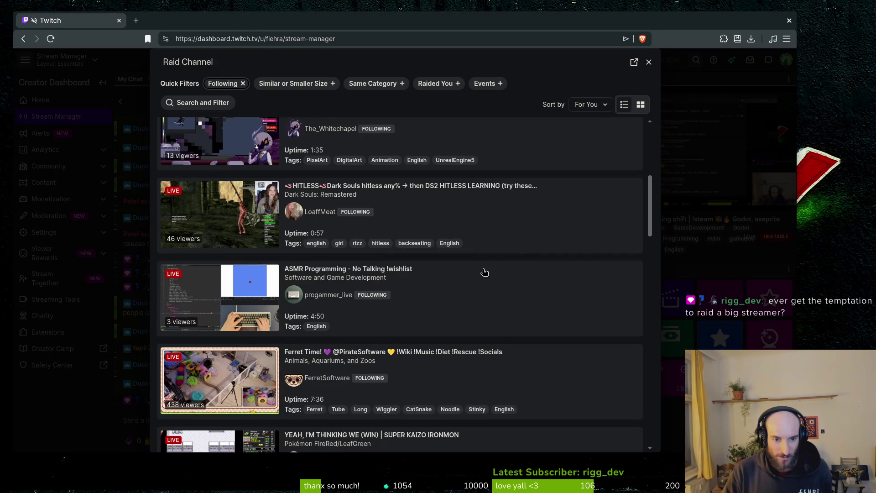
pyautogui.scroll(-2, 486, 257)
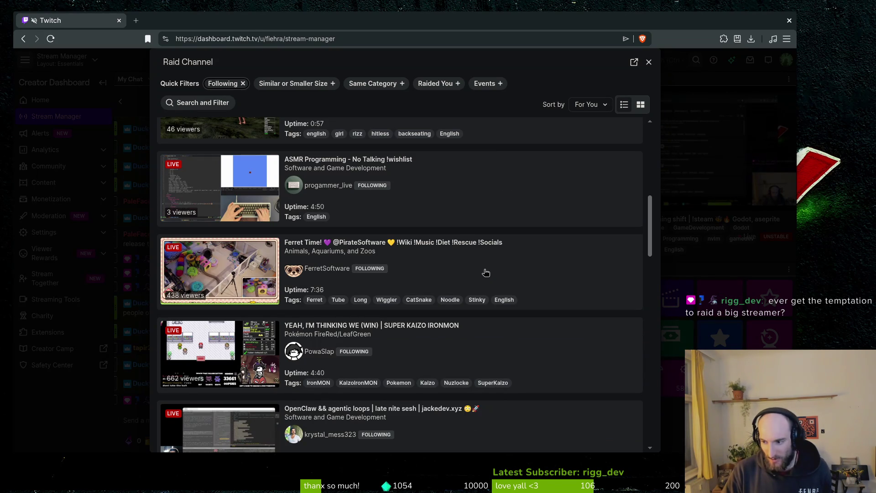
pyautogui.scroll(-2, 485, 274)
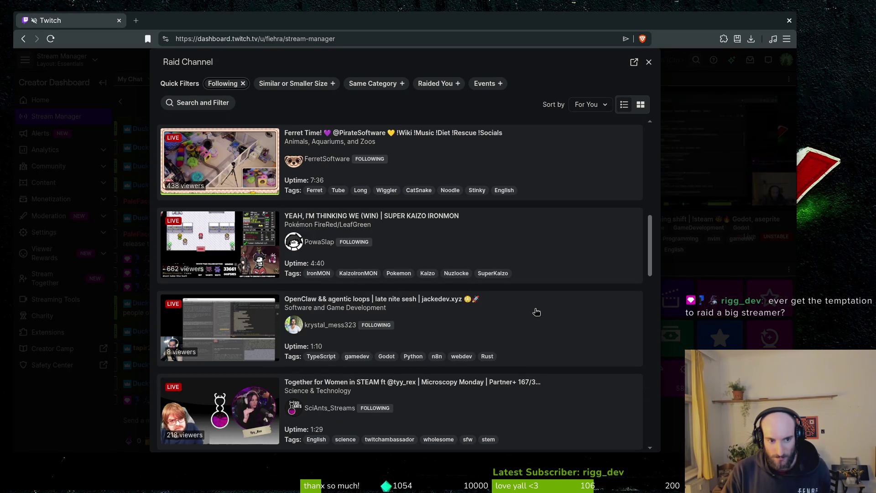
pyautogui.scroll(9, 536, 314)
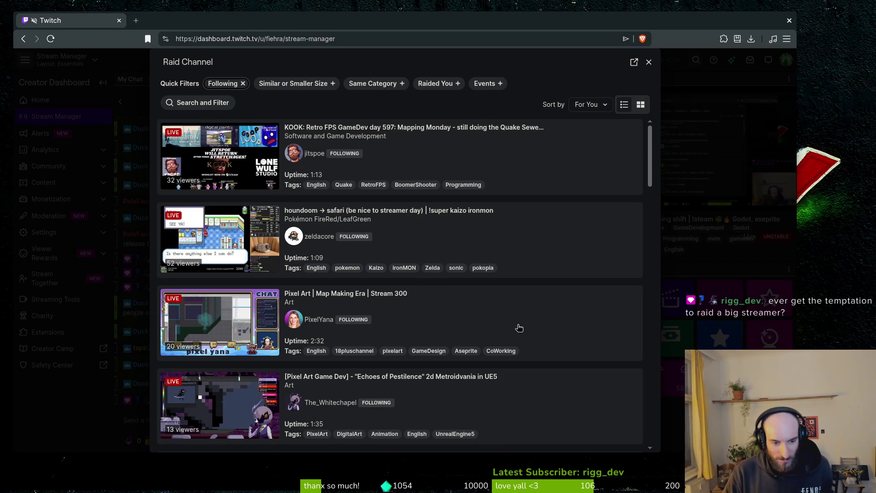
pyautogui.scroll(-5, 520, 328)
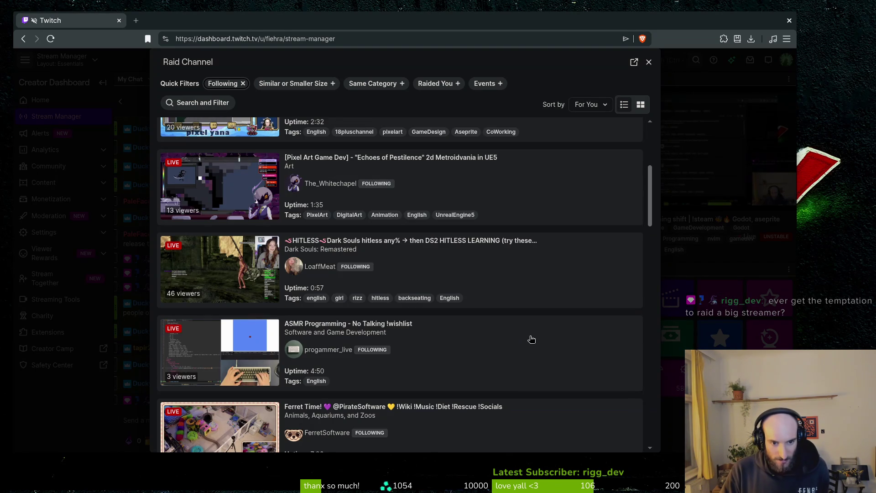
pyautogui.scroll(-3, 532, 339)
pyautogui.scroll(-8, 543, 338)
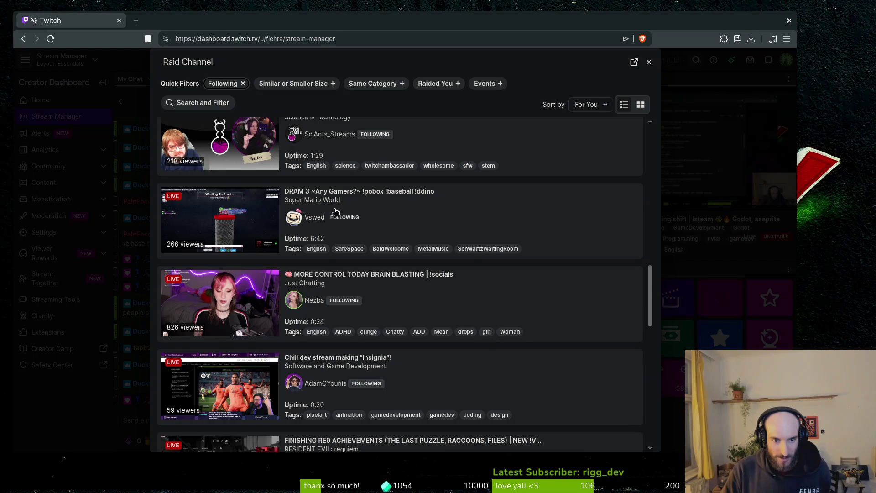
pyautogui.scroll(-5, 539, 248)
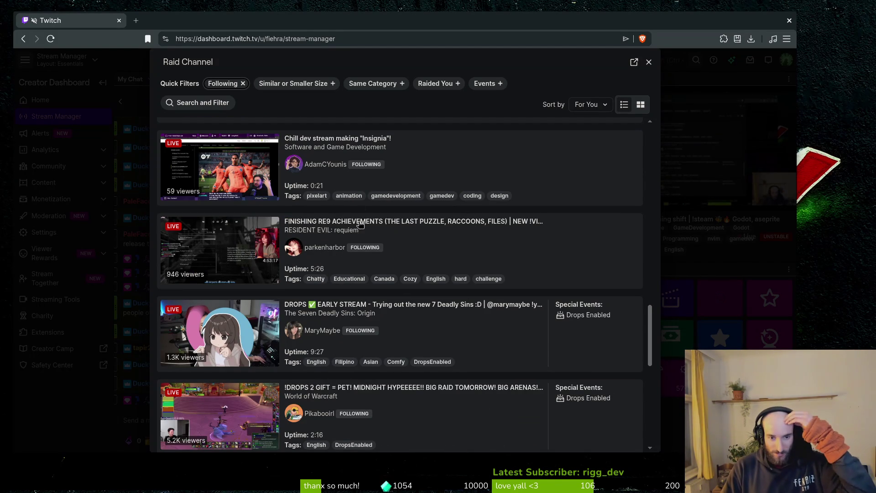
pyautogui.scroll(-3, 430, 315)
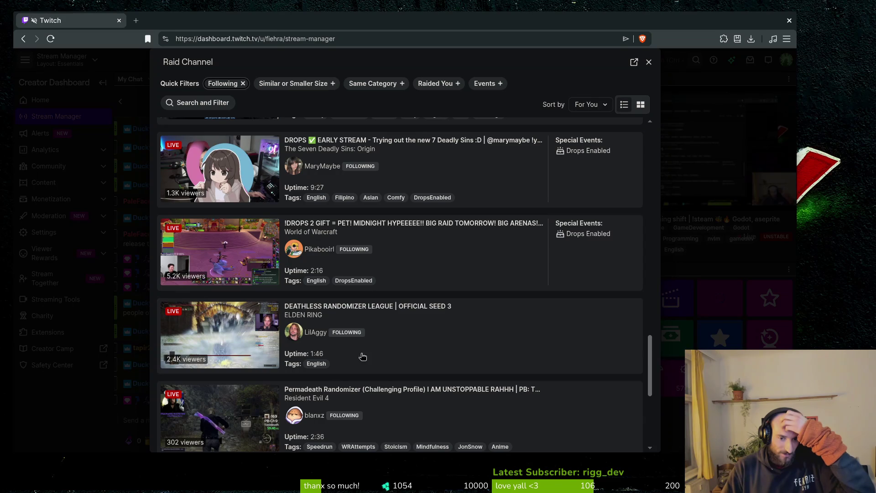
pyautogui.scroll(-15, 347, 361)
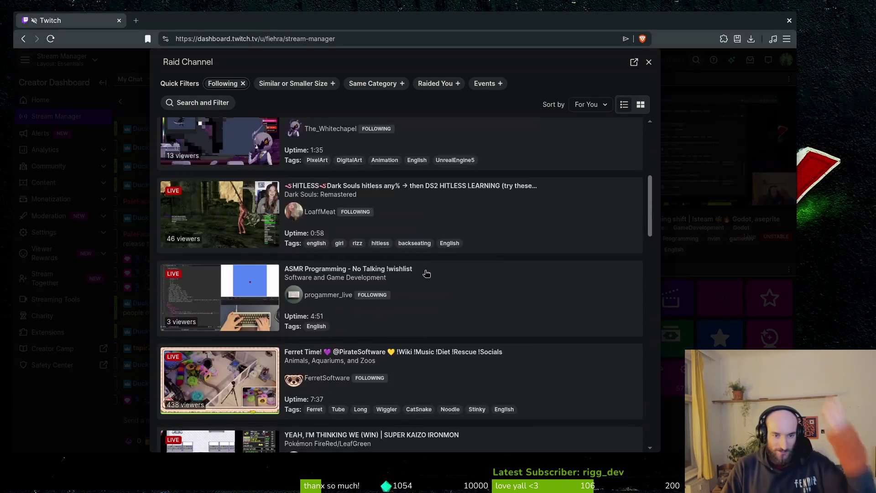
pyautogui.scroll(5, 427, 273)
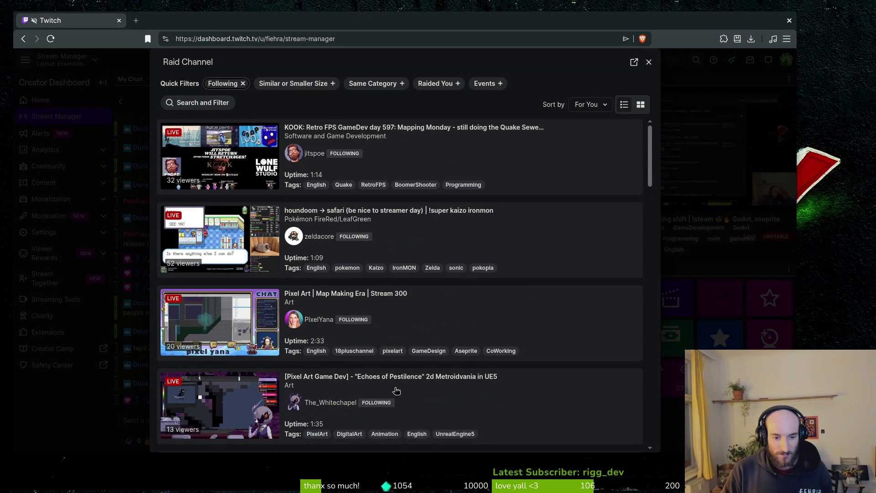
# - Preview the 'Pixel Art | Map Making Era' stream, accept its chat rules, and clear a draft chat message
pyautogui.click(431, 317)
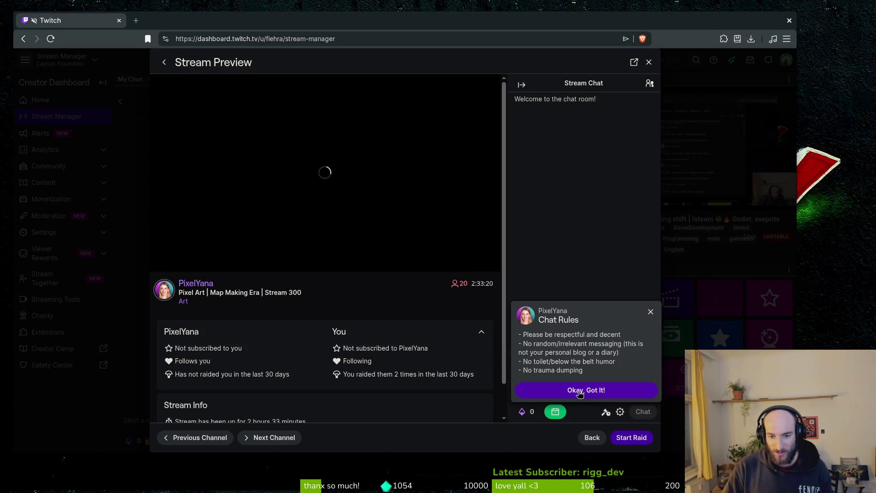
pyautogui.click(577, 390)
pyautogui.write('fiehraWiggle')
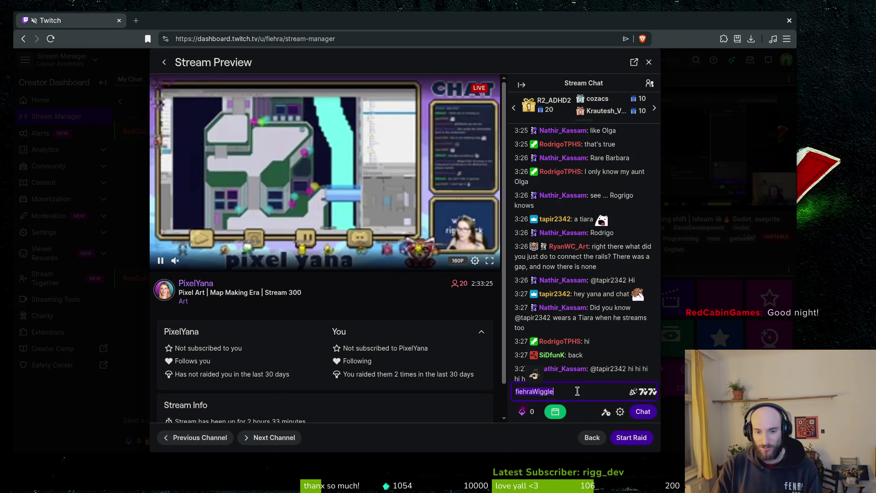
pyautogui.press('Return')
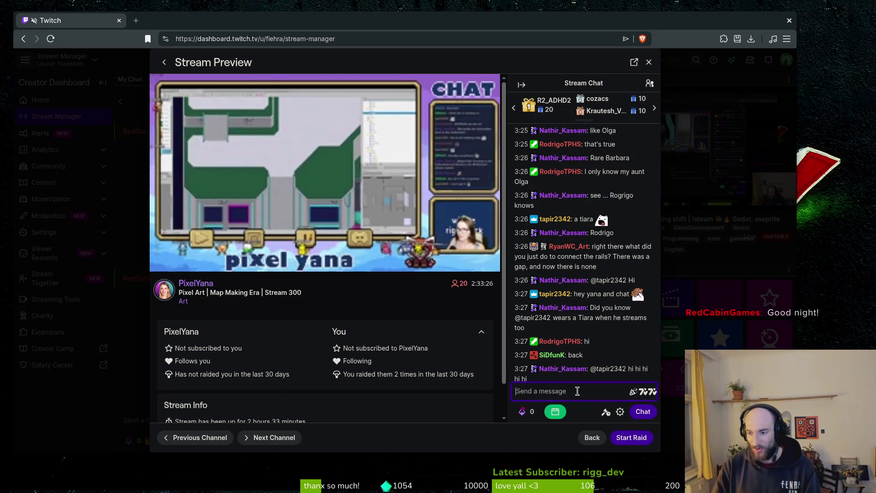